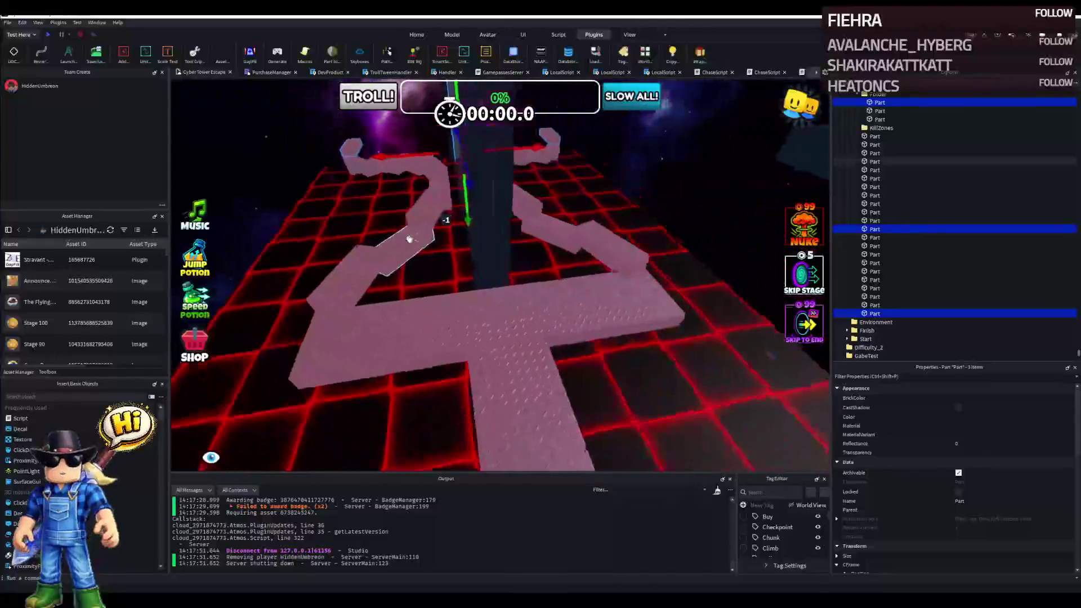
Fly the view over the pink walkway and green area, then start a playtest.
key(w)
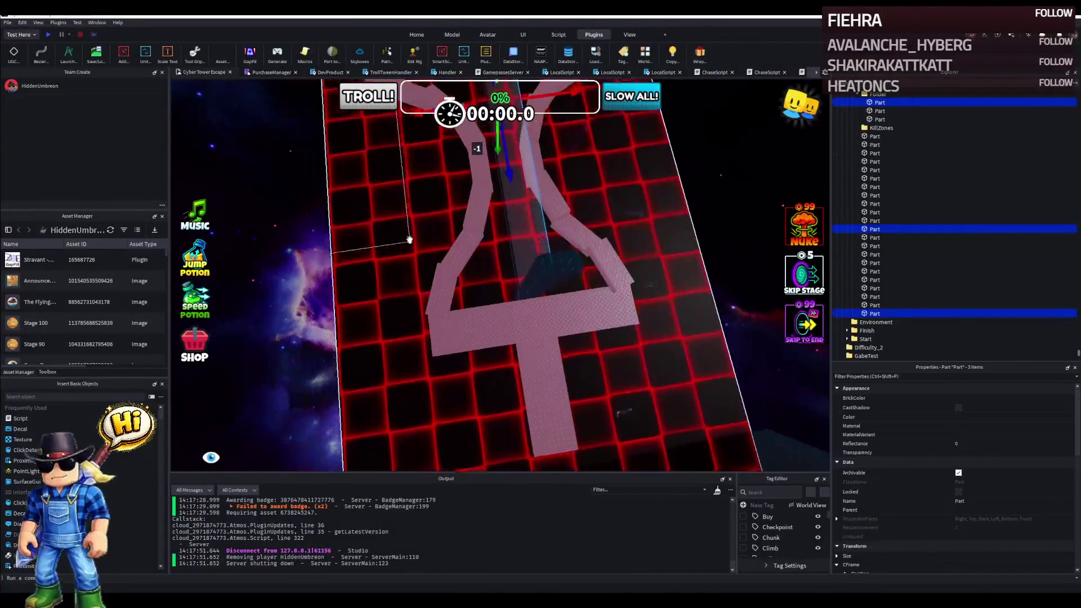
key(w)
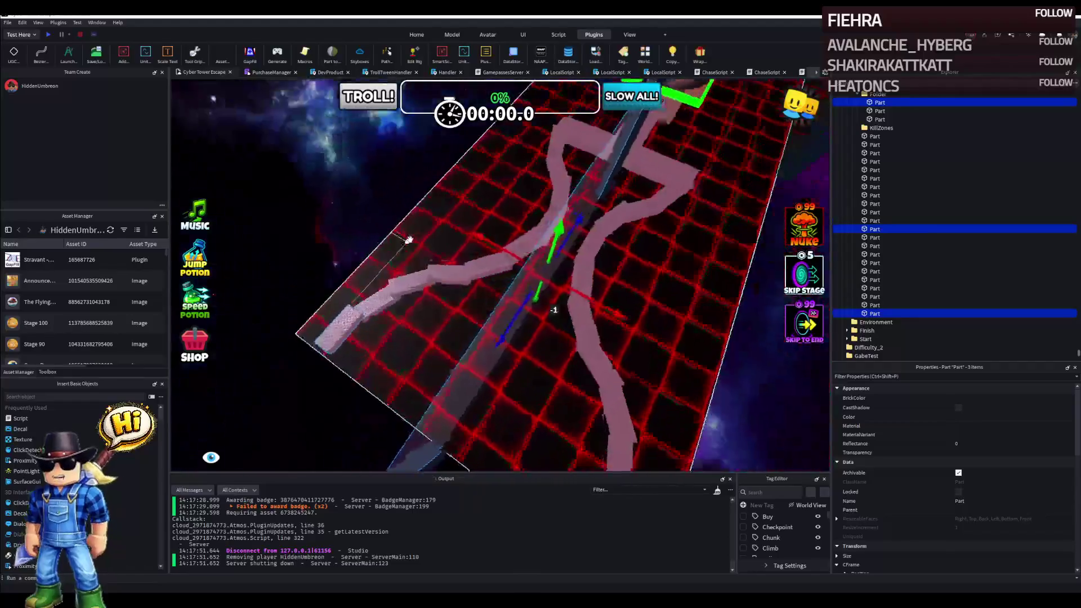
key(w)
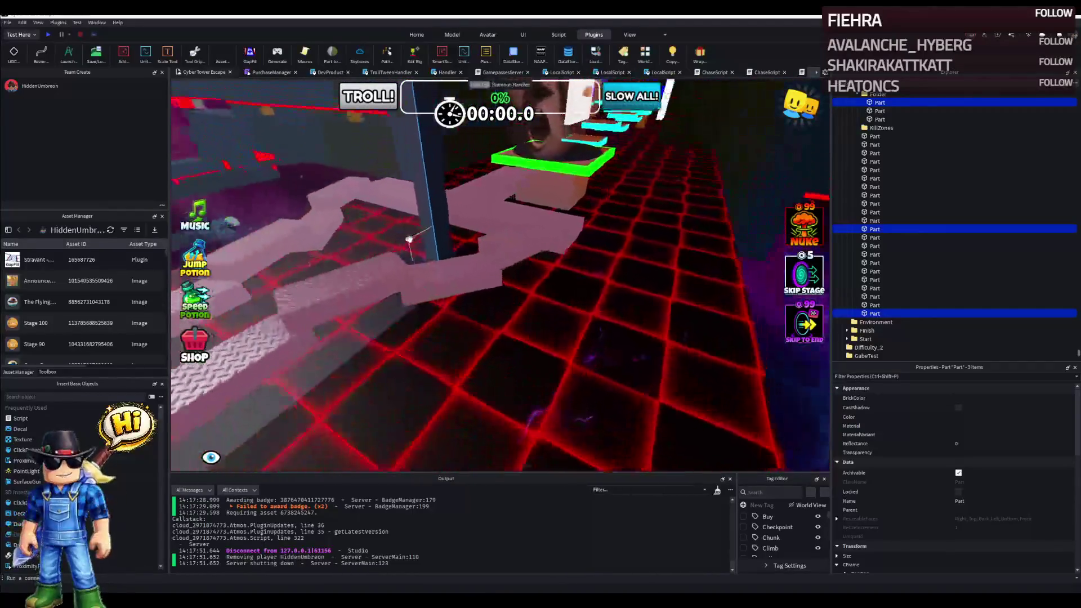
key(w)
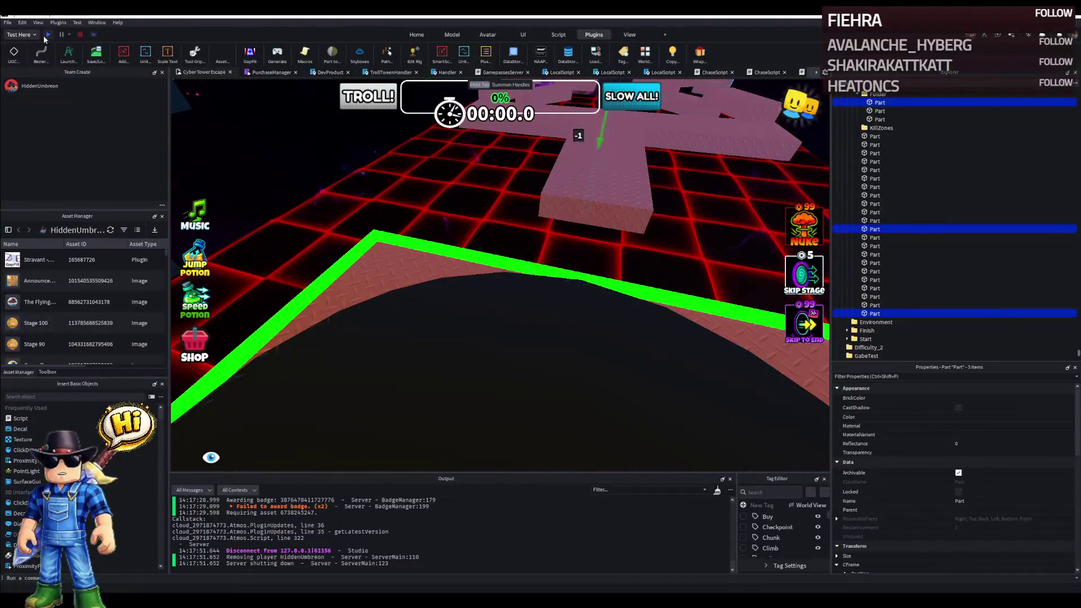
click(48, 35)
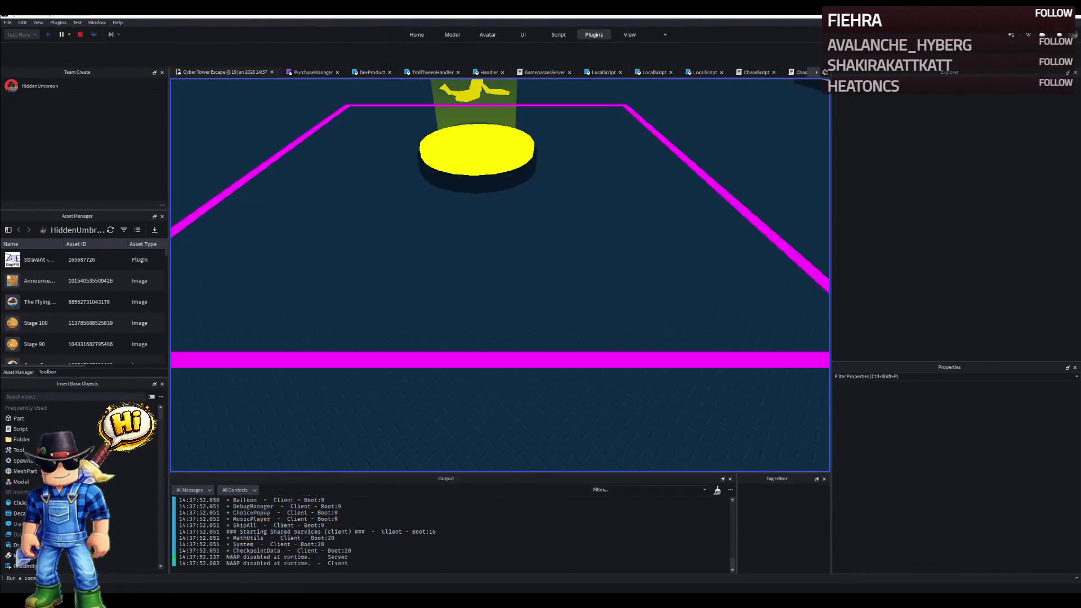
Run the character off the spawn along the path, swapping between the sword and seventh item.
key(w)
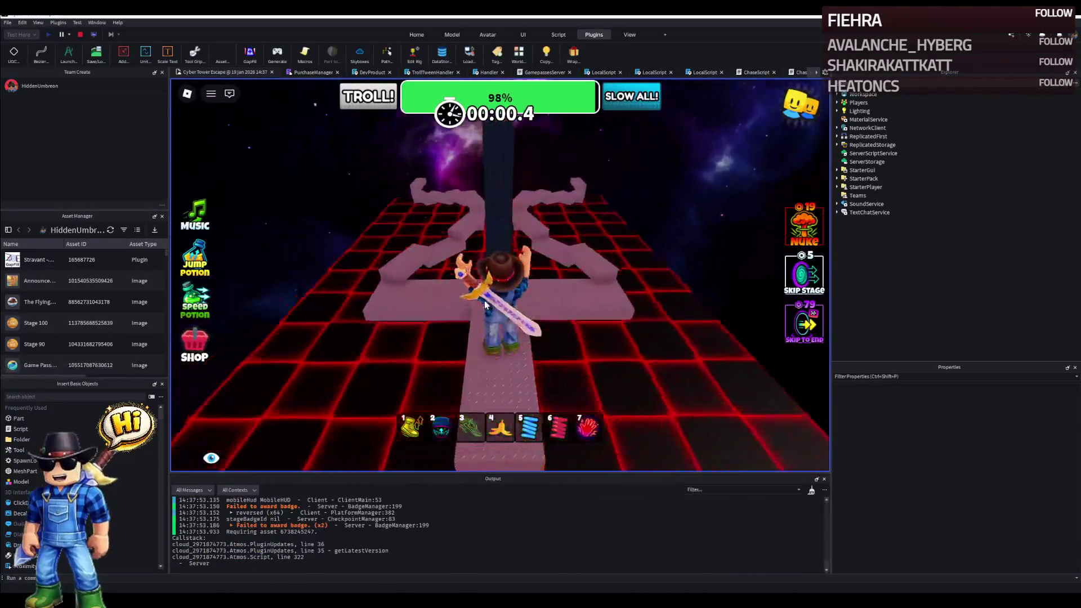
key(w)
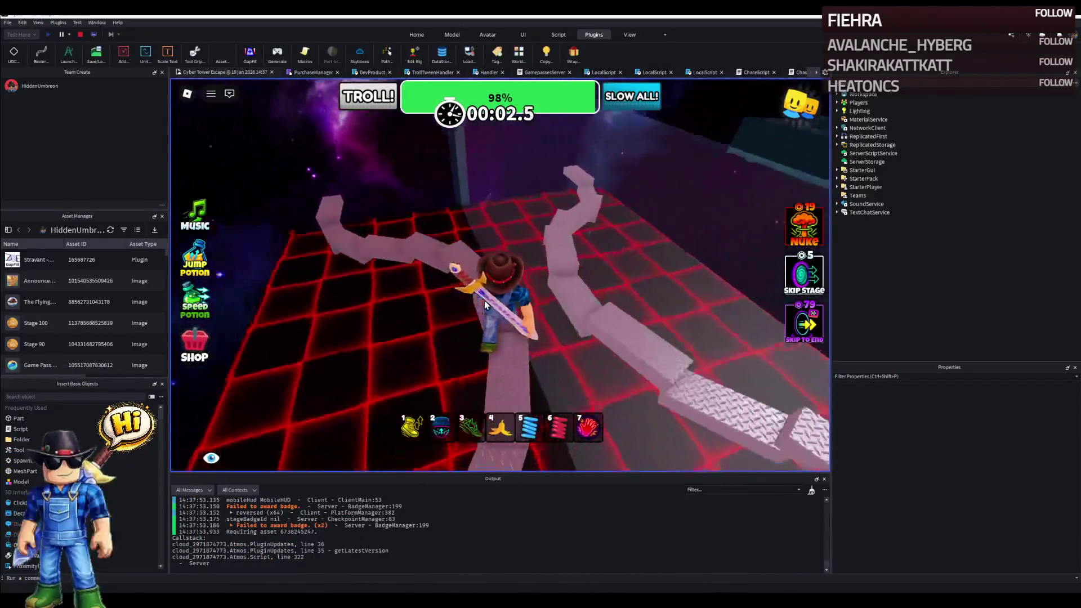
key(4)
key(w)
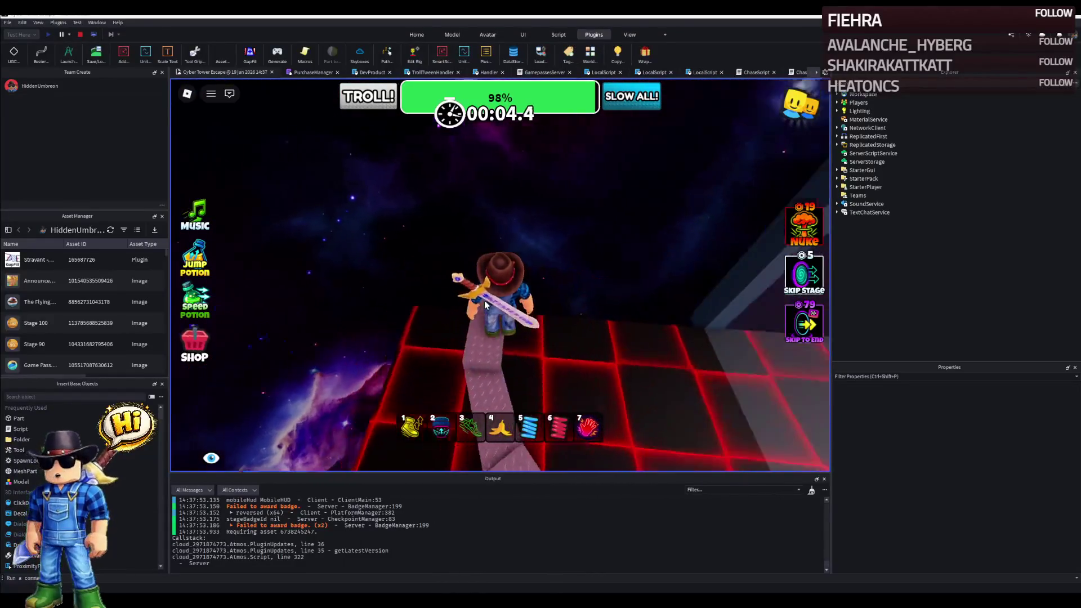
key(w)
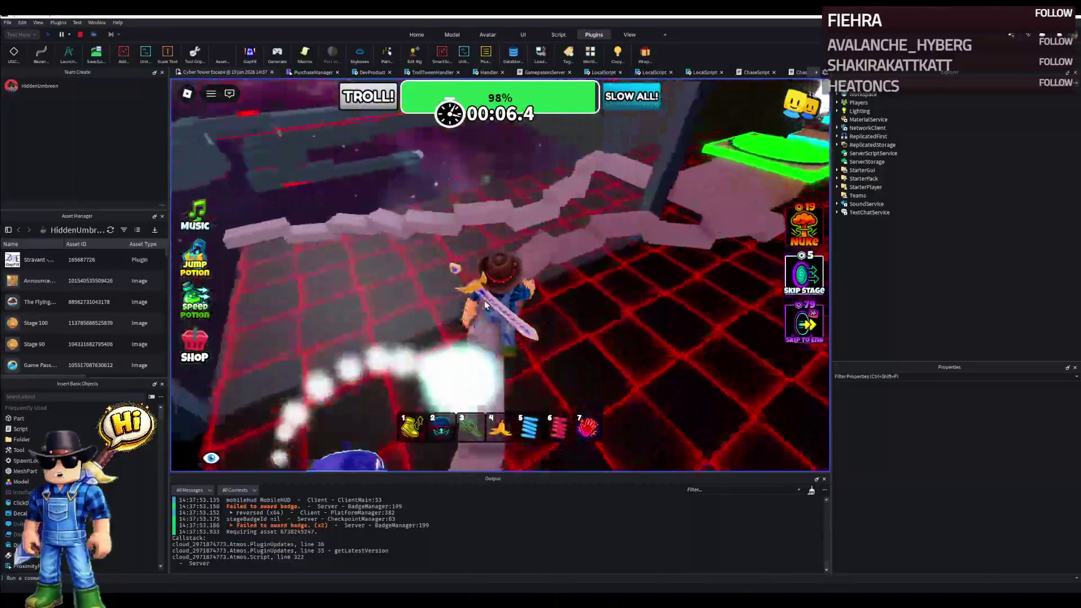
key(w)
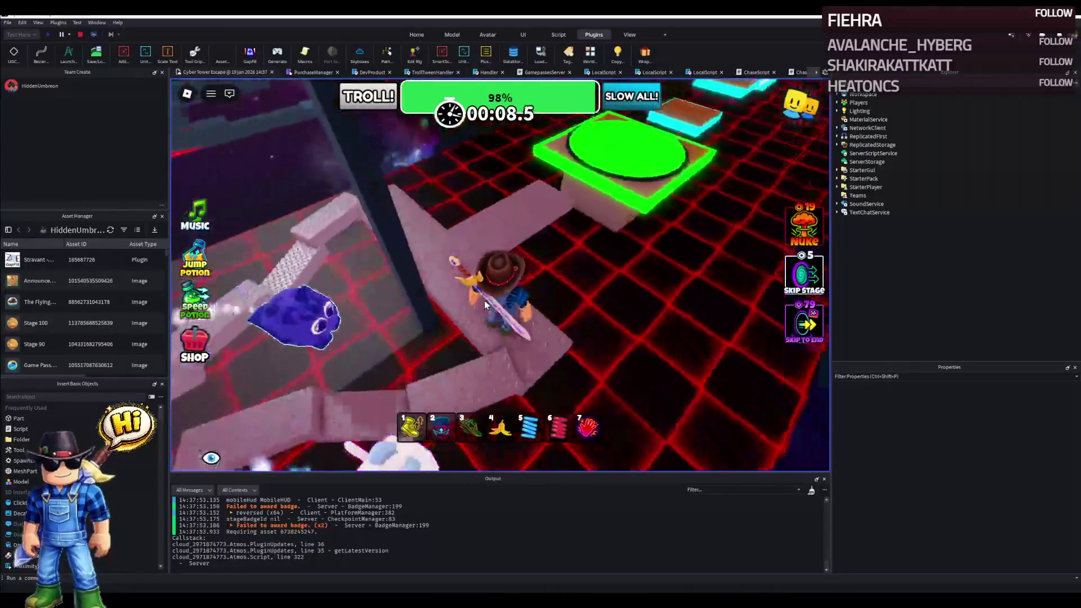
key(7)
key(4)
Run further along the winding path, over the green pad and onto the pink path.
key(w)
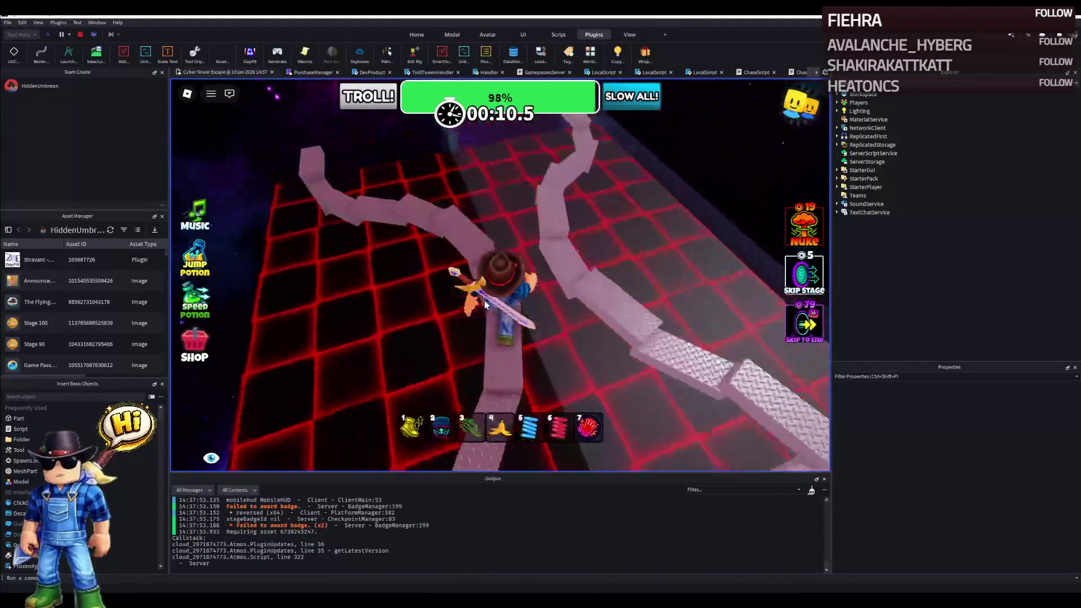
key(w)
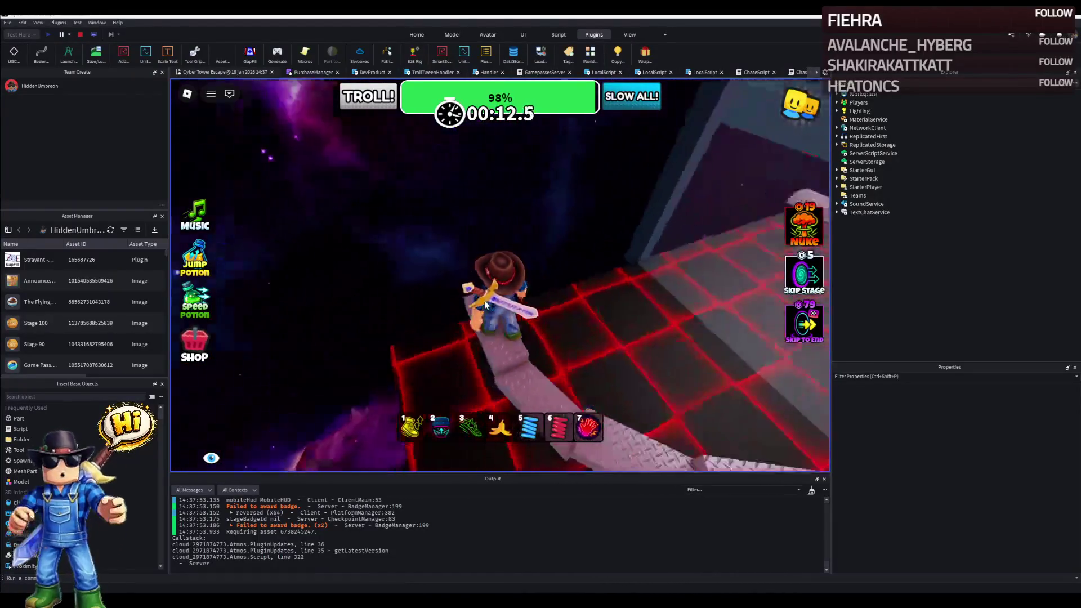
key(w)
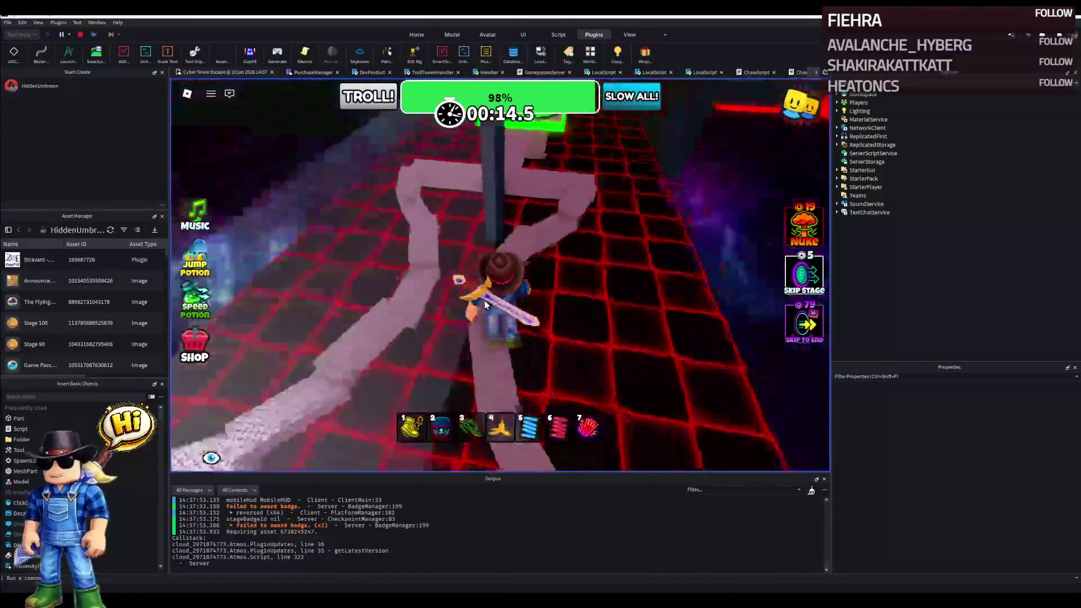
key(w)
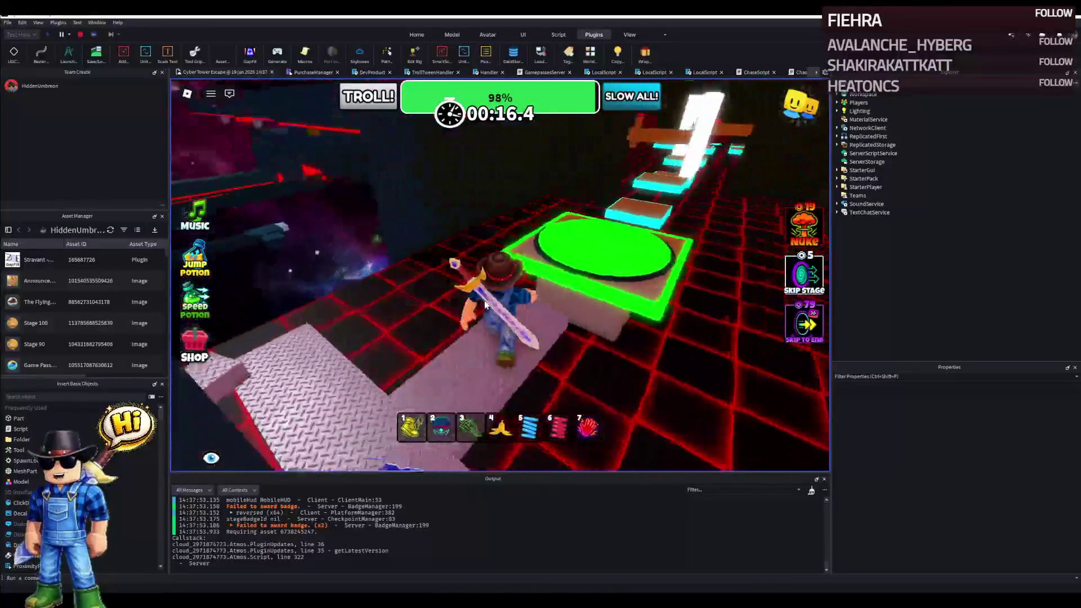
key(w)
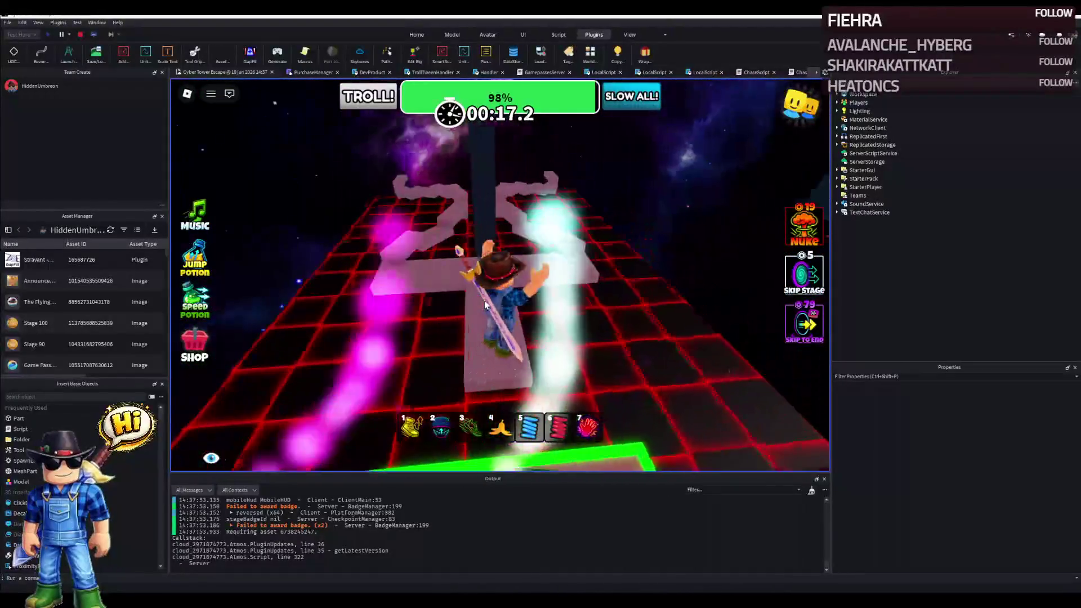
key(w)
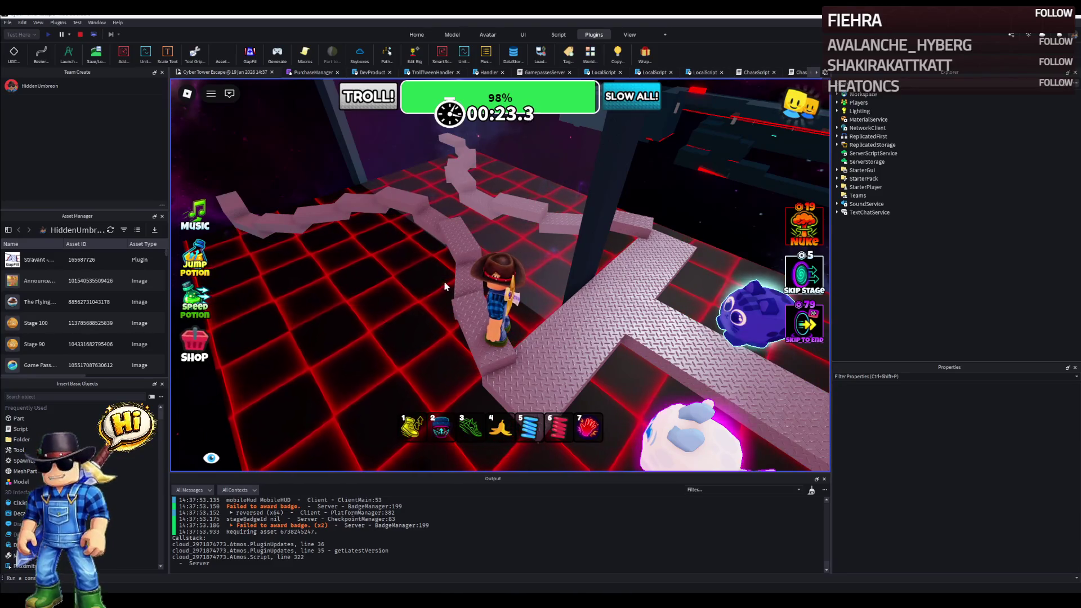
Stop the playtest, neon-wrap a range of stage parts, then undo the wrap.
click(91, 35)
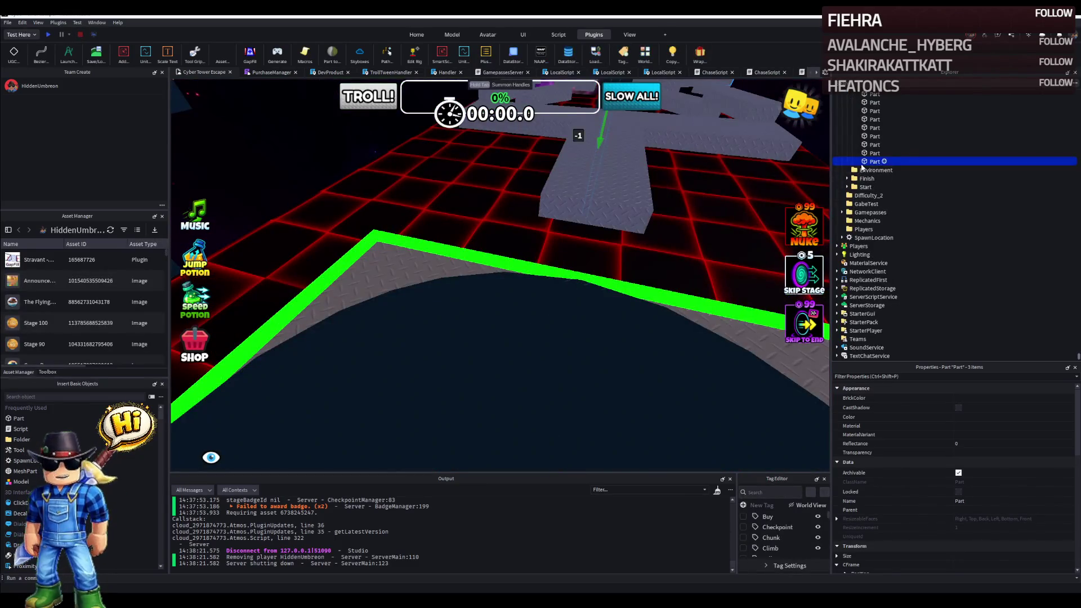
click(870, 195)
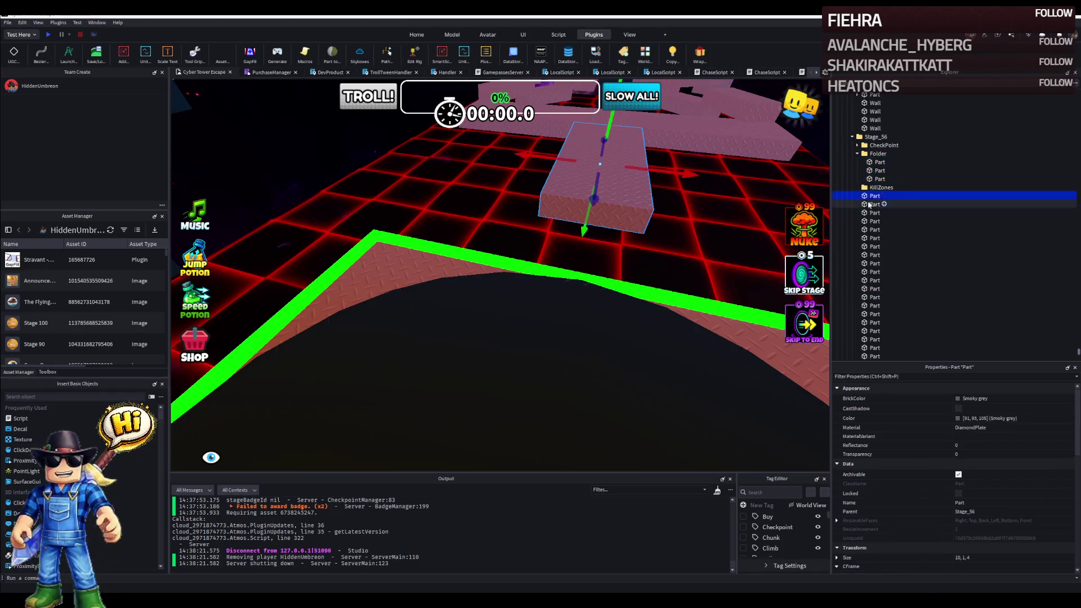
scroll(879, 254, down, 2)
shift+click(877, 325)
key(f)
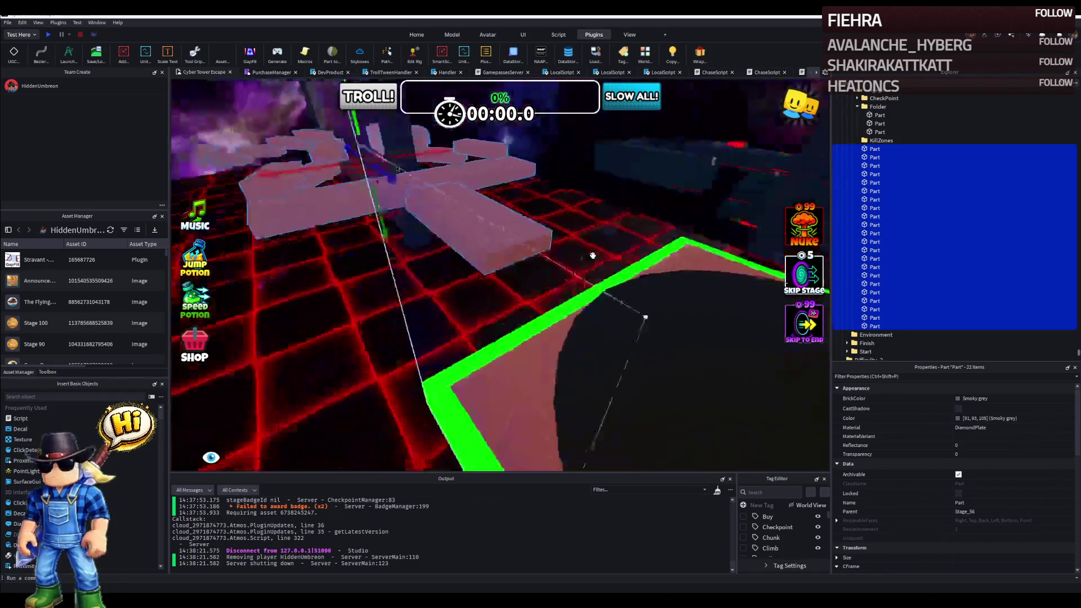
click(698, 54)
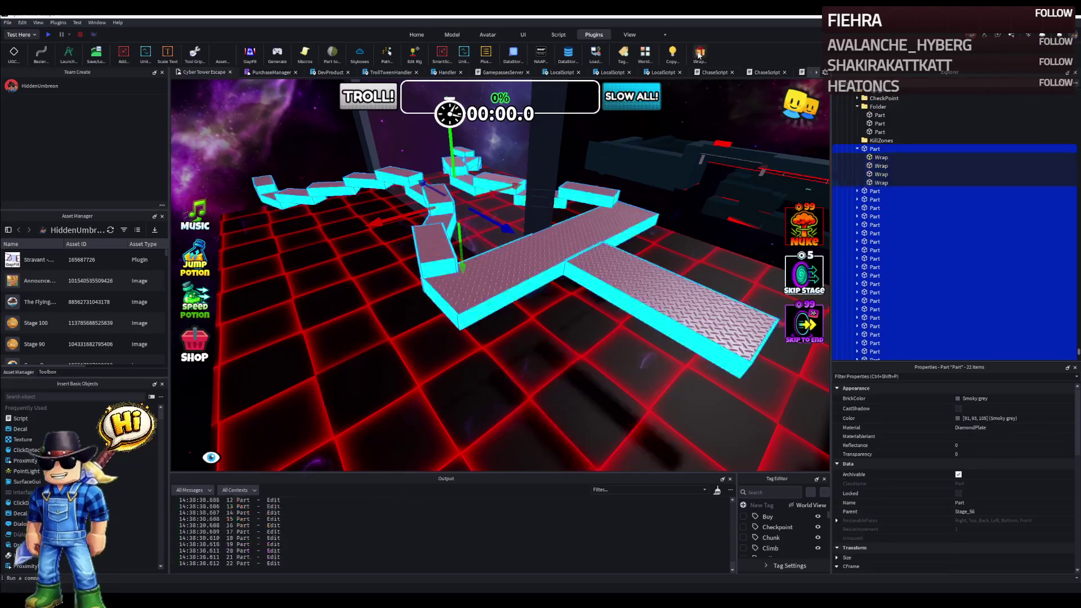
drag(473, 280, 573, 185)
key(ctrl+z)
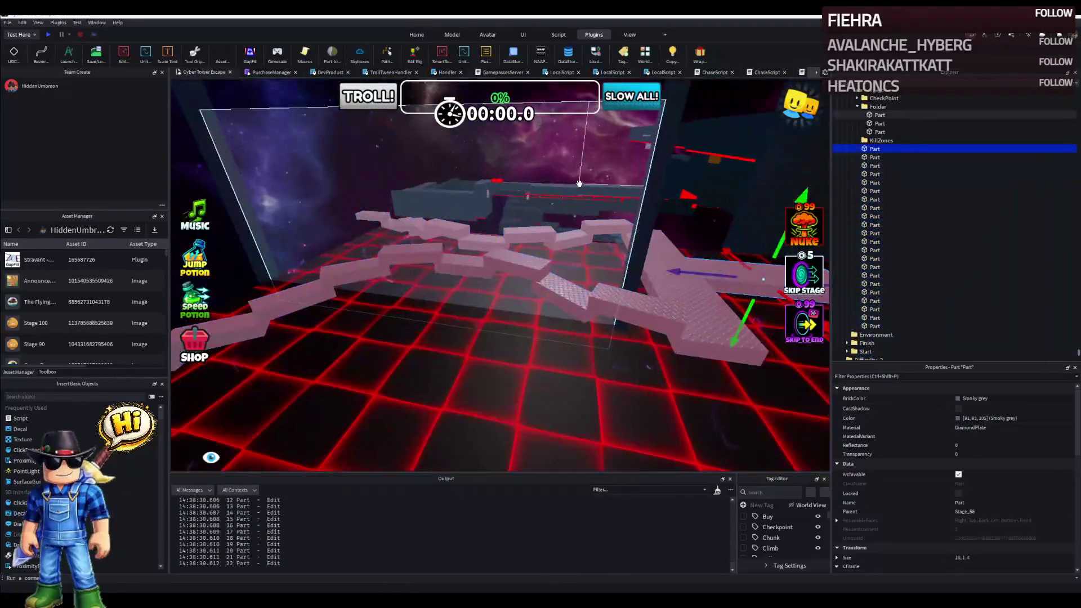
key(ctrl+z)
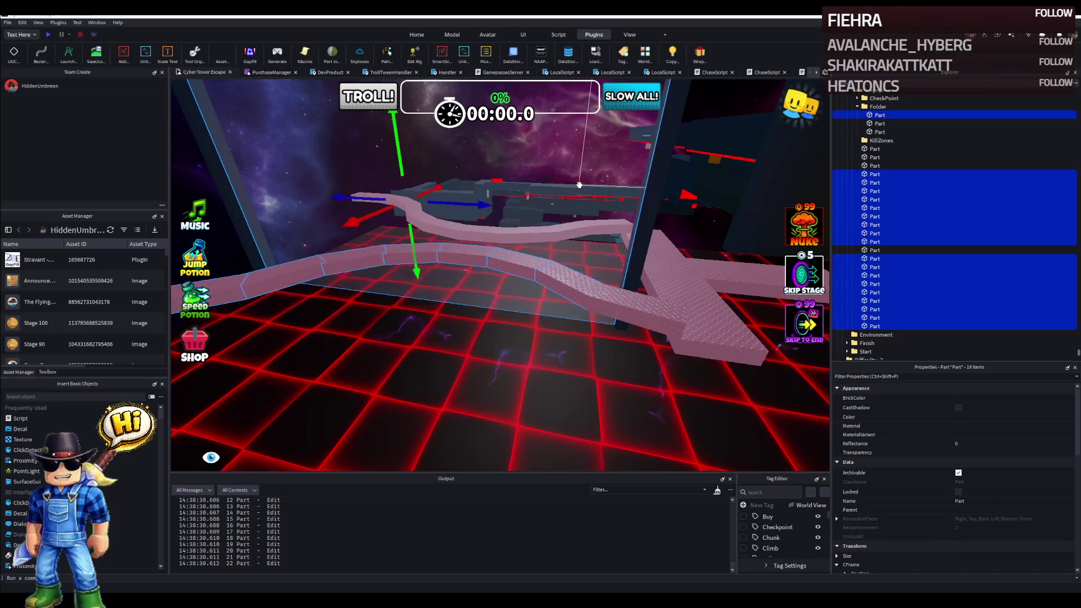
mouse_move(580, 184)
mouse_down()
mouse_move(622, 192)
mouse_move(527, 230)
mouse_move(488, 376)
mouse_up()
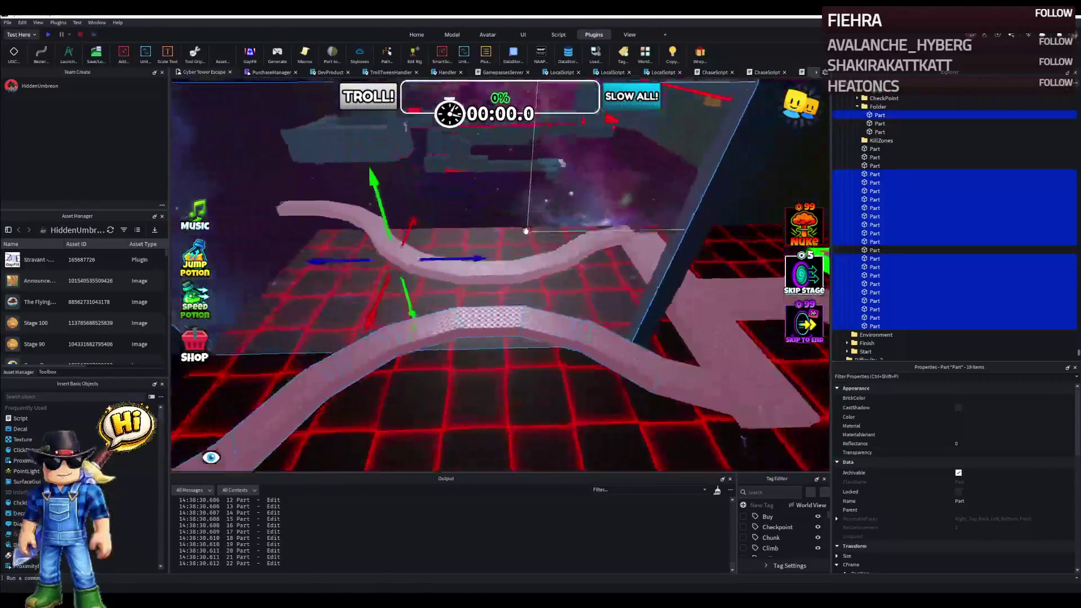
Select one small piece of the winding path and stretch it to roughly 5 studs long.
click(488, 376)
key(f)
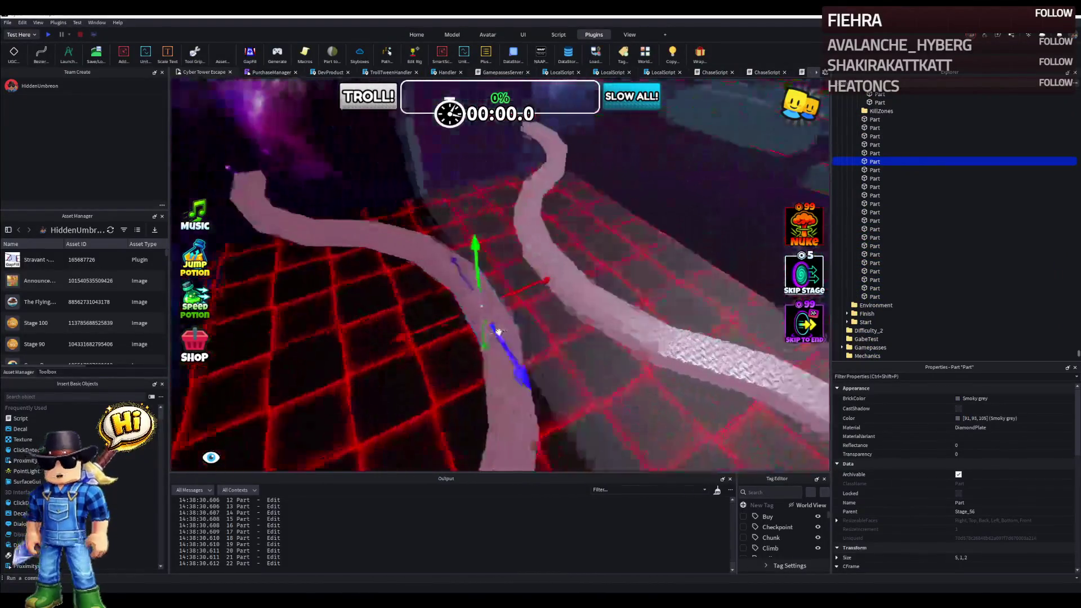
mouse_move(536, 315)
mouse_down()
mouse_move(598, 292)
mouse_move(578, 308)
mouse_up()
click(585, 287)
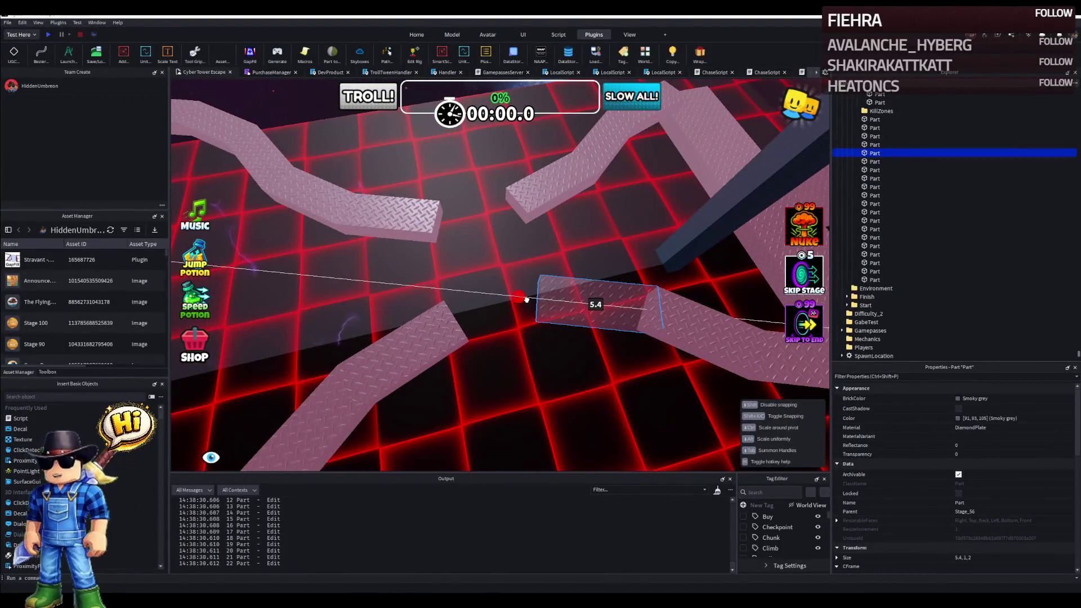
mouse_move(472, 311)
mouse_down()
mouse_move(404, 397)
mouse_move(446, 418)
mouse_up()
drag(507, 397, 494, 406)
right_click(497, 402)
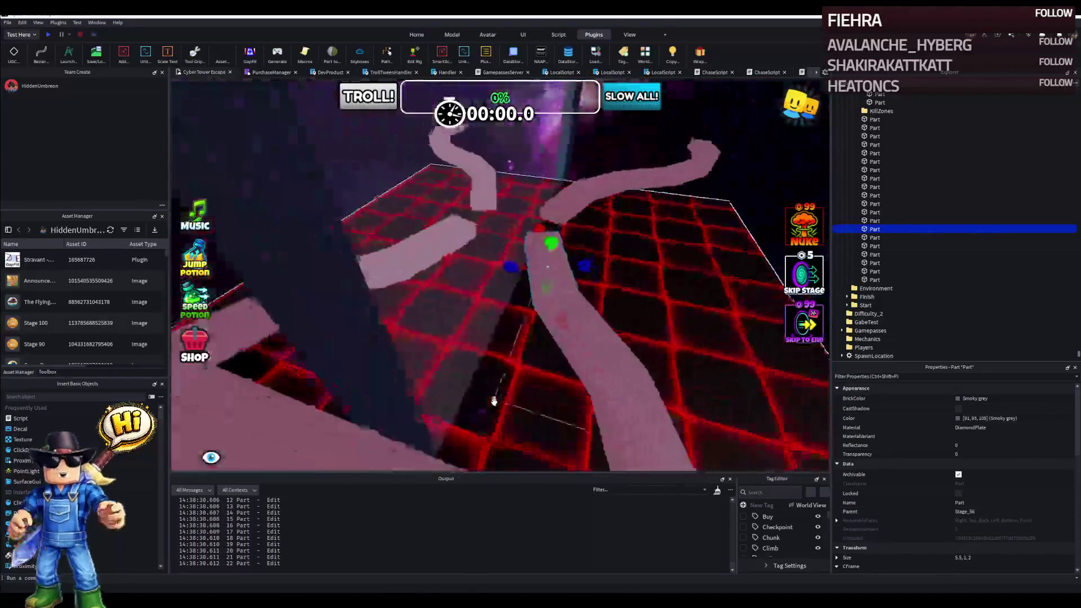
key(w)
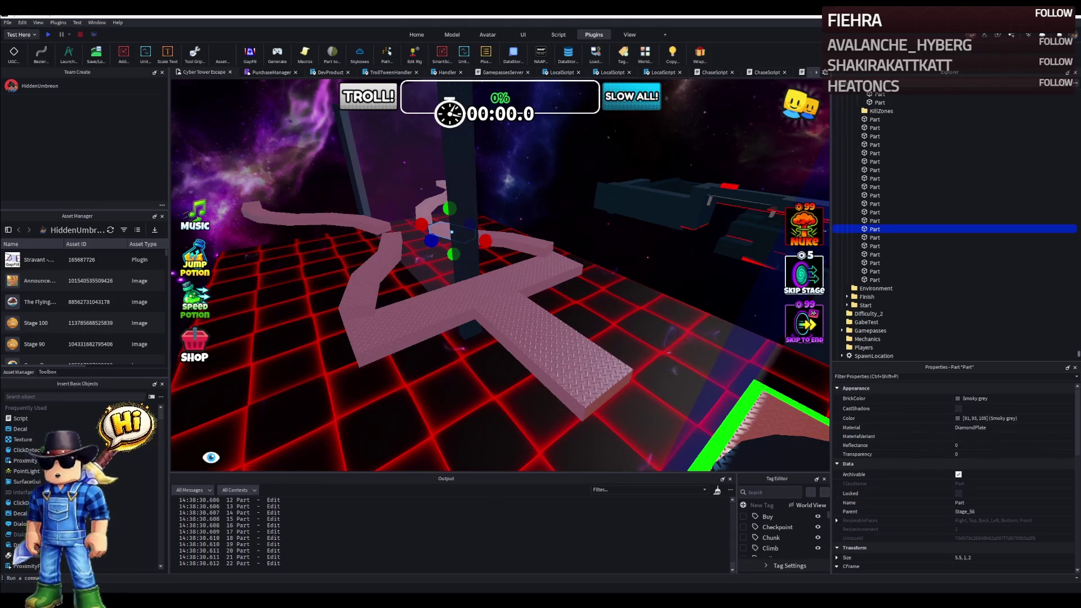
right_click(422, 253)
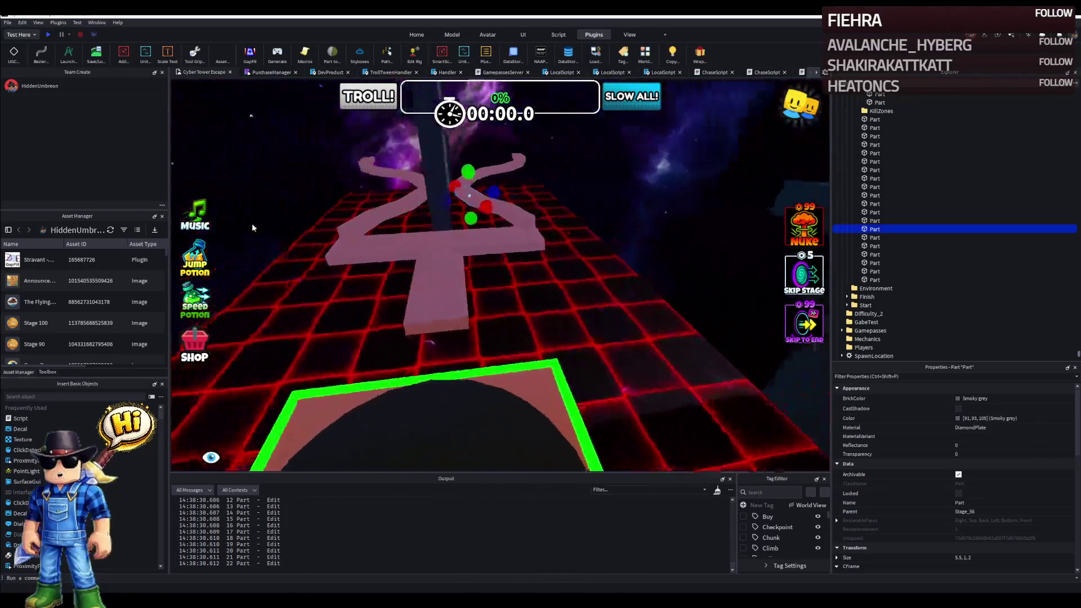
key(s)
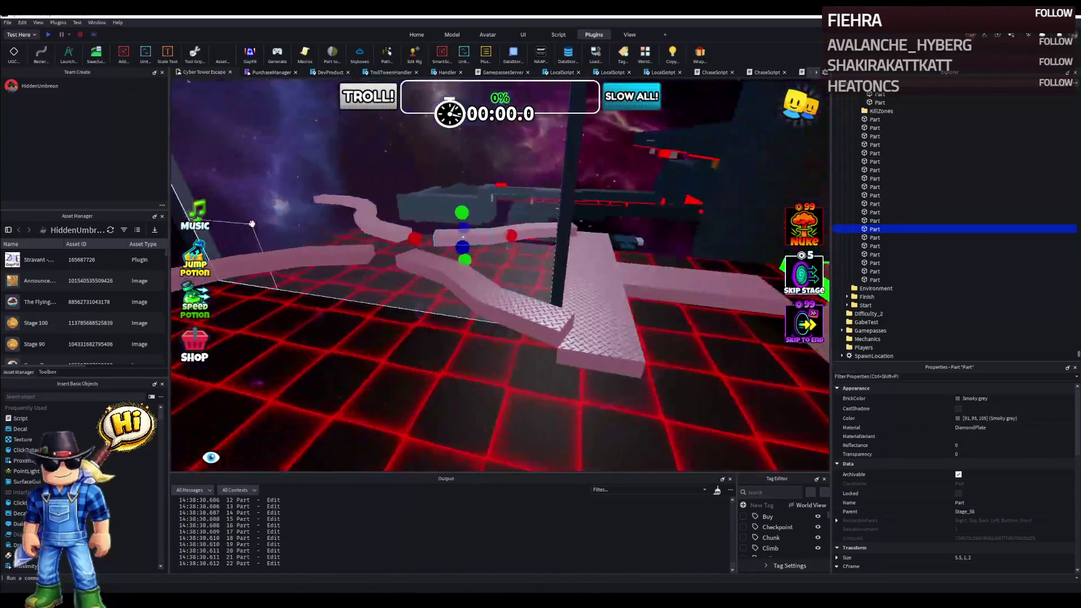
key(w)
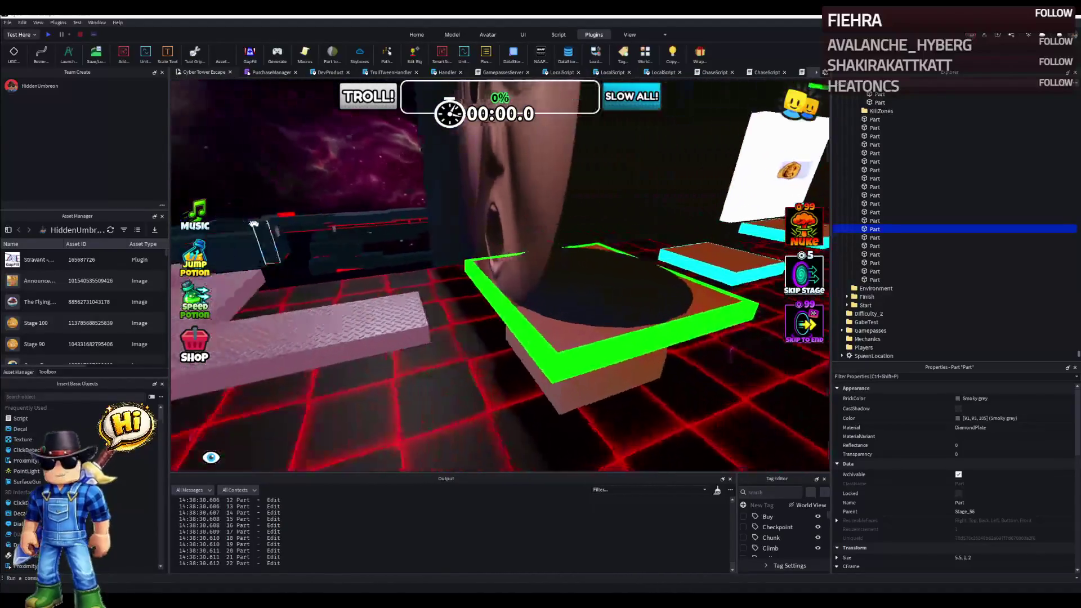
key(w)
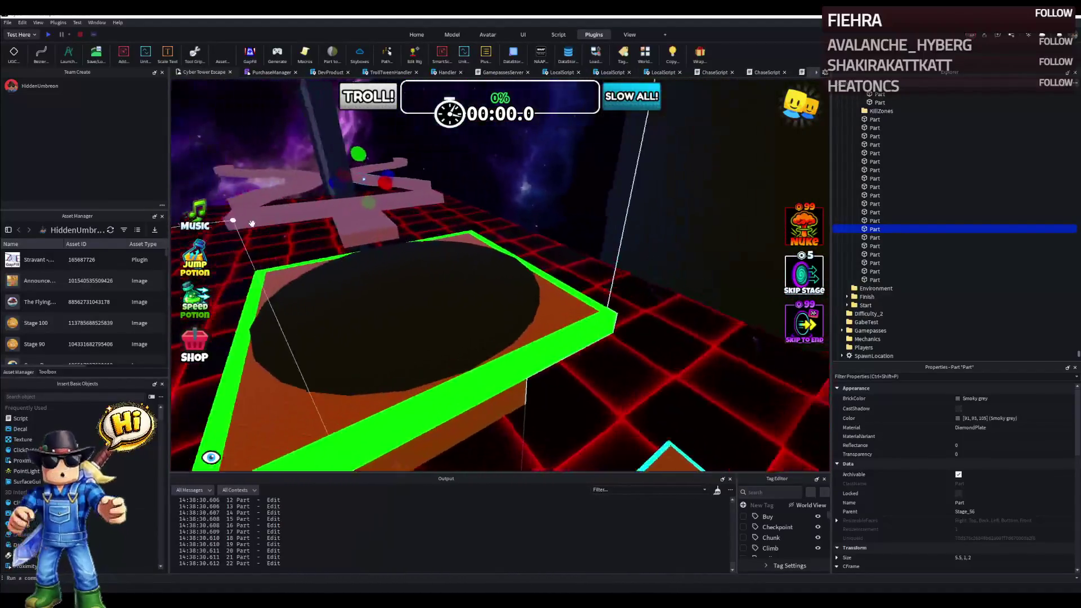
key(w)
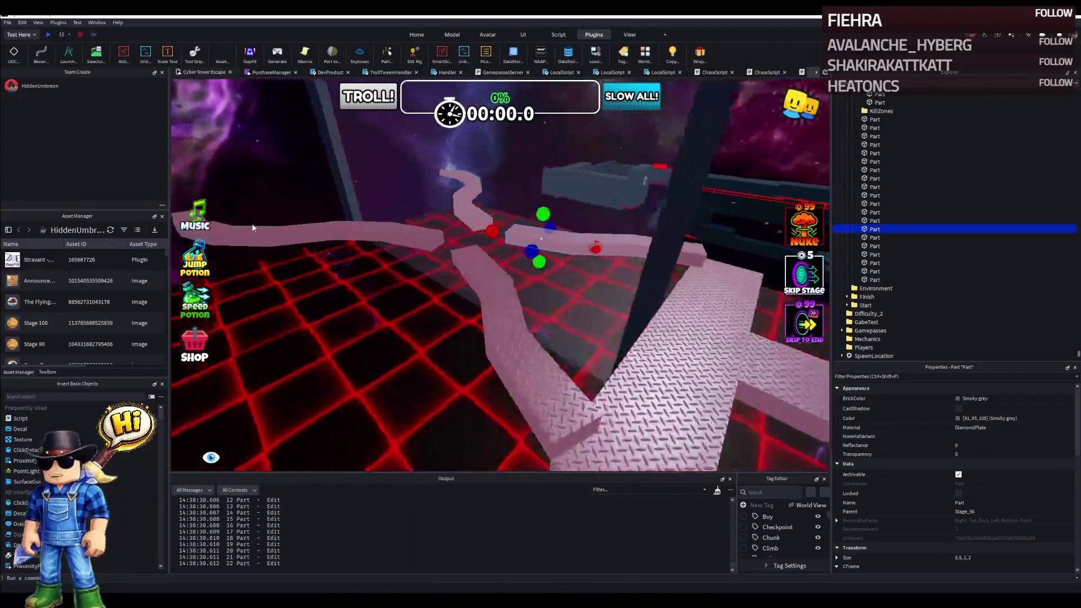
key(w)
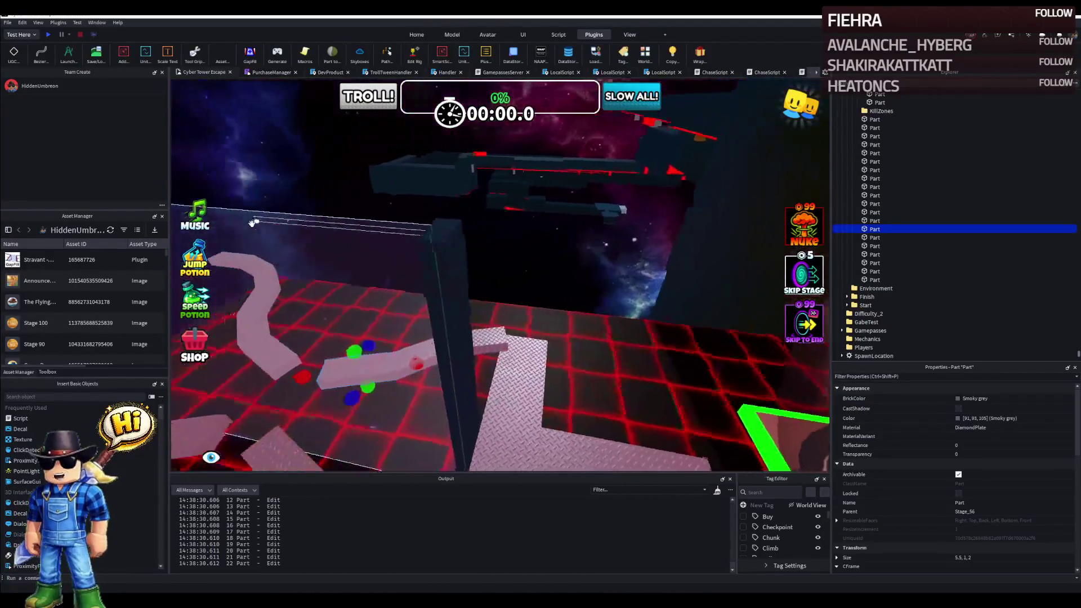
key(w)
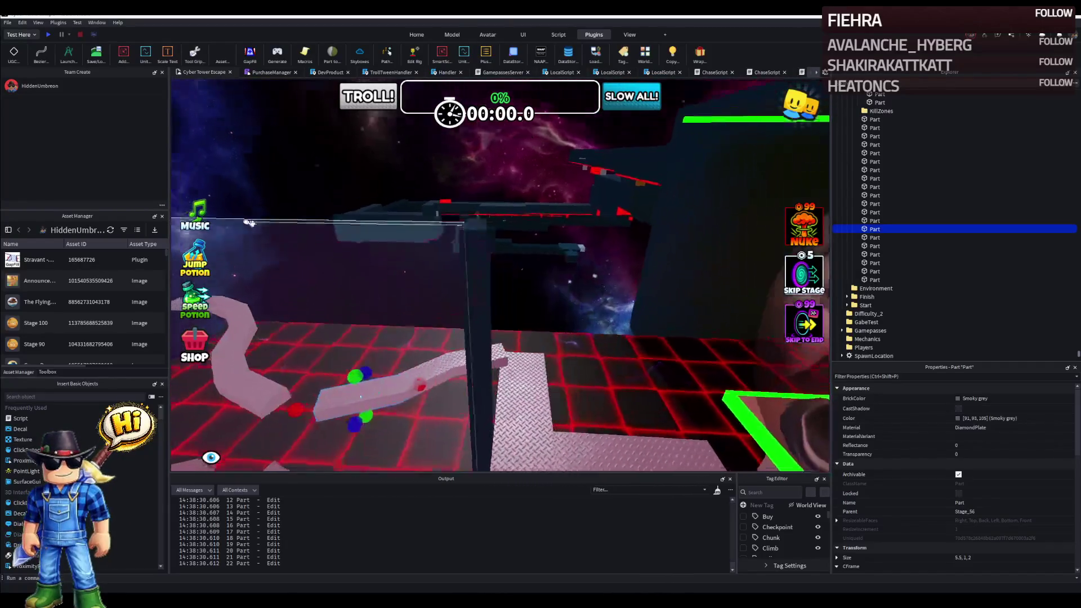
Fly the camera through the stage to the path's end and select the last pink path piece.
click(377, 209)
key(w)
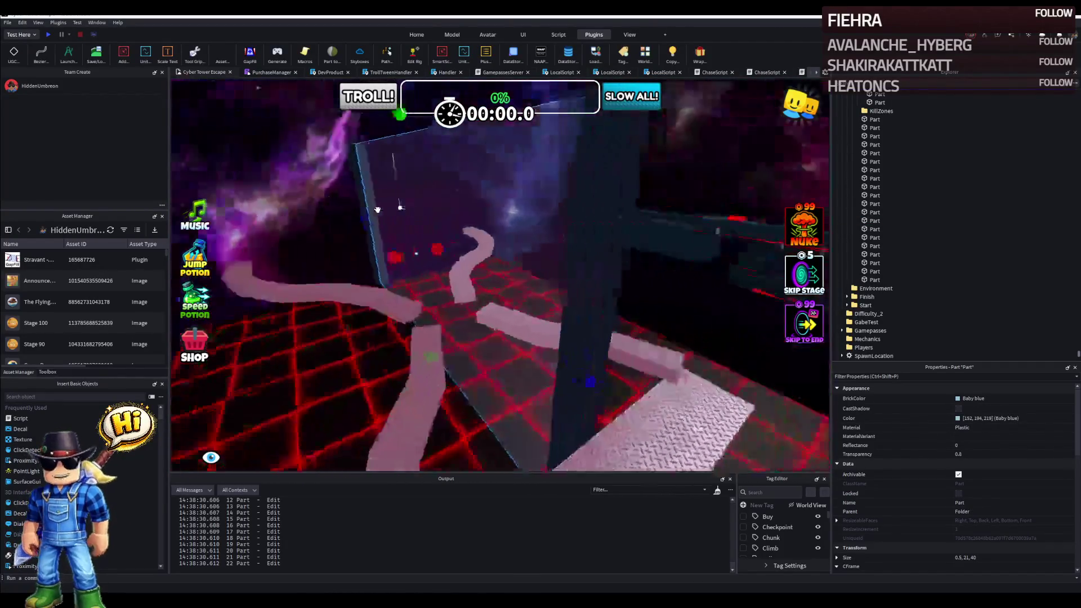
key(w)
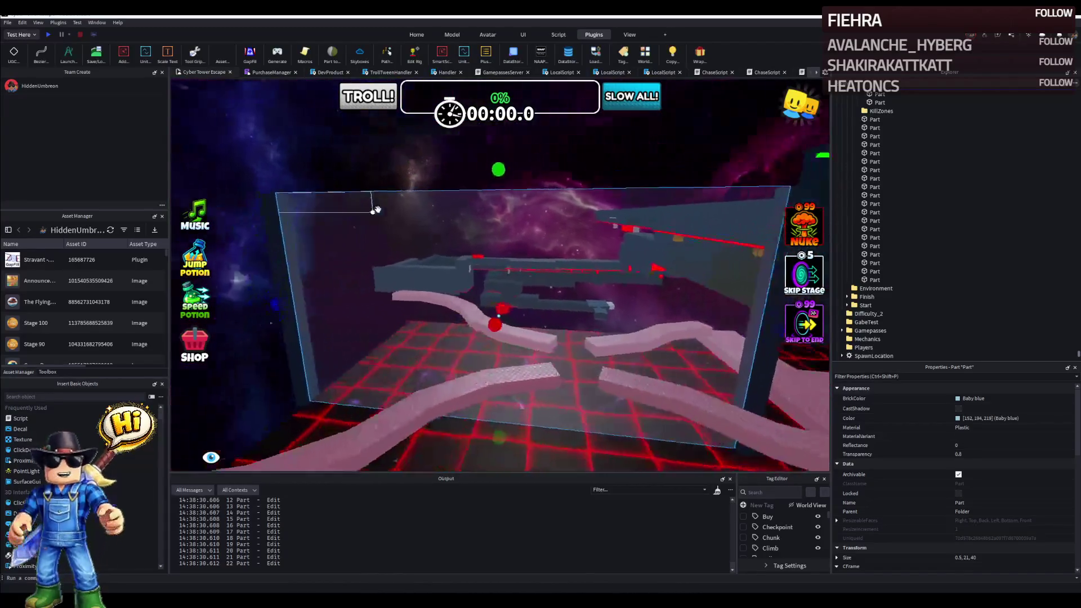
key(w)
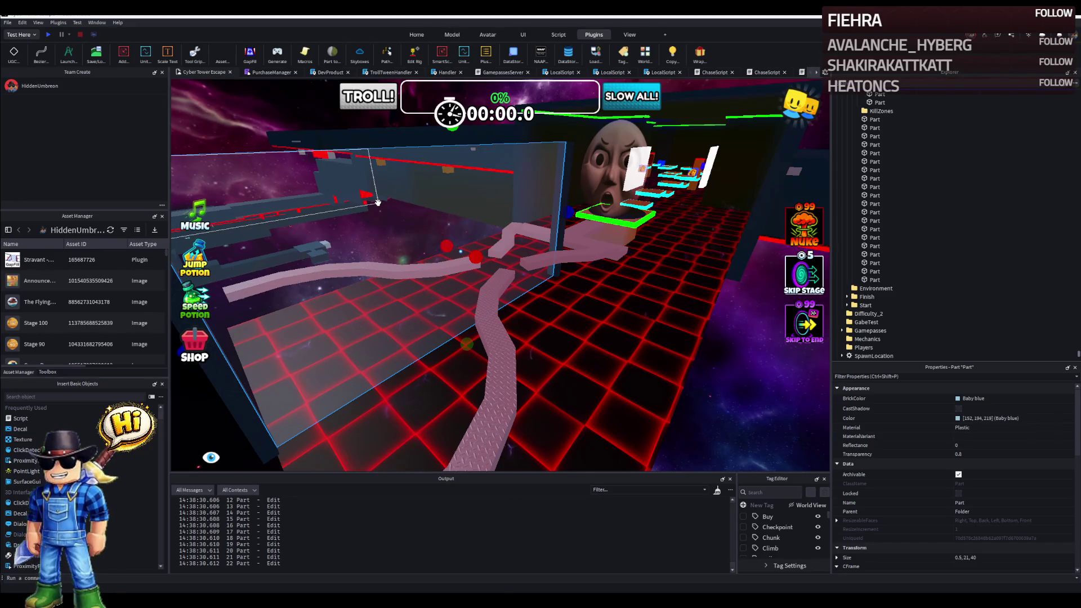
key(w)
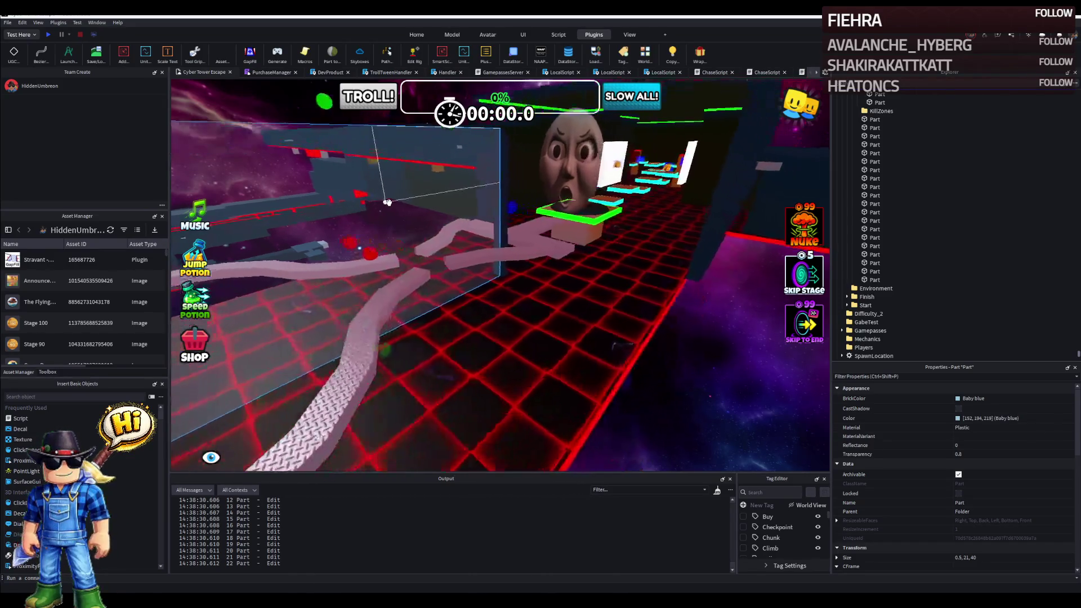
key(w)
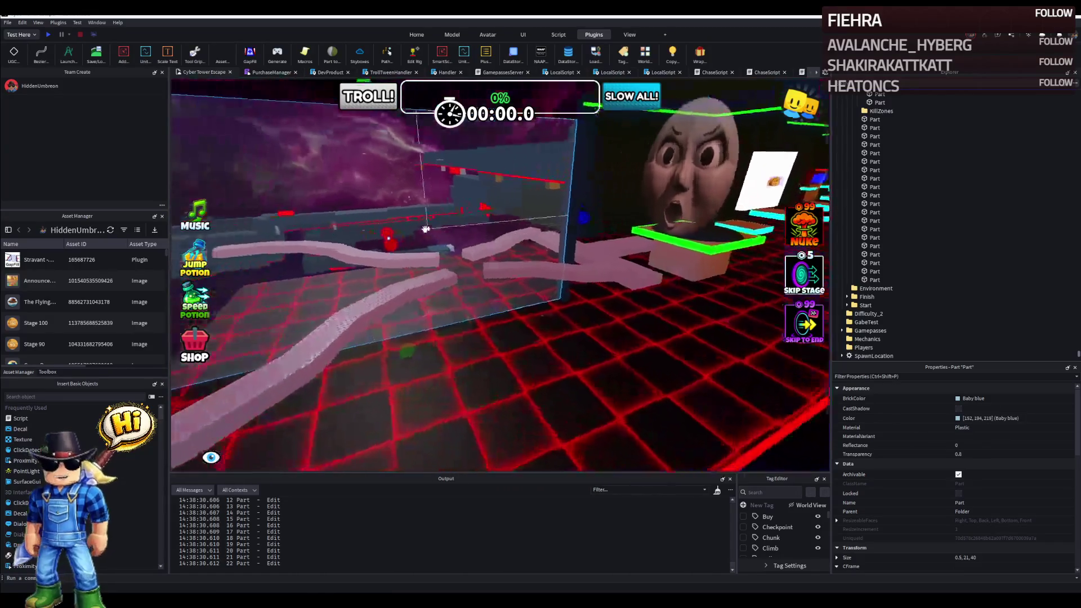
key(w)
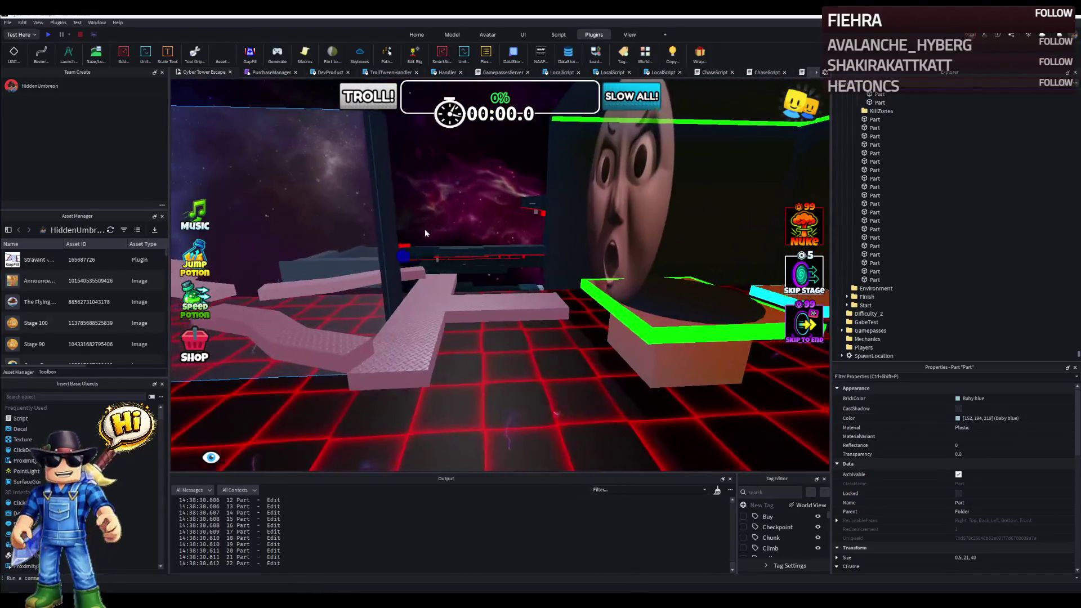
key(w)
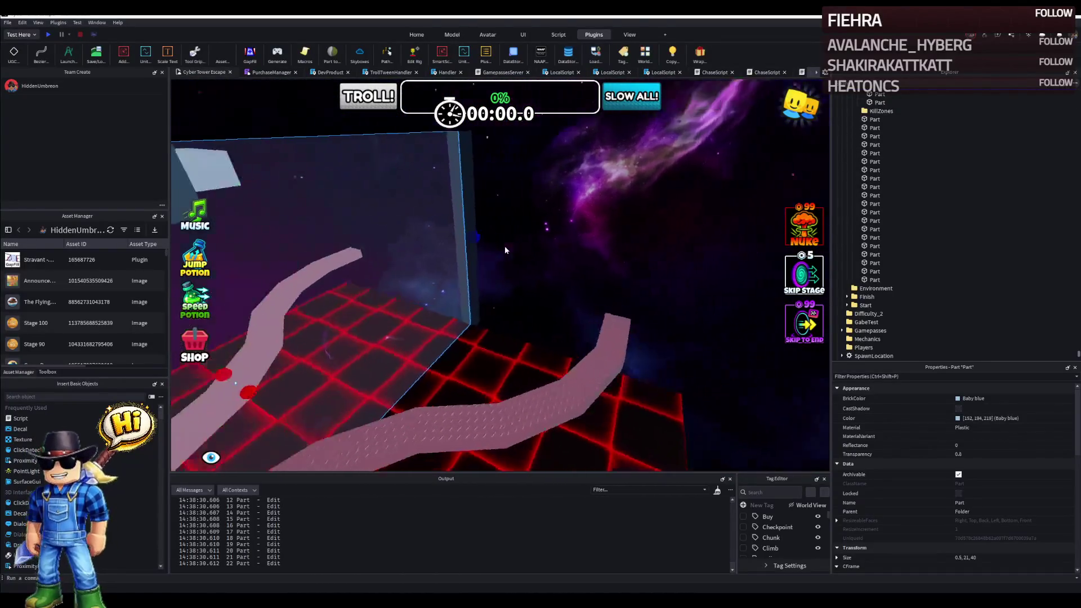
click(529, 337)
key(w)
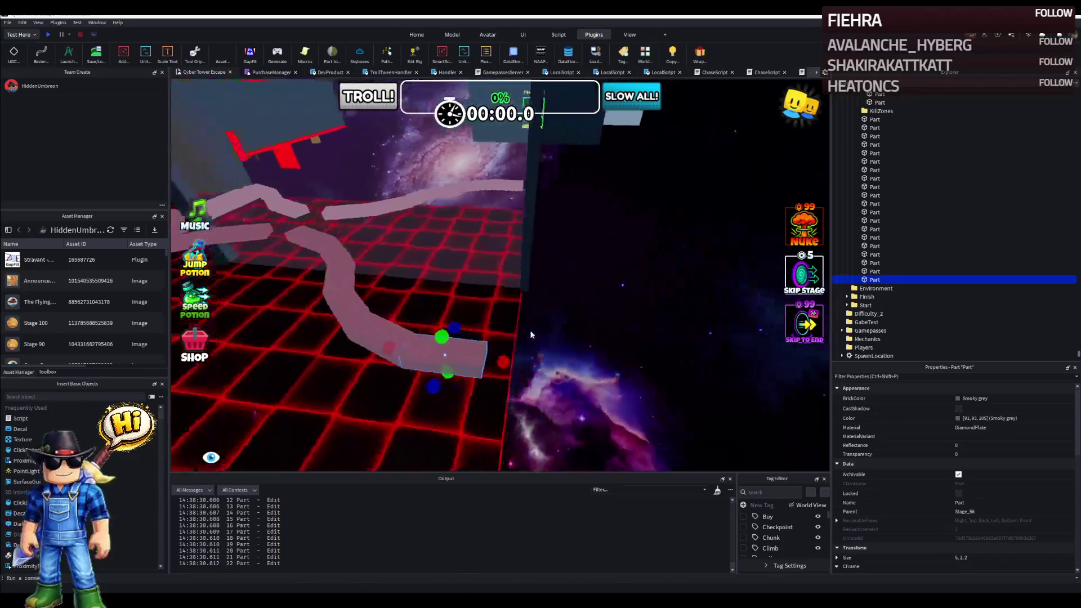
key(w)
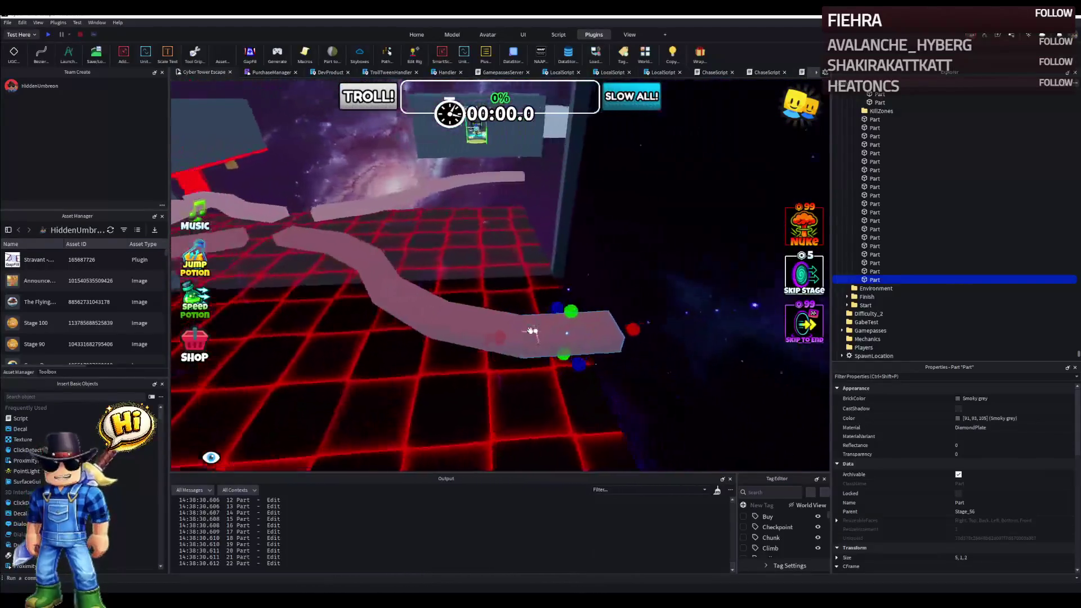
key(w)
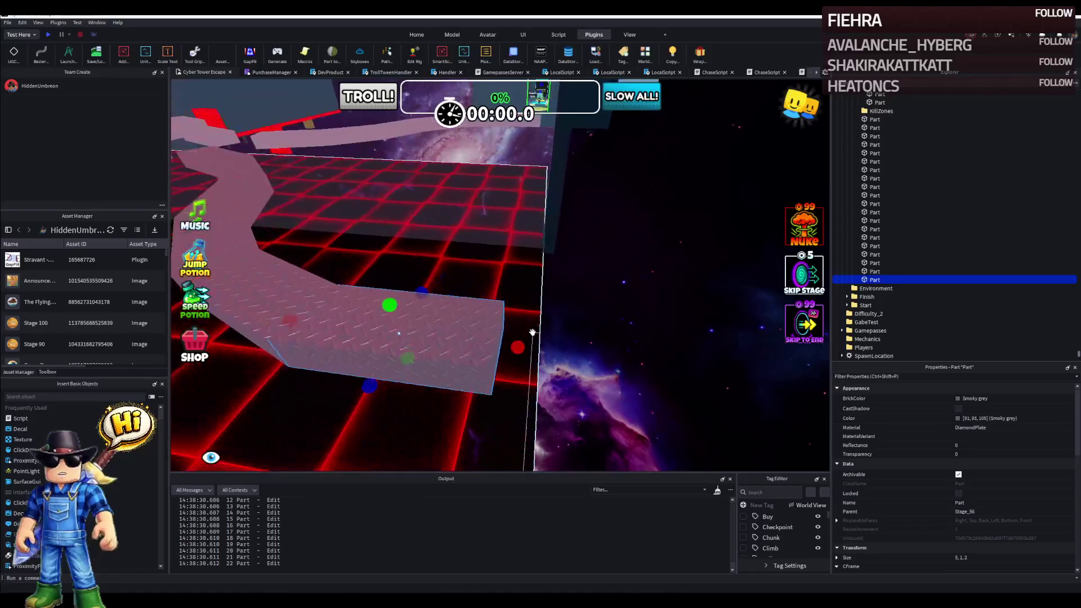
Resize the end path piece into a square 10 by 1 by 10 platform.
key(ctrl+d)
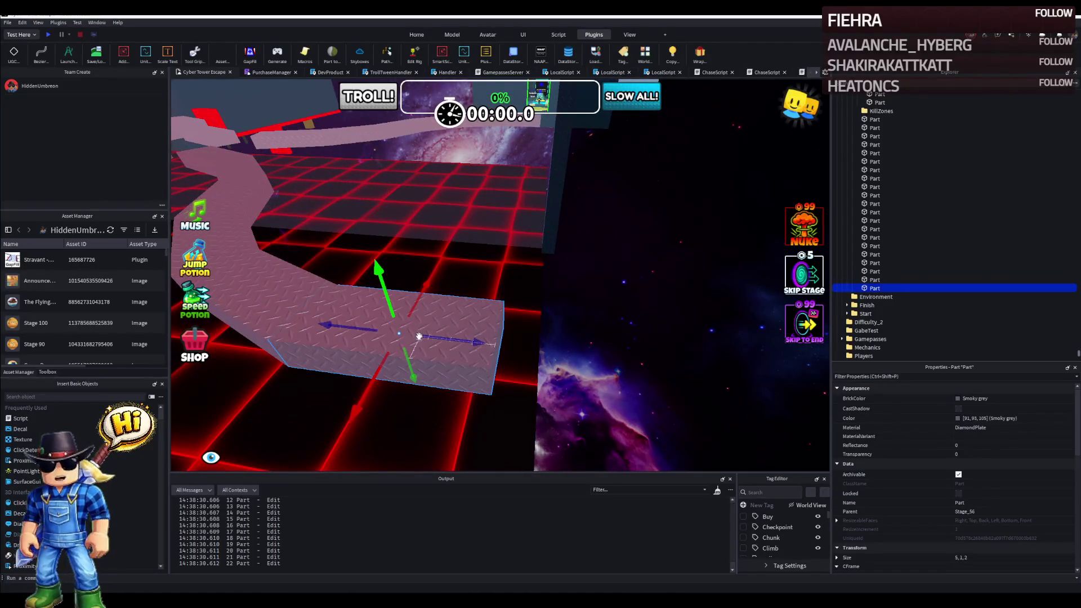
key(ctrl+z)
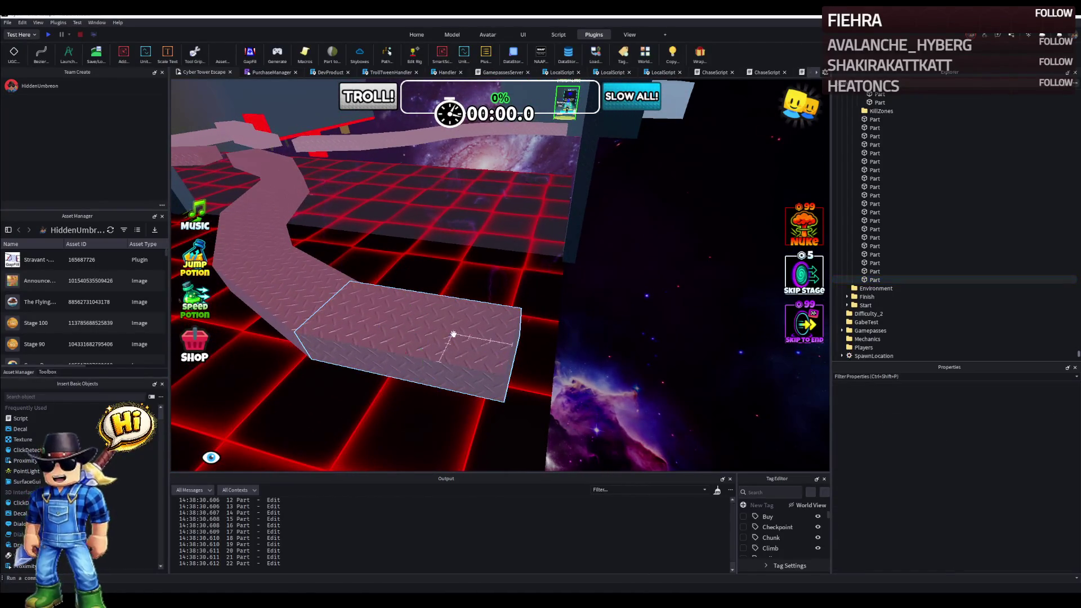
key(ctrl+3)
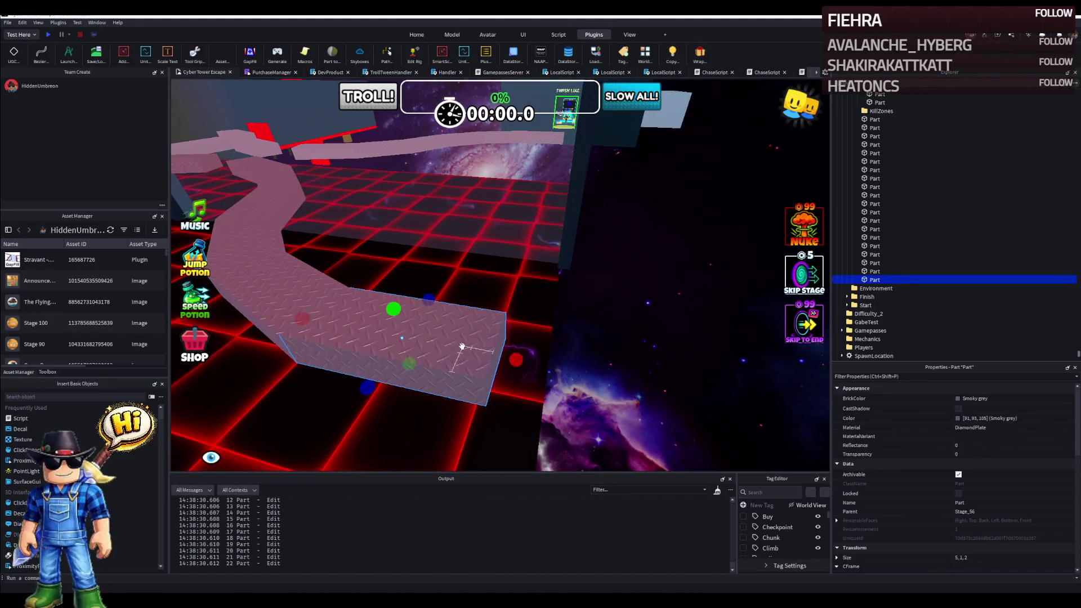
drag(462, 351, 678, 356)
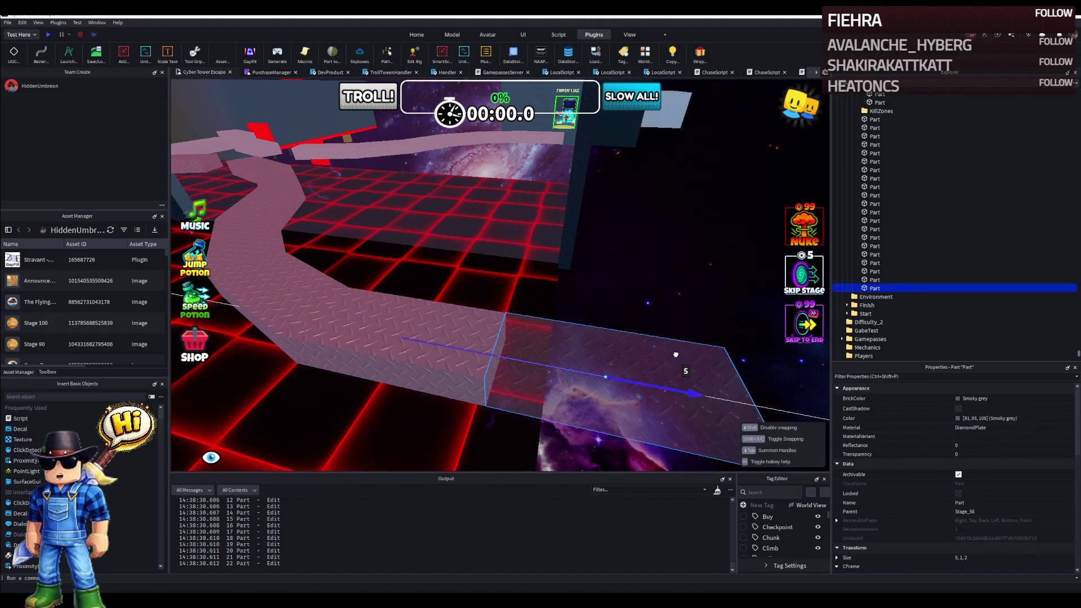
scroll(663, 351, down, 3)
drag(516, 307, 611, 309)
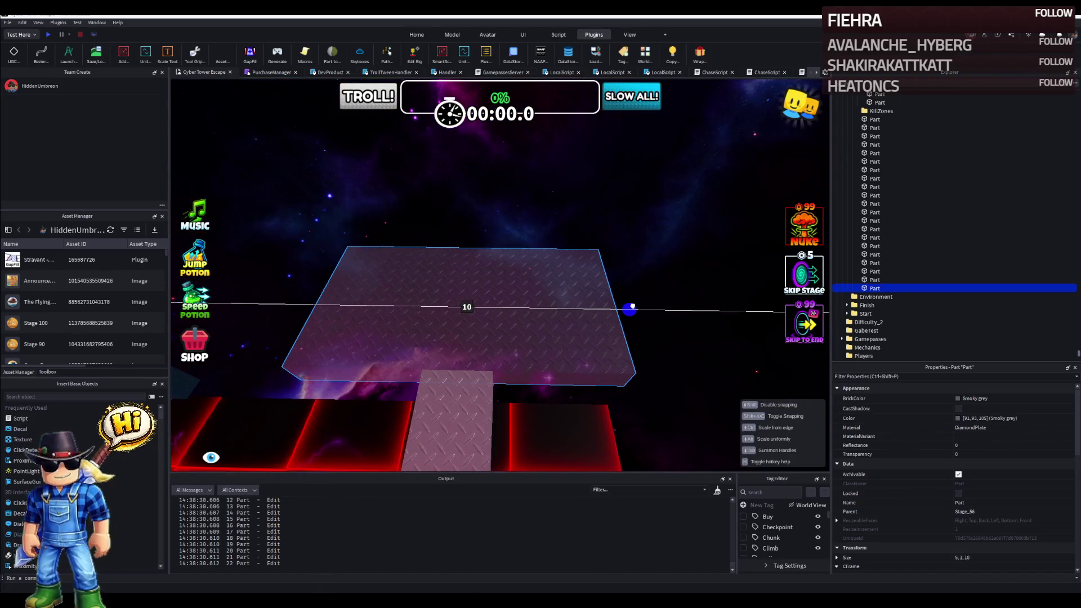
right_click(507, 253)
drag(591, 263, 562, 253)
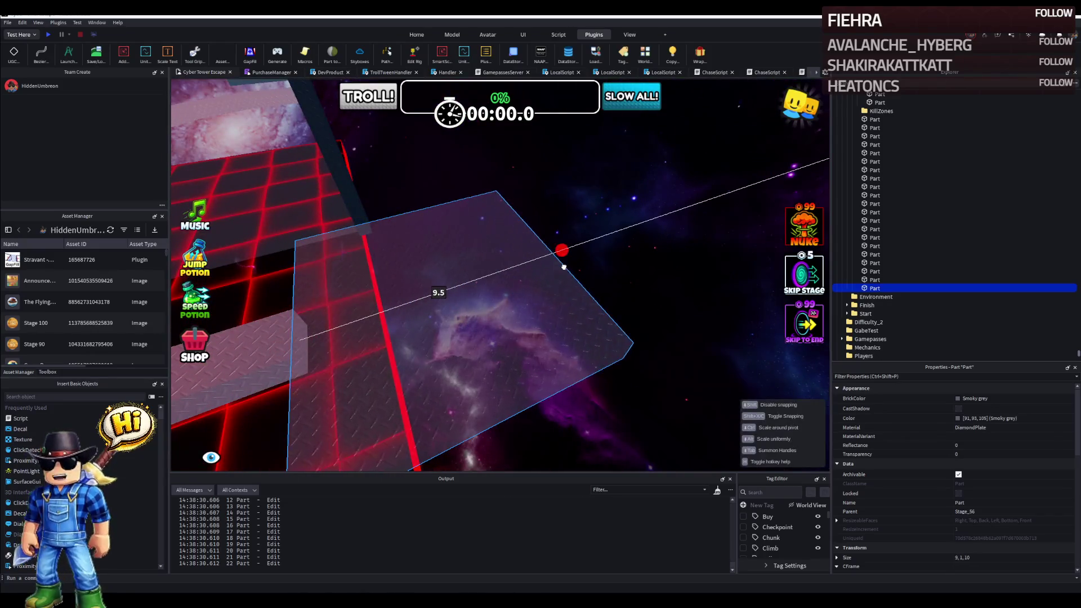
right_click(573, 267)
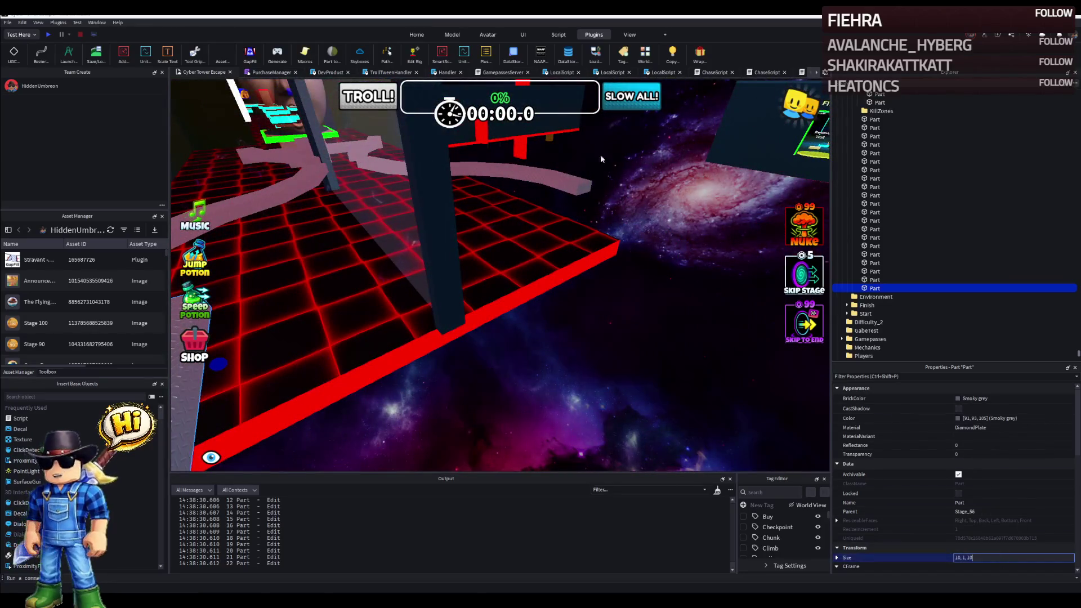
Duplicate the square platform and move the copy further along the path.
key(ctrl+d)
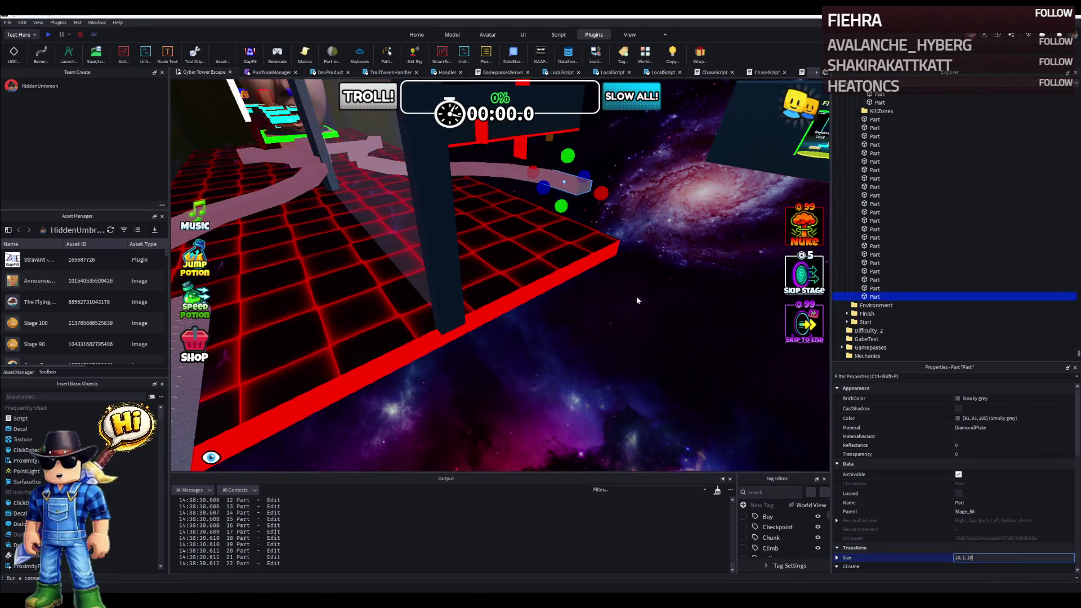
right_click(605, 263)
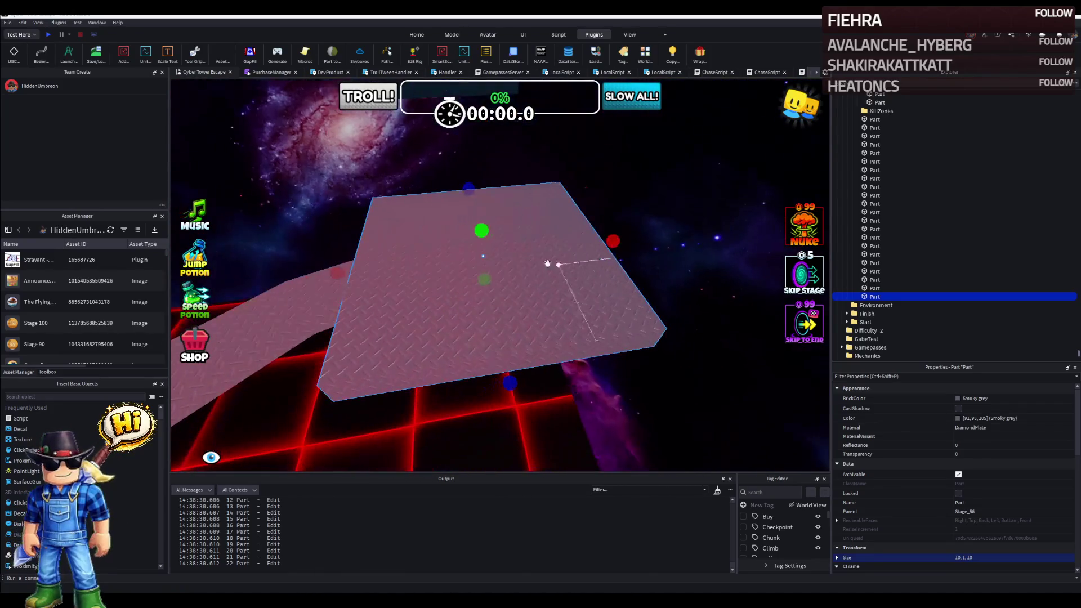
drag(485, 253, 530, 258)
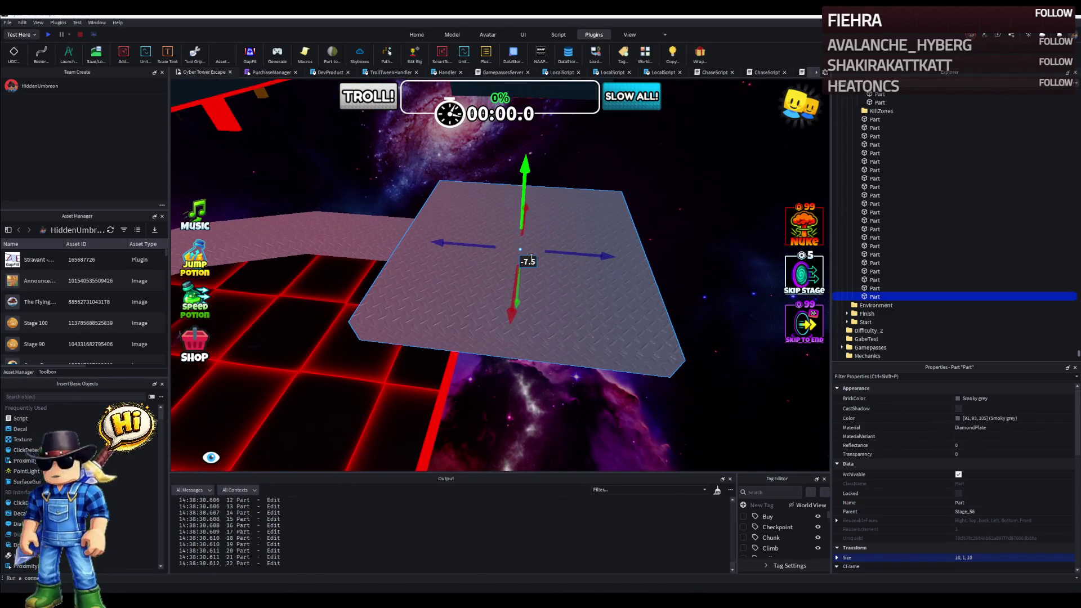
right_click(528, 258)
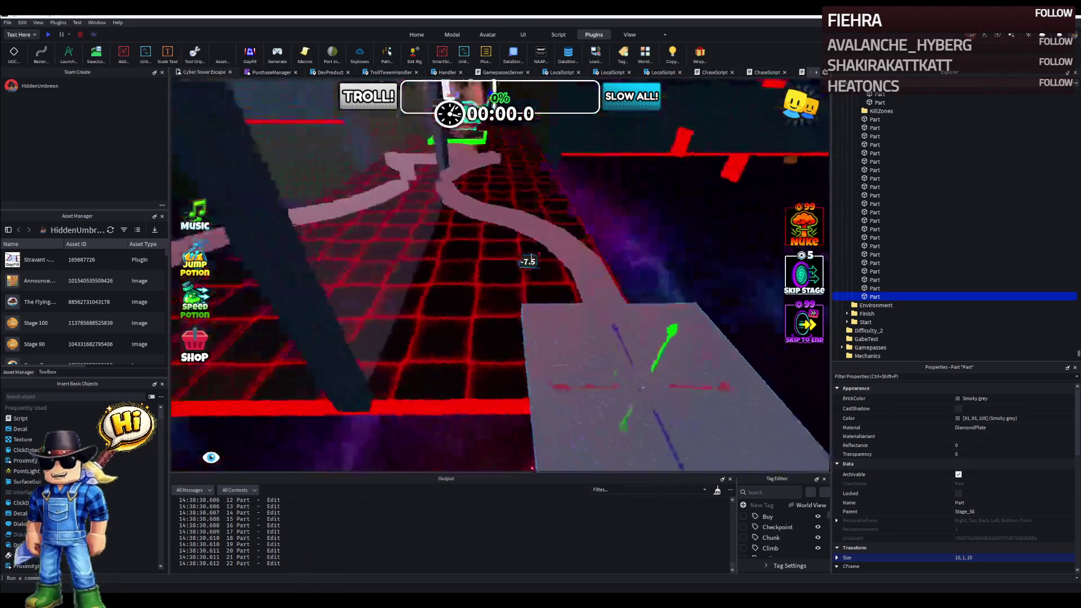
right_click(627, 249)
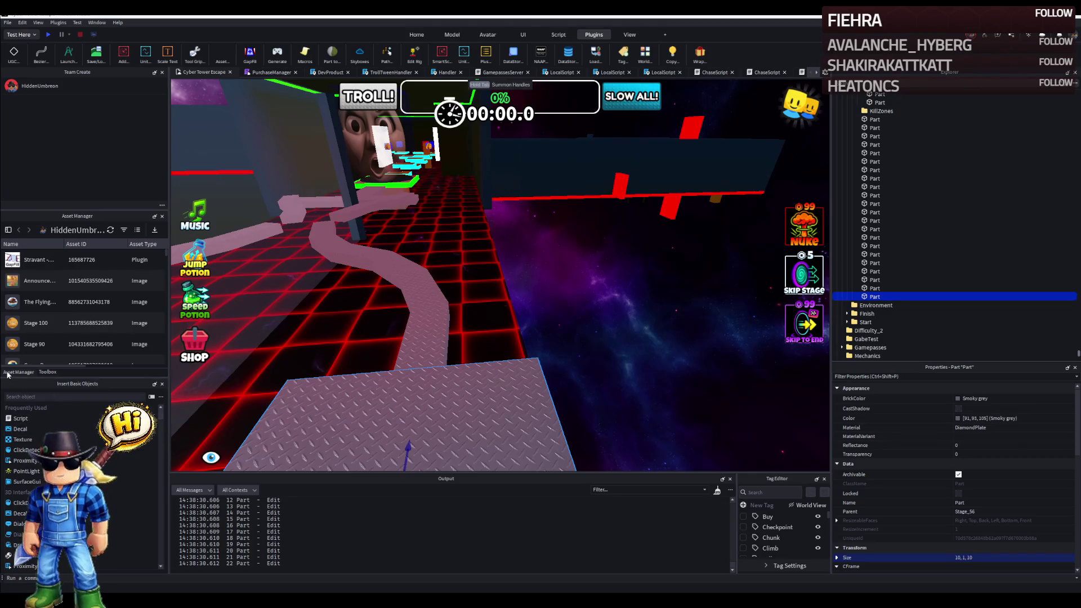
Search the Toolbox and drag the cyther robot model into the scene near the stage.
click(47, 372)
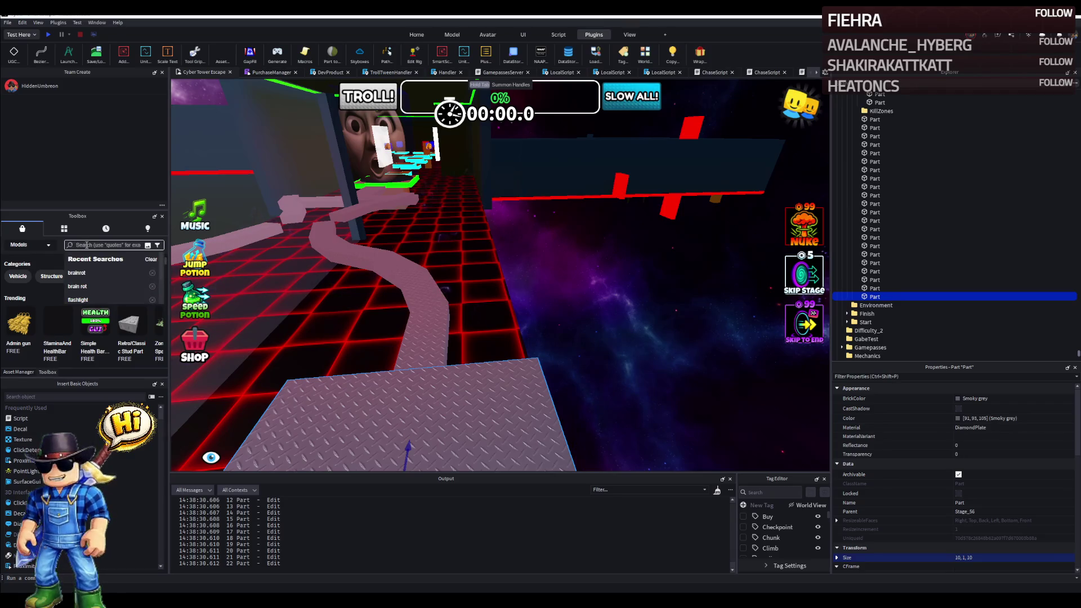
text(cyber wolf)
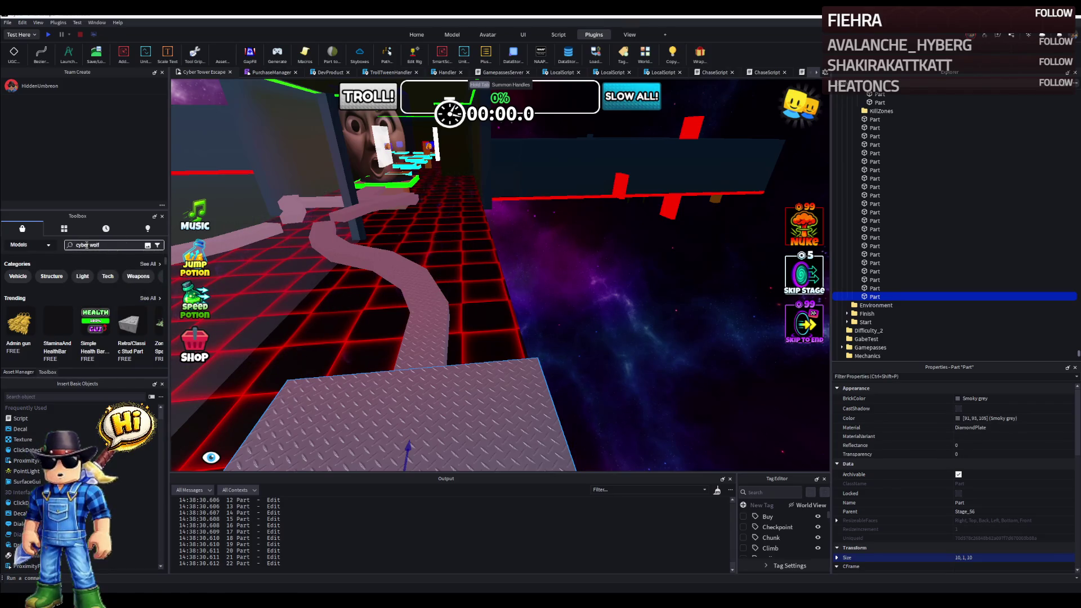
key(Return)
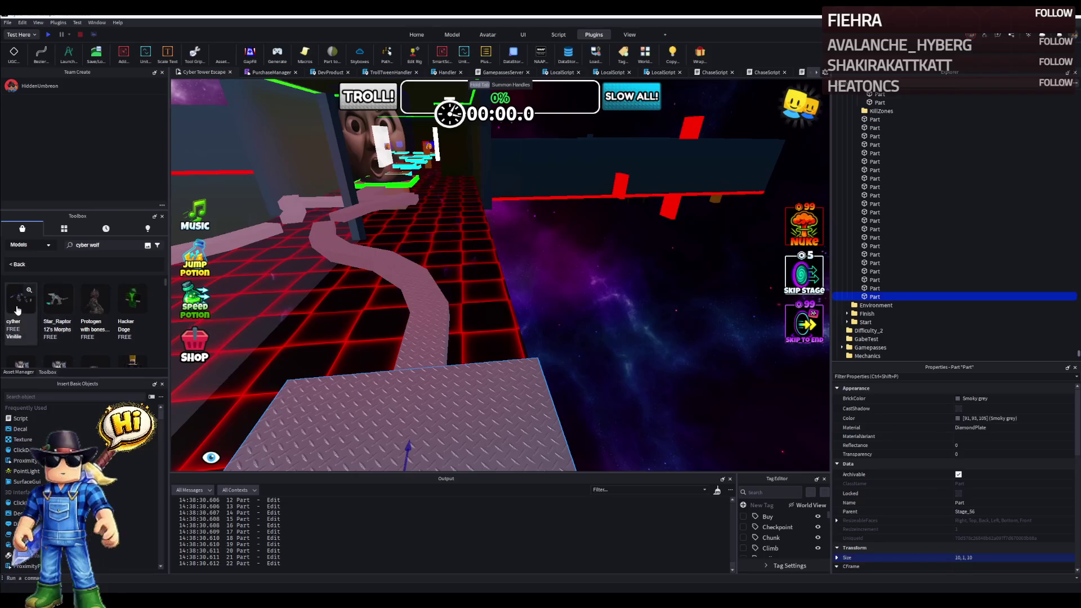
drag(21, 300, 364, 294)
drag(476, 292, 794, 247)
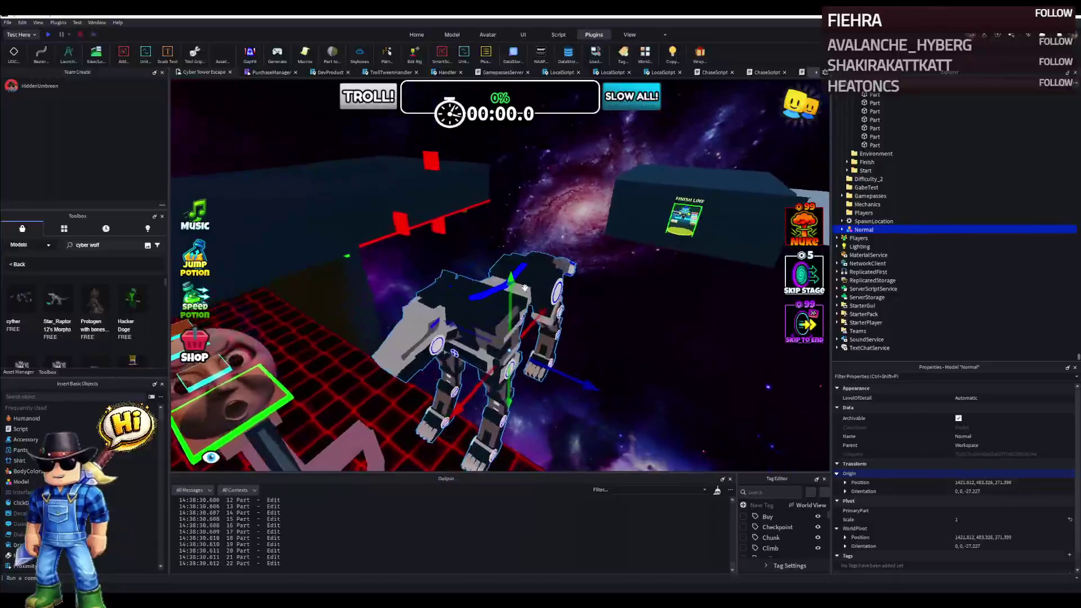
Expand the Normal robot model, orbit around it and select its Torso part.
click(849, 230)
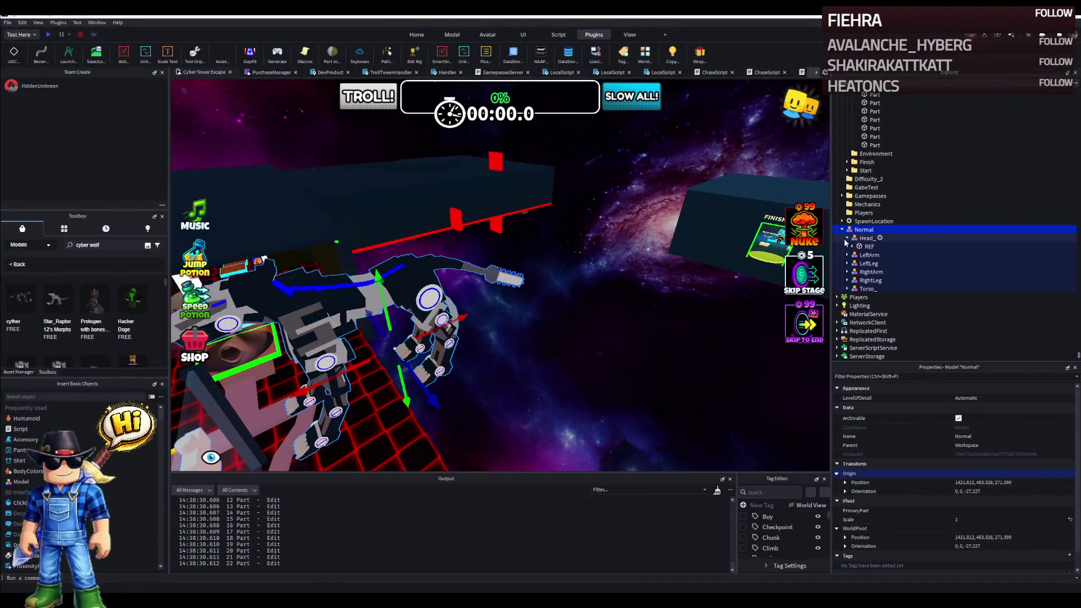
right_click(506, 279)
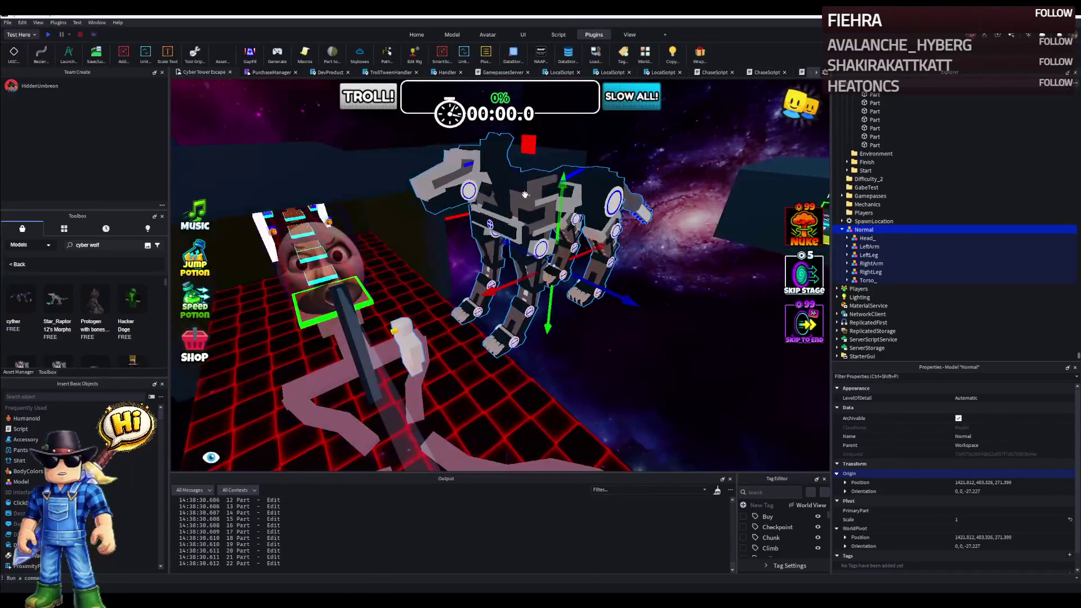
right_click(545, 193)
scroll(545, 193, down, 5)
right_click(493, 192)
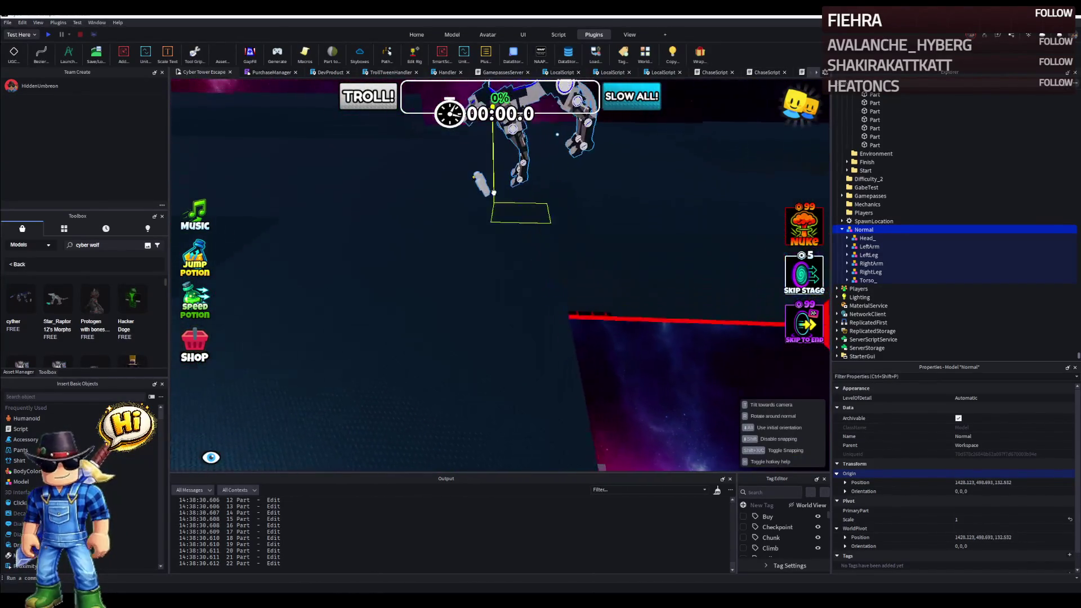
scroll(507, 203, up, 5)
scroll(512, 209, down, 5)
key(f)
drag(513, 210, 513, 210)
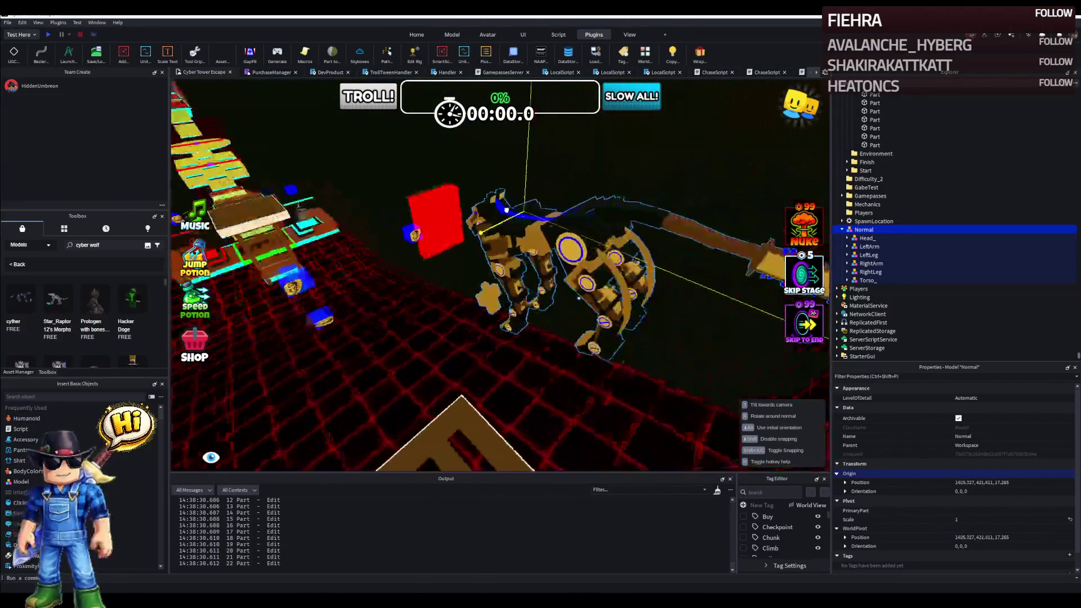
scroll(513, 209, down, 8)
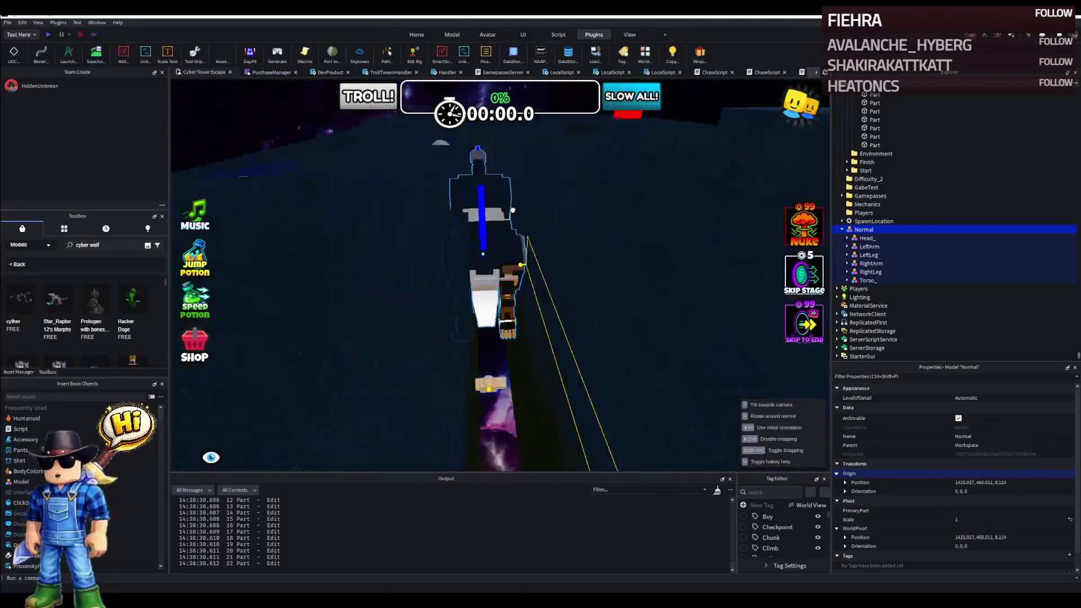
click(484, 220)
click(484, 220)
key(f)
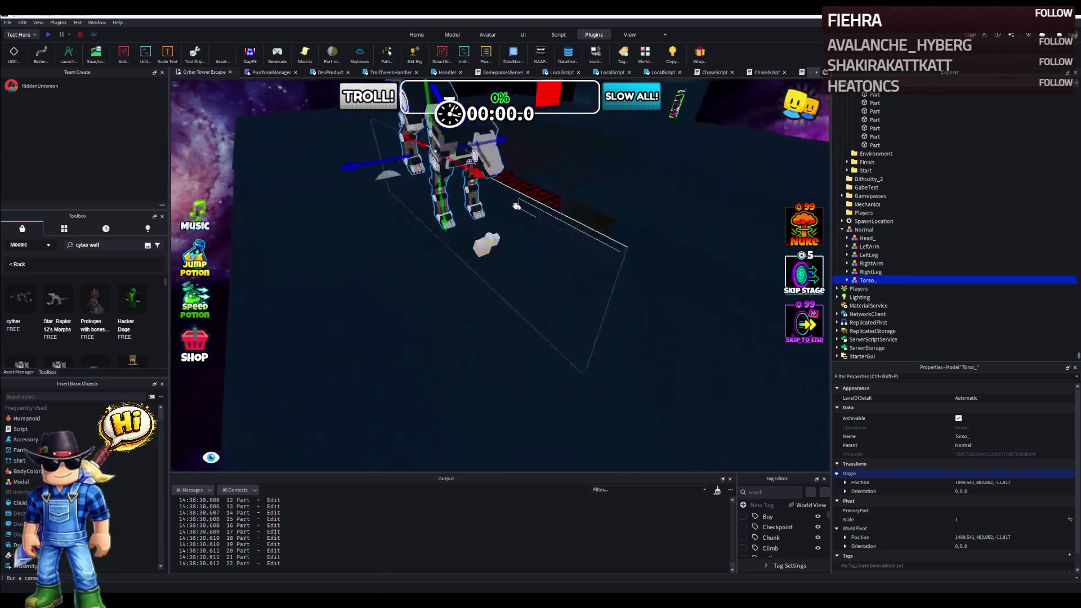
Inspect the robot's Head and LeftLeg parts, then delete the Normal model.
click(869, 229)
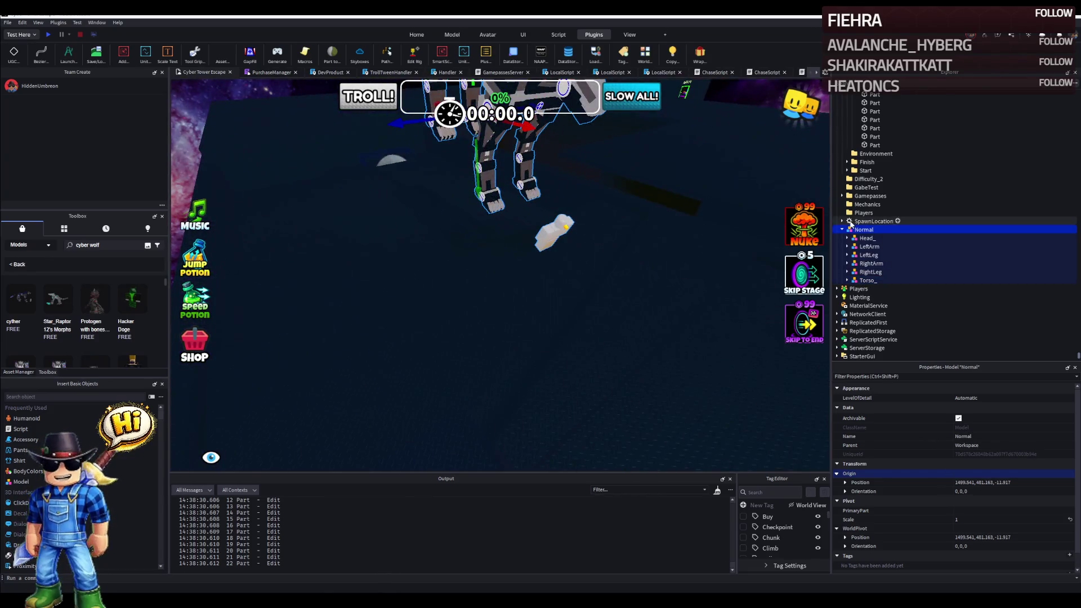
click(870, 238)
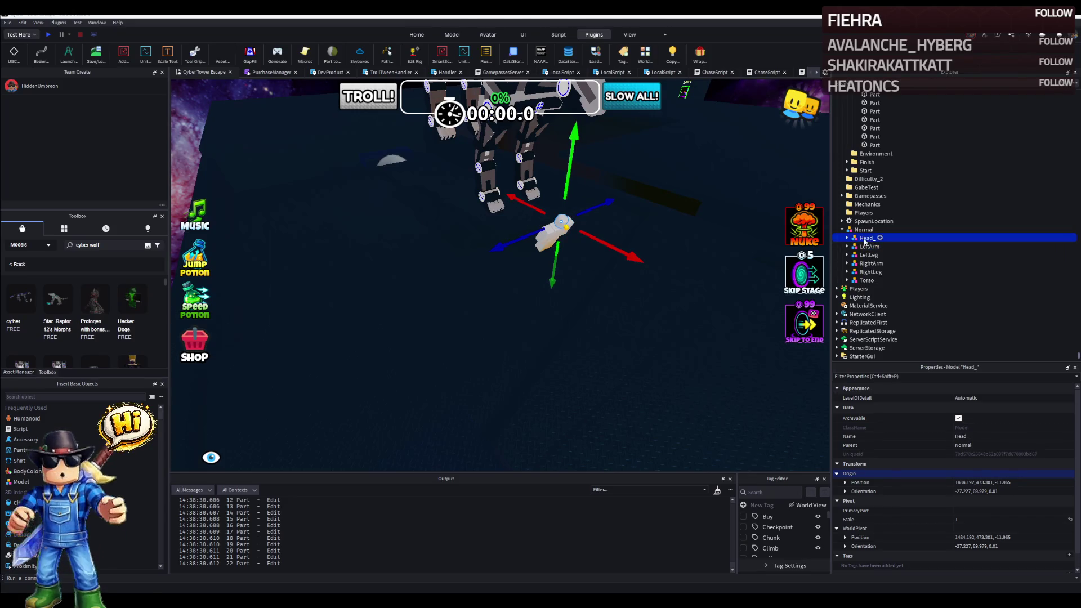
click(865, 229)
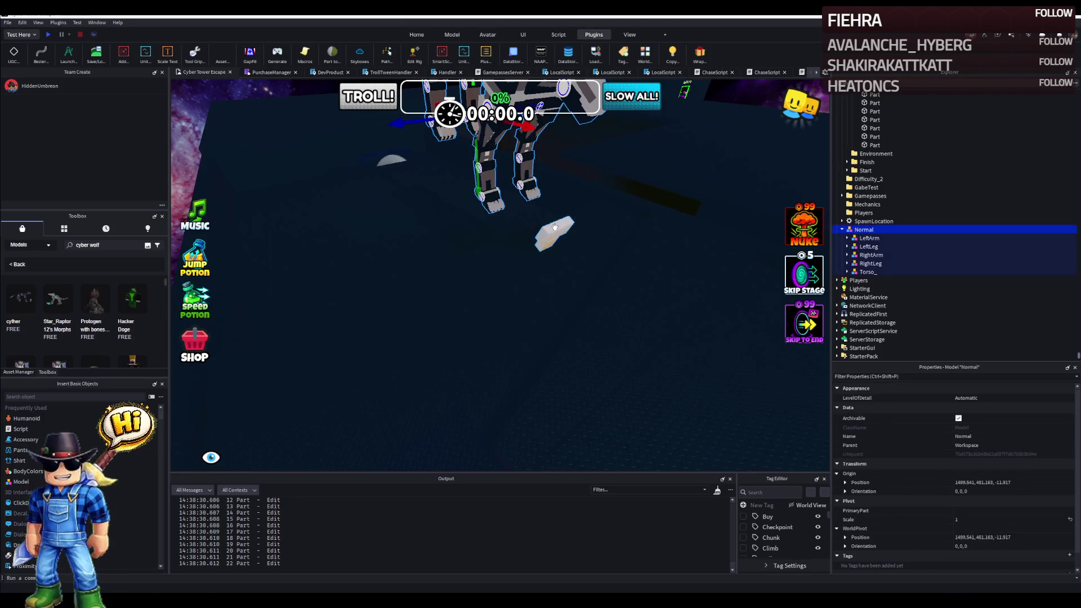
click(869, 245)
click(865, 229)
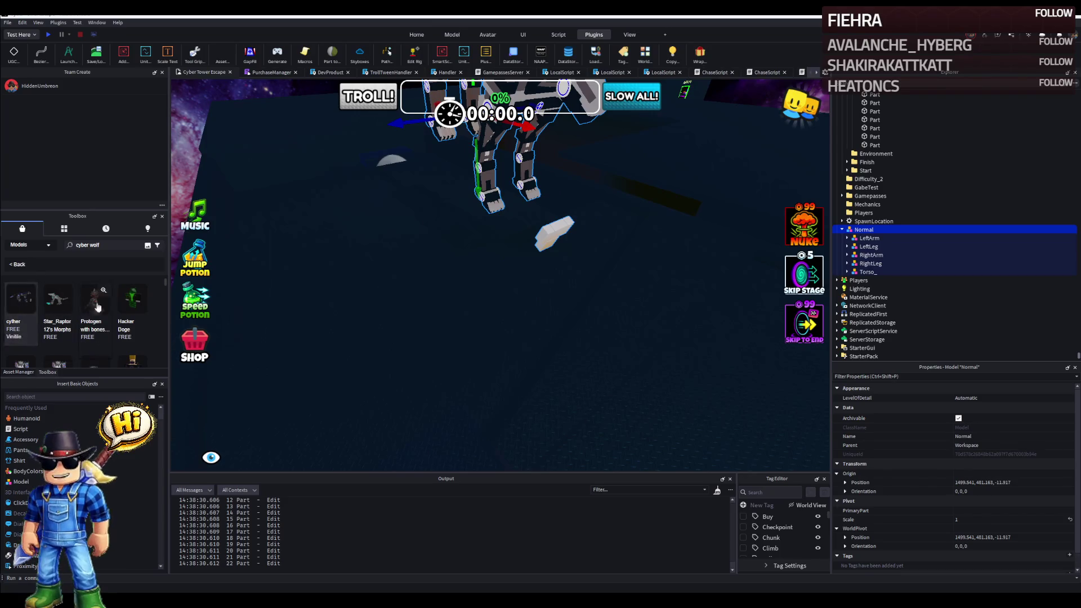
key(Delete)
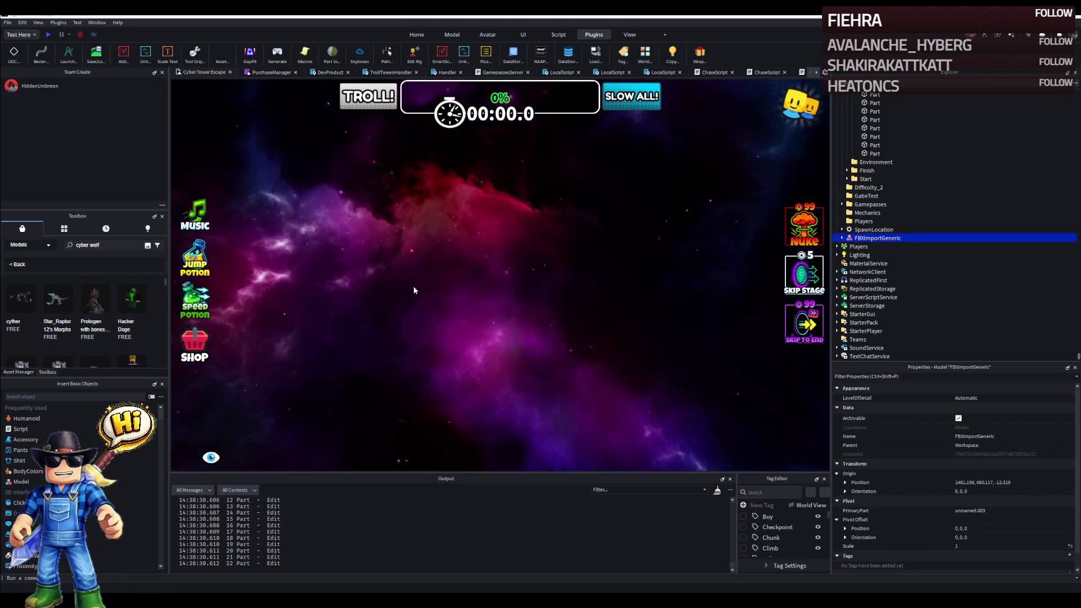
Drag the protogen model into the scene and delete its ThumbnailCamera.
drag(217, 307, 446, 283)
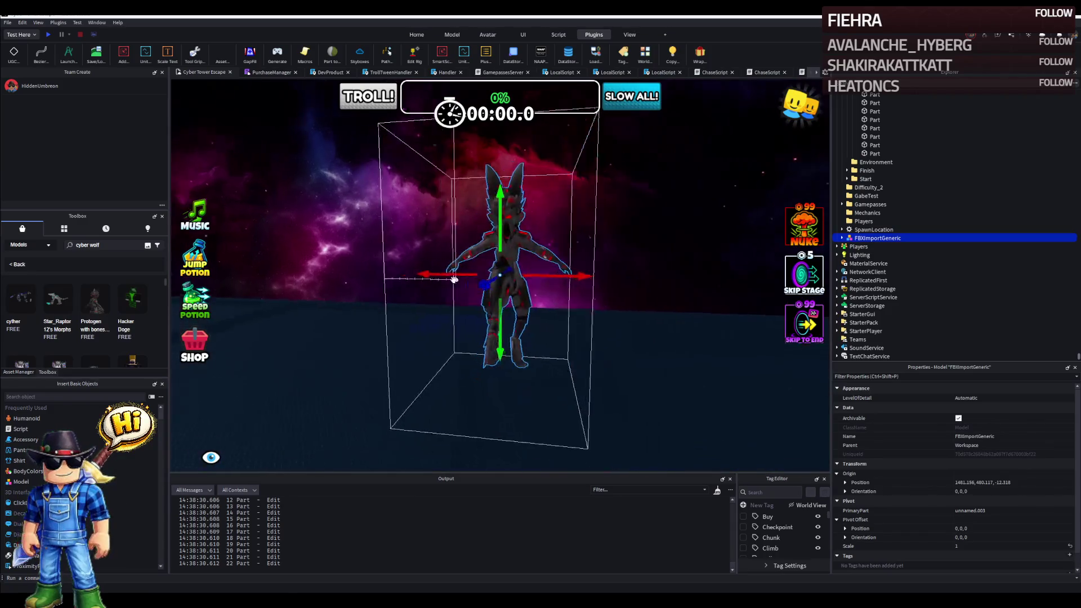
right_click(454, 280)
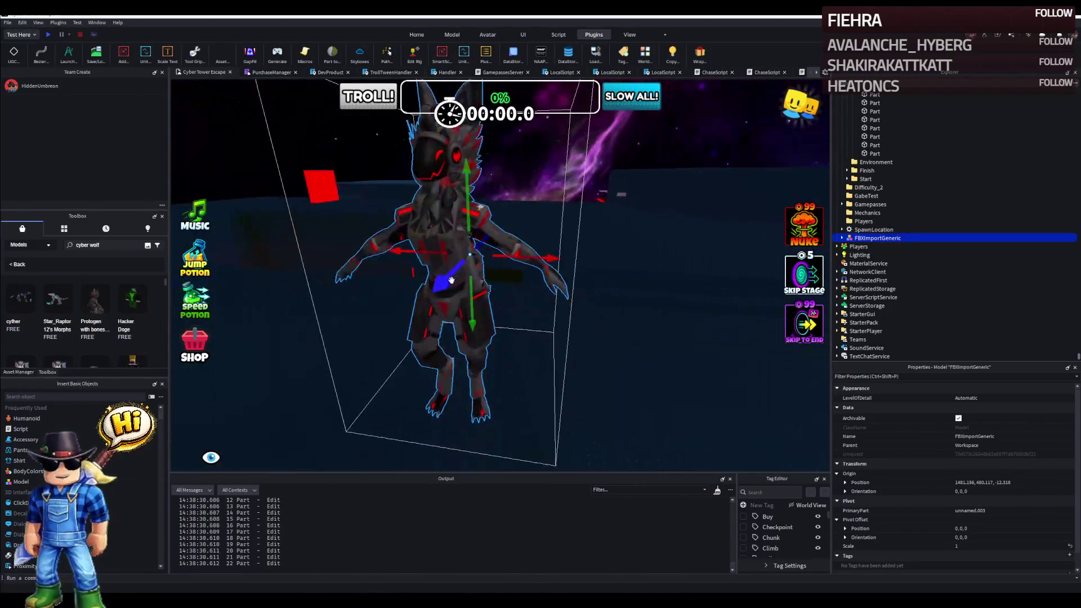
click(848, 238)
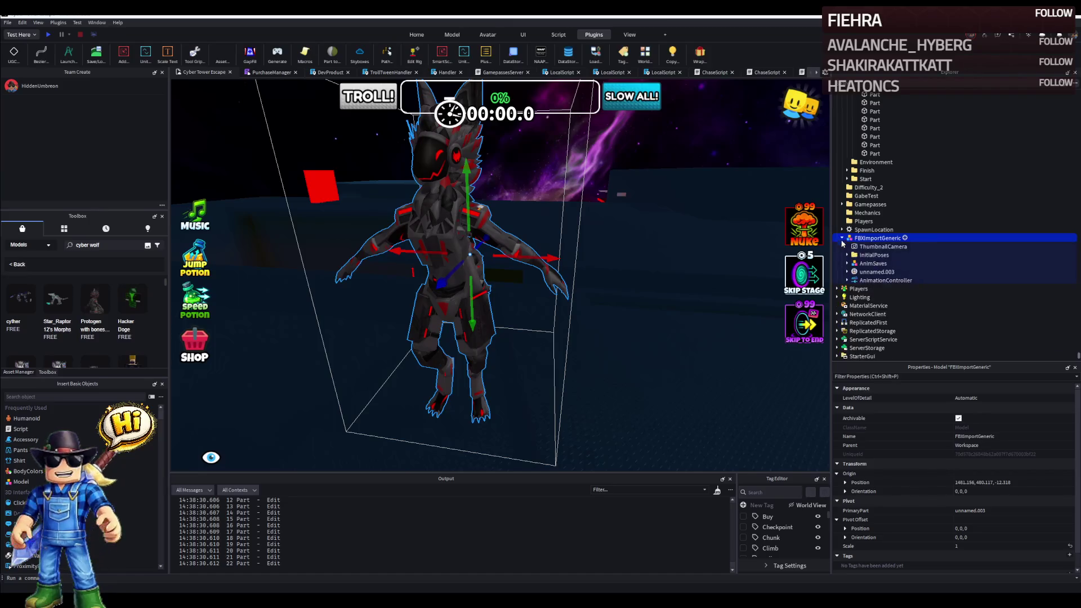
click(886, 246)
key(Delete)
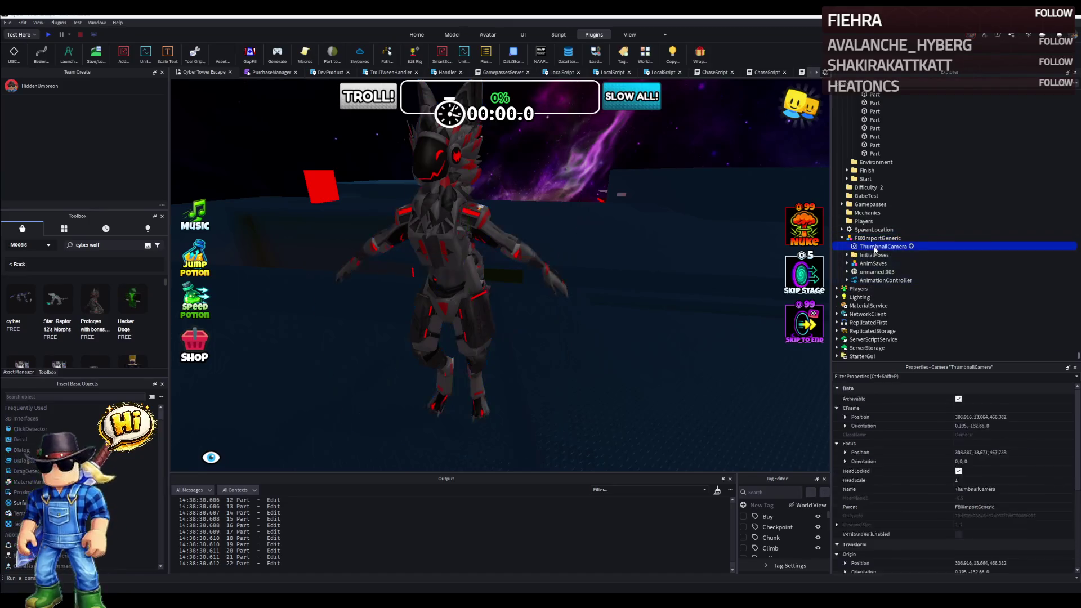
Check the model's AnimSaves and InitialPoses, then move it onto the stage beside the cowboy rig.
click(878, 256)
click(853, 255)
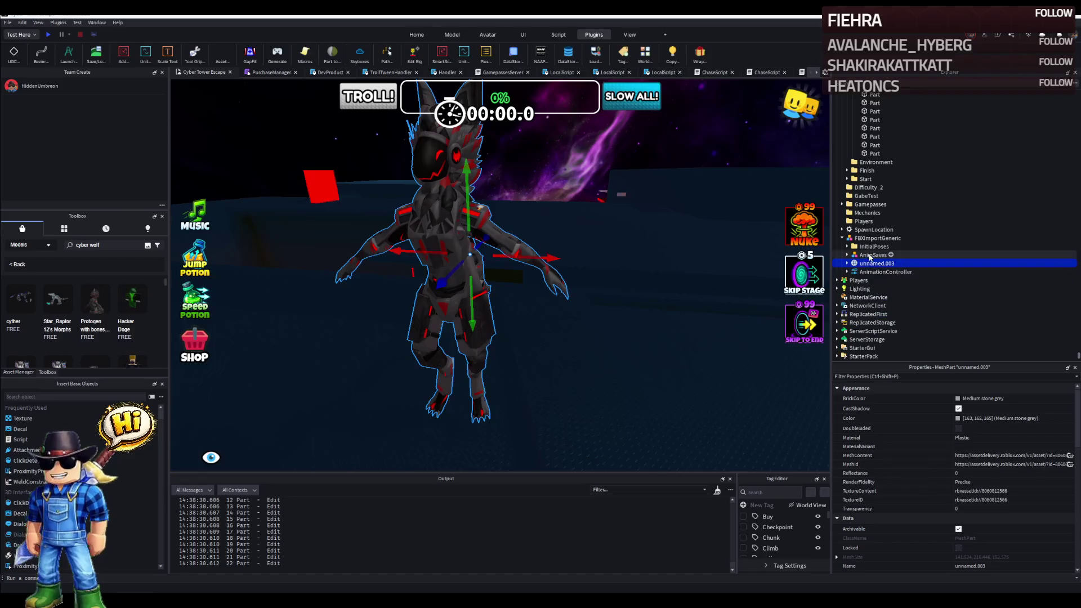
click(853, 255)
click(853, 247)
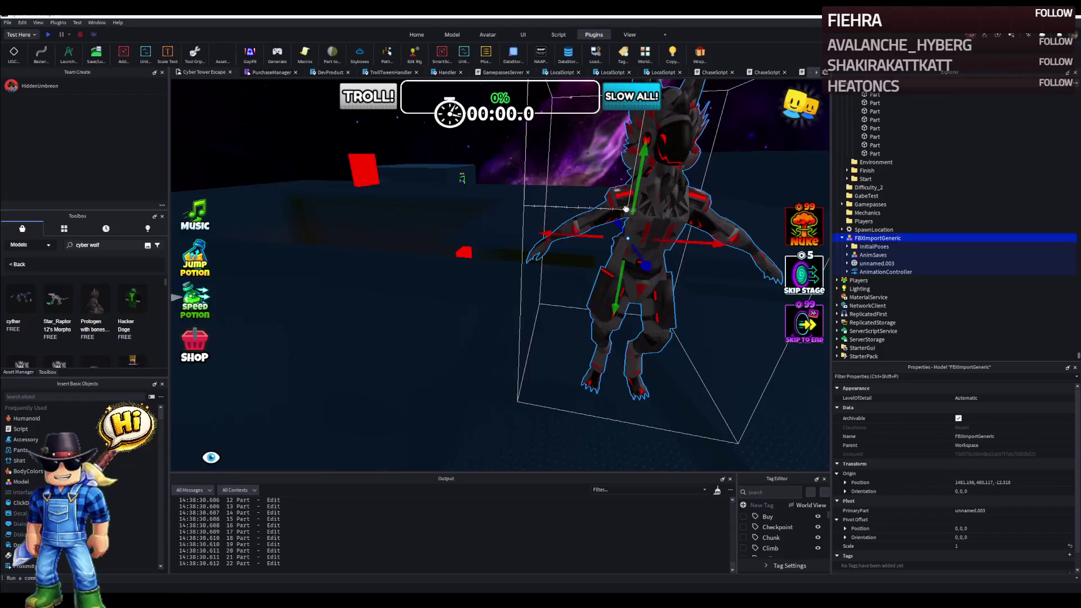
key(w)
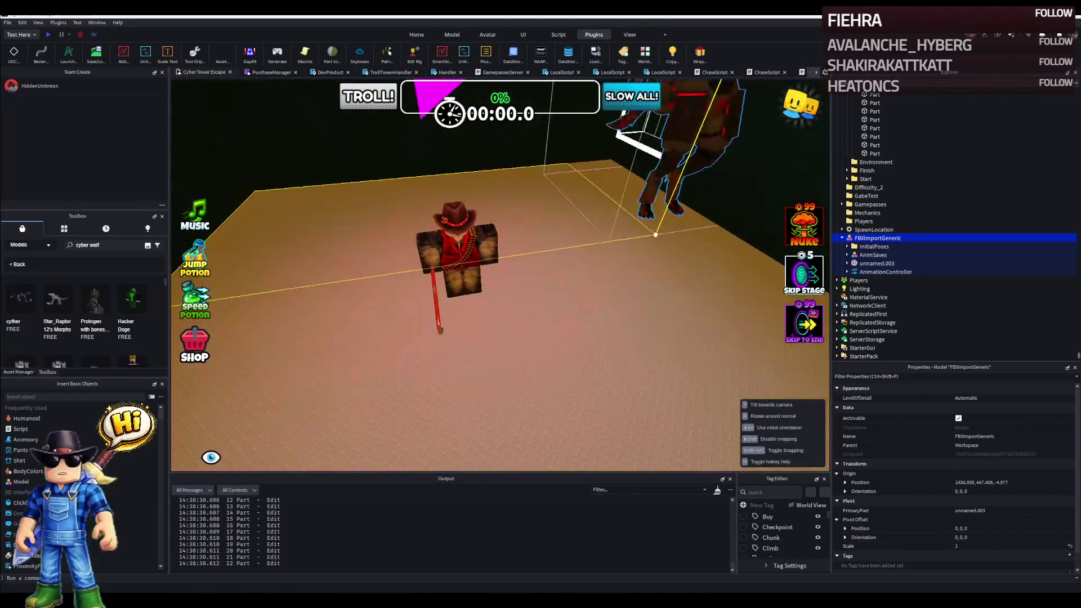
drag(617, 244, 615, 244)
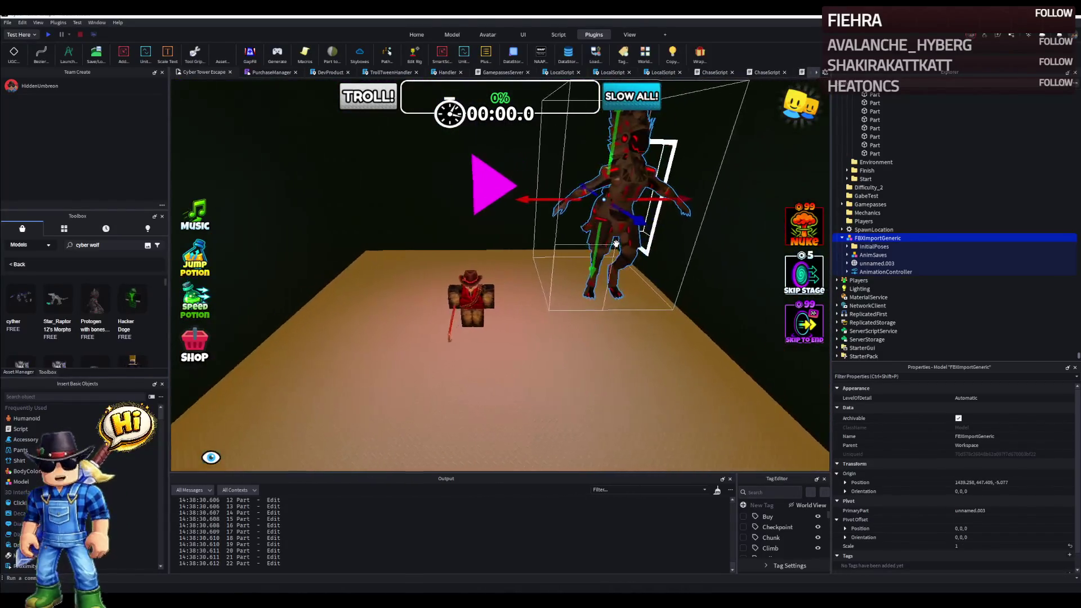
click(471, 292)
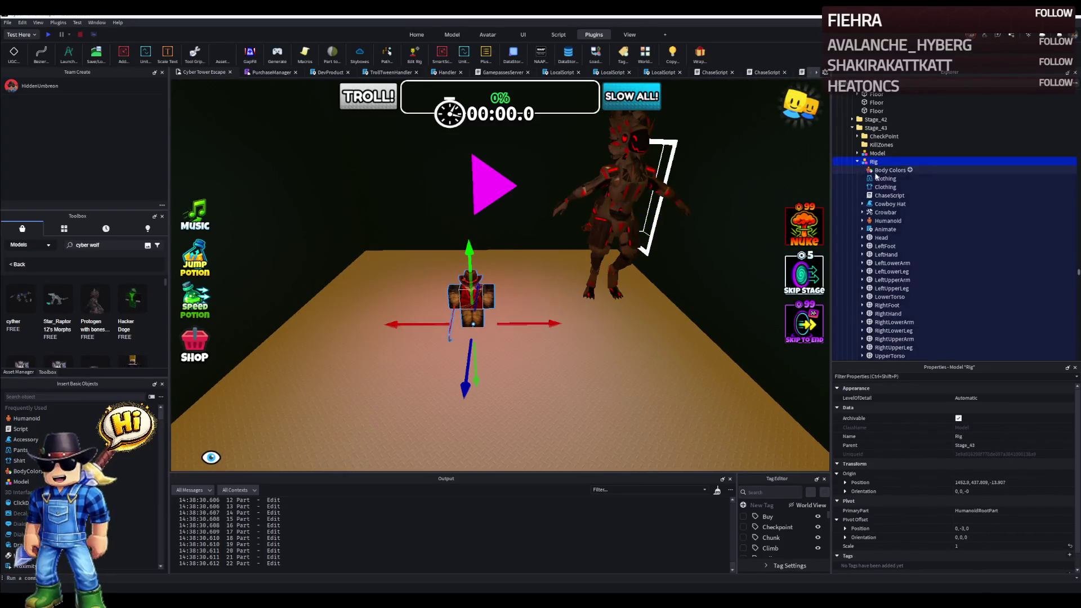
Paste the cowboy rig's ChaseScript into the protogen model and nudge its position.
click(887, 195)
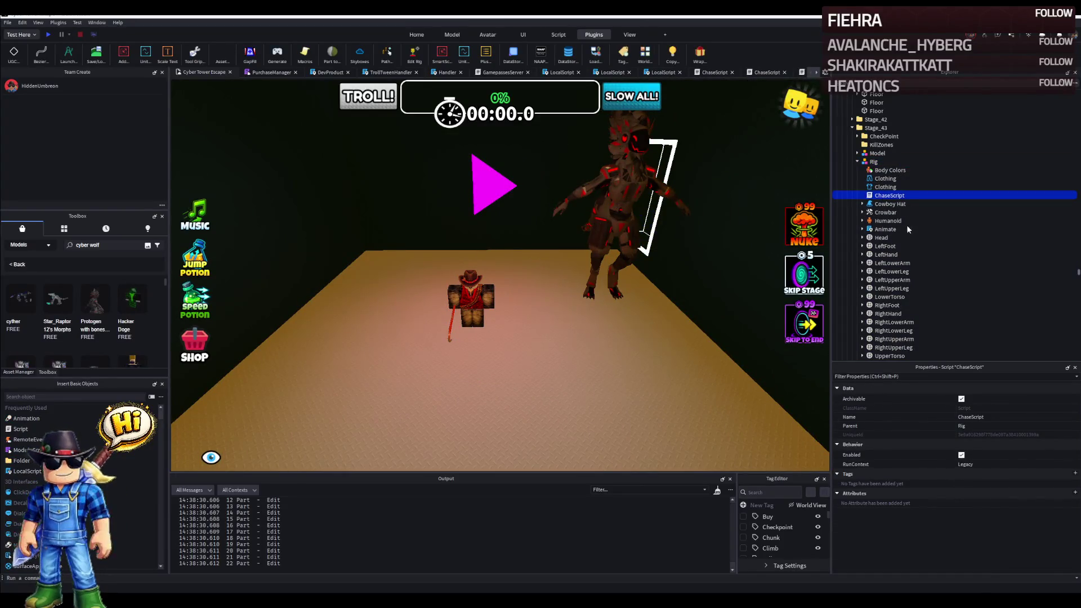
click(655, 196)
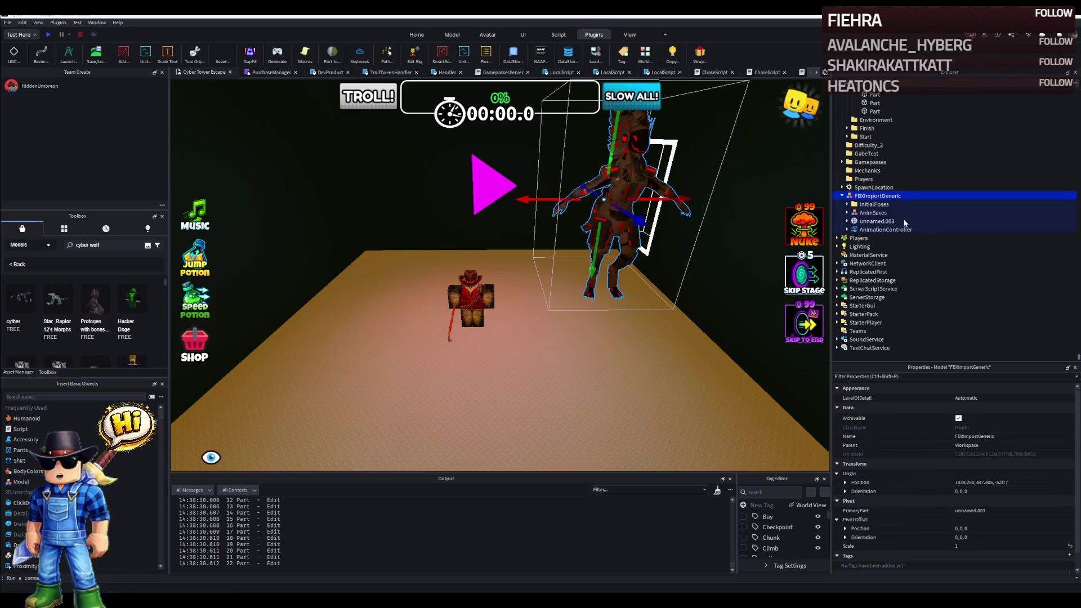
key(ctrl+shift+v)
drag(629, 253, 584, 330)
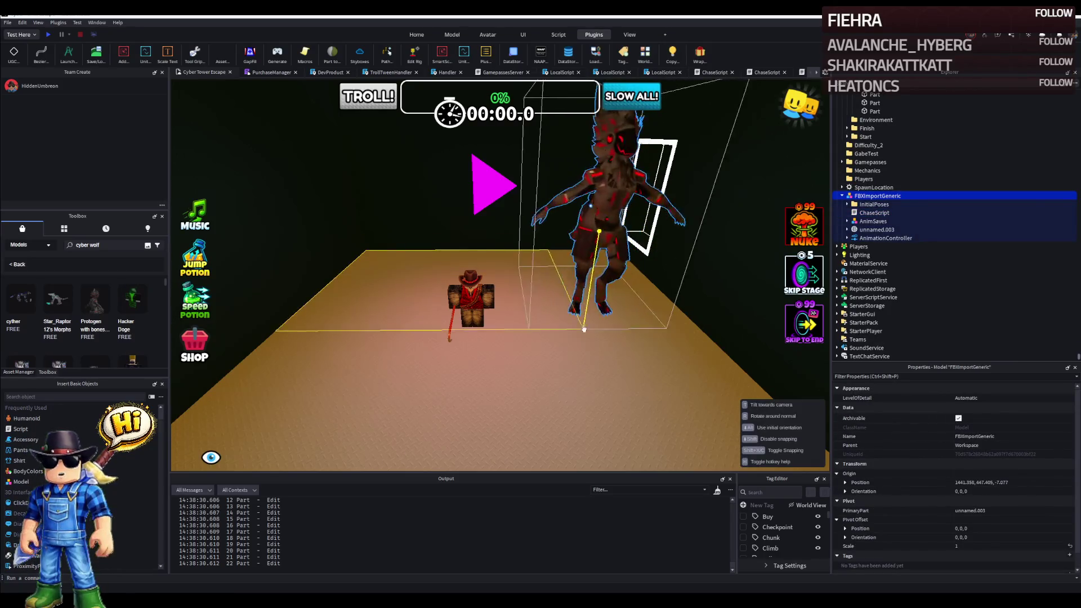
Move the camera to the platforms and start a playtest.
key(s)
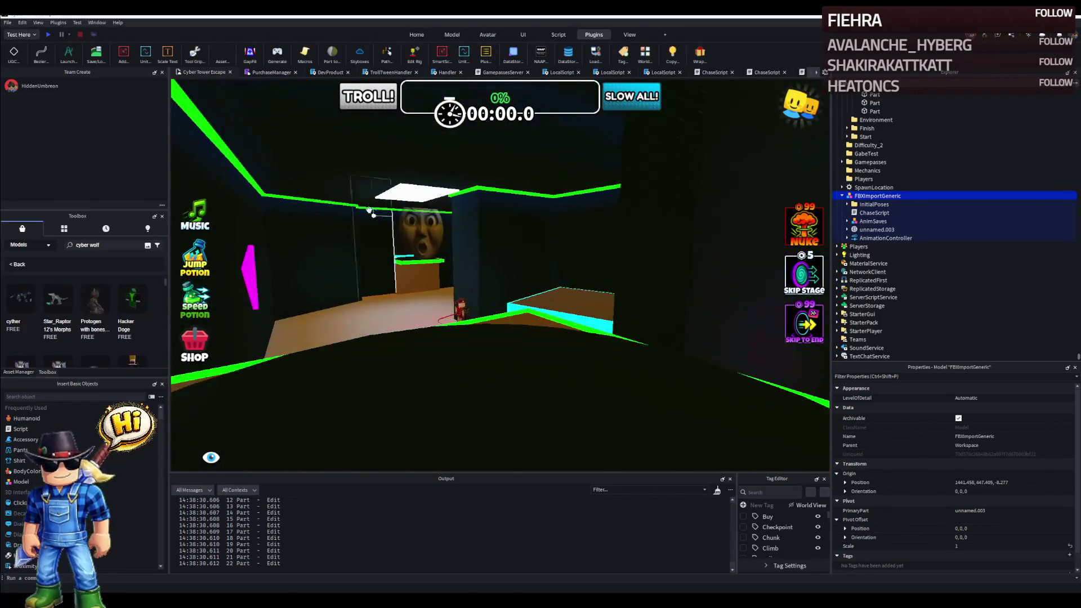
key(w)
click(49, 36)
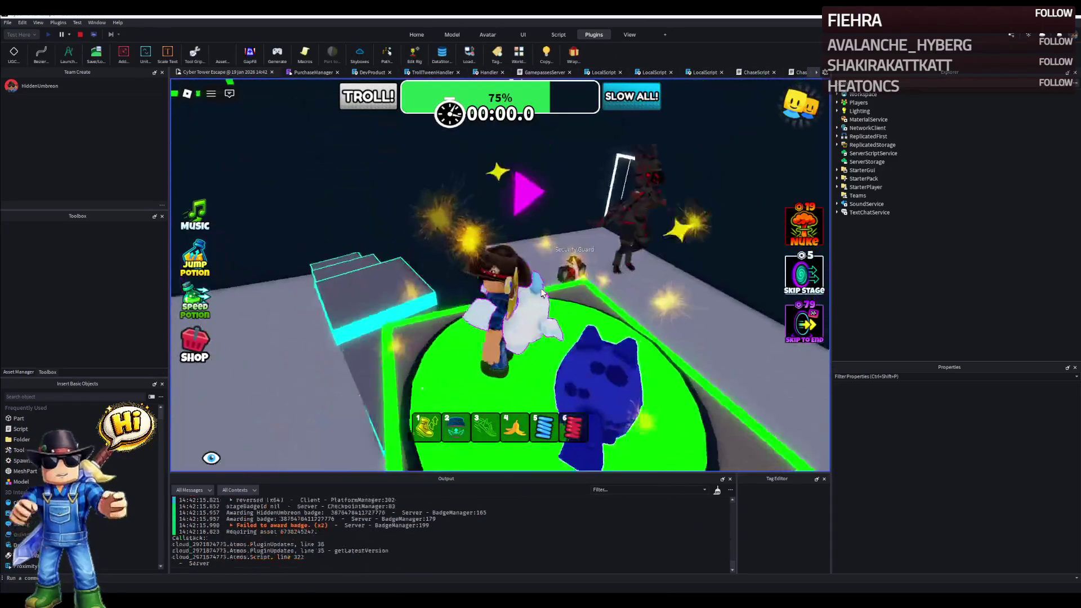
Walk the player toward the Security Guard, then stop the test run.
key(w)
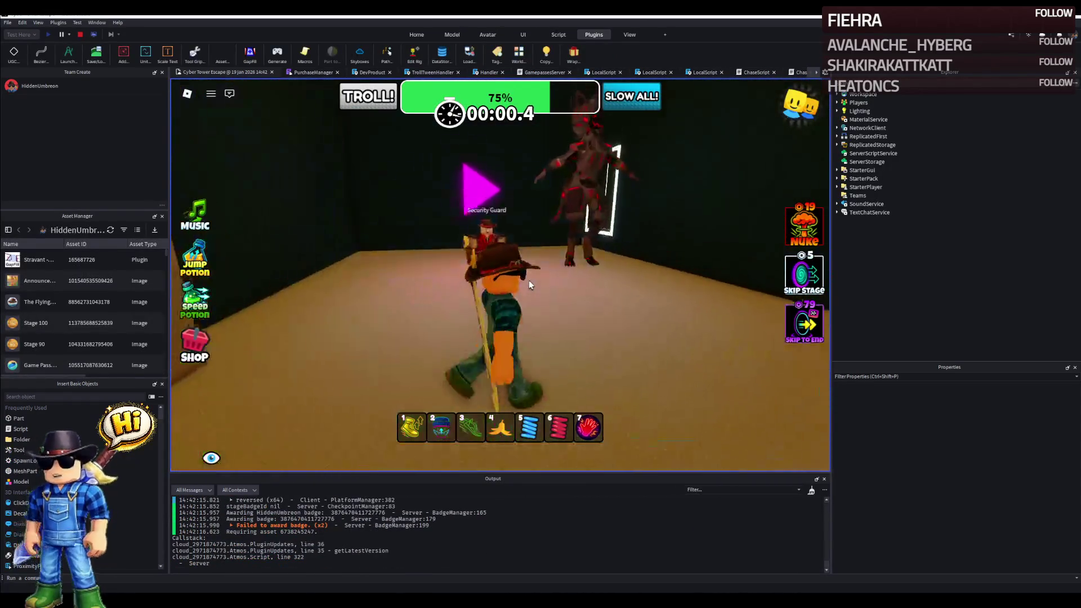
key(w)
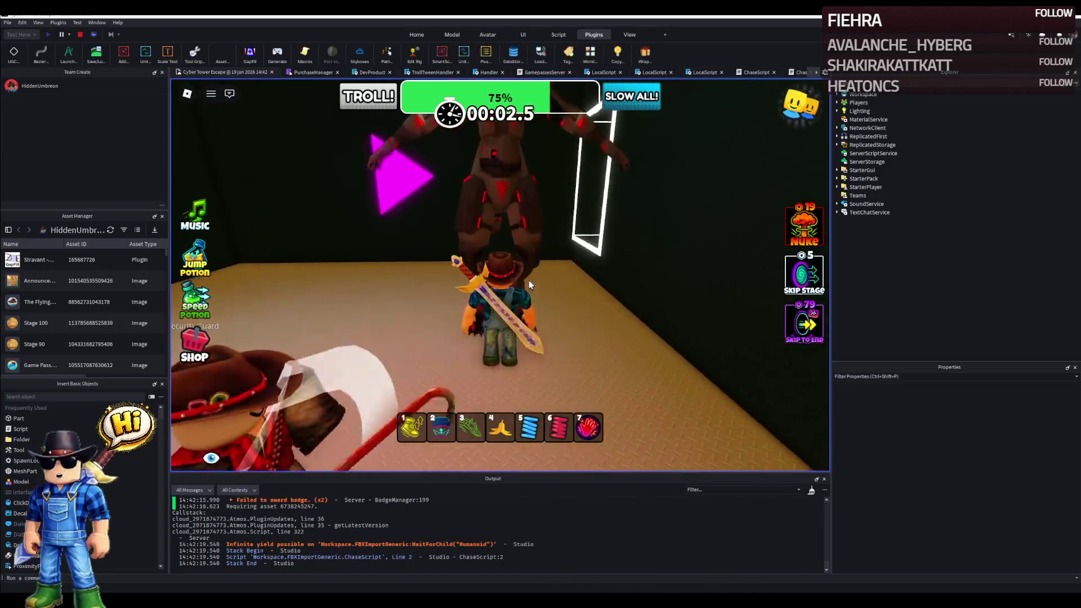
drag(529, 281, 471, 244)
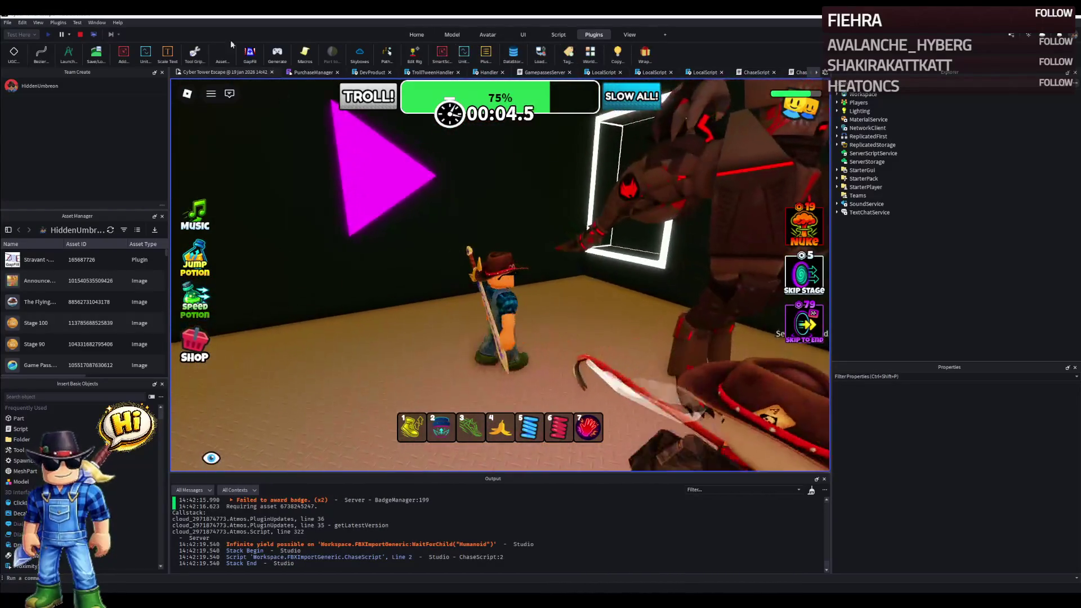
click(80, 34)
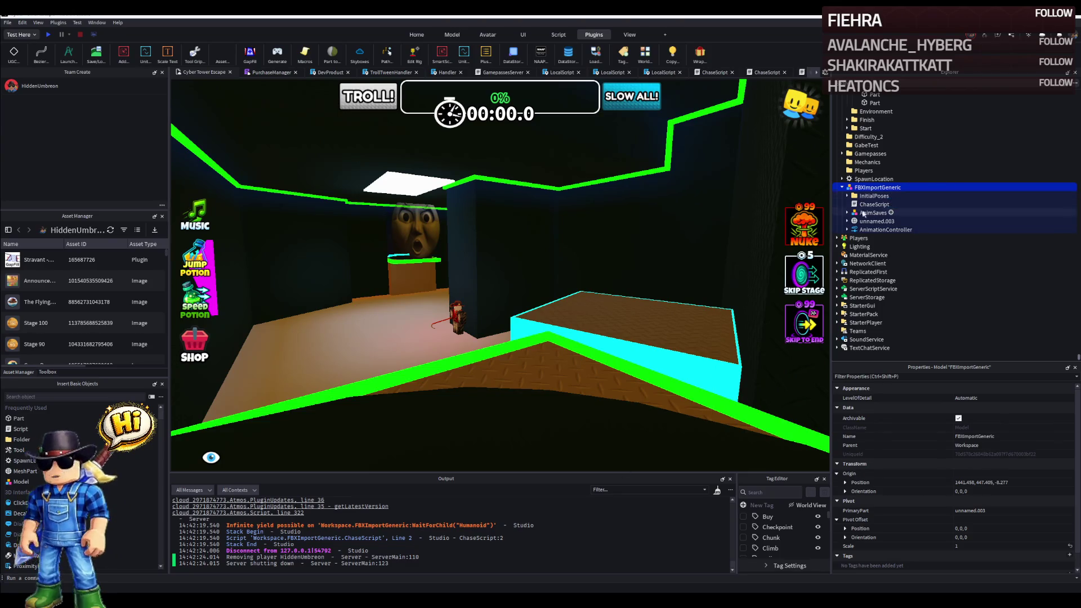
Paste the Security Guard rig's Humanoid into FBXImportGeneric and start a test run.
key(f)
click(878, 161)
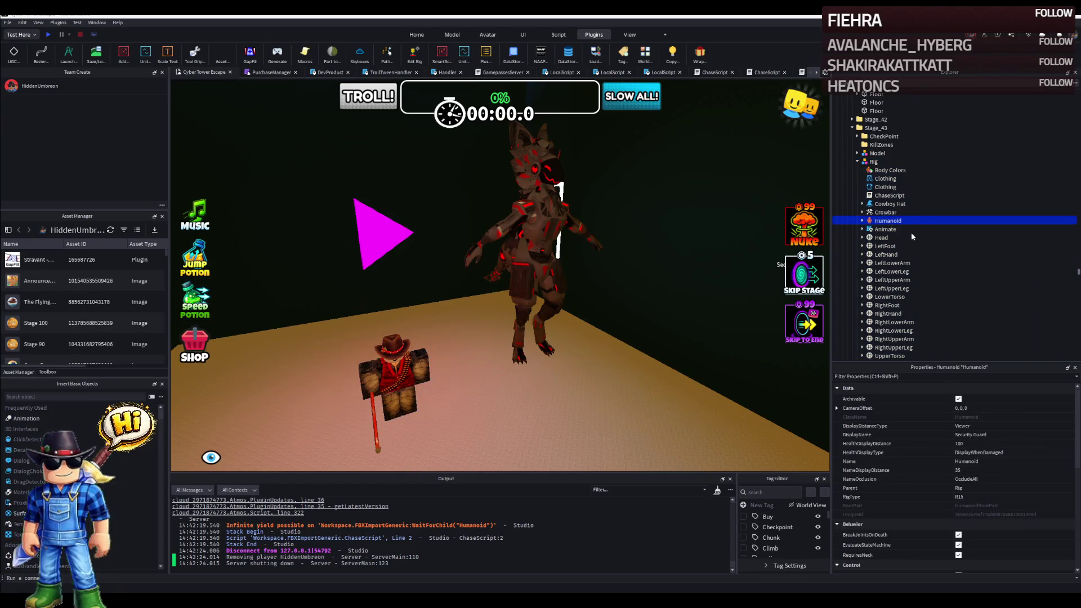
click(532, 244)
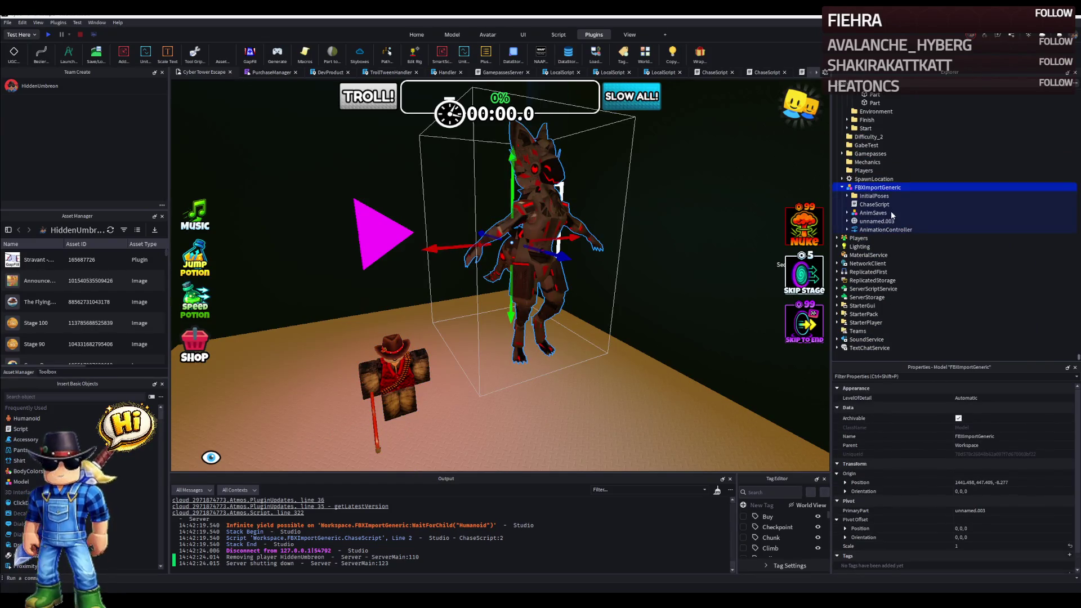
click(874, 213)
key(f)
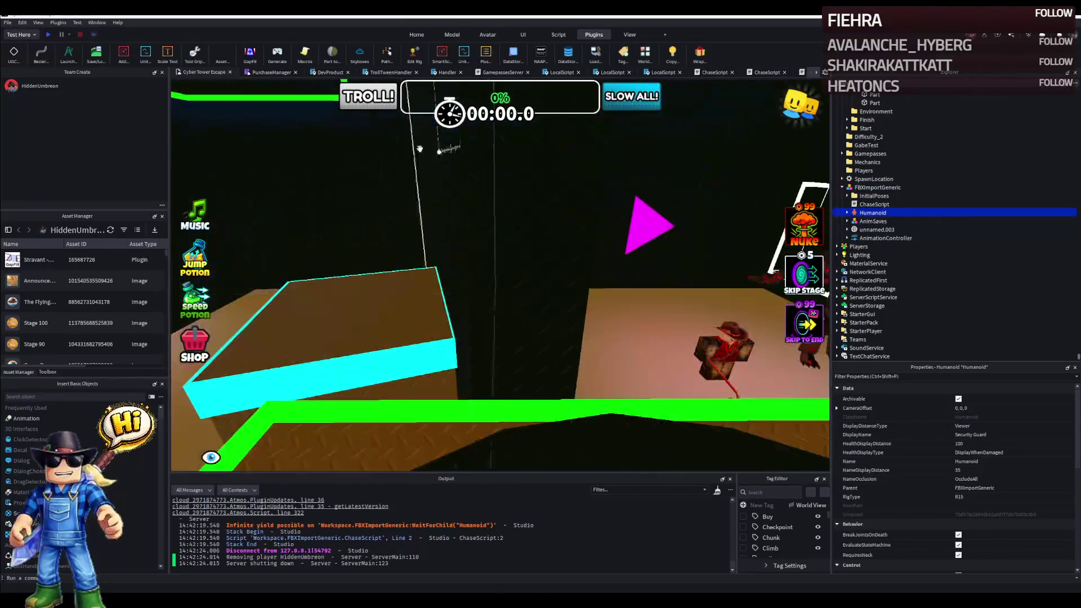
click(49, 36)
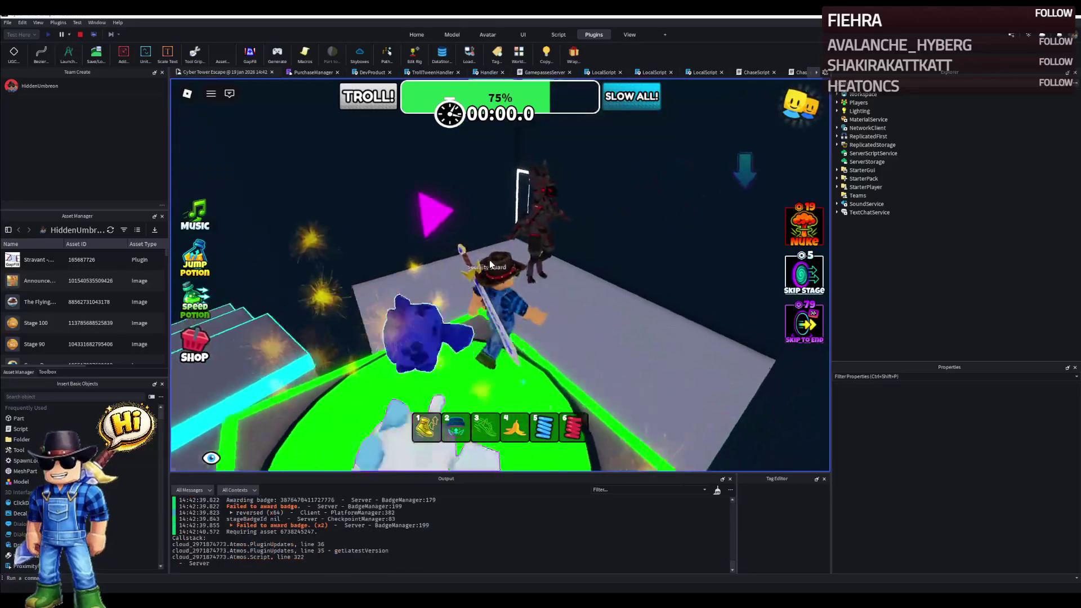
key(w)
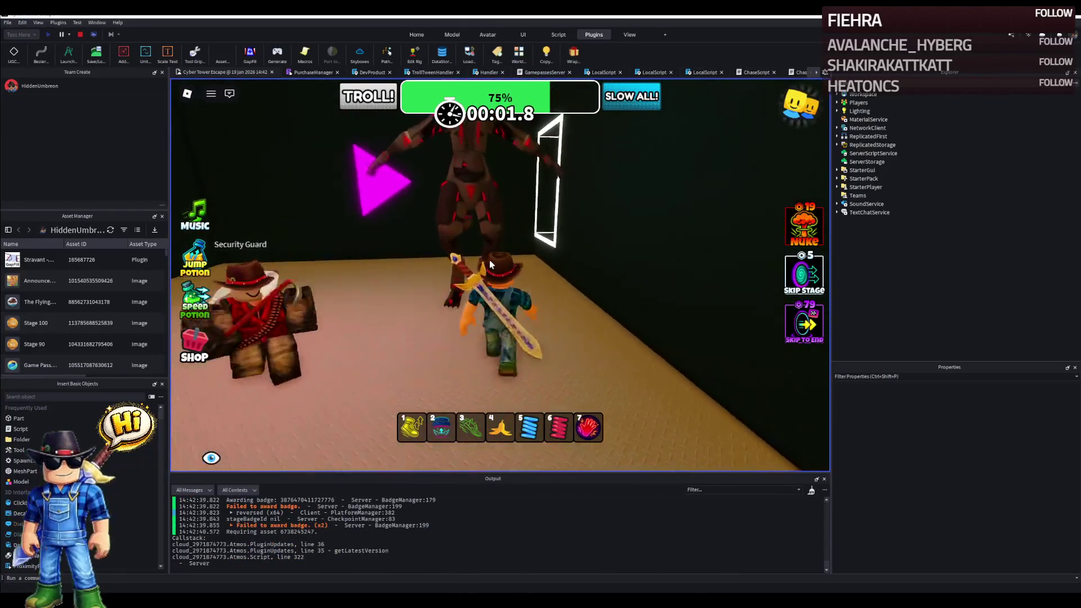
drag(488, 259, 326, 79)
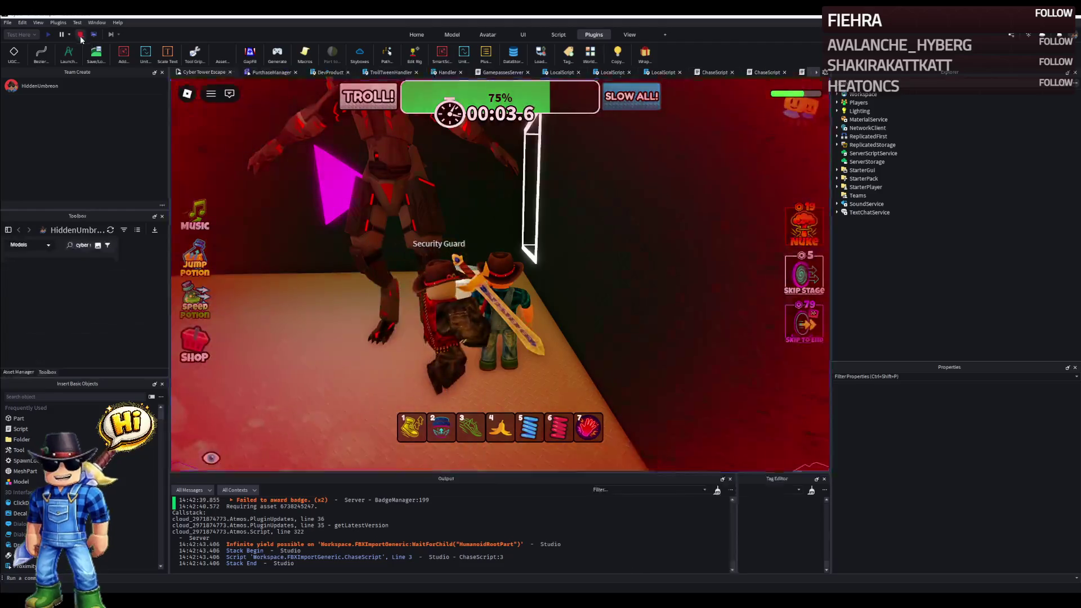
click(80, 34)
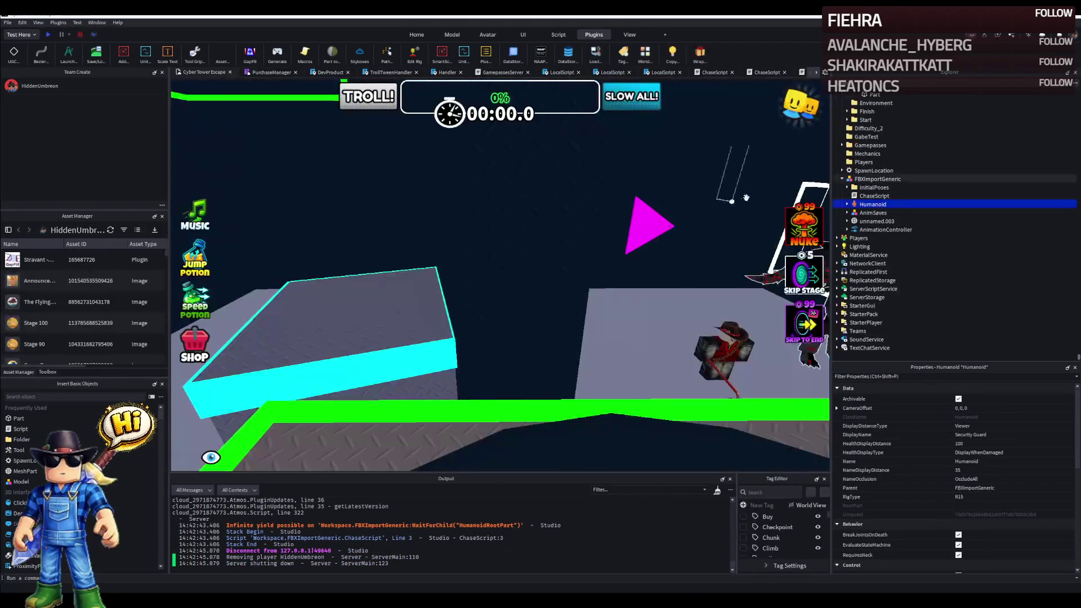
Delete FBXImportGeneric and reopen the cyber wolf Toolbox results.
key(Delete)
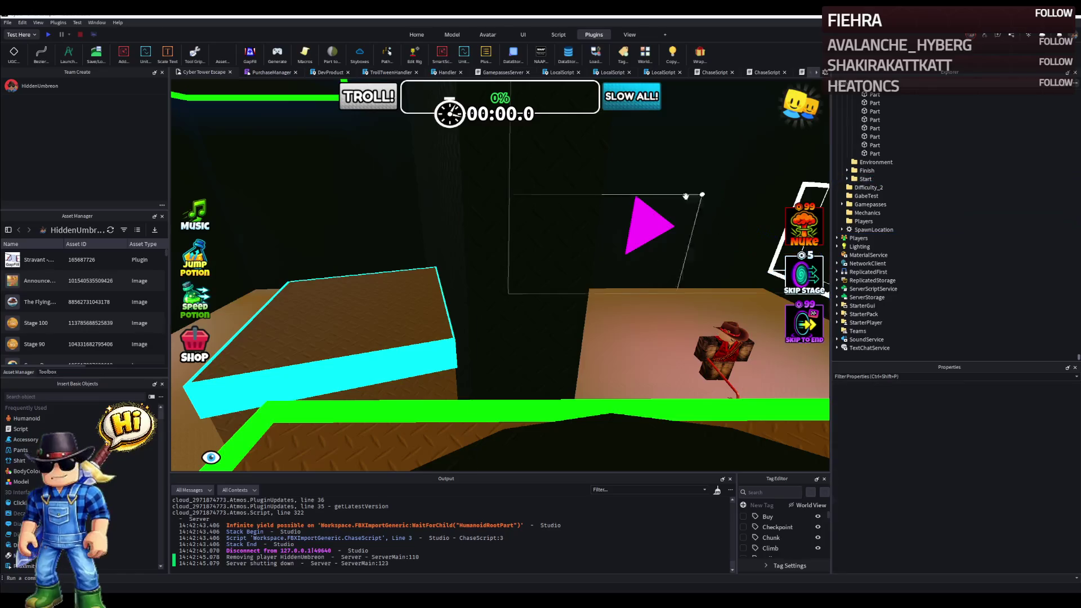
click(48, 371)
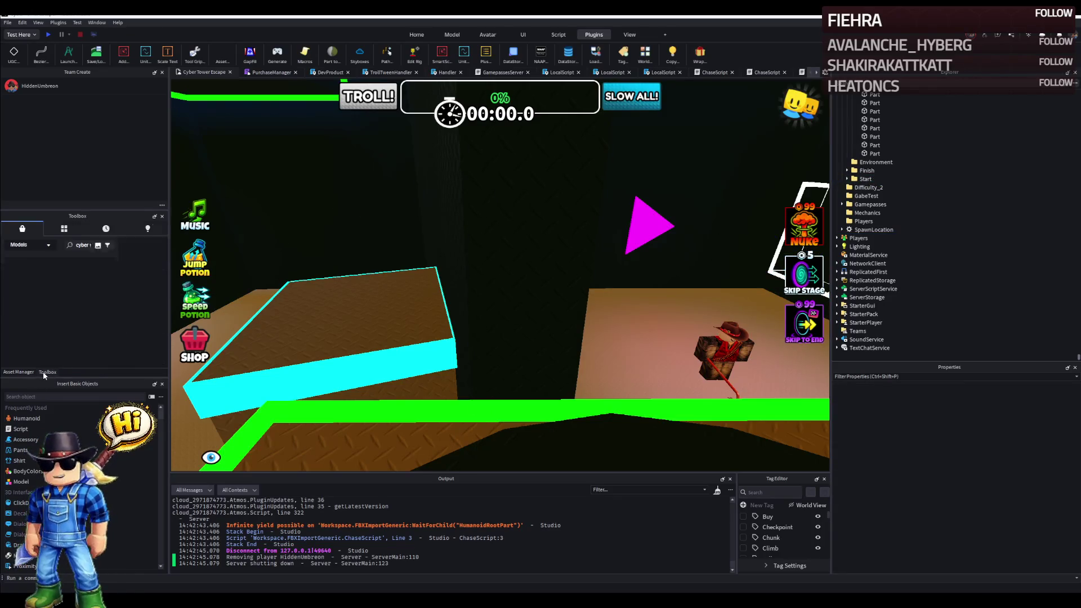
scroll(134, 314, down, 1)
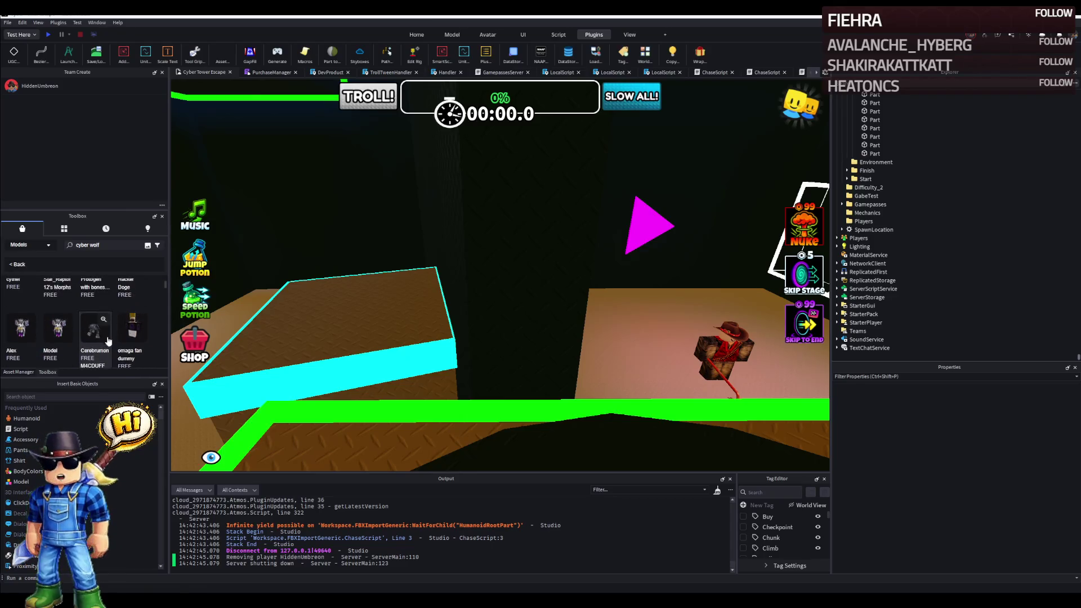
scroll(138, 336, down, 1)
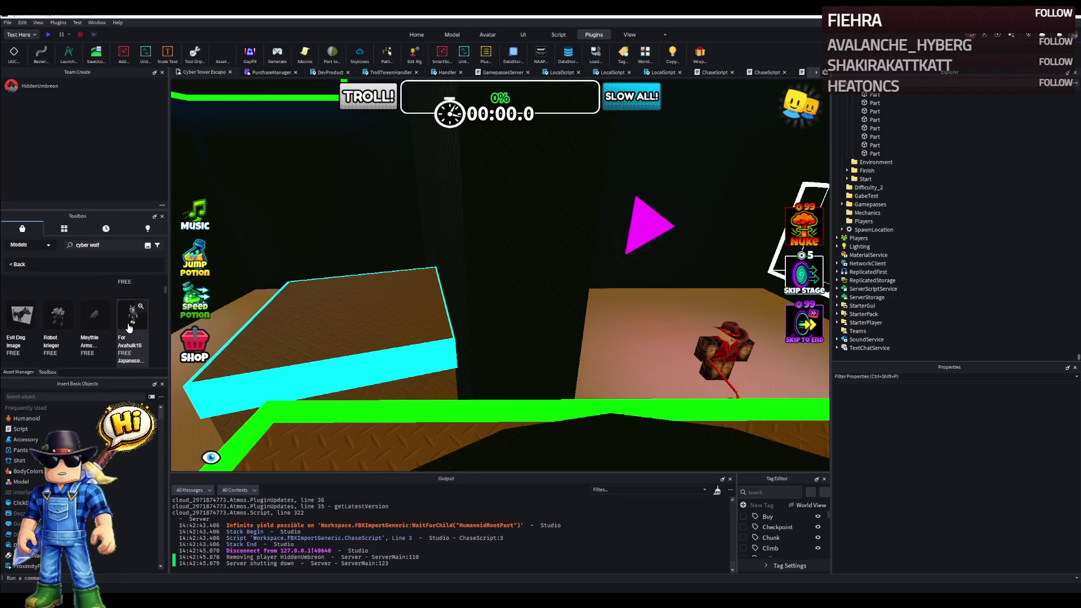
scroll(131, 324, down, 1)
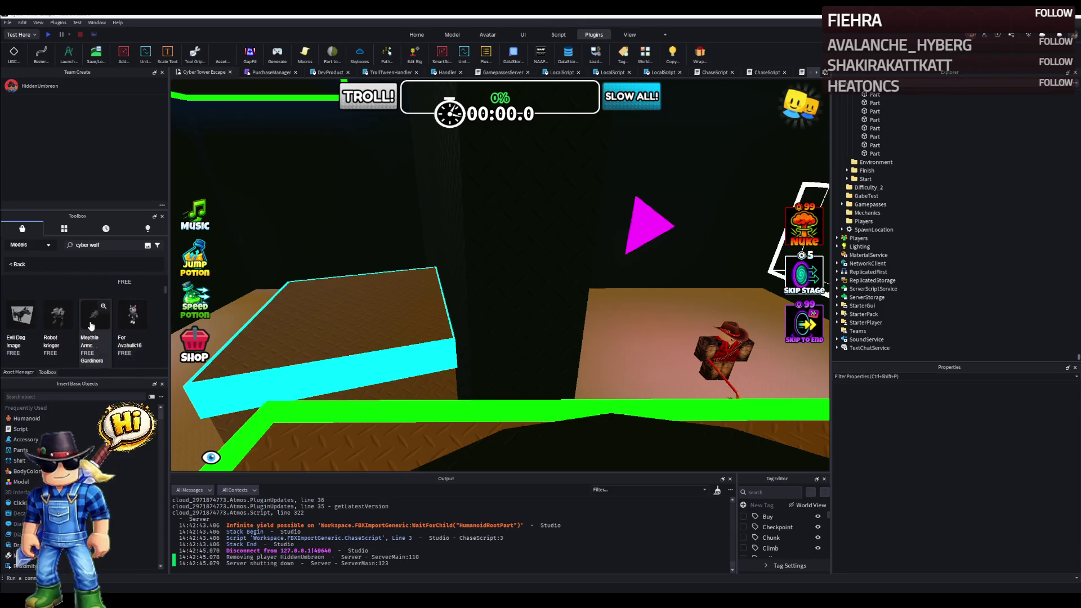
scroll(84, 312, up, 1)
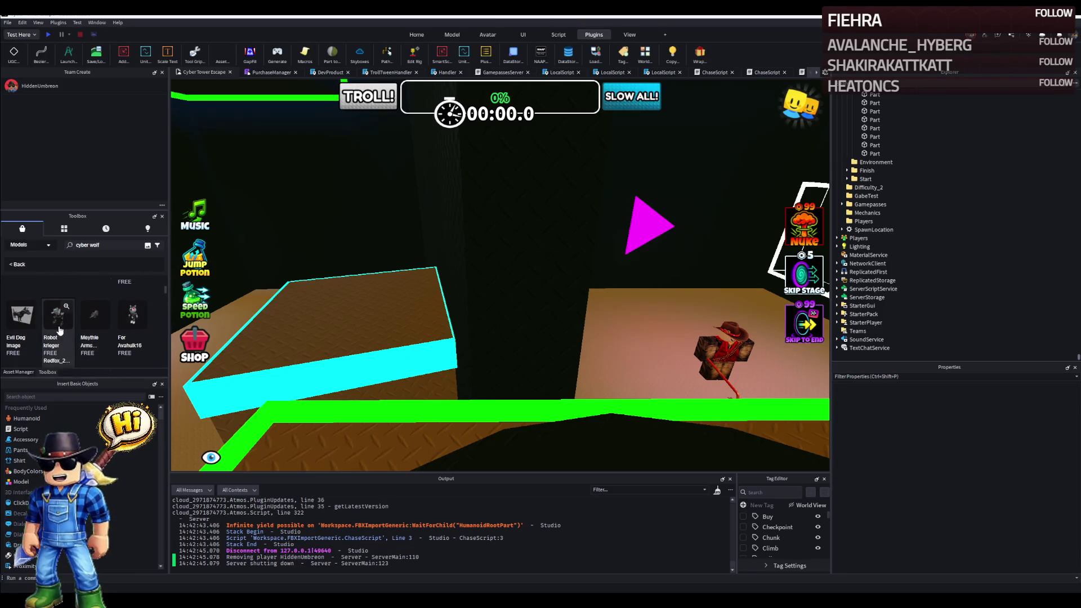
scroll(95, 324, down, 1)
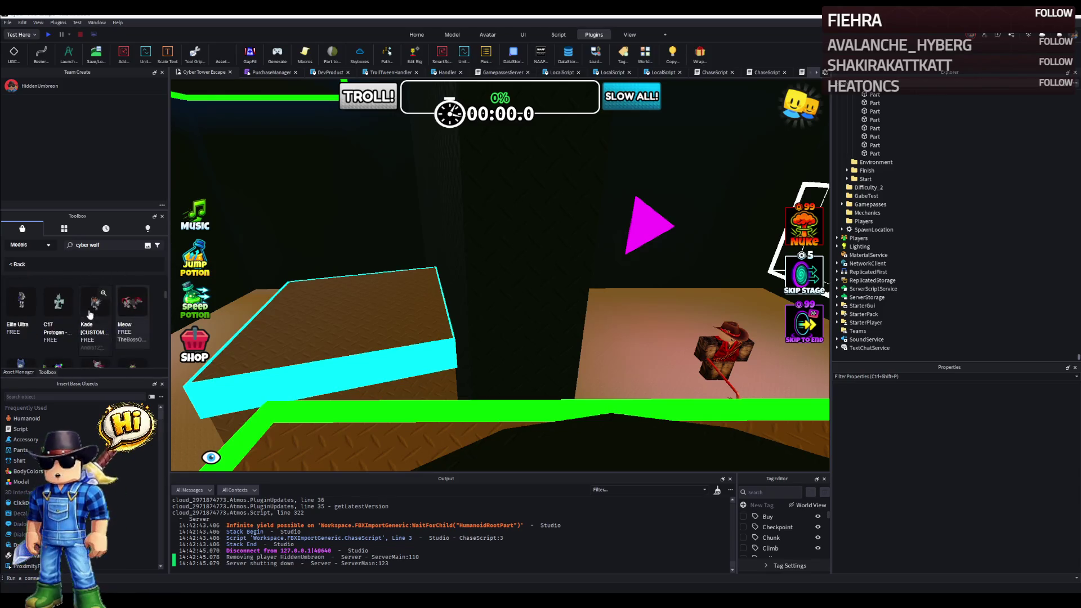
Insert the C17 protogen model from the Toolbox and select it in the scene.
click(50, 302)
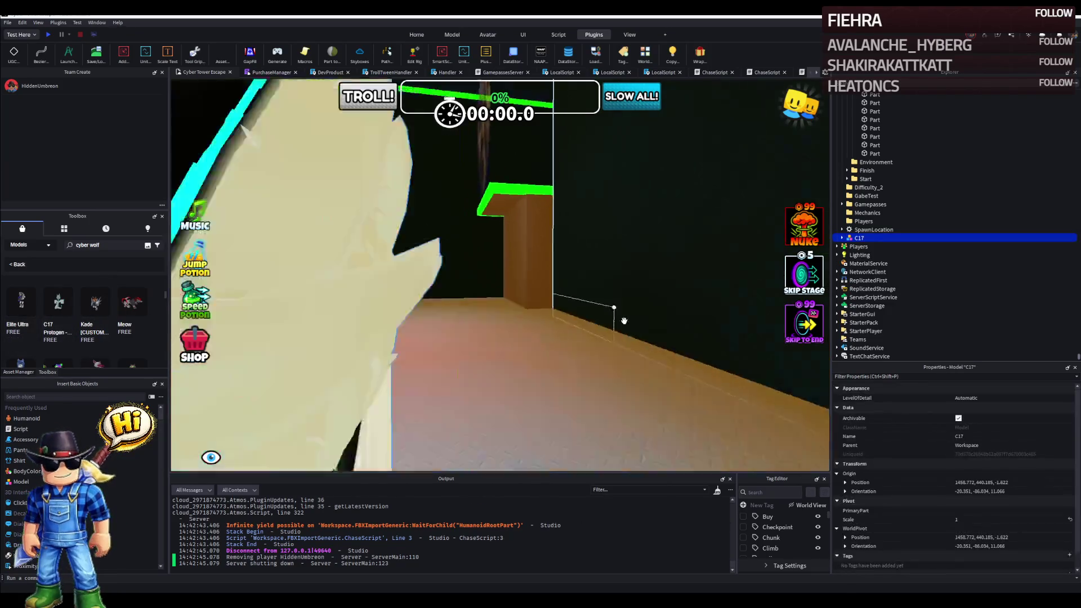
mouse_move(607, 317)
mouse_down()
mouse_move(583, 365)
mouse_move(389, 337)
mouse_up()
click(383, 336)
scroll(383, 337, down, 3)
click(371, 254)
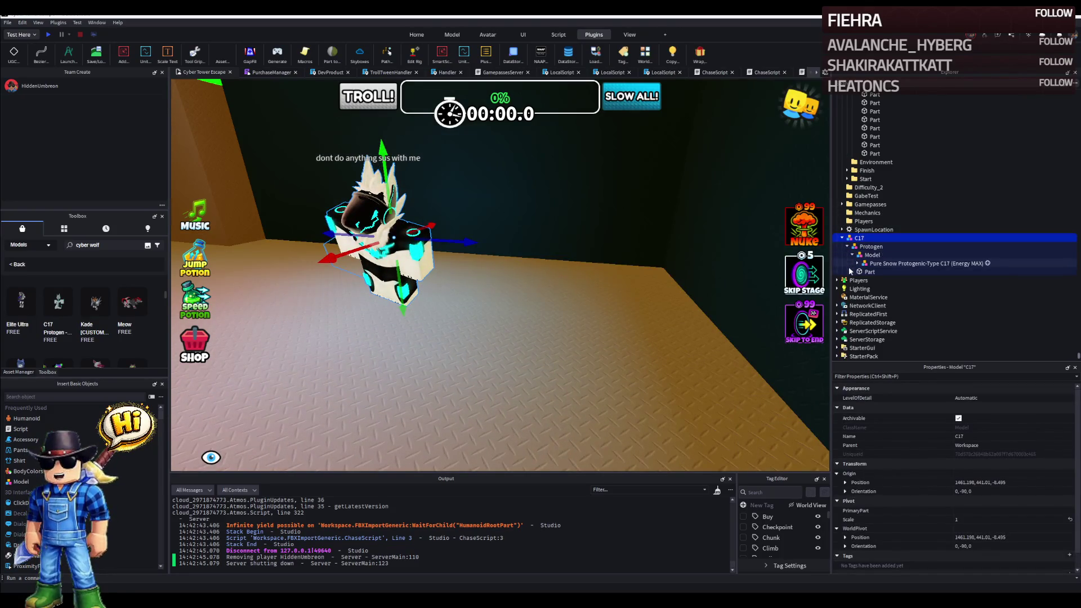
Inspect C17's hierarchy in Explorer: Pure Snow Protogenic-Type C17, its MeshParts and Protogenic Type-C72's Pants, Shirt and protogenMask.
click(853, 254)
click(853, 254)
click(886, 263)
scroll(875, 288, down, 2)
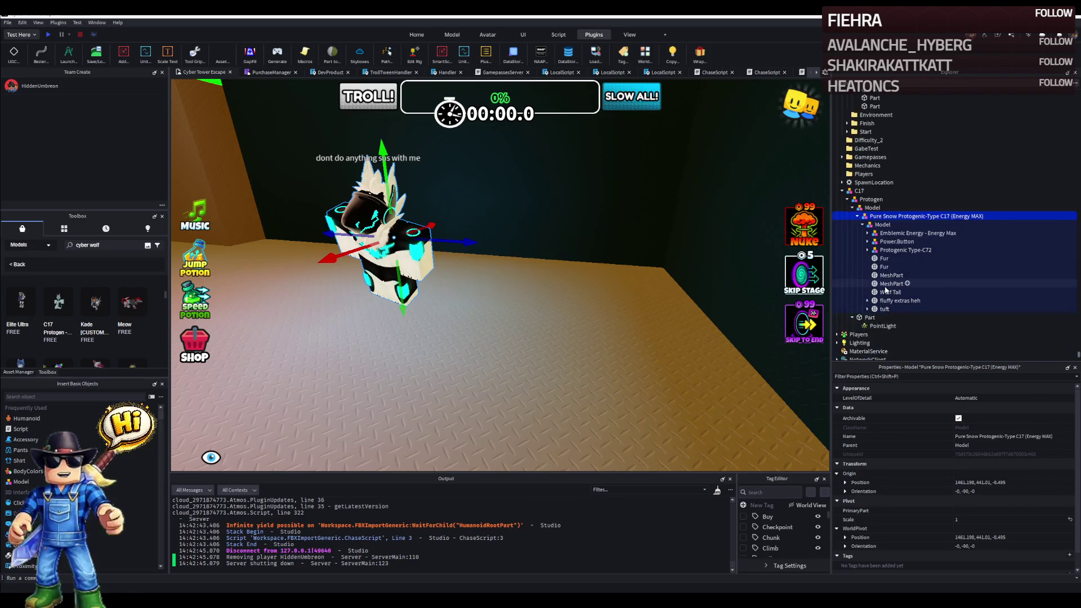
click(891, 276)
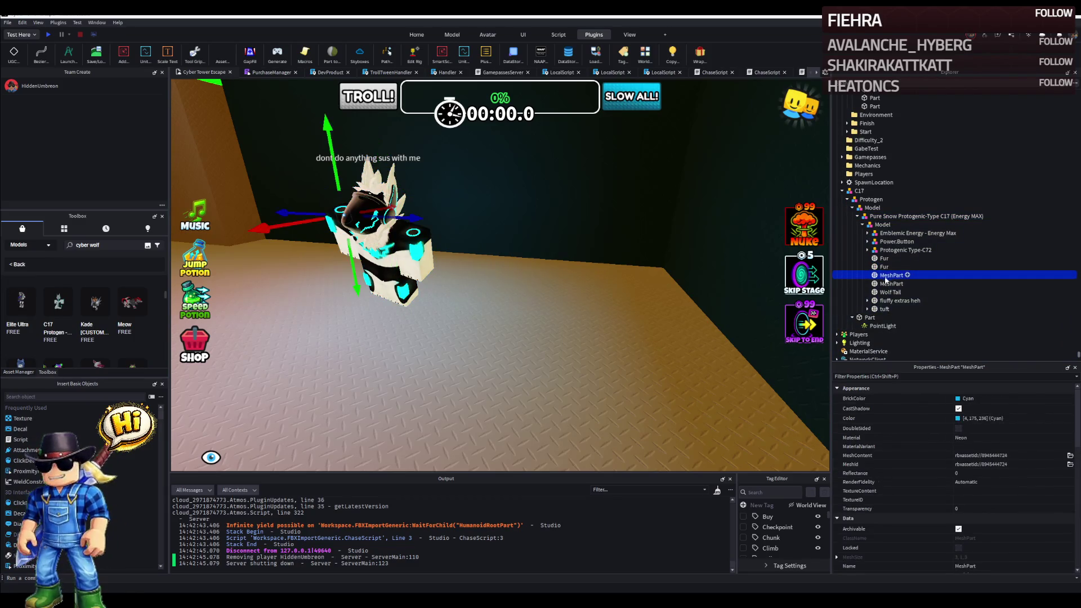
click(903, 250)
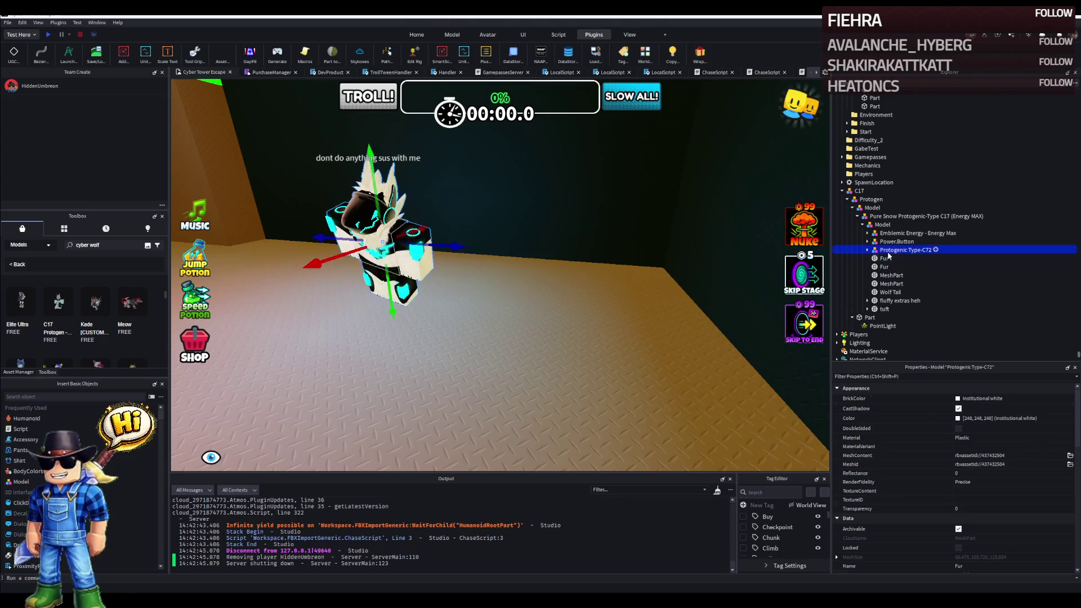
click(874, 250)
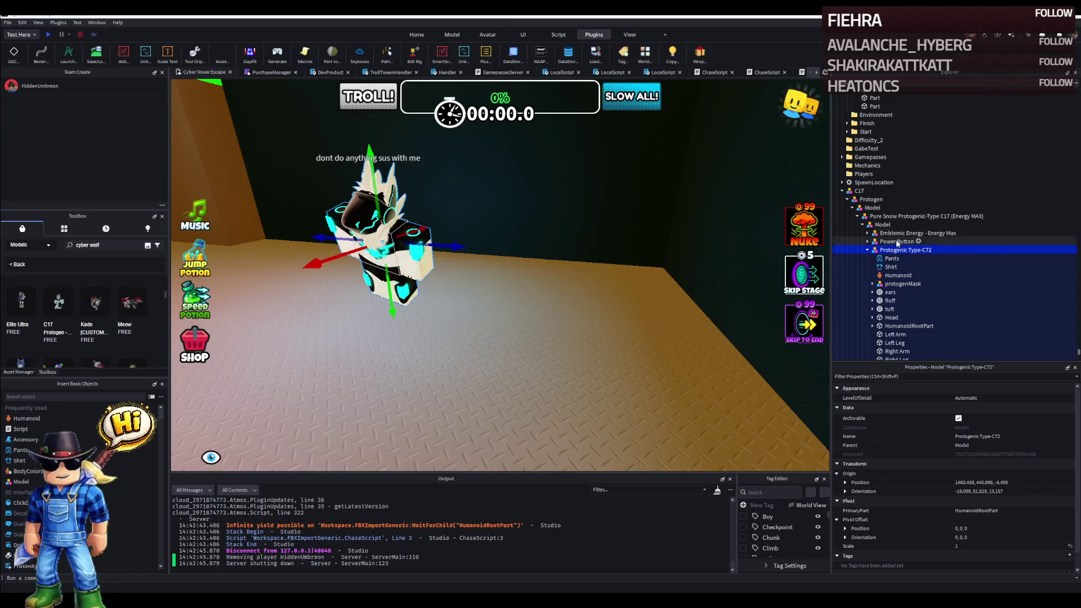
click(920, 216)
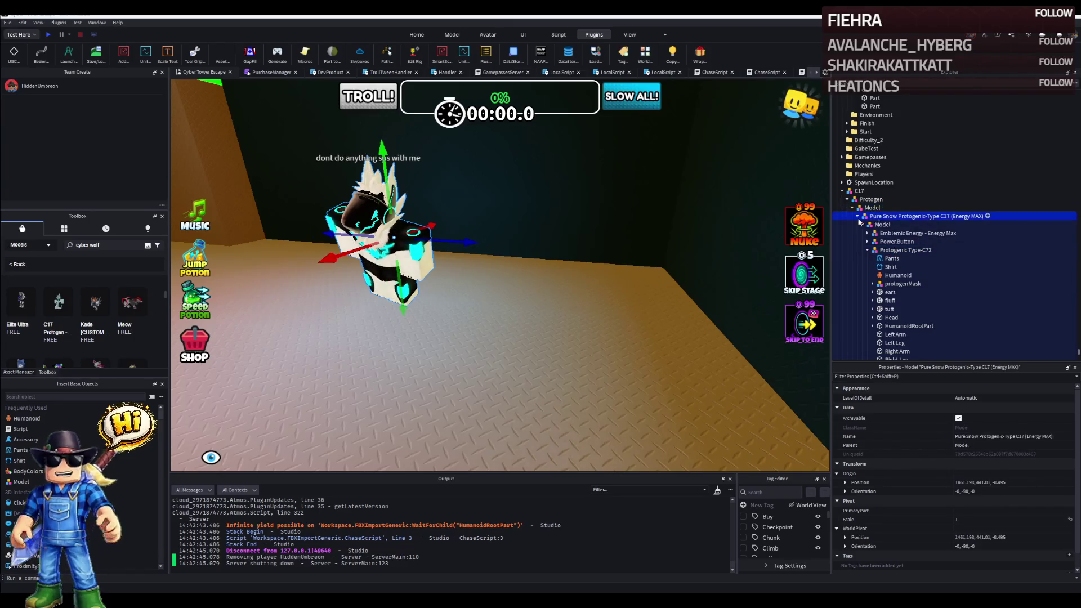
click(866, 216)
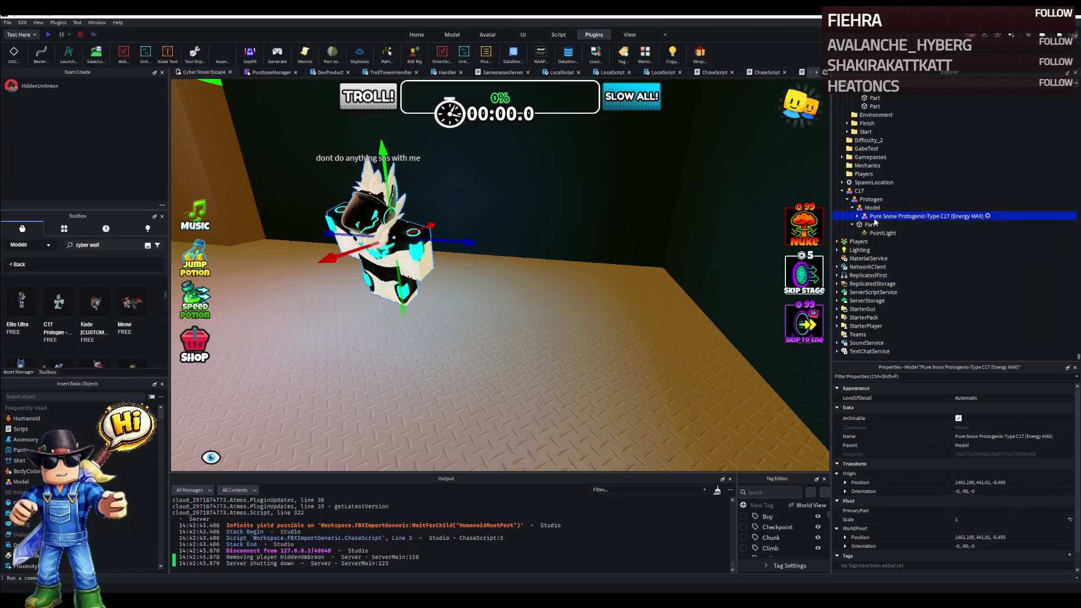
Drag Pure Snow Protogenic-Type C17 (Energy MAX) out of C17 into Workspace.
click(860, 191)
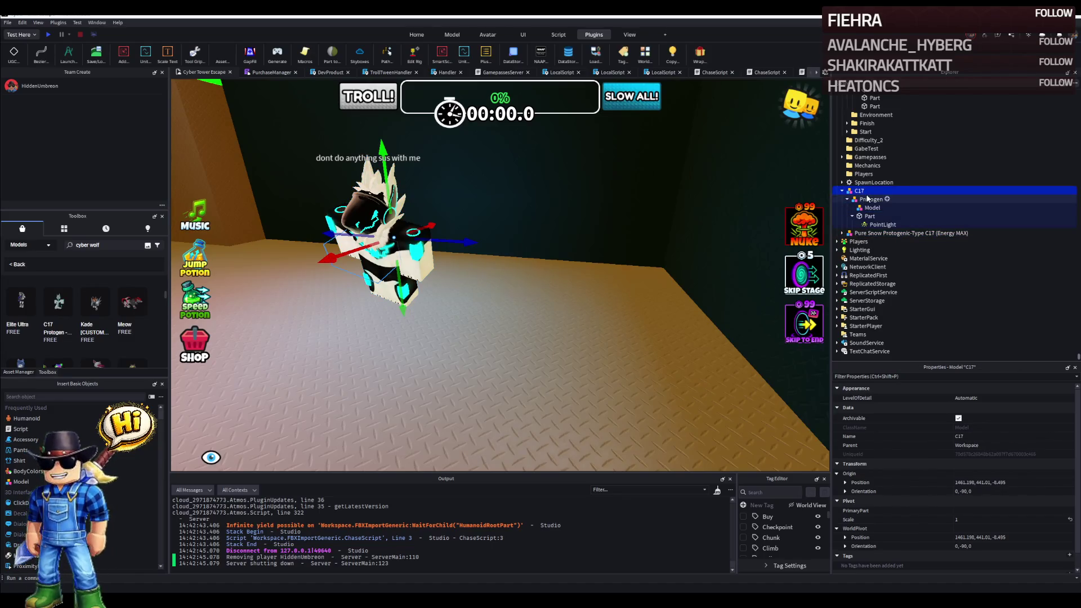
click(911, 232)
drag(397, 254, 434, 304)
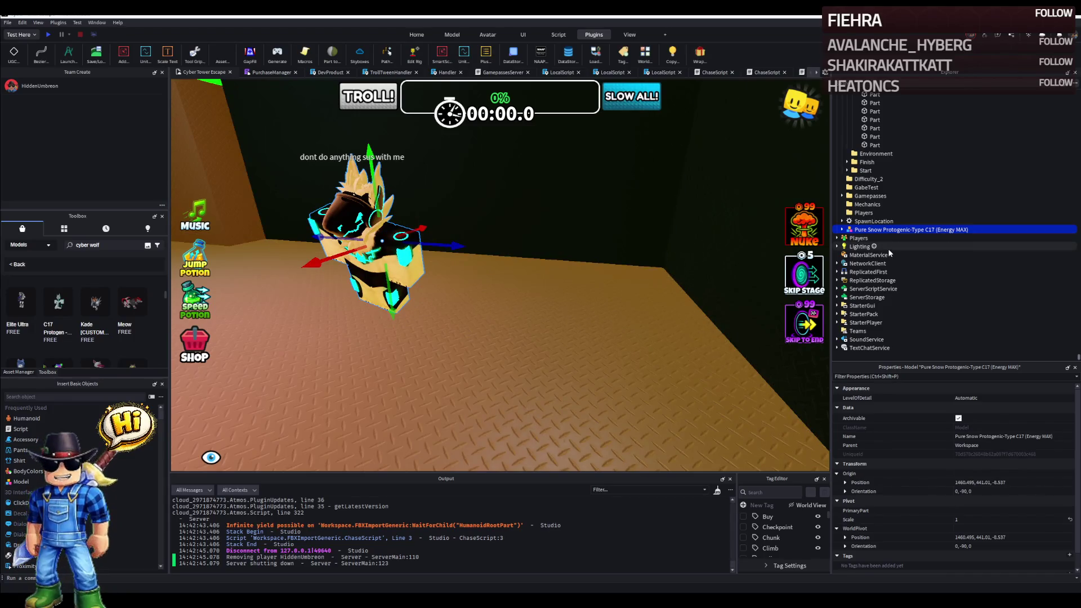
Move the inner Model out to Workspace and delete the empty Pure Snow Protogenic-Type C17 wrapper.
click(849, 229)
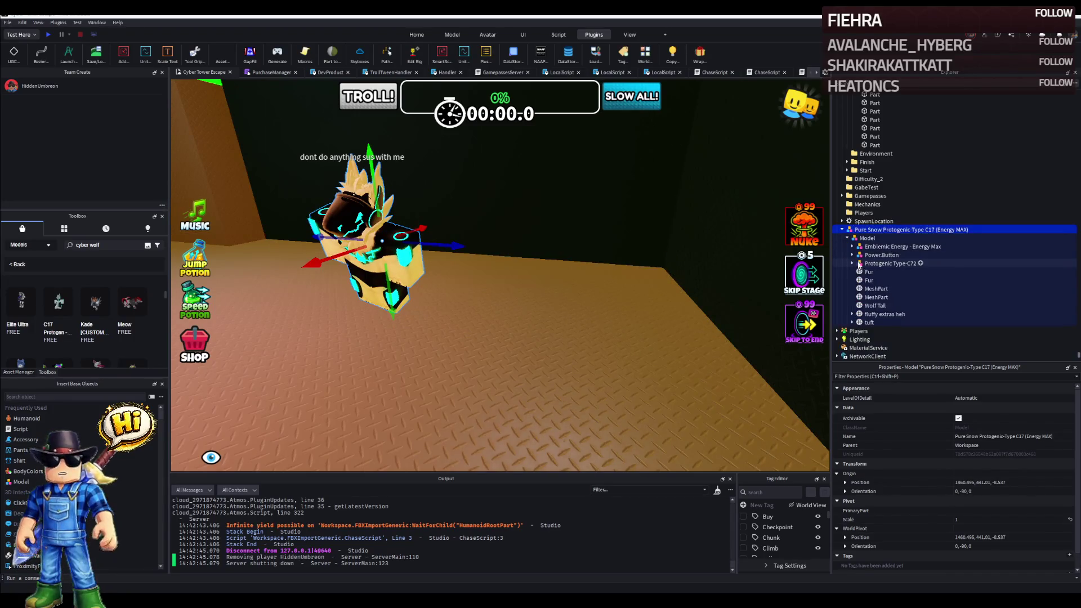
click(870, 238)
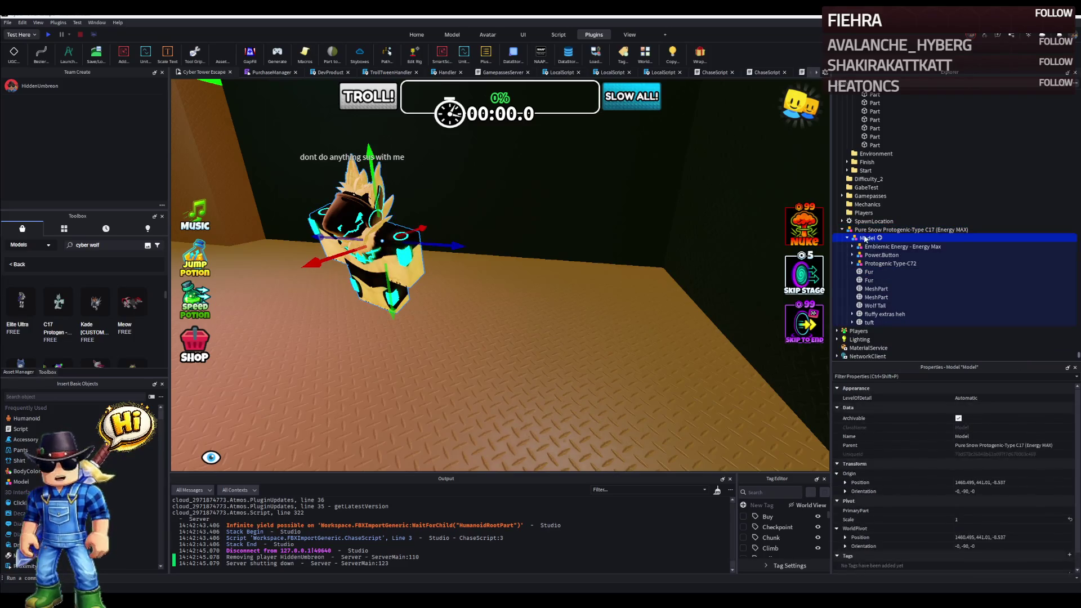
drag(868, 239, 863, 227)
click(911, 323)
key(Delete)
click(862, 229)
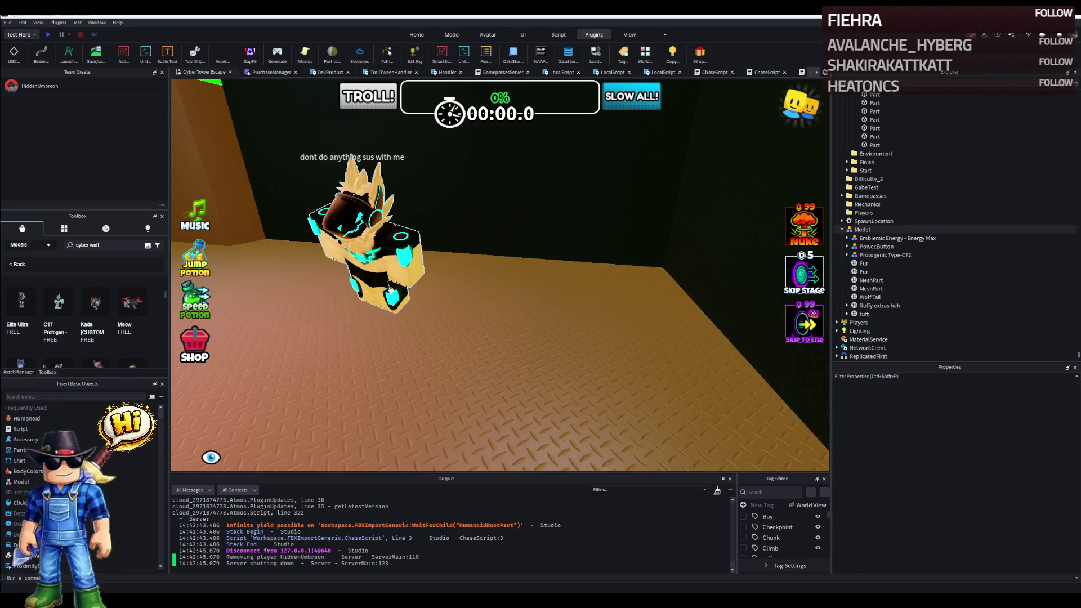
Rotate the protogen model toward upright with the Rotate tool, leaving it at 0, -90, 0.
right_click(507, 295)
key(ctrl+4)
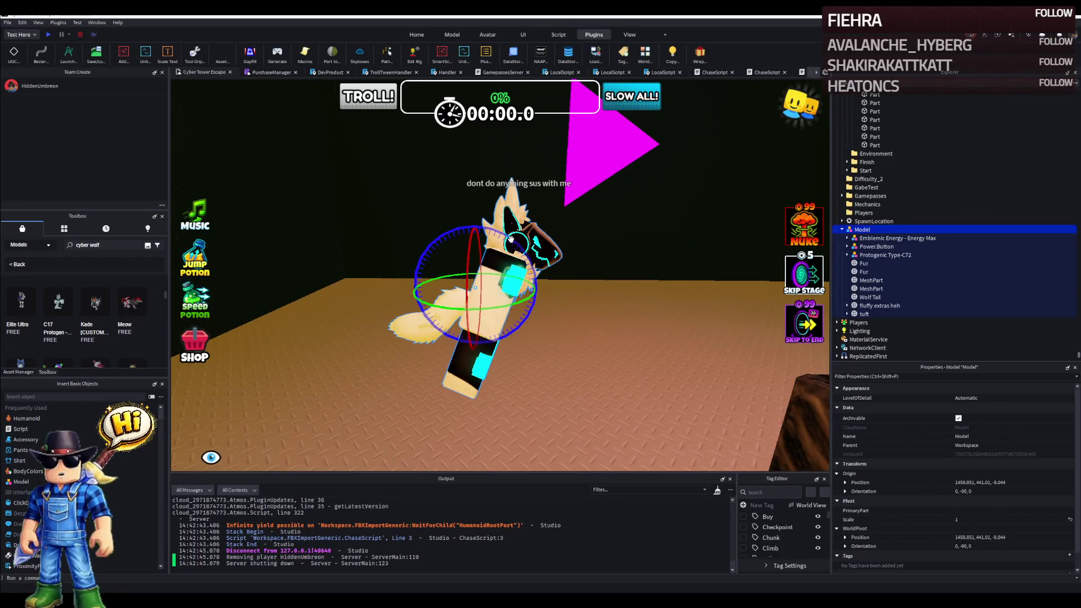
drag(514, 240, 487, 234)
right_click(507, 295)
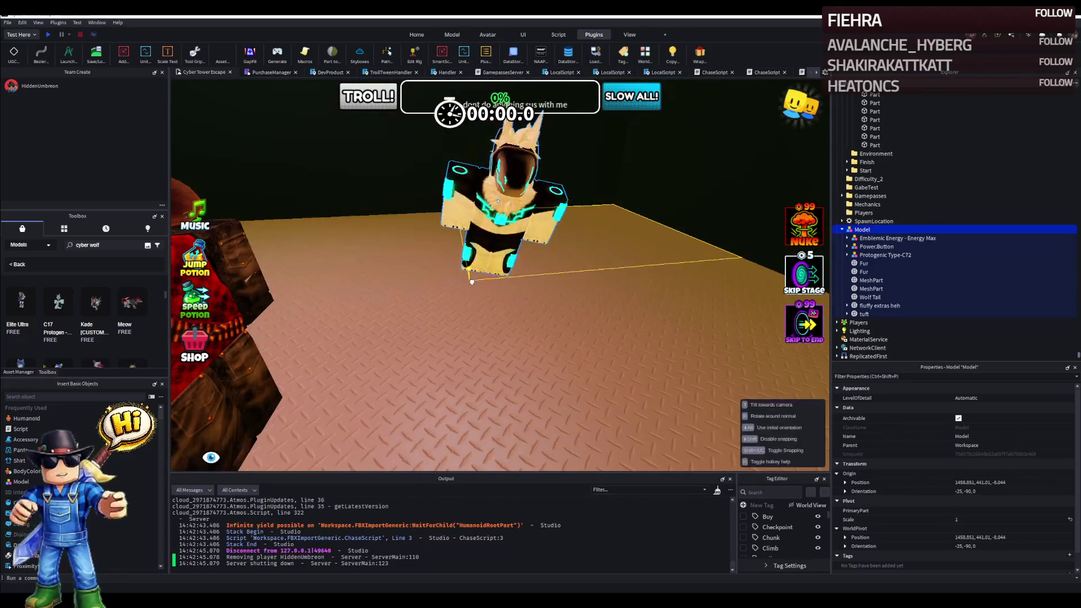
key(ctrl+z)
scroll(105, 270, up, 2)
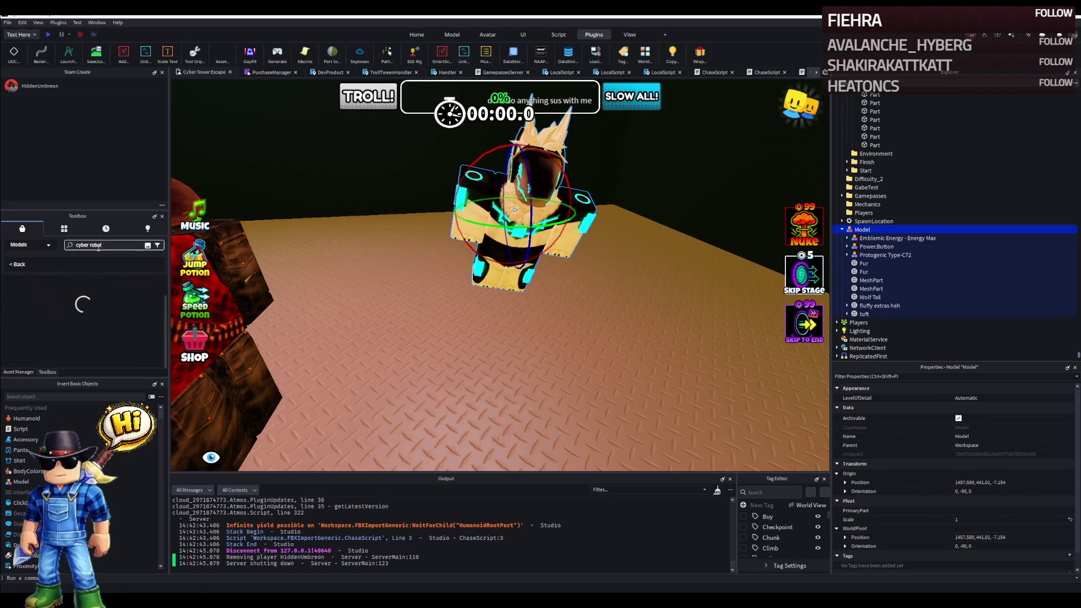
click(873, 247)
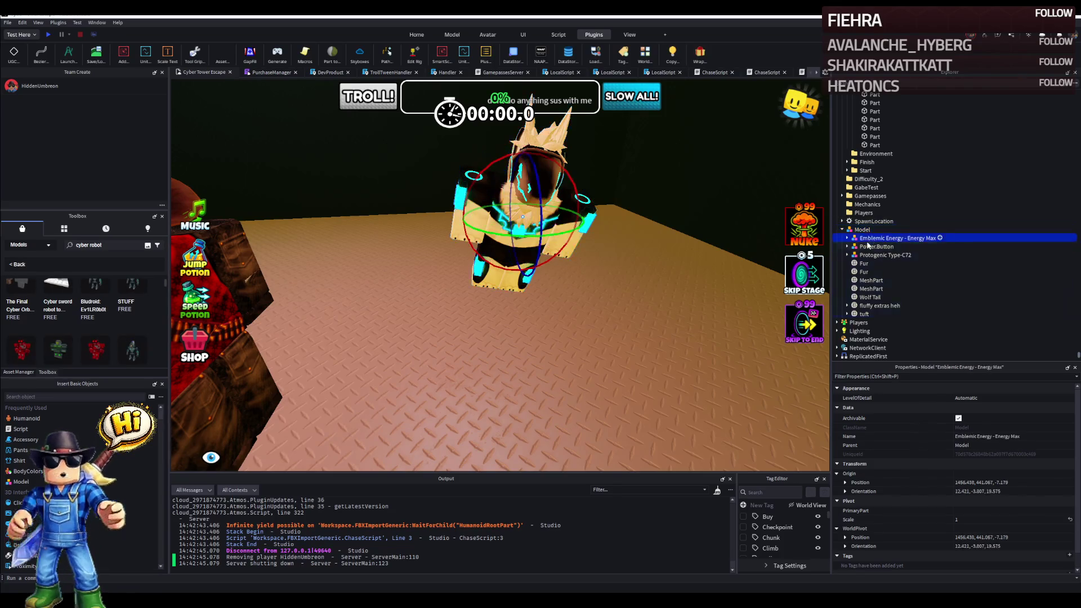
Set the protogen model's WorldPivot and Origin Orientation to 0, 0, 0 in Properties.
click(861, 230)
drag(507, 254, 630, 226)
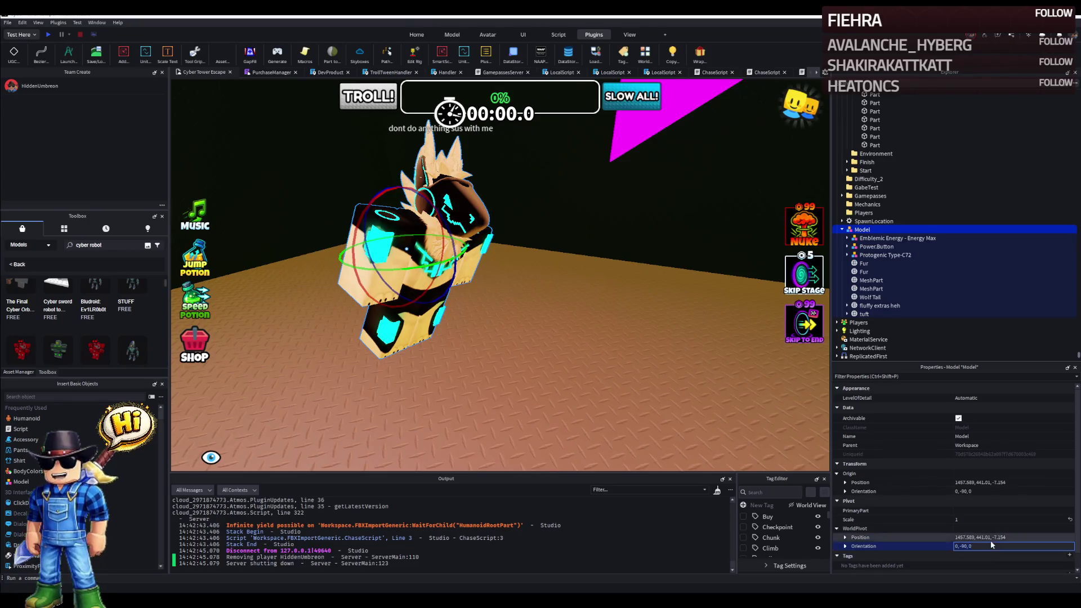
text(0)
key(Return)
click(978, 489)
key(ctrl+z)
text(0, 0, 0)
key(Return)
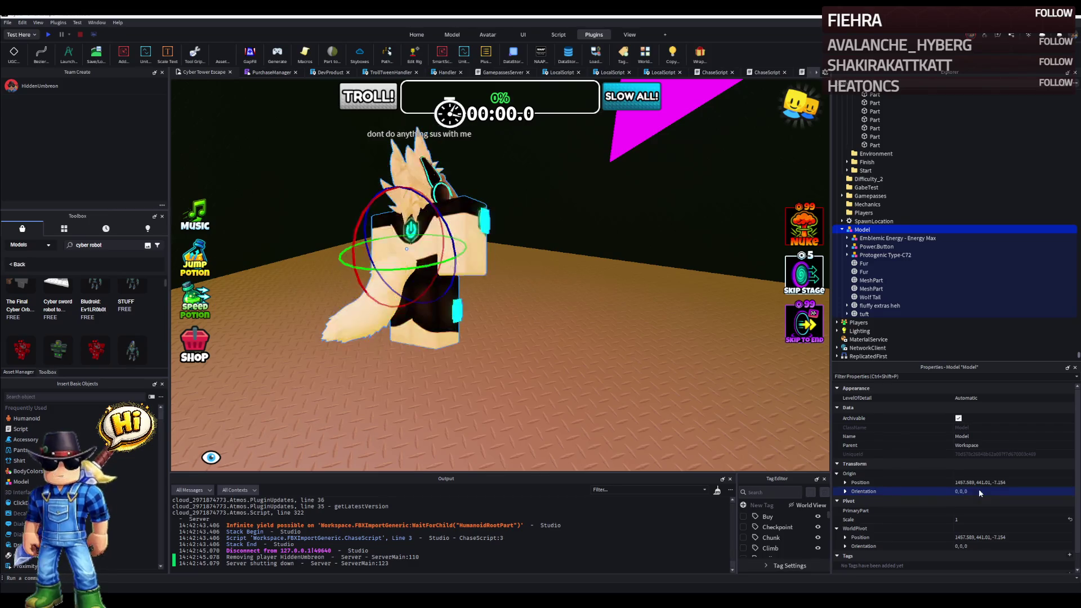
key(Left)
key(Left)
key(Left)
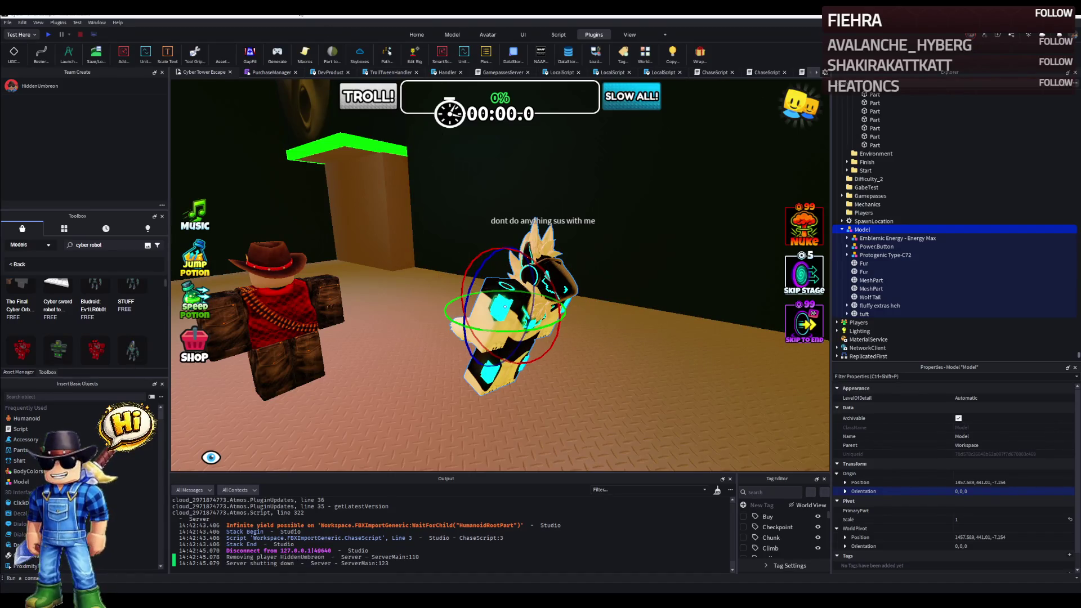
Drag Protogenic Type-C72 out of the Emblemic Energy - Energy Max model into Workspace.
click(307, 305)
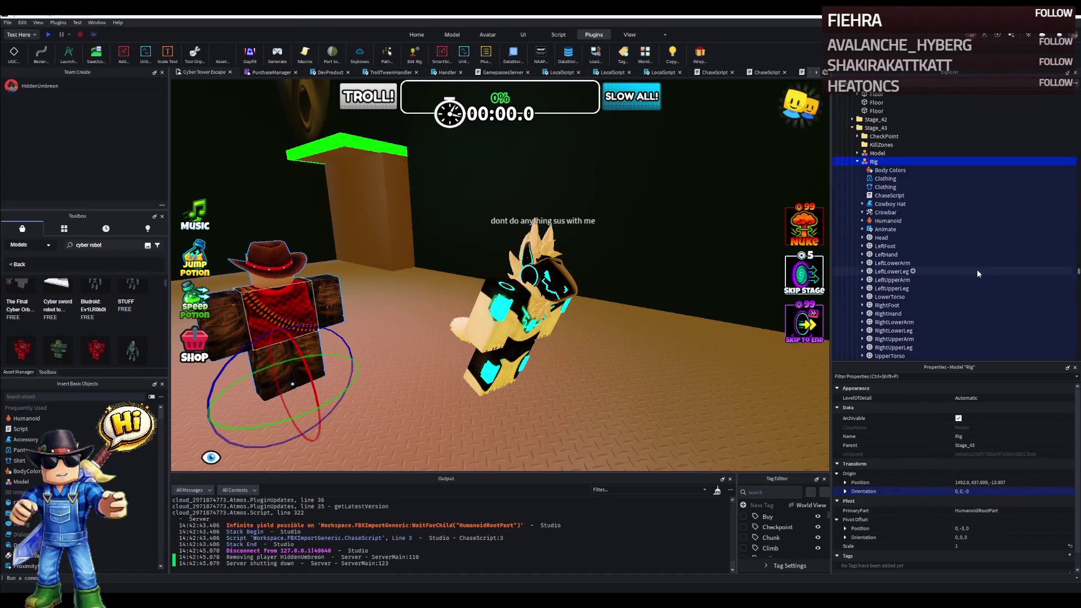
click(887, 196)
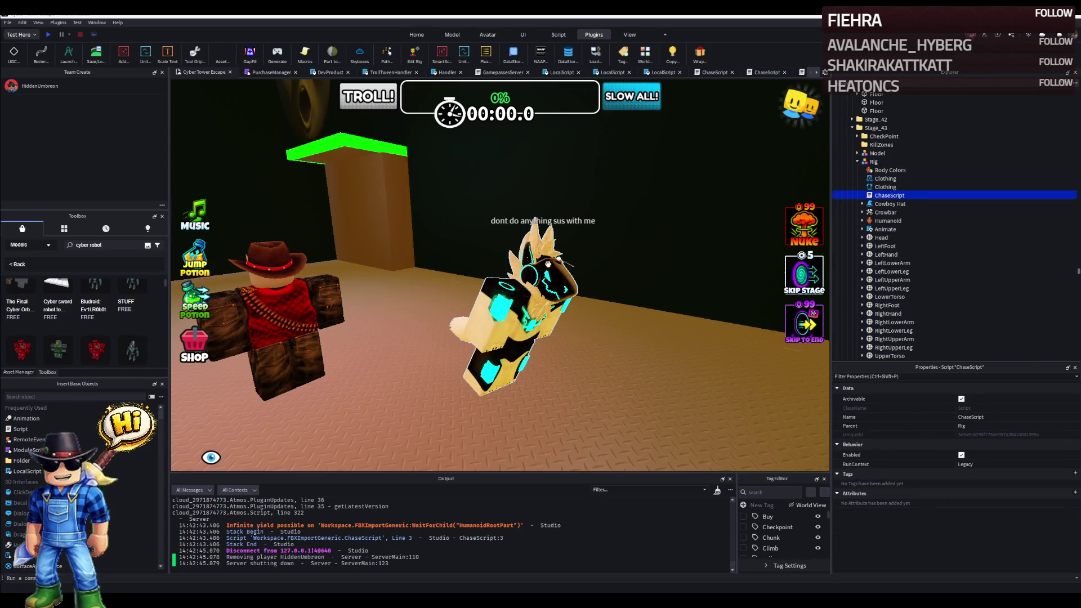
click(546, 269)
click(895, 170)
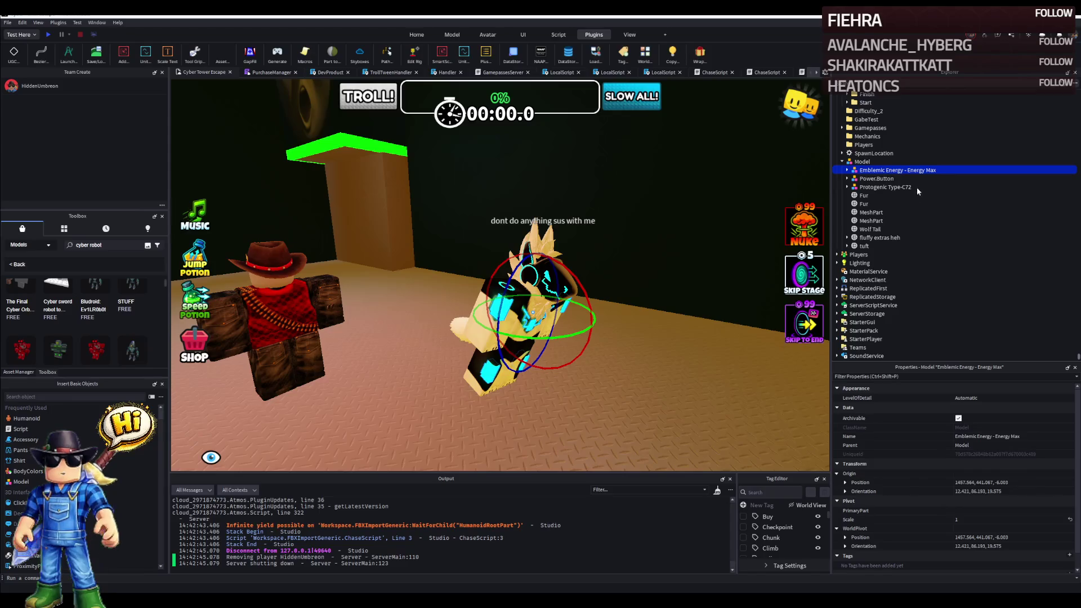
click(855, 170)
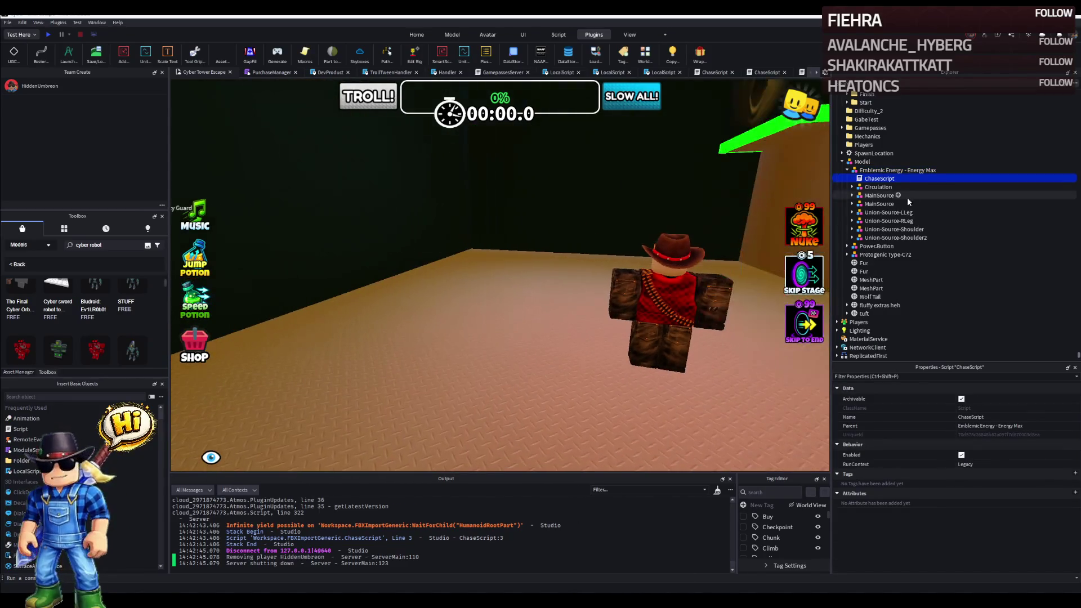
click(848, 237)
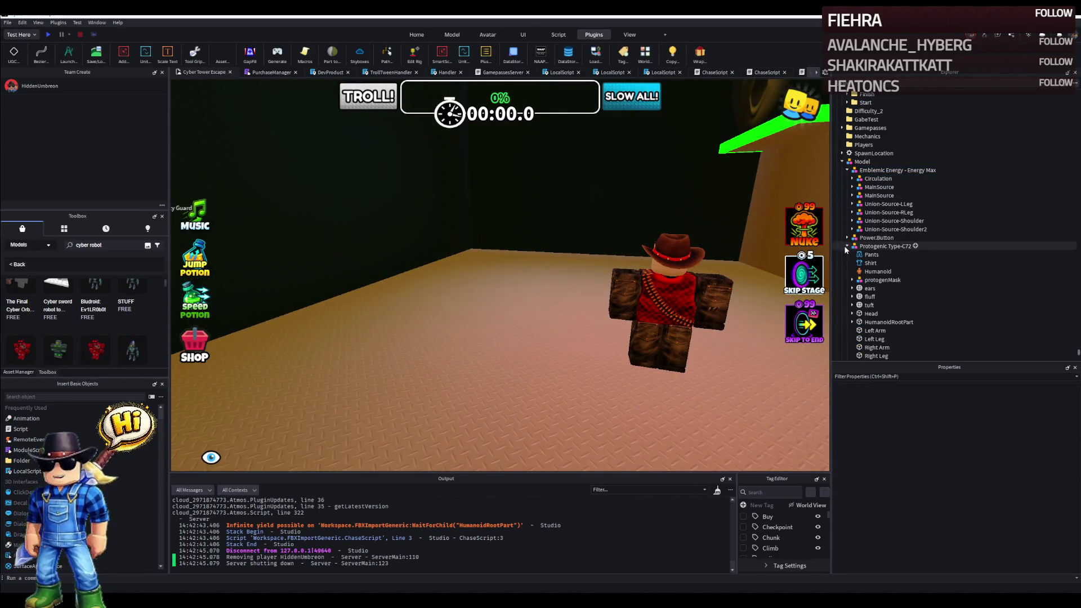
click(878, 246)
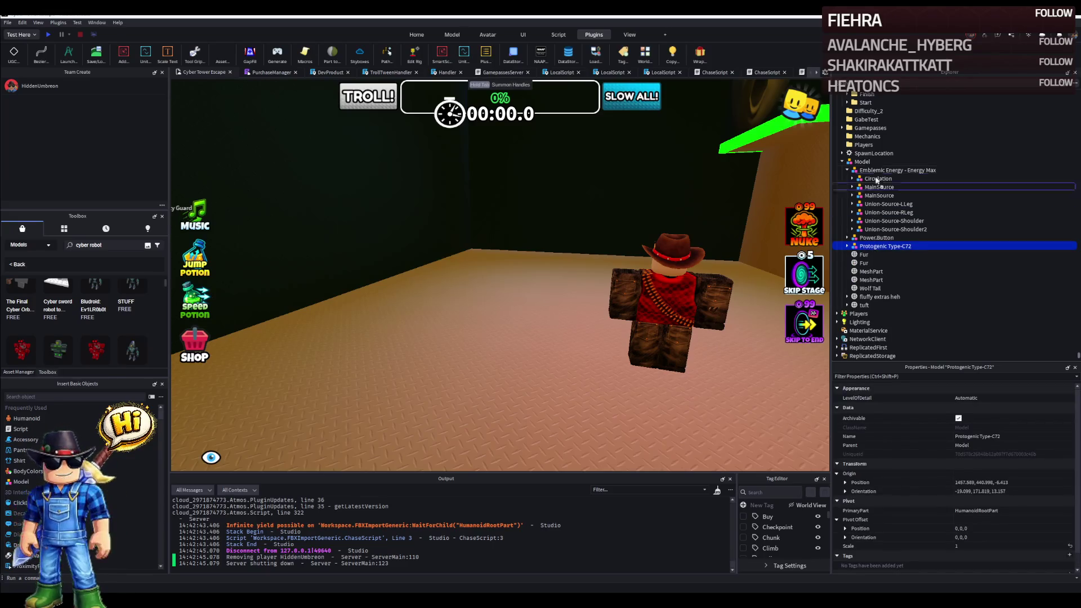
drag(871, 248, 859, 161)
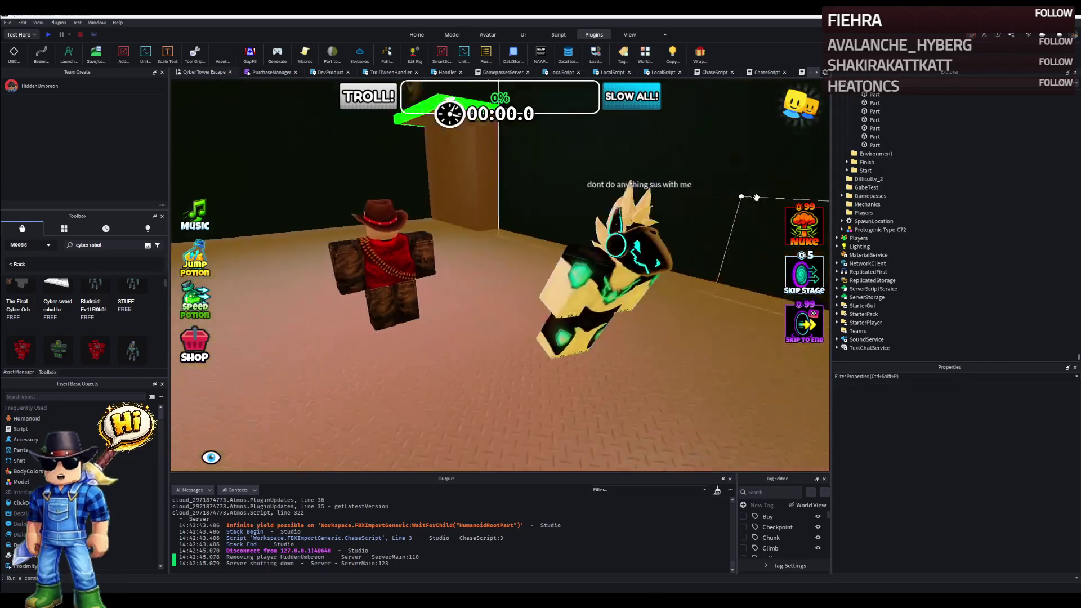
Give Protogenic Type-C72 its own ChaseScript and start a play test.
click(878, 230)
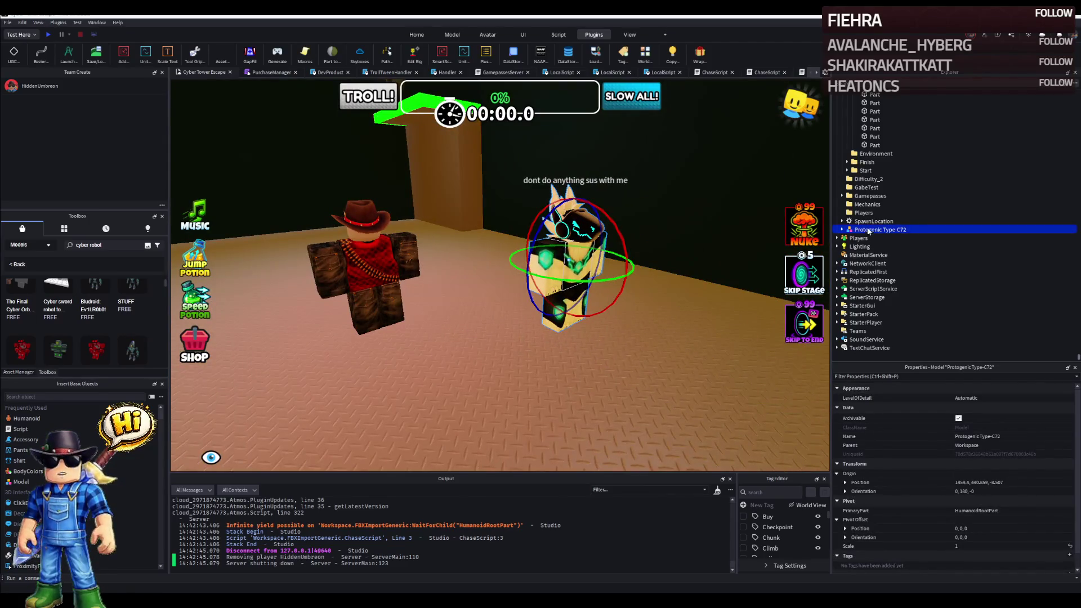
click(873, 254)
drag(507, 254, 606, 227)
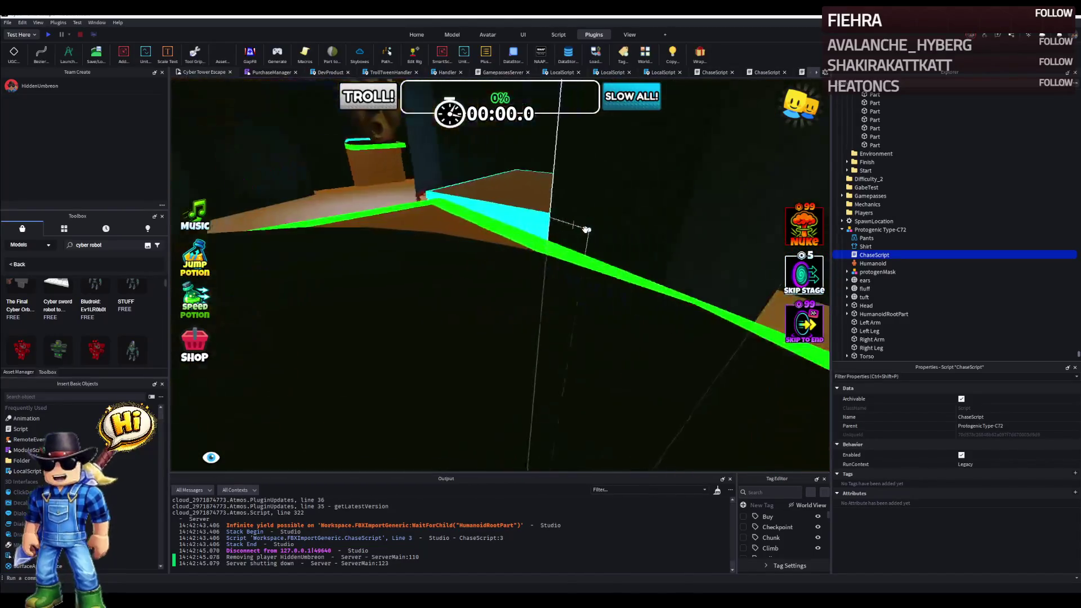
click(48, 35)
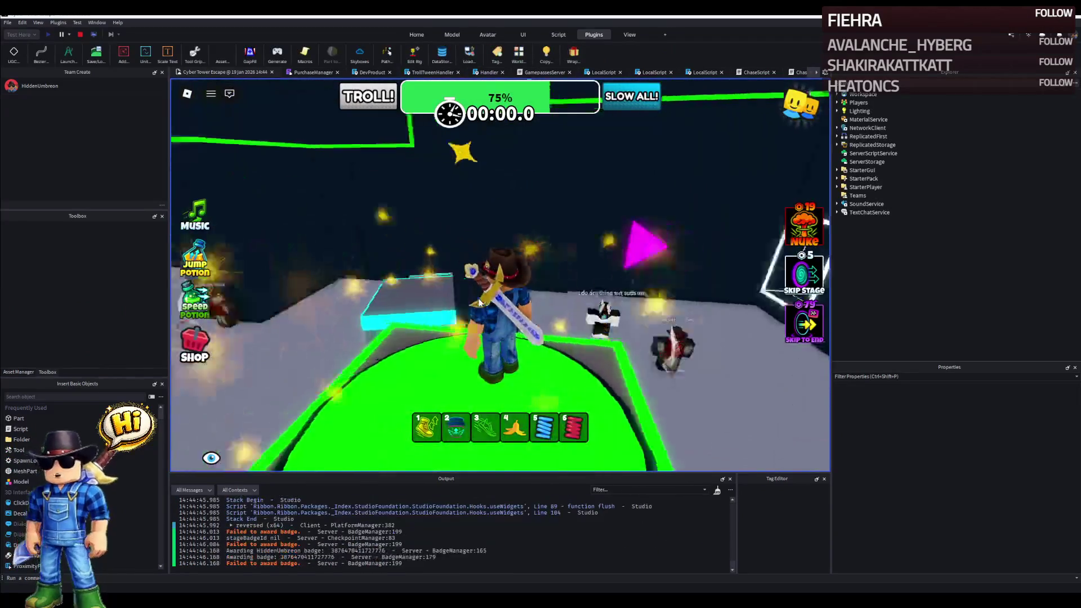
Walk the player through the room and glowing corridor during the play test, then stop it.
key(w)
key(w)
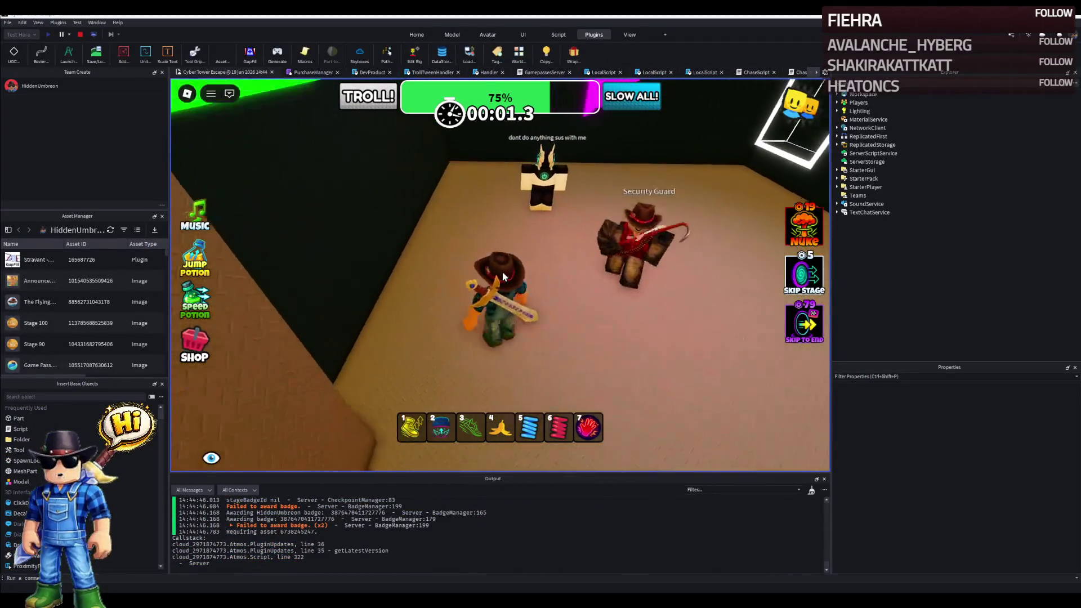
scroll(503, 277, up, 3)
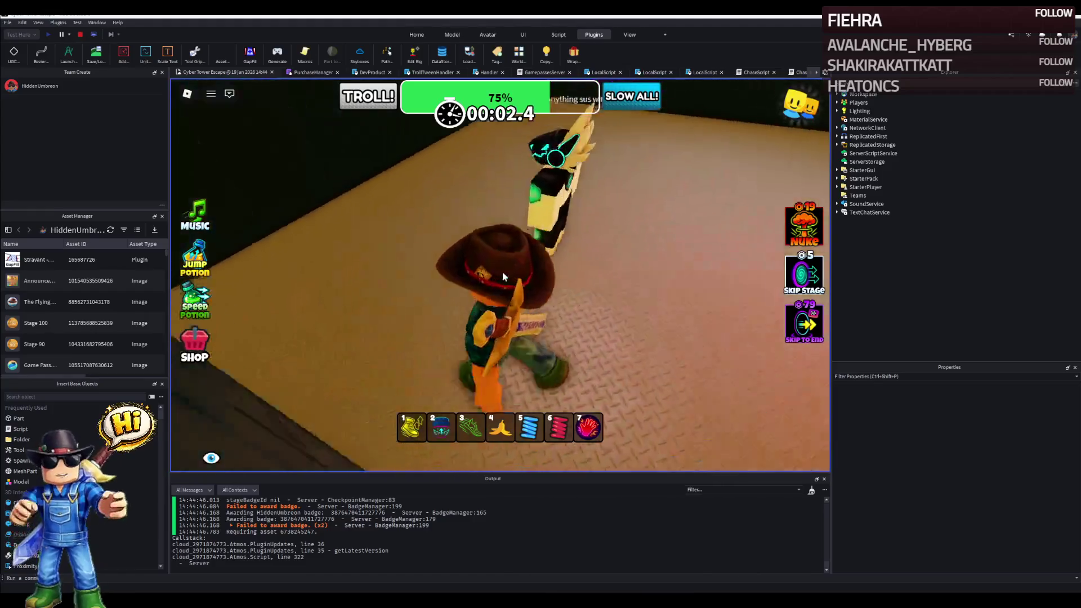
scroll(503, 276, down, 3)
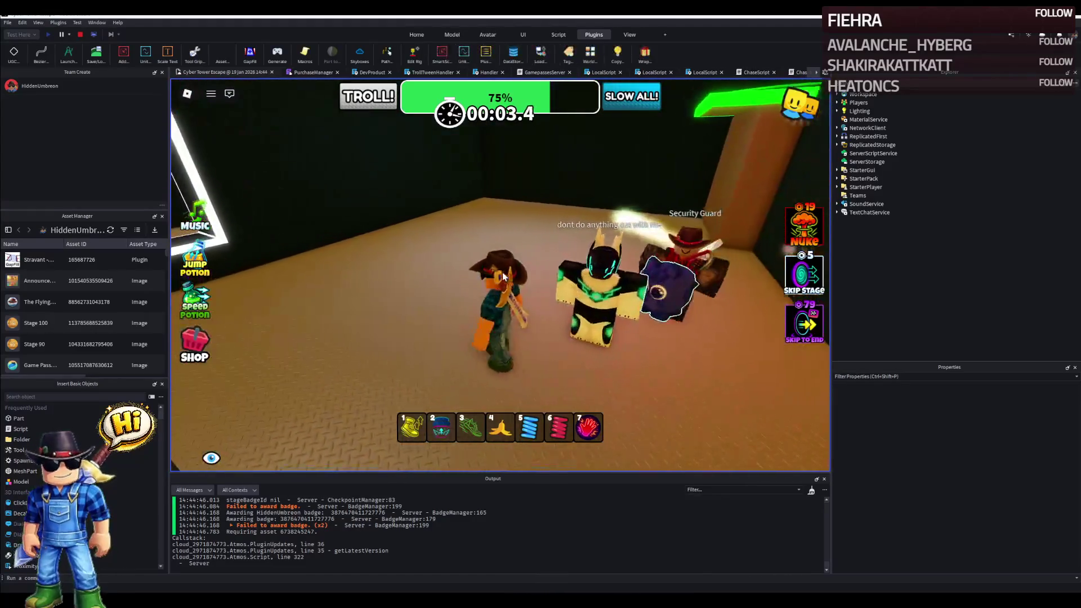
key(w)
key(w)
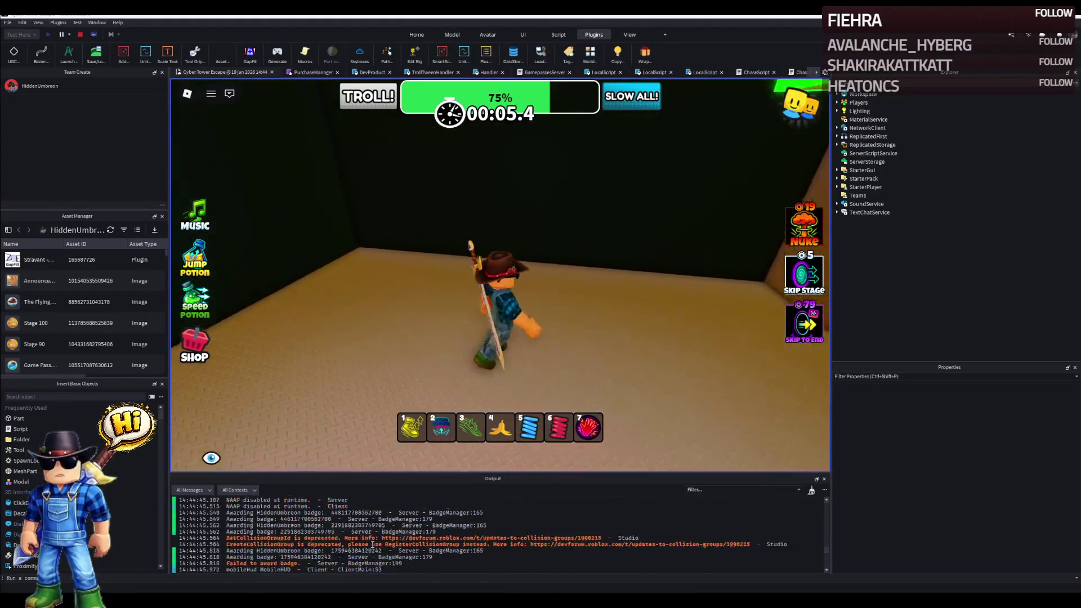
key(w)
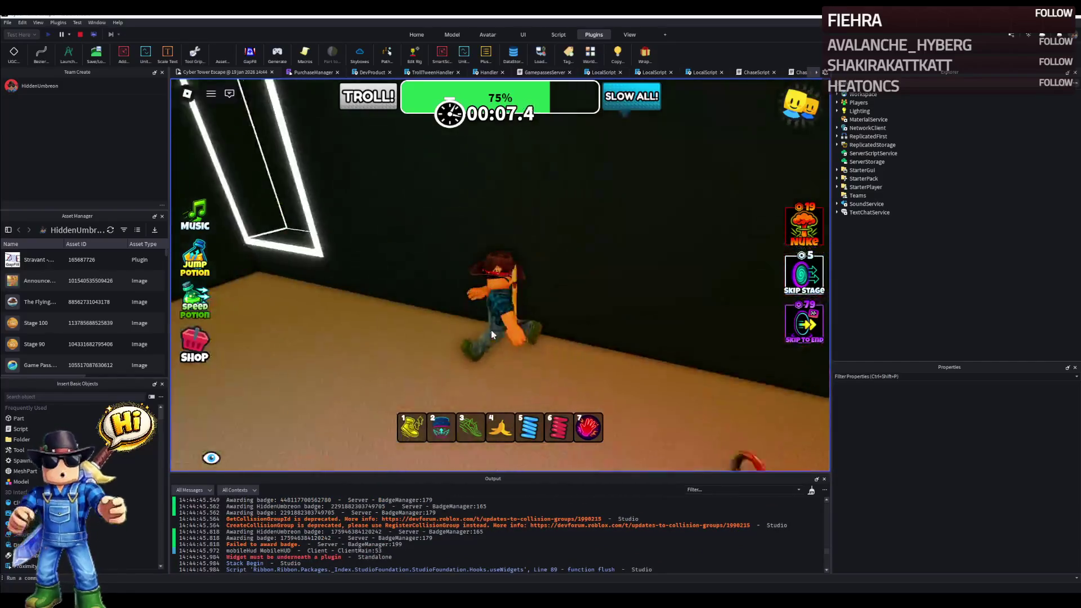
key(w)
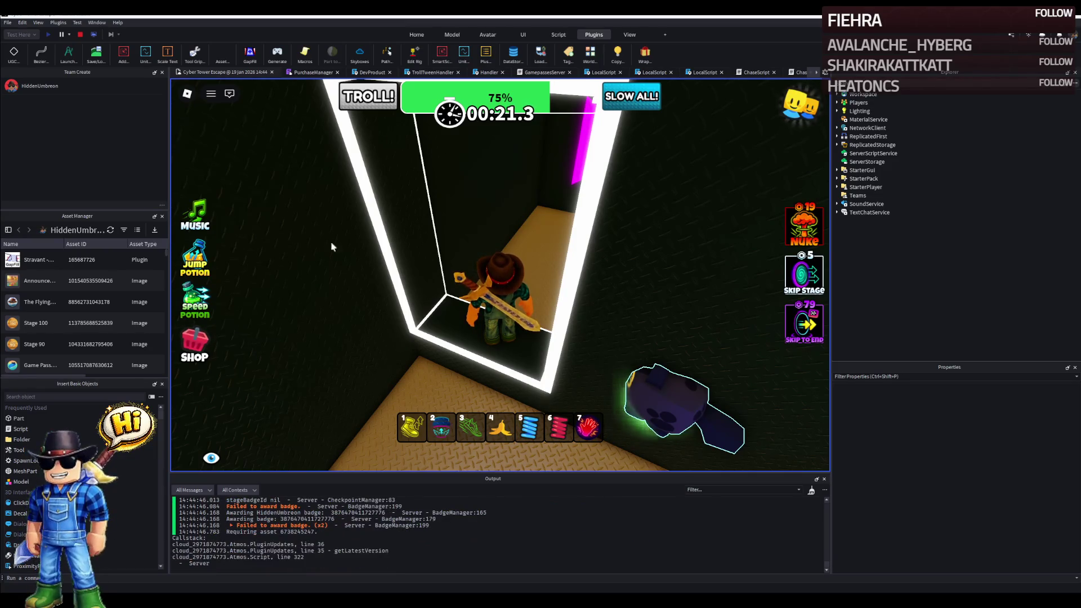
key(w)
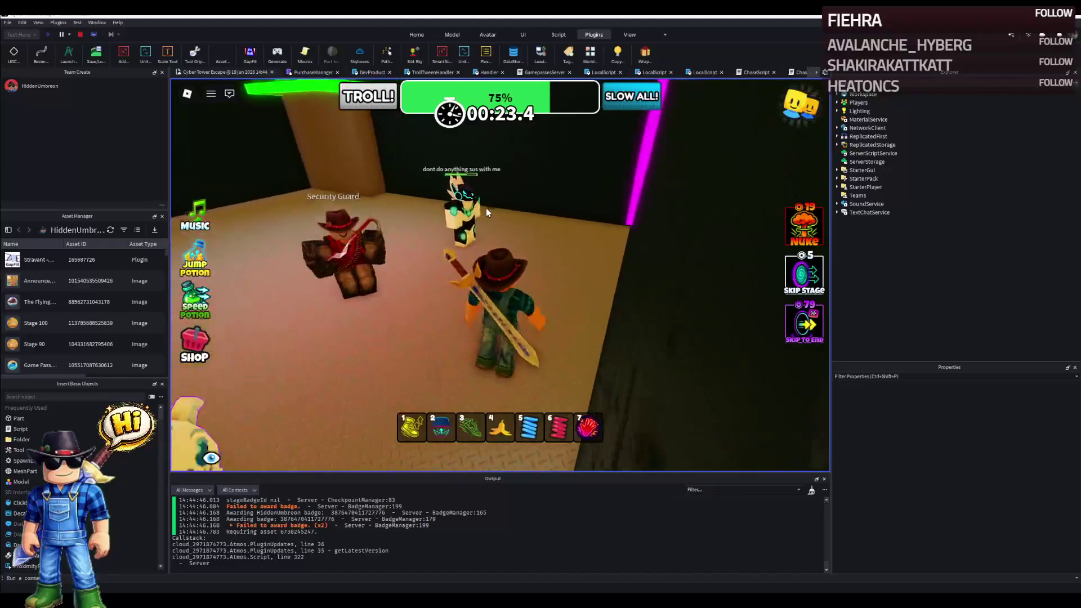
key(w)
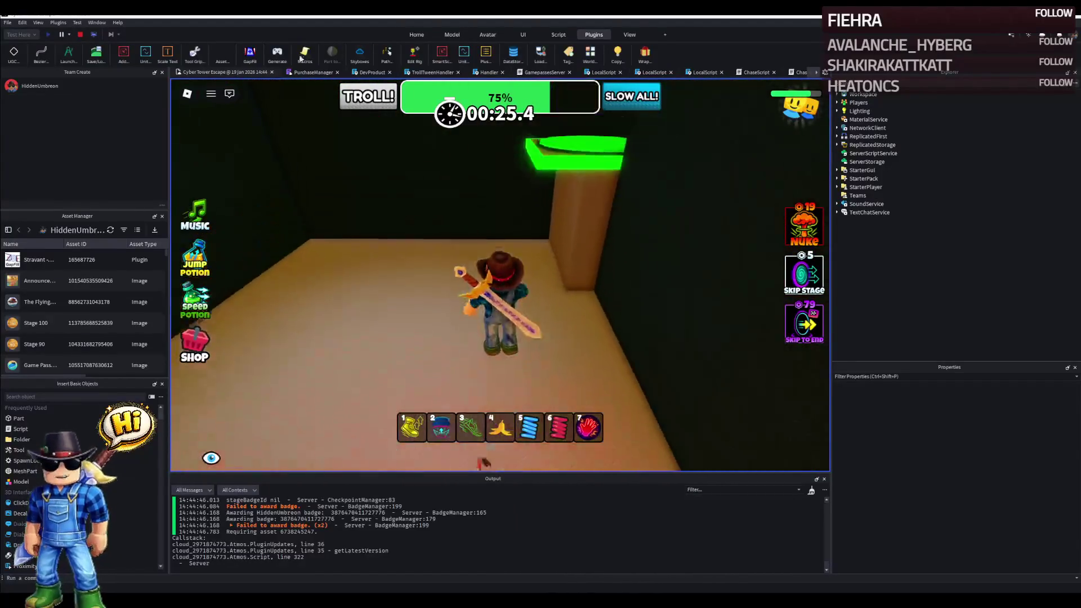
click(81, 35)
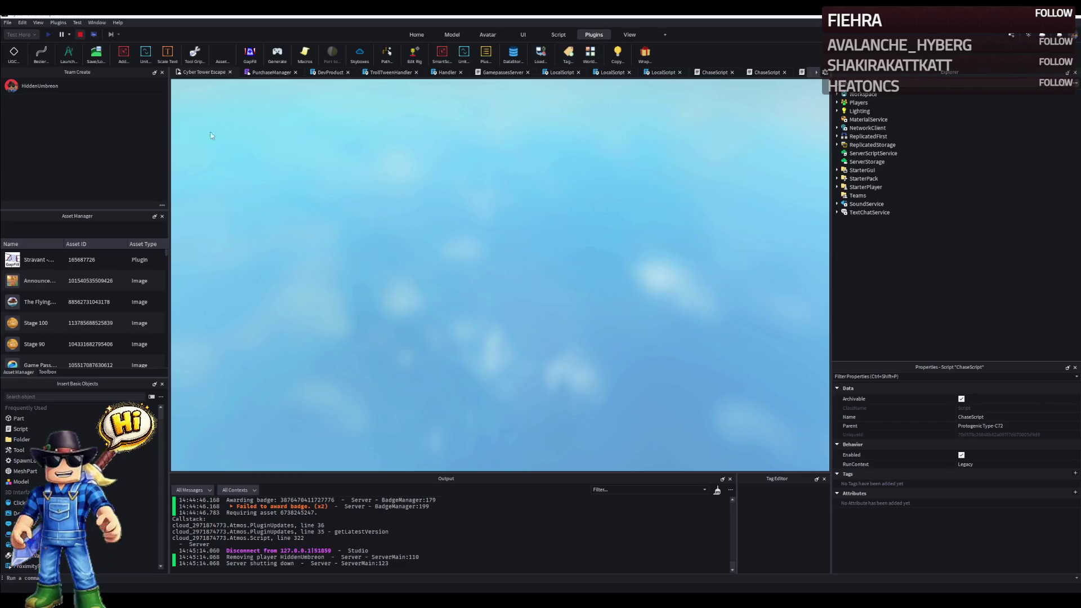
Move Protogenic Type-C72 into Stage_43 and drag Rig's Animate script into it.
key(F5)
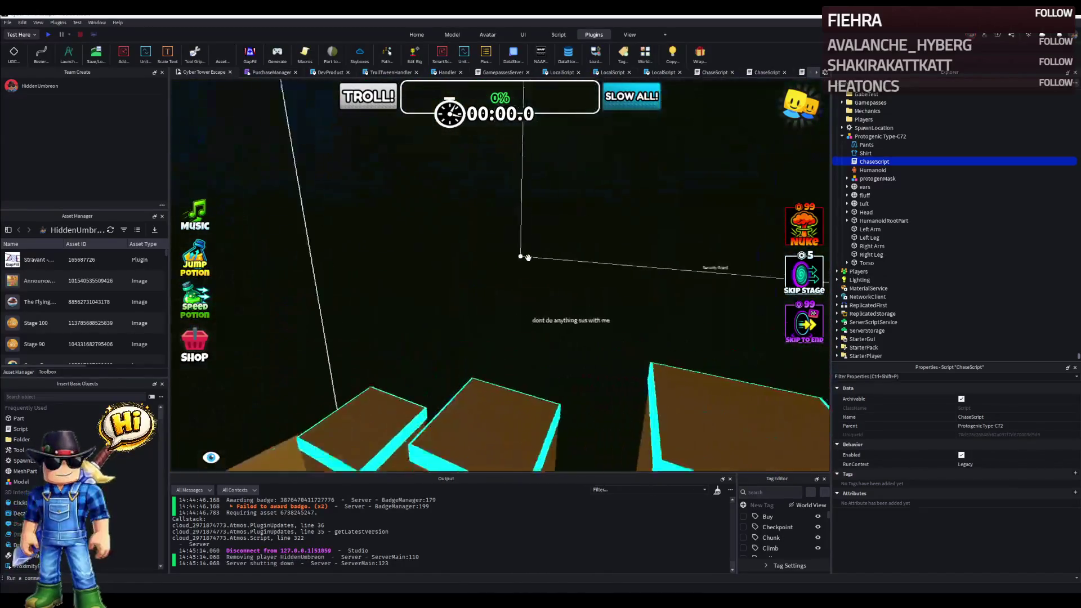
click(426, 245)
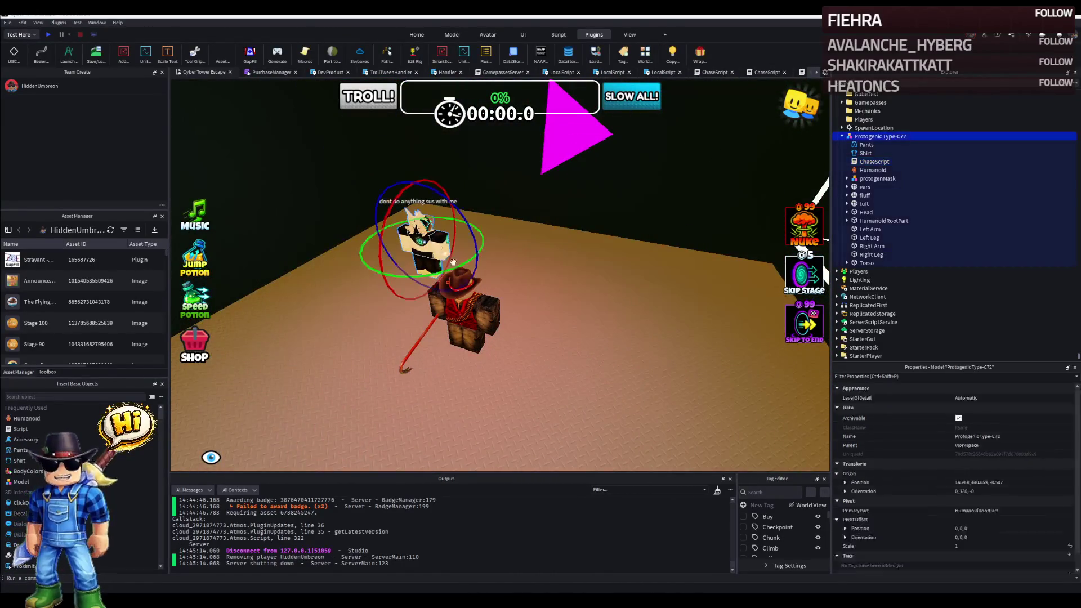
click(873, 163)
key(ctrl+shift+v)
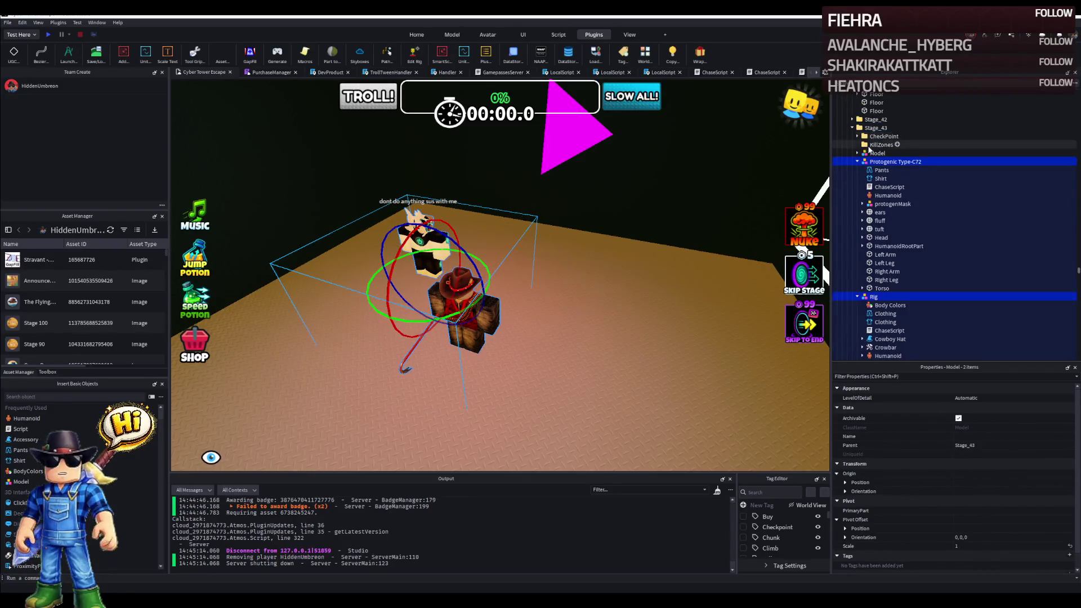
click(878, 297)
click(881, 318)
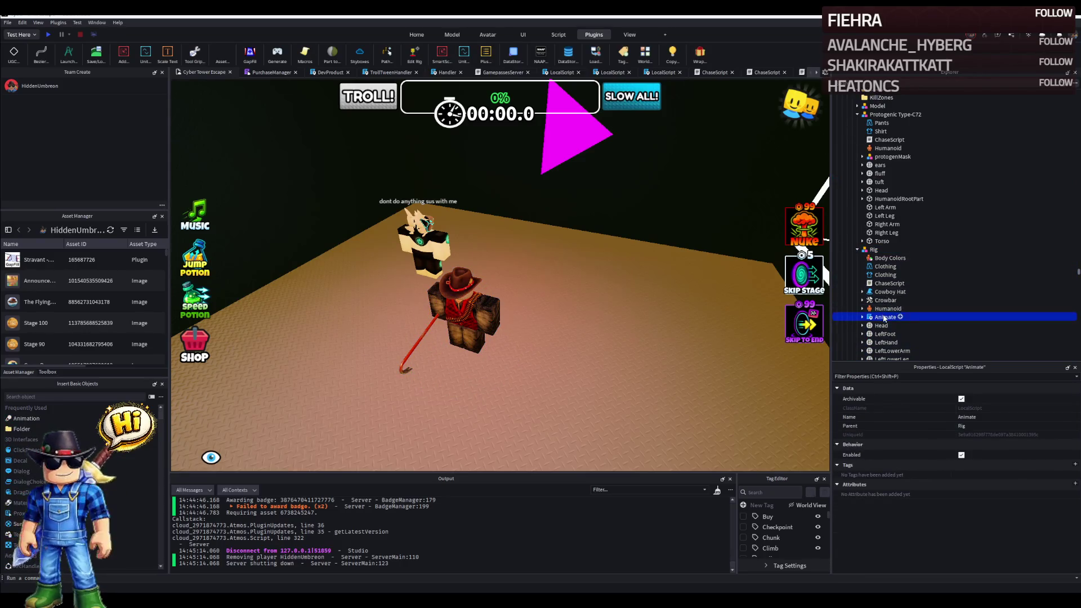
drag(884, 124, 883, 114)
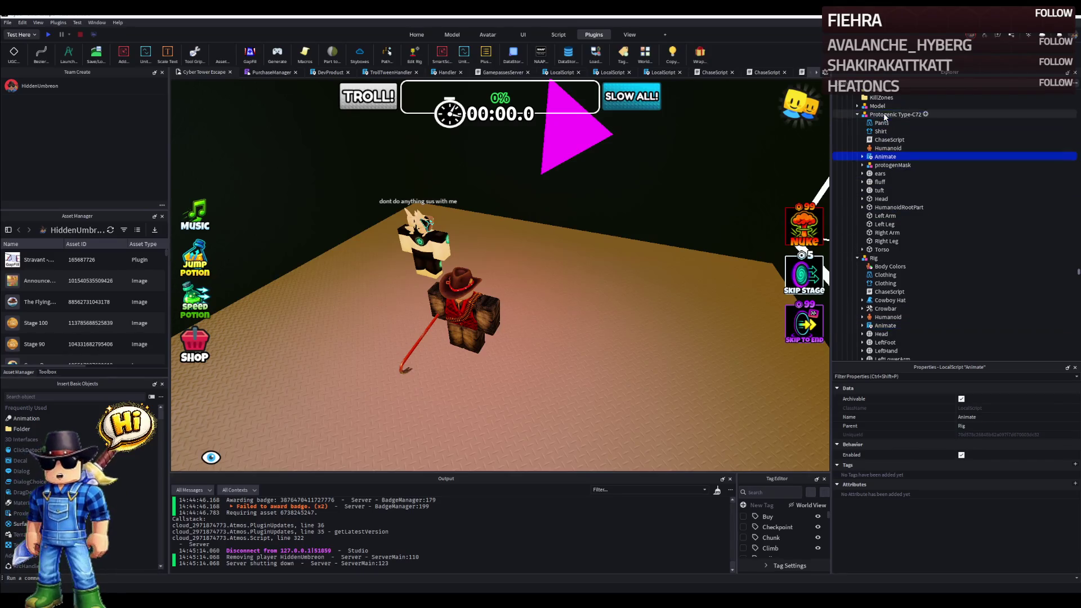
scroll(895, 293, down, 3)
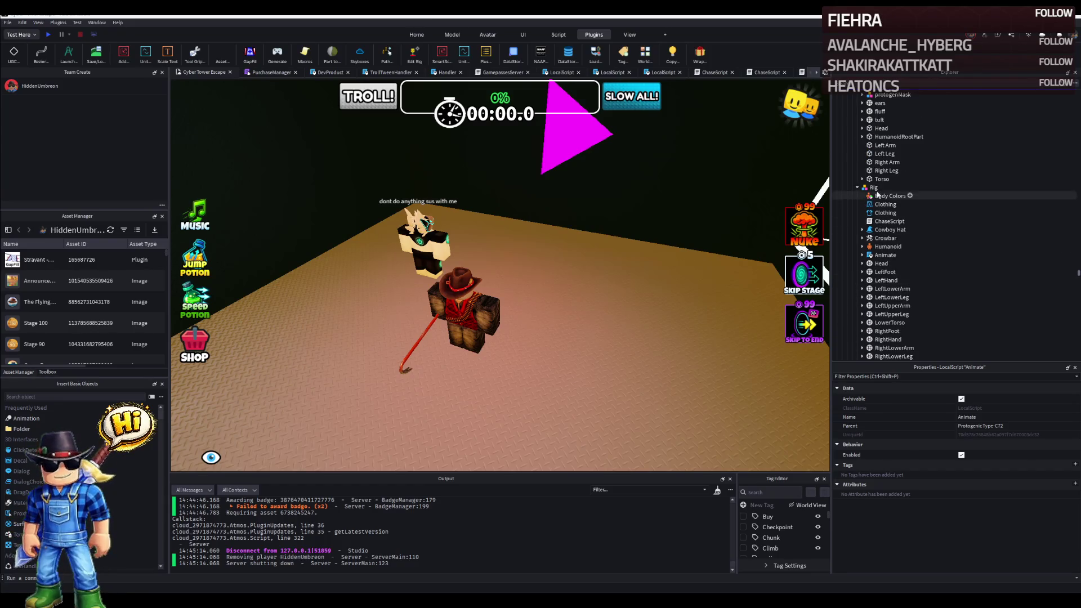
scroll(883, 141, up, 3)
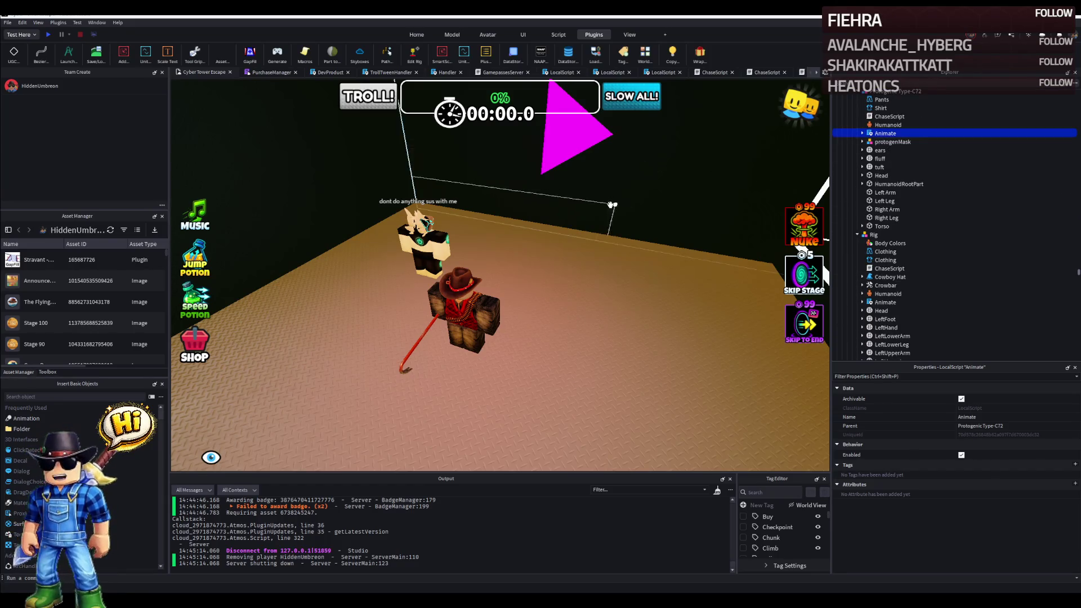
Fly the camera back to the characters and start a play-test of the stage.
key(d)
key(w)
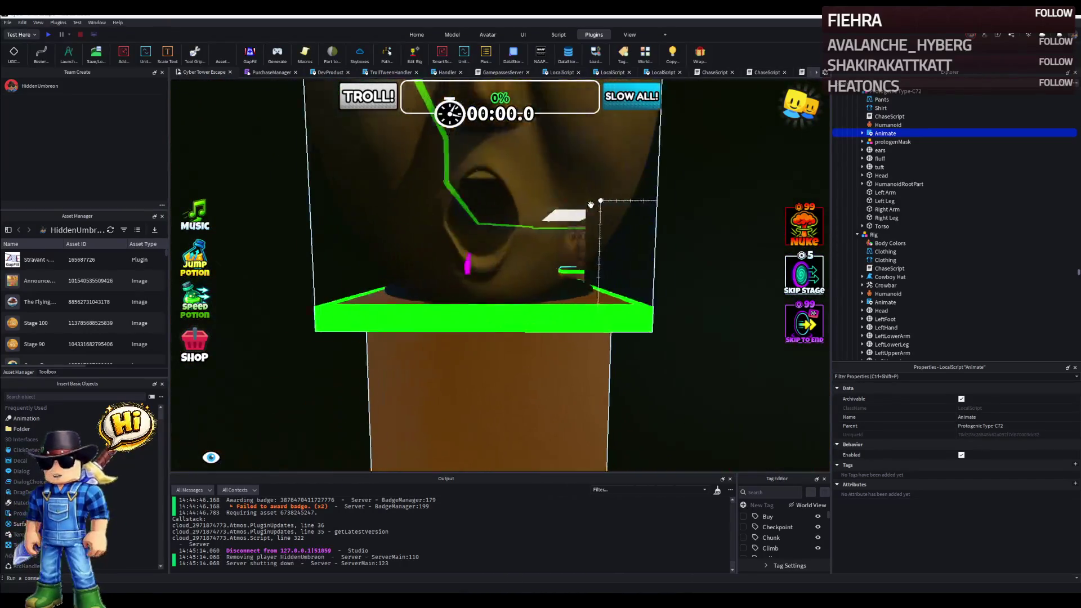
key(w)
click(50, 34)
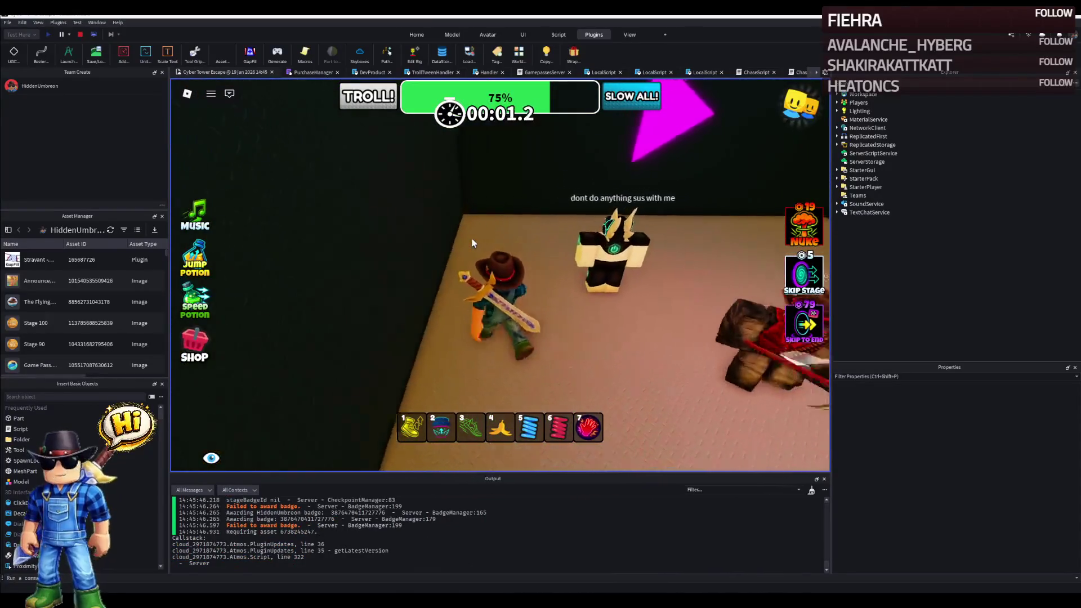
Walk toward the Security Guard and lit doorway in the play-test, then stop it.
key(w)
key(w)
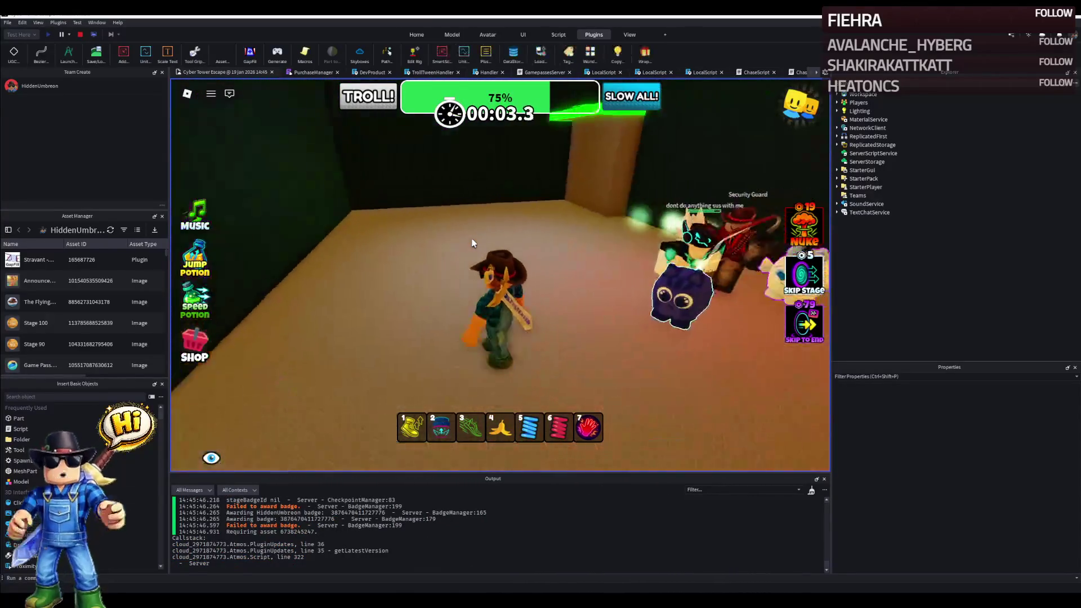
key(w)
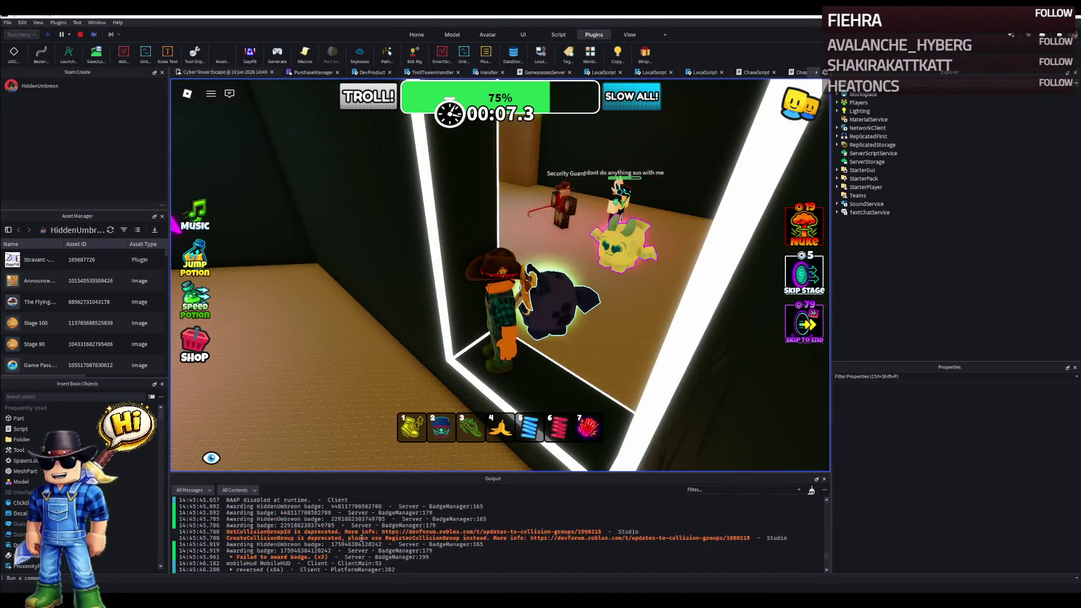
scroll(354, 541, up, 3)
scroll(354, 541, down, 3)
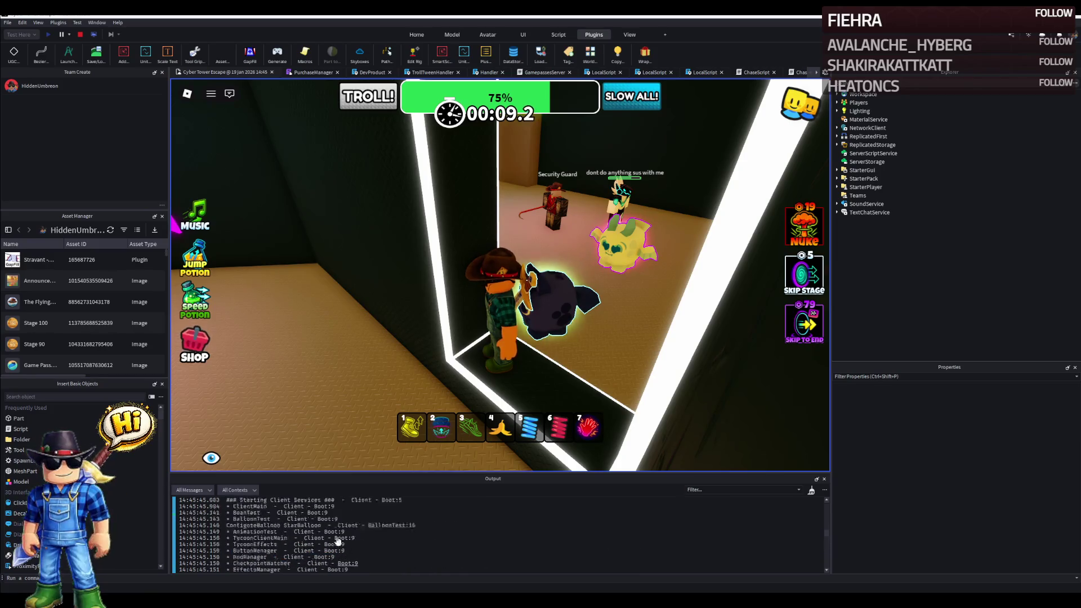
click(81, 34)
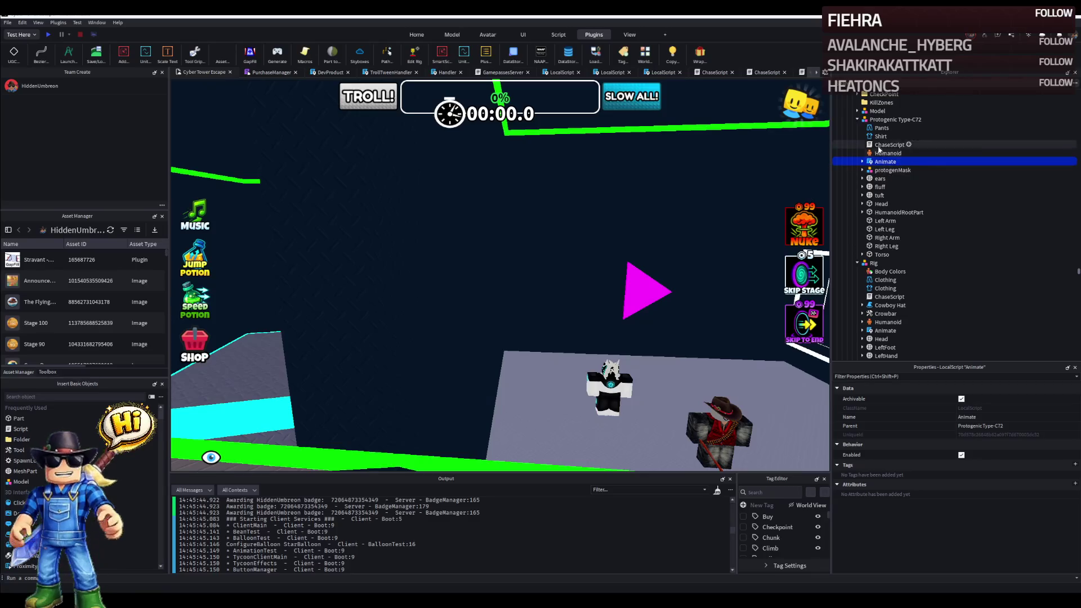
Inspect Protogenic Type-C72's Humanoid and its children in the Explorer from the Model tab.
click(452, 35)
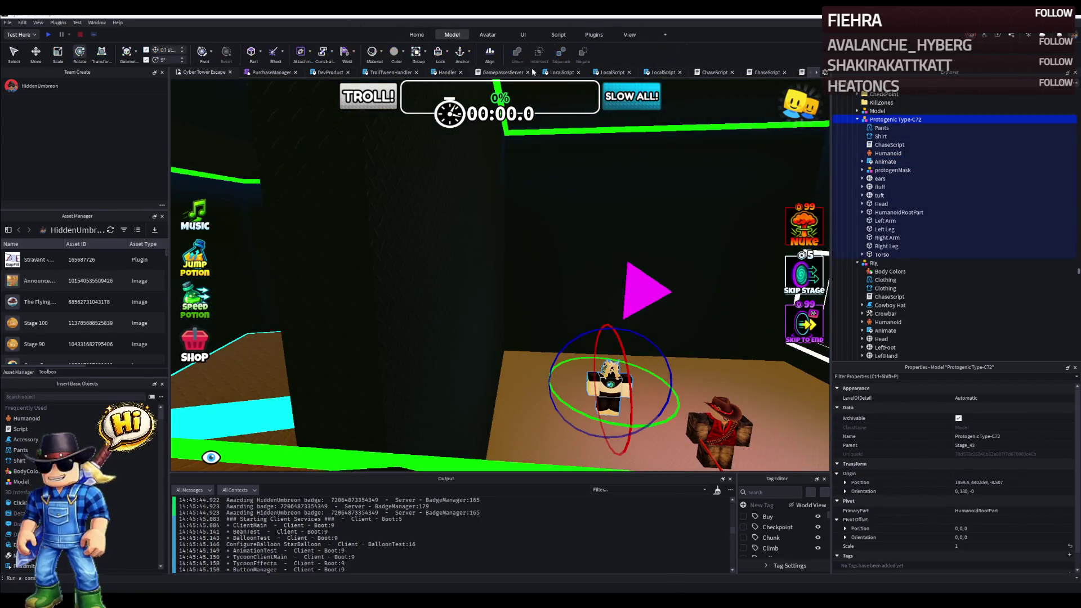
click(857, 120)
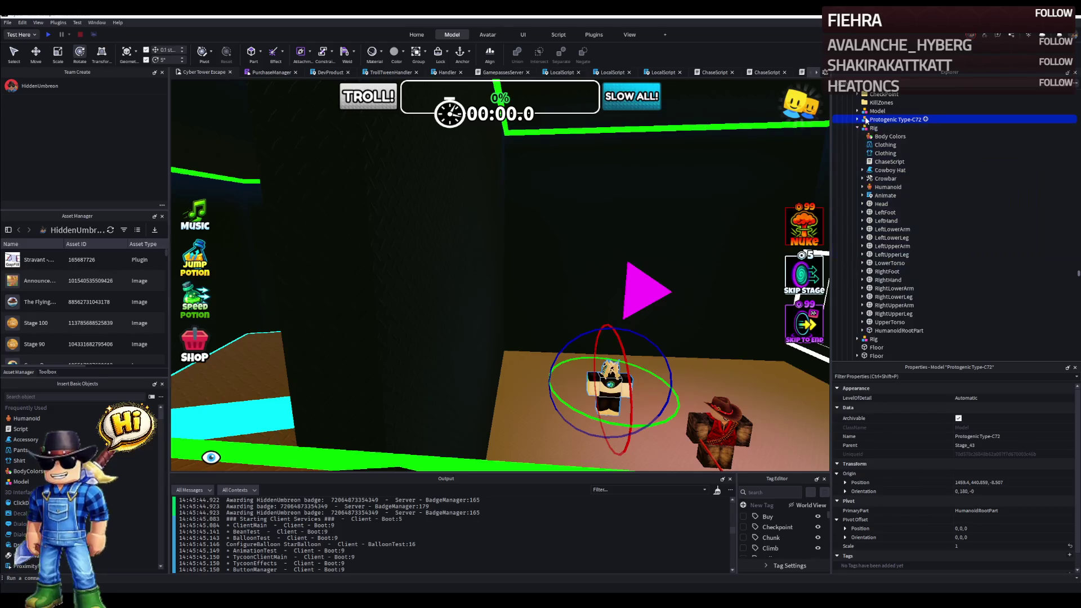
click(608, 385)
click(718, 427)
click(610, 380)
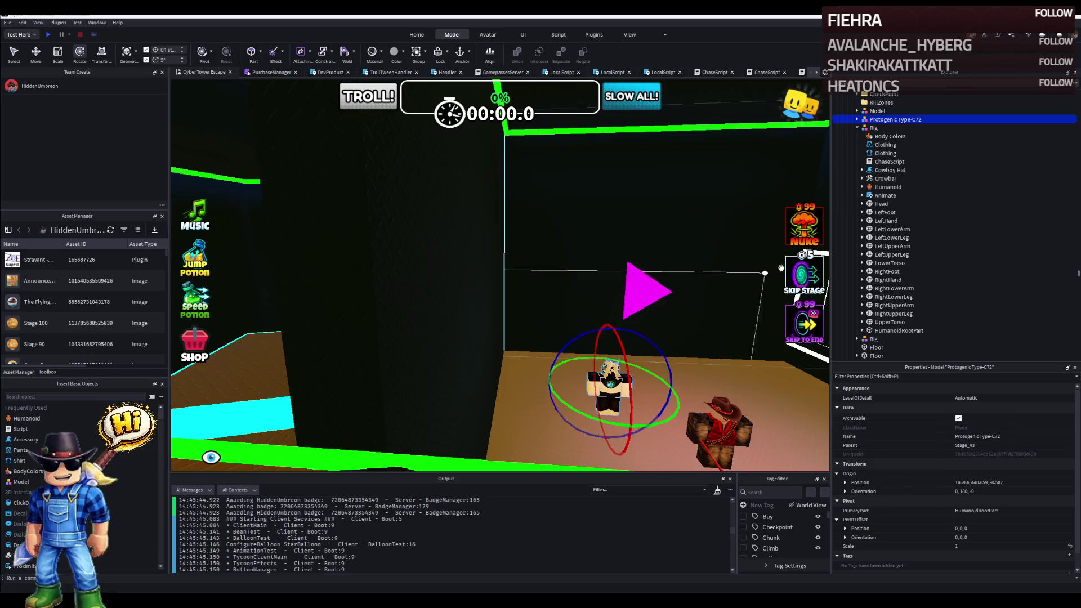
click(886, 187)
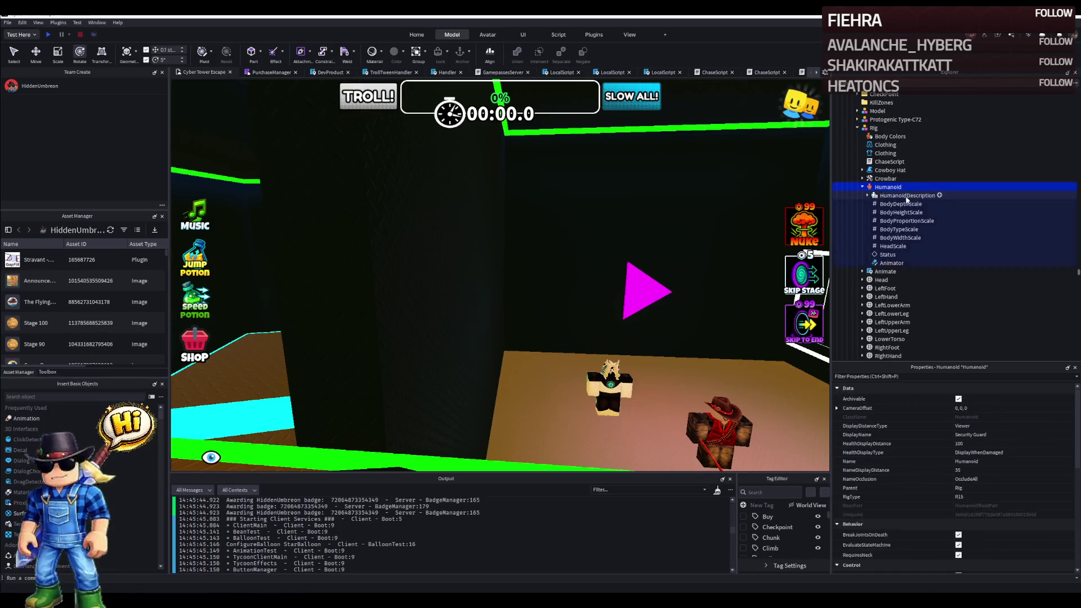
double_click(888, 188)
double_click(890, 189)
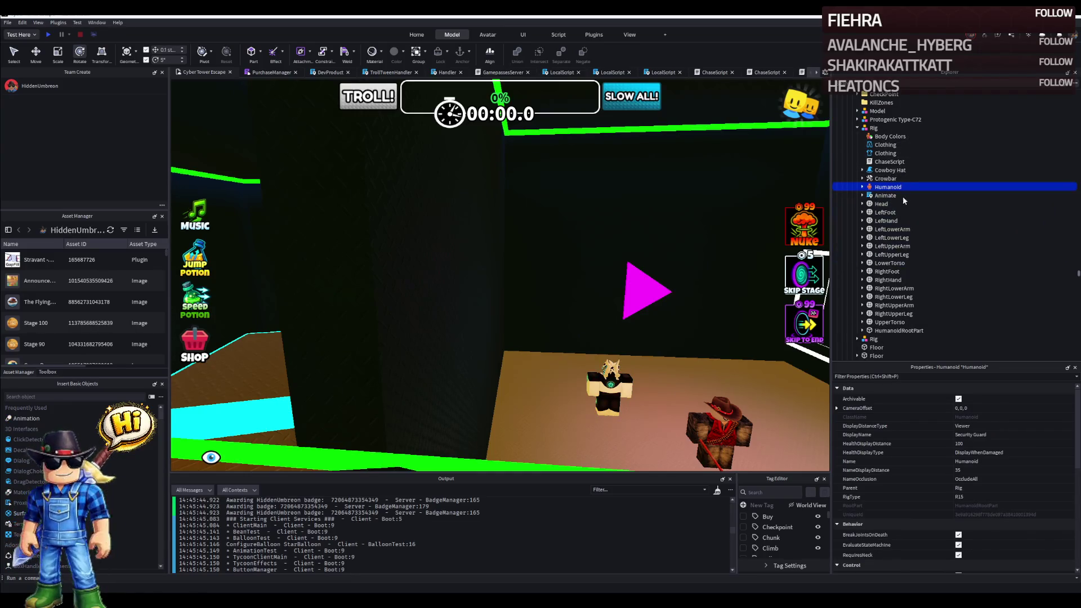
Paste a second Humanoid into Protogenic Type-C72 and delete the stray copy again.
click(893, 119)
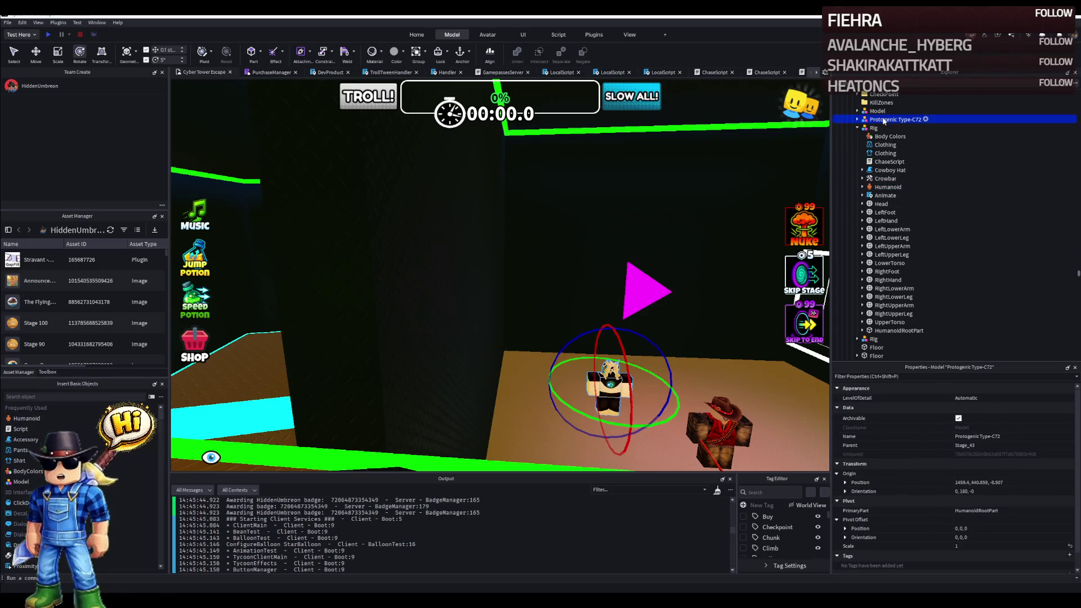
click(858, 119)
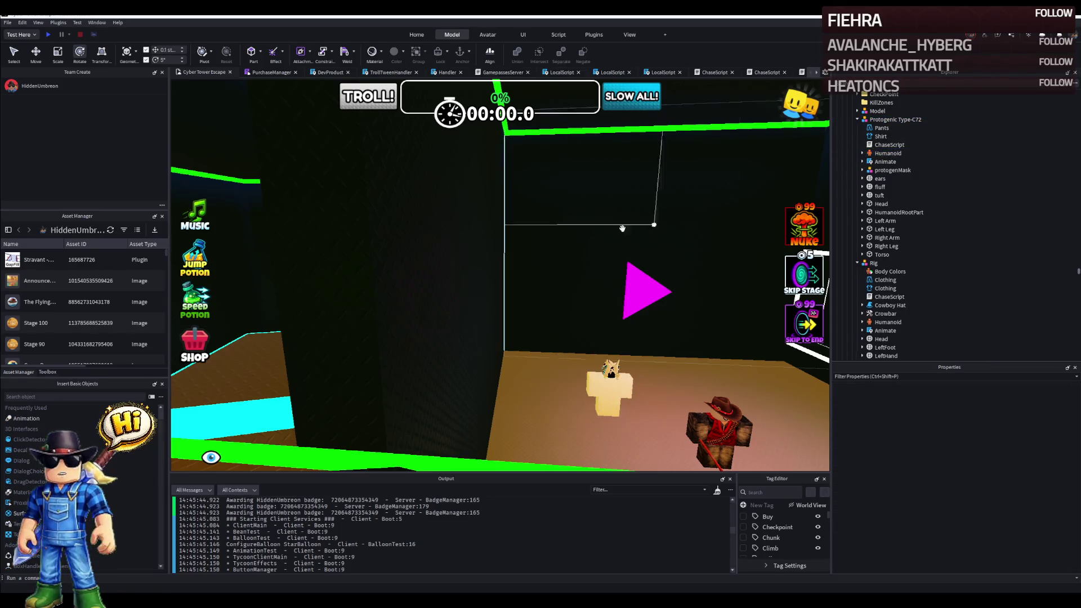
key(ctrl+v)
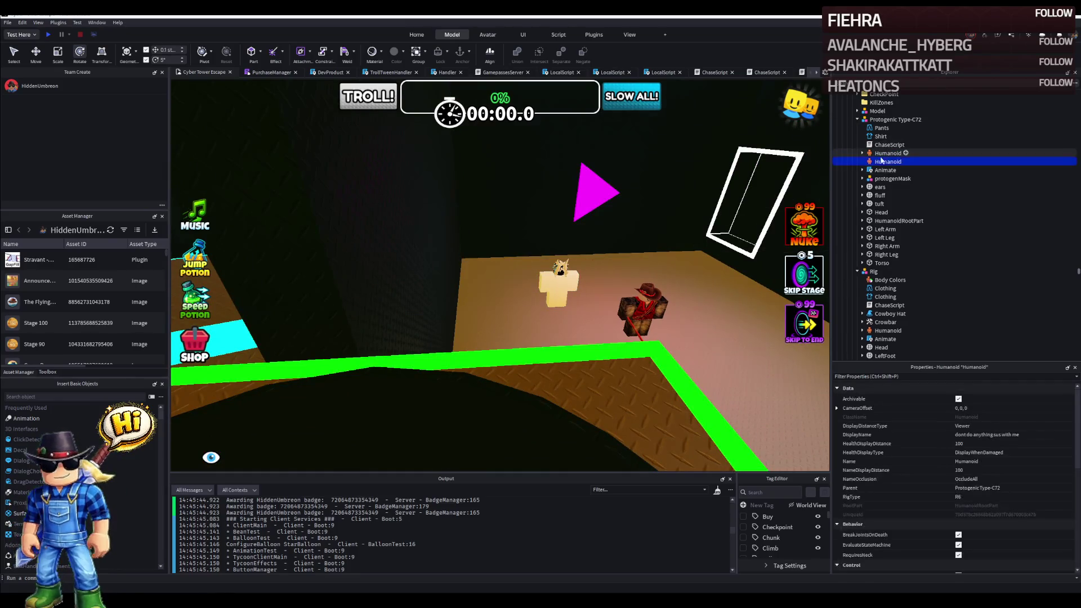
key(Delete)
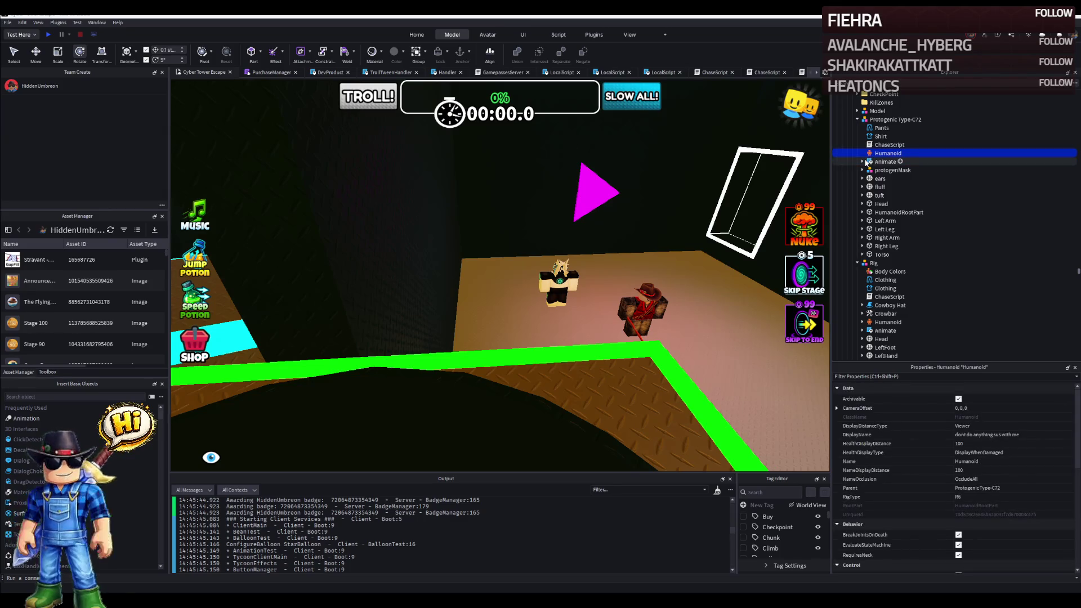
Expand Rig's Humanoid to inspect its Animator and Status, then launch a play-test with F5.
click(874, 262)
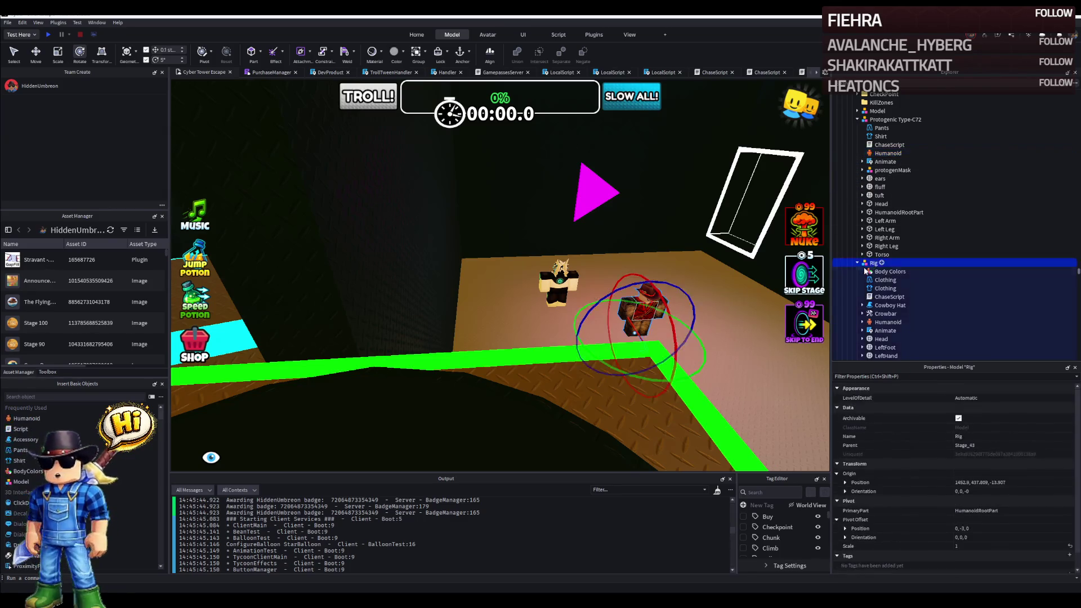
click(888, 321)
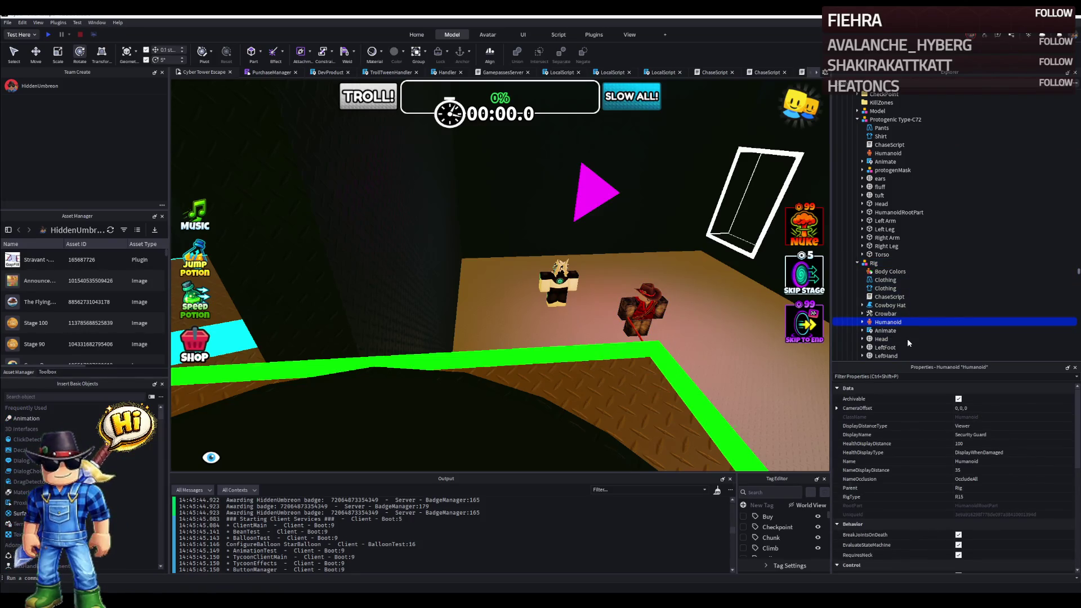
key(Right)
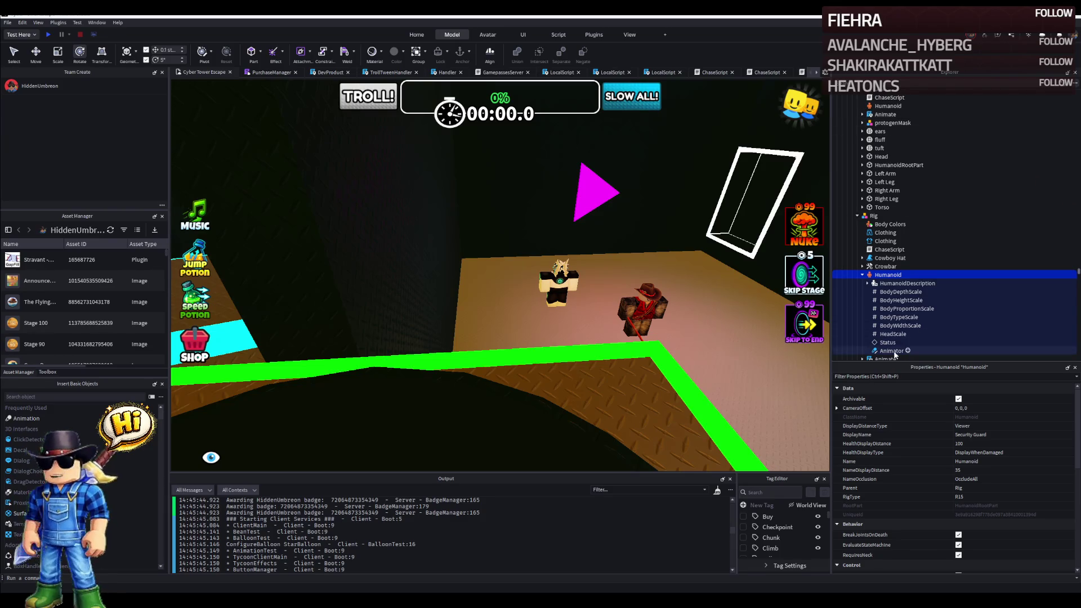
click(894, 355)
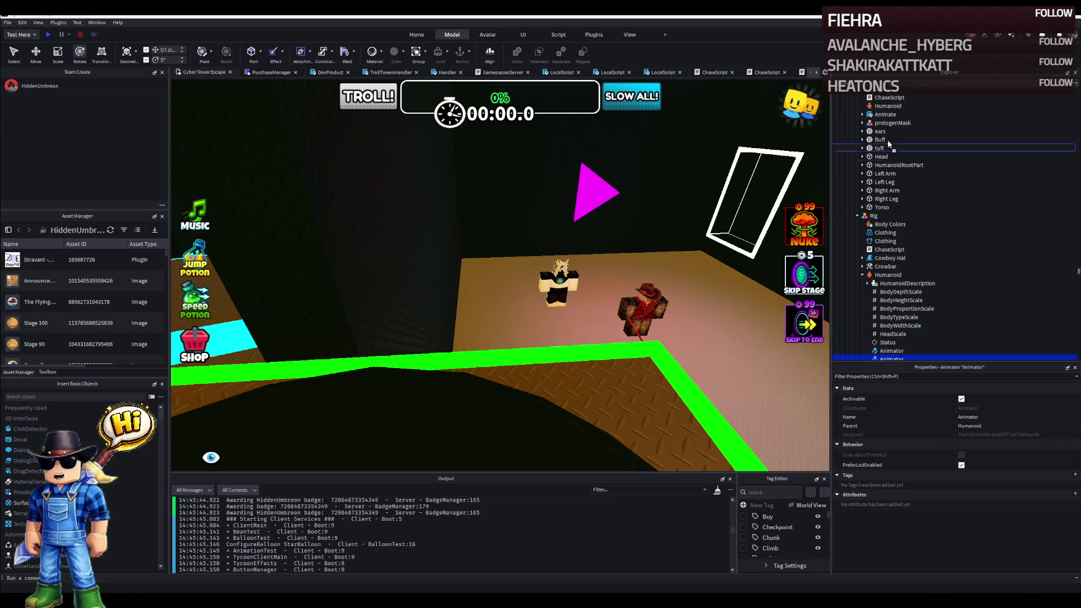
scroll(895, 253, down, 2)
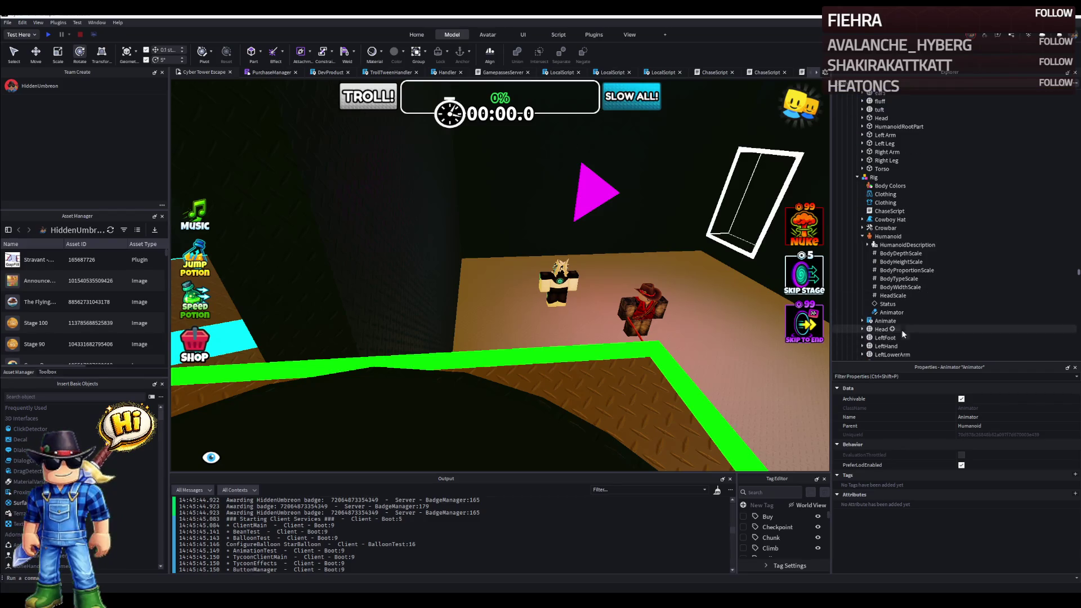
click(888, 306)
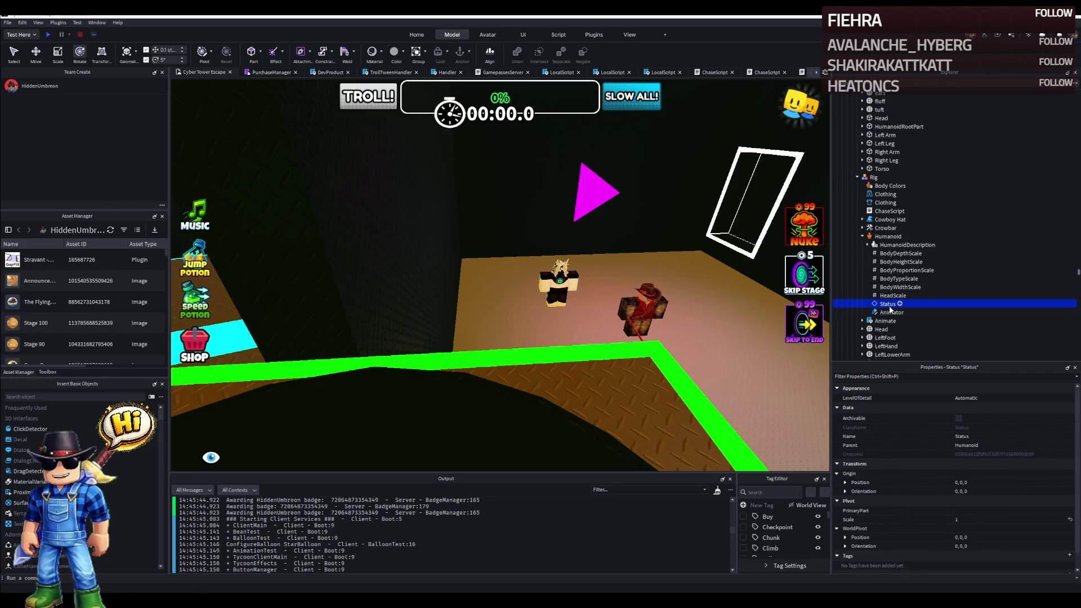
ctrl+click(890, 306)
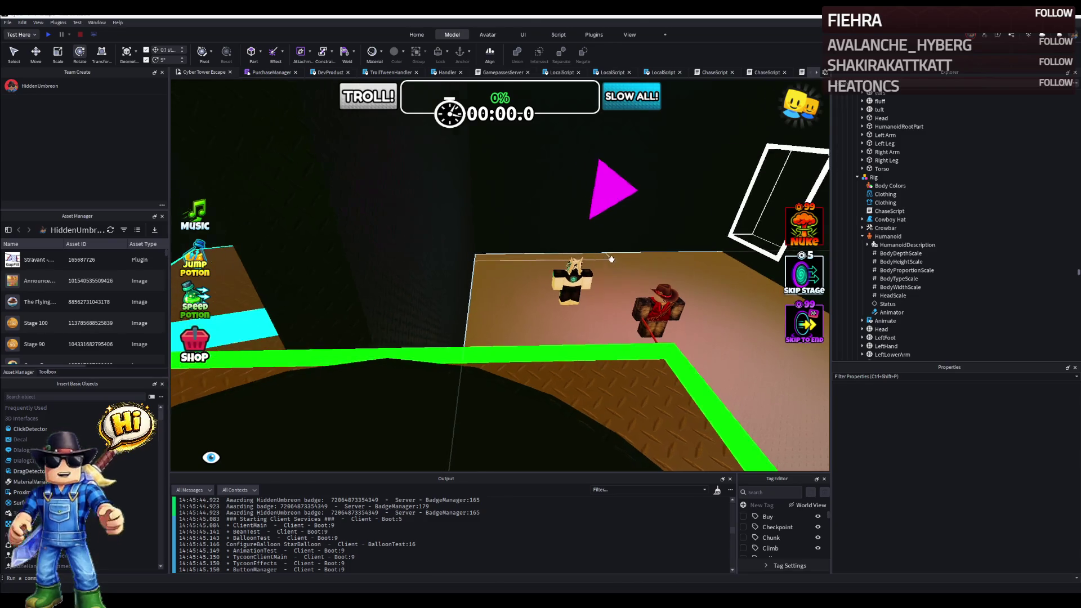
key(F5)
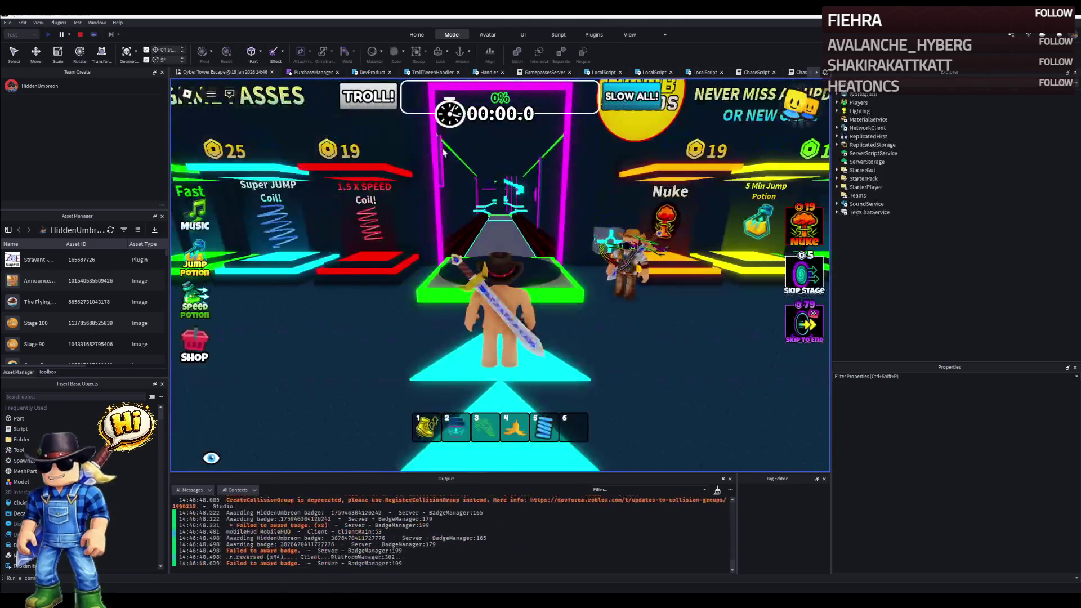
Restart the play-test, walk near the Security Guard chaser to watch it, then stop the test.
click(80, 34)
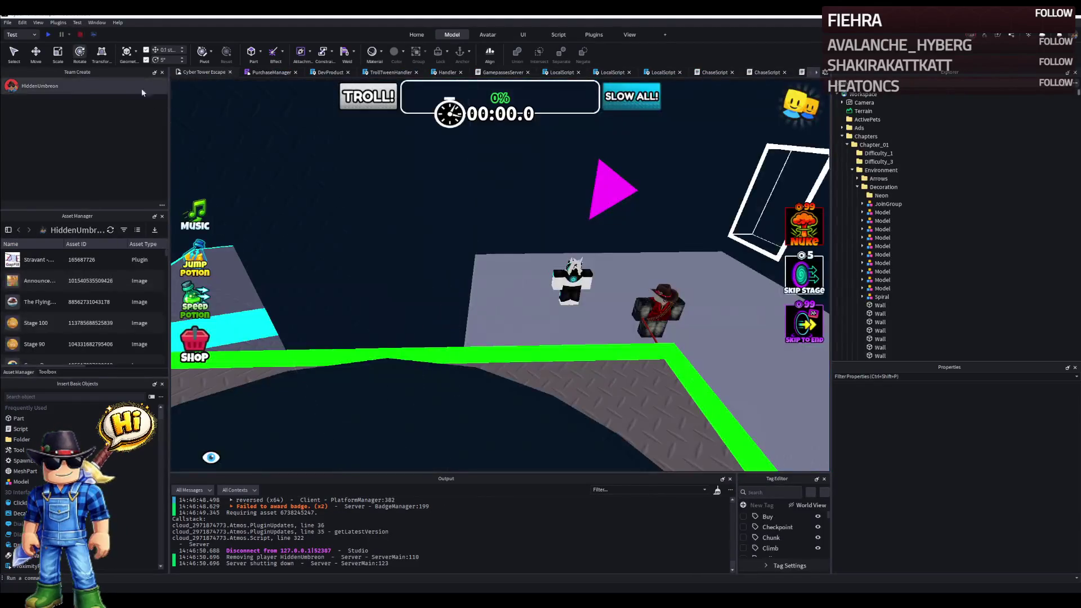
click(49, 34)
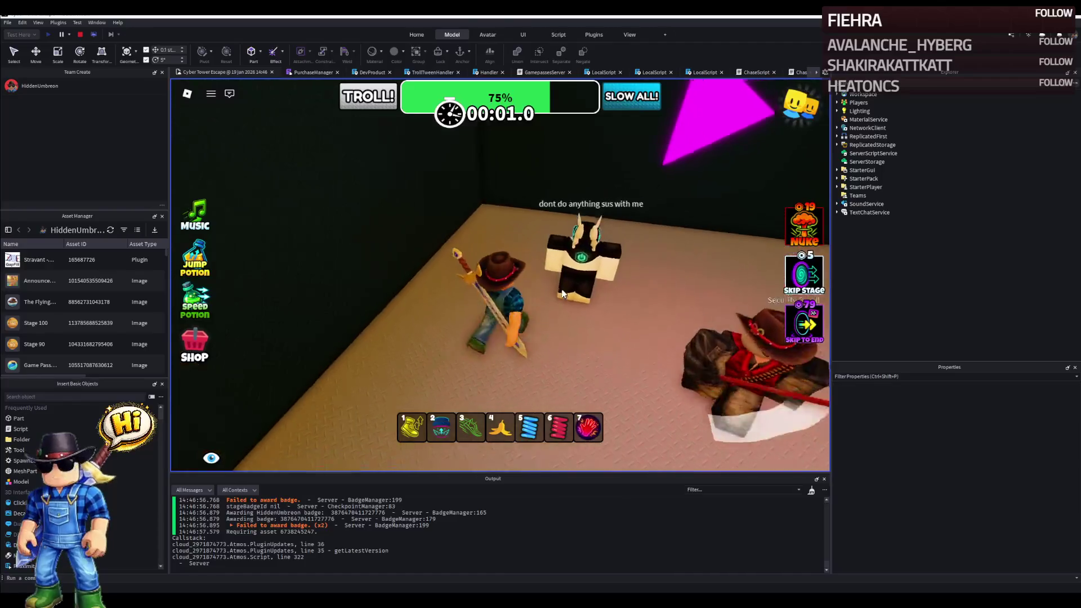
key(w)
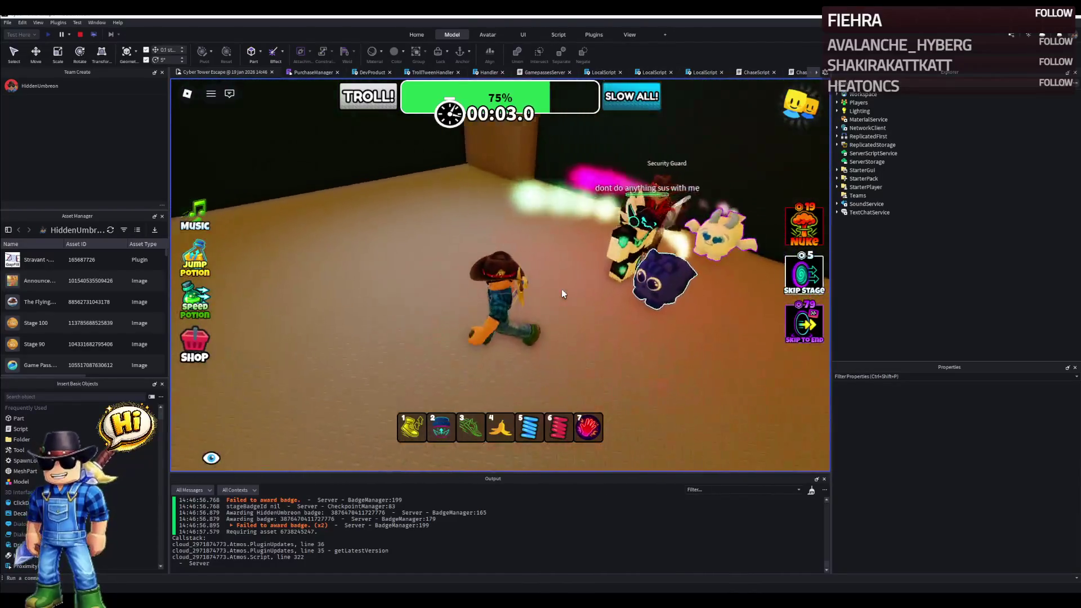
key(w)
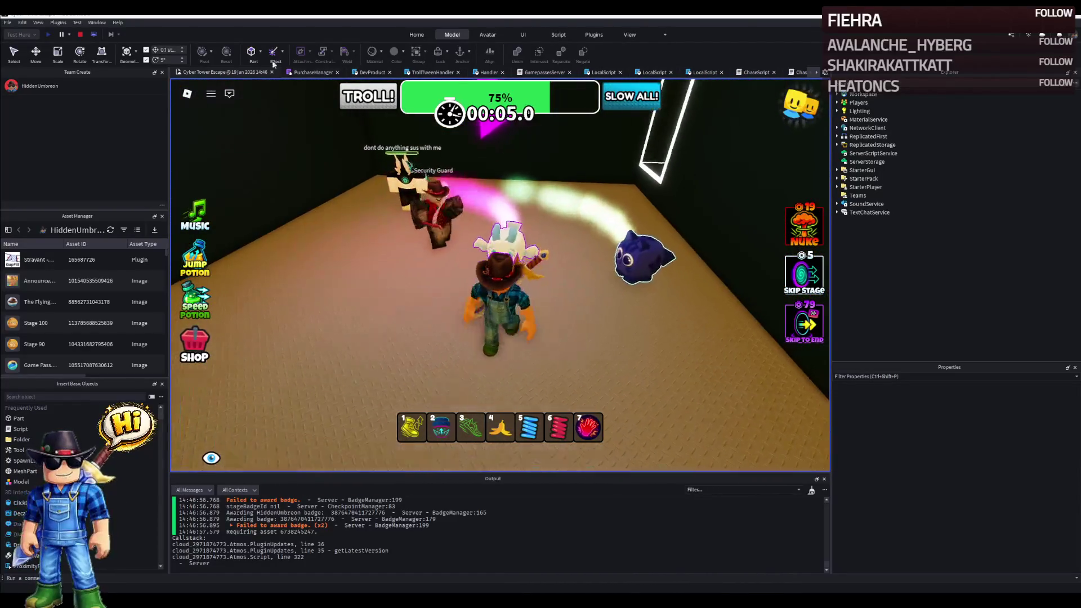
key(w)
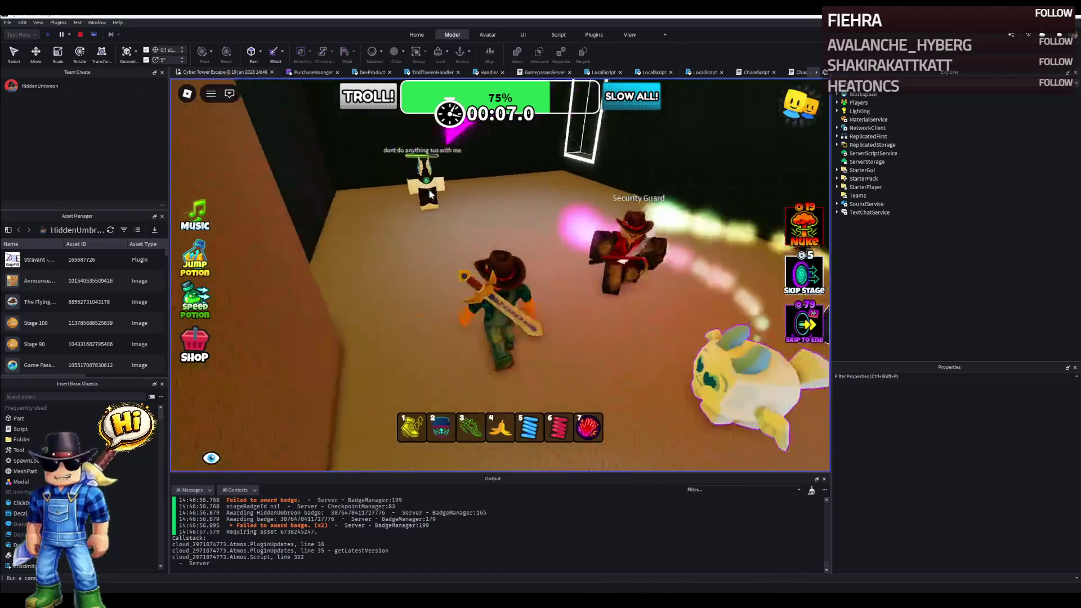
key(w)
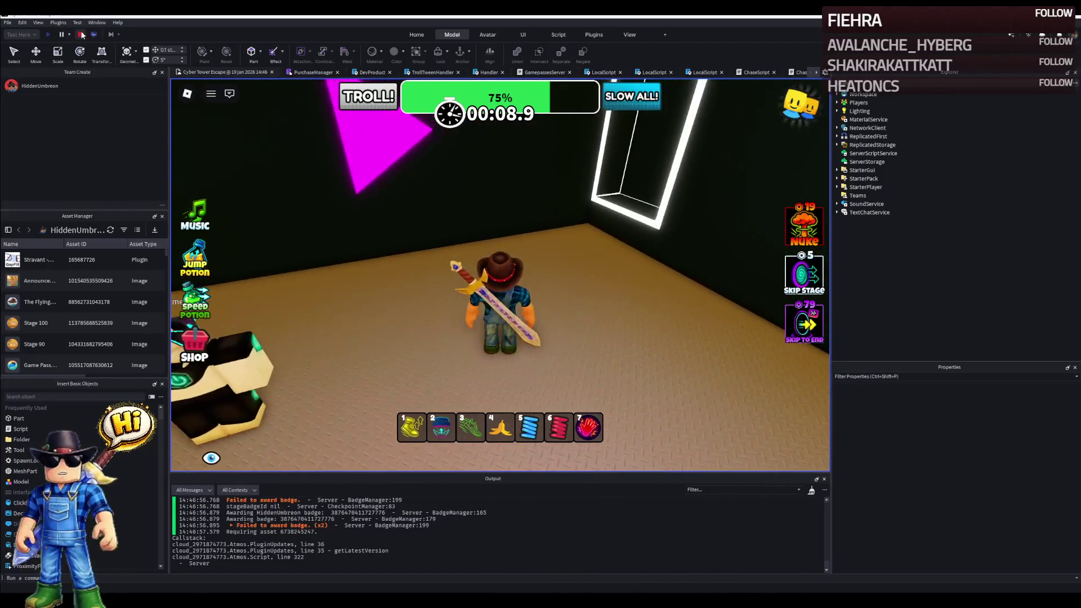
click(83, 35)
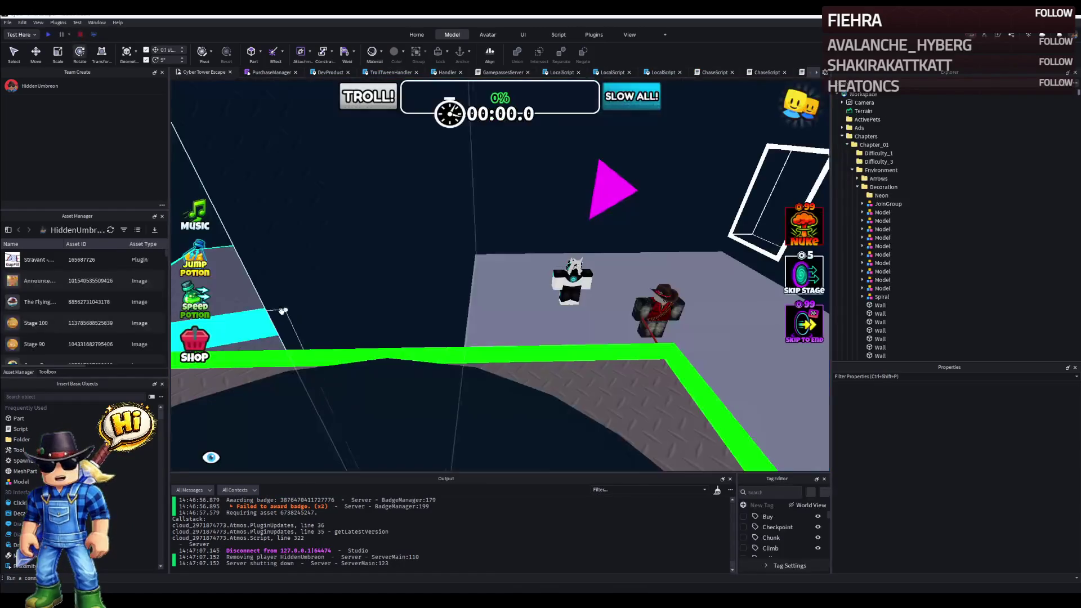
Paste Protogenic Type-C72's Shirt and Pants into Rig and delete the rig's old Clothing objects.
click(573, 269)
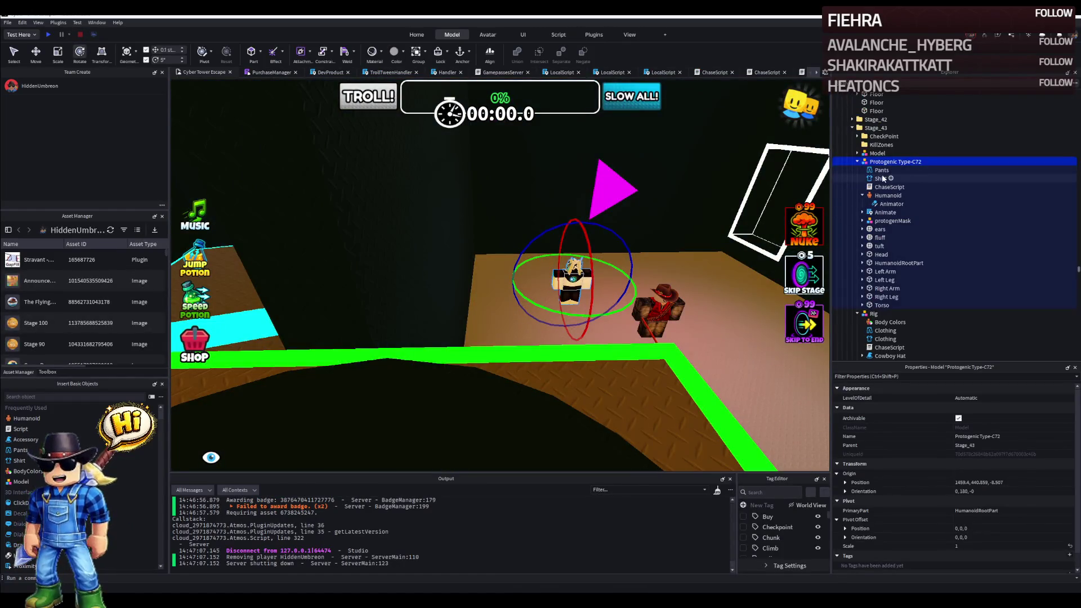
click(884, 178)
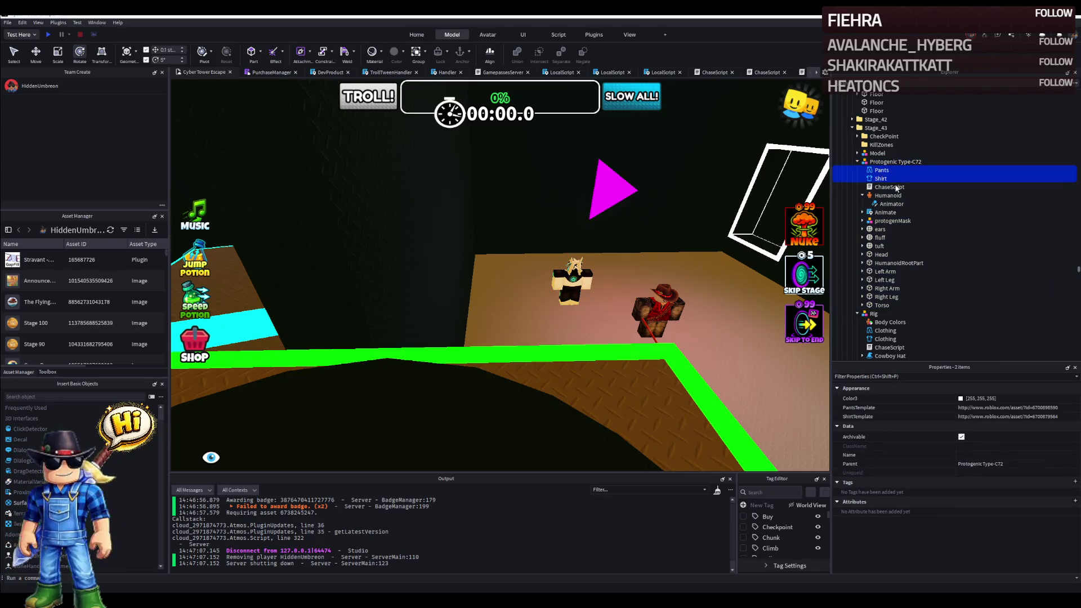
click(875, 312)
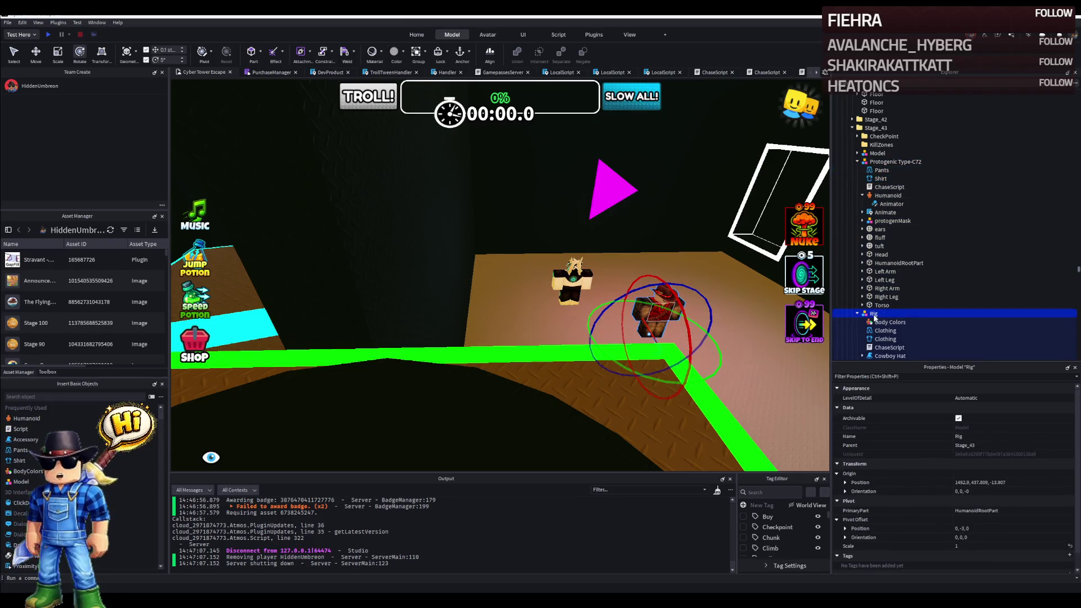
click(884, 330)
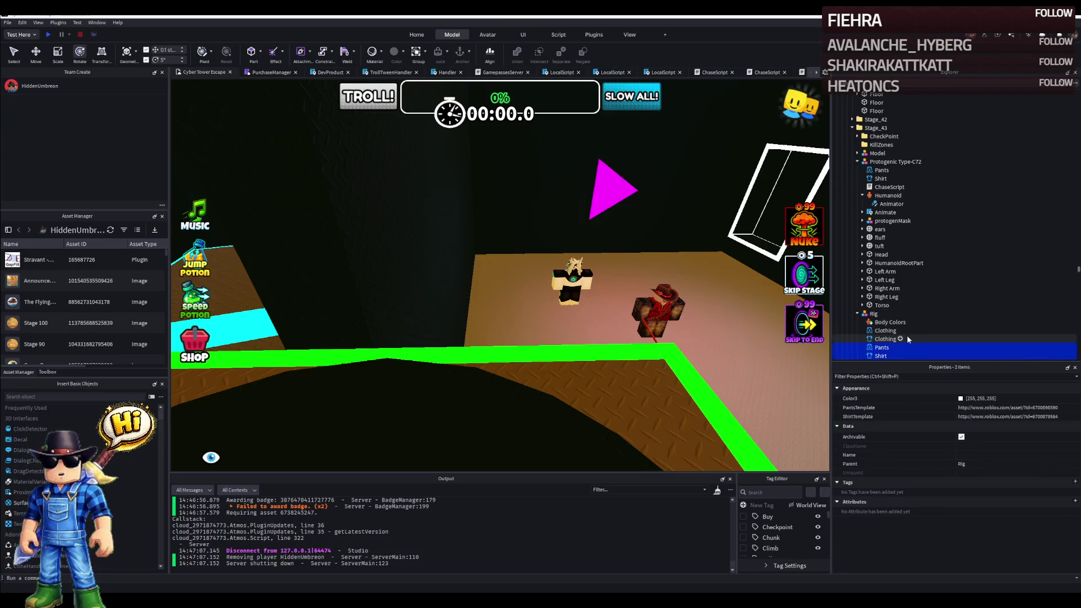
shift+click(890, 331)
key(Delete)
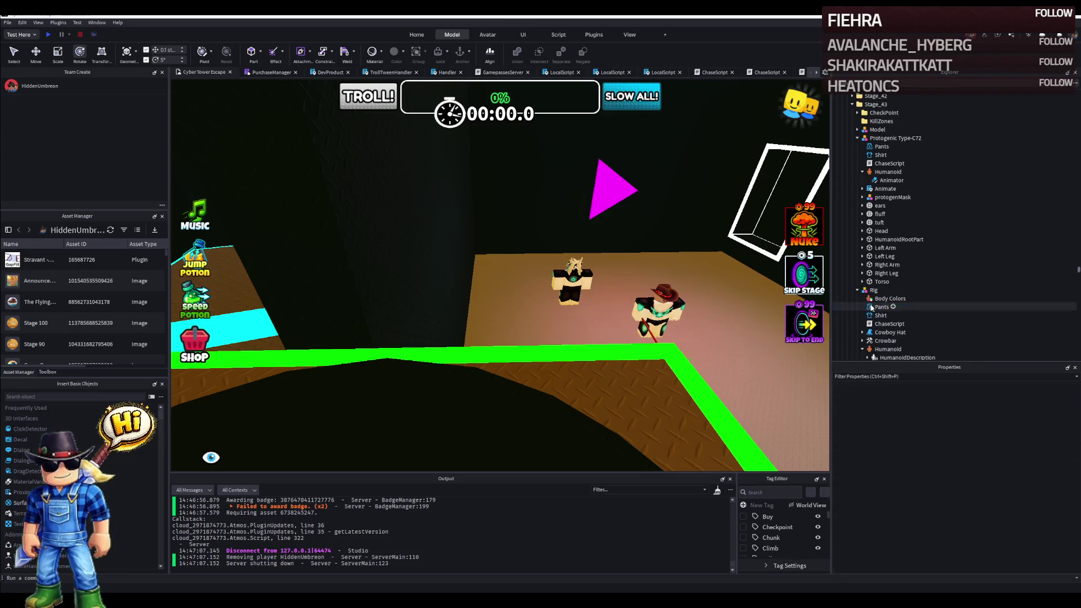
scroll(661, 269, up, 8)
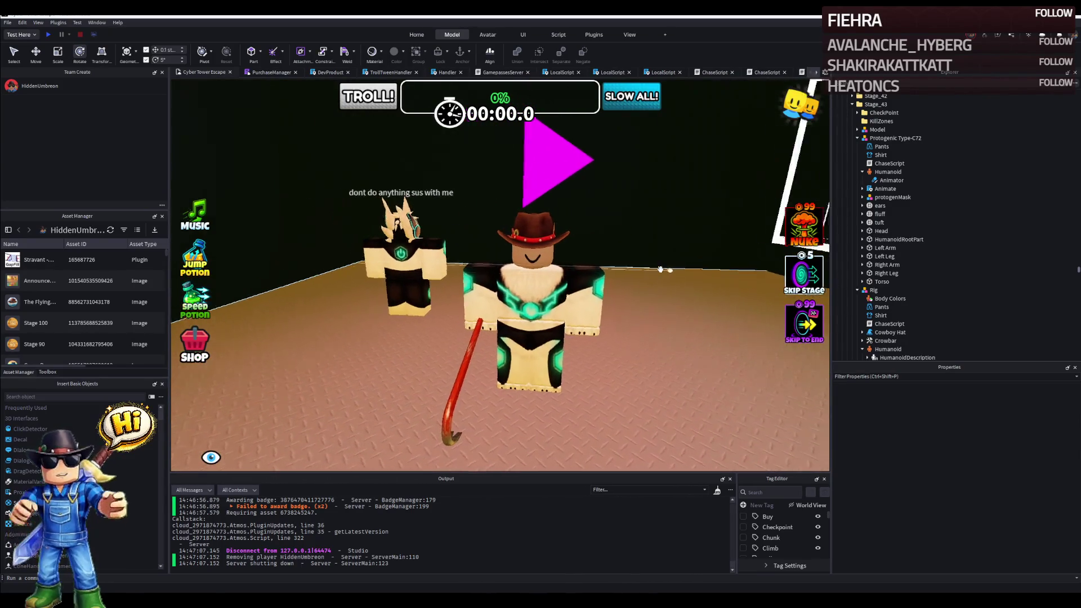
drag(661, 268, 759, 254)
click(444, 254)
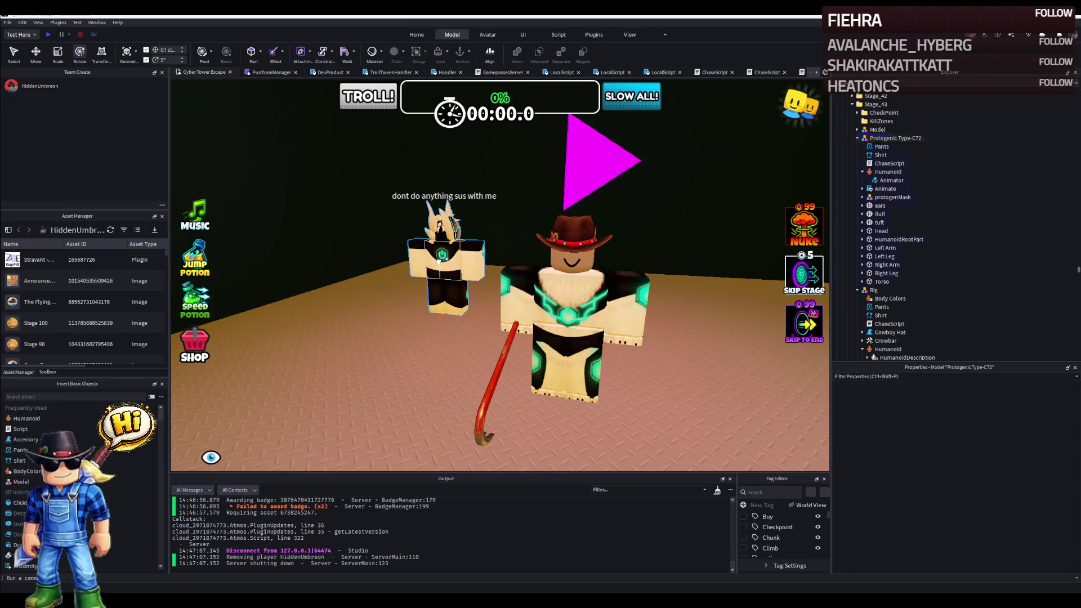
click(891, 196)
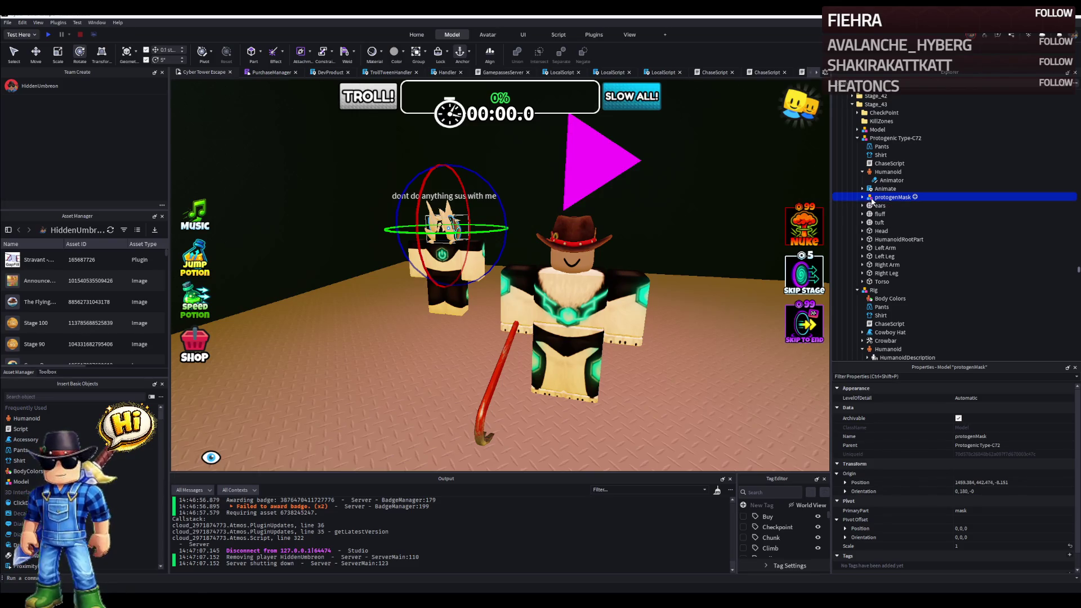
scroll(911, 298, down, 2)
click(879, 295)
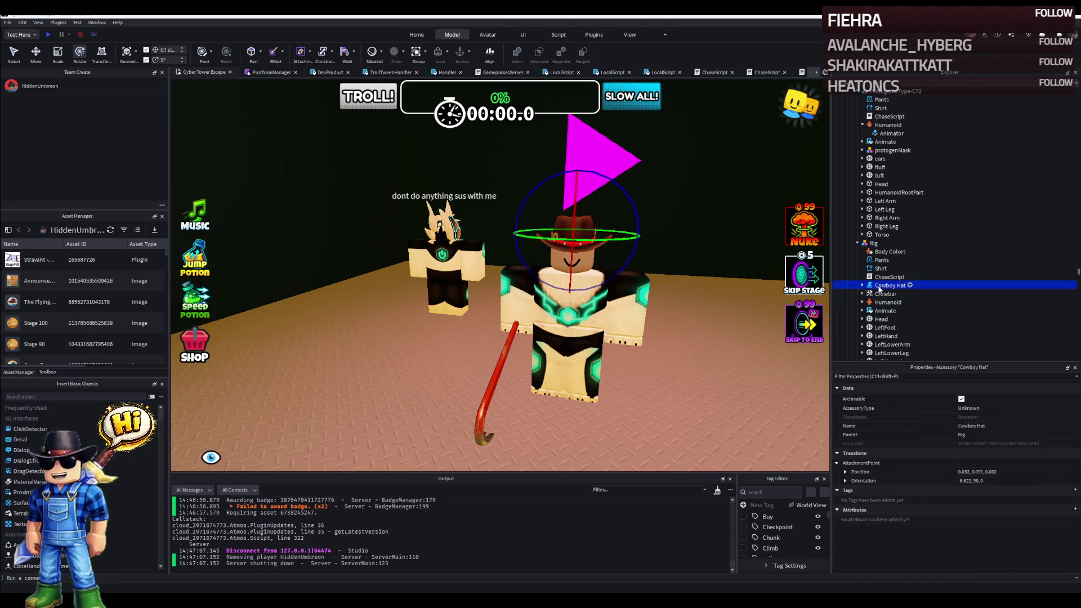
click(456, 238)
scroll(884, 167, up, 2)
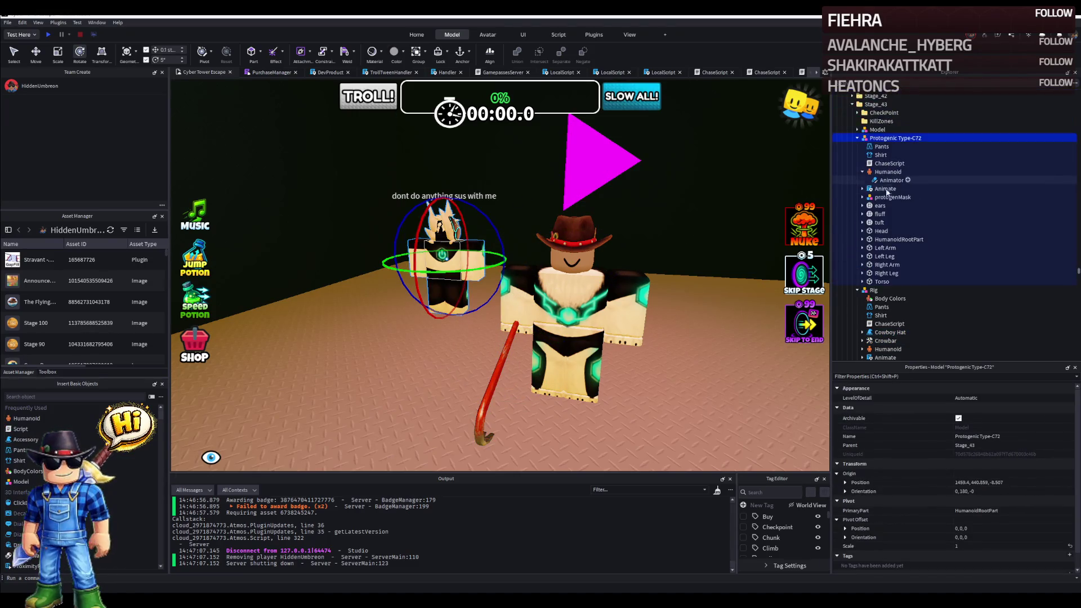
click(880, 197)
right_click(462, 56)
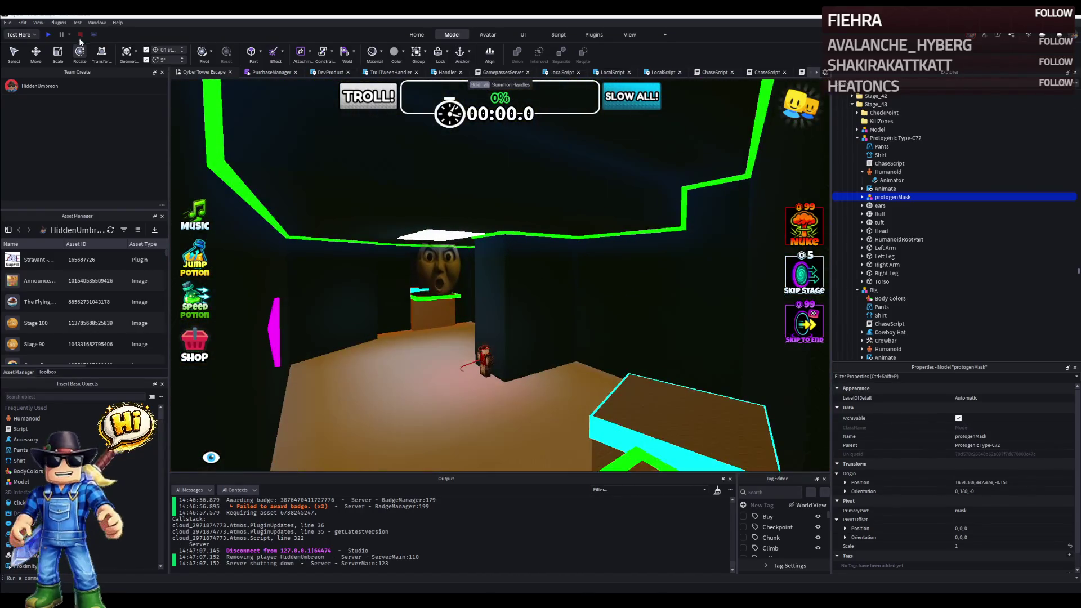
click(53, 35)
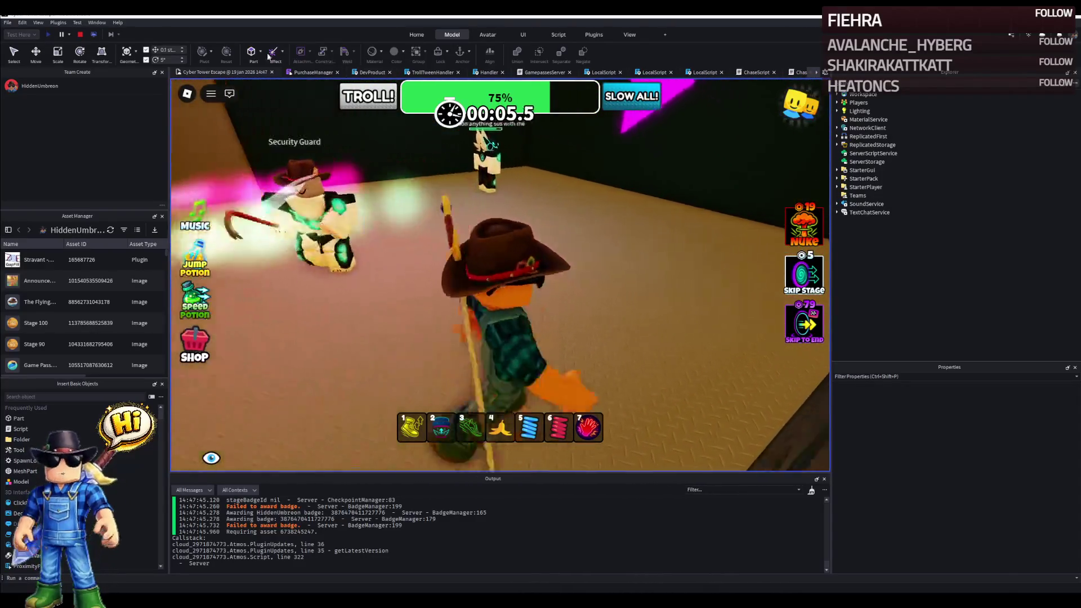
click(81, 35)
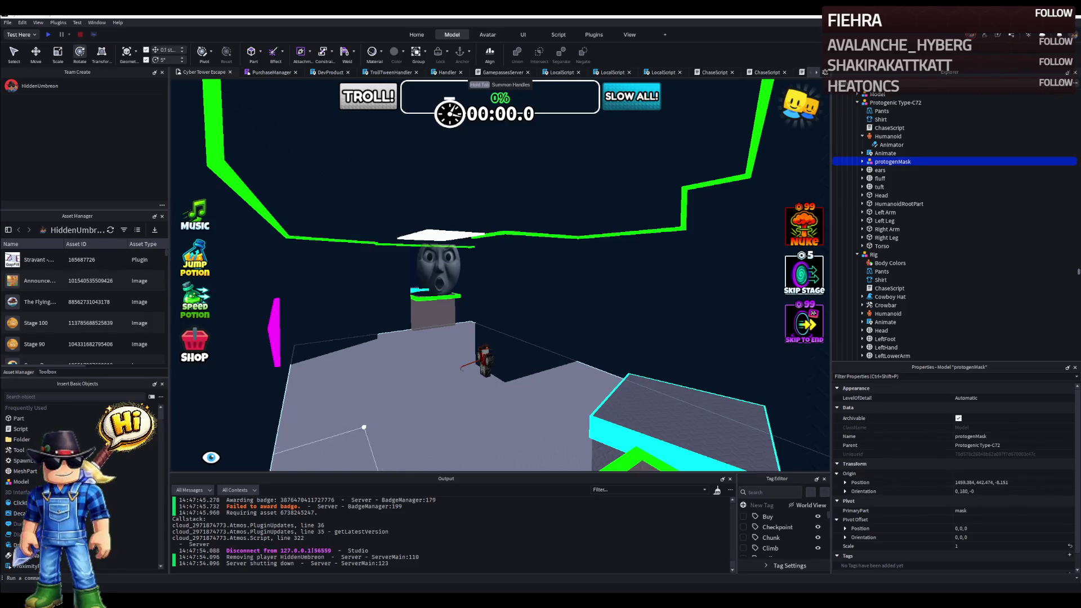
Locate the protogenMask's glow part in Explorer and copy its MeshId.
key(w)
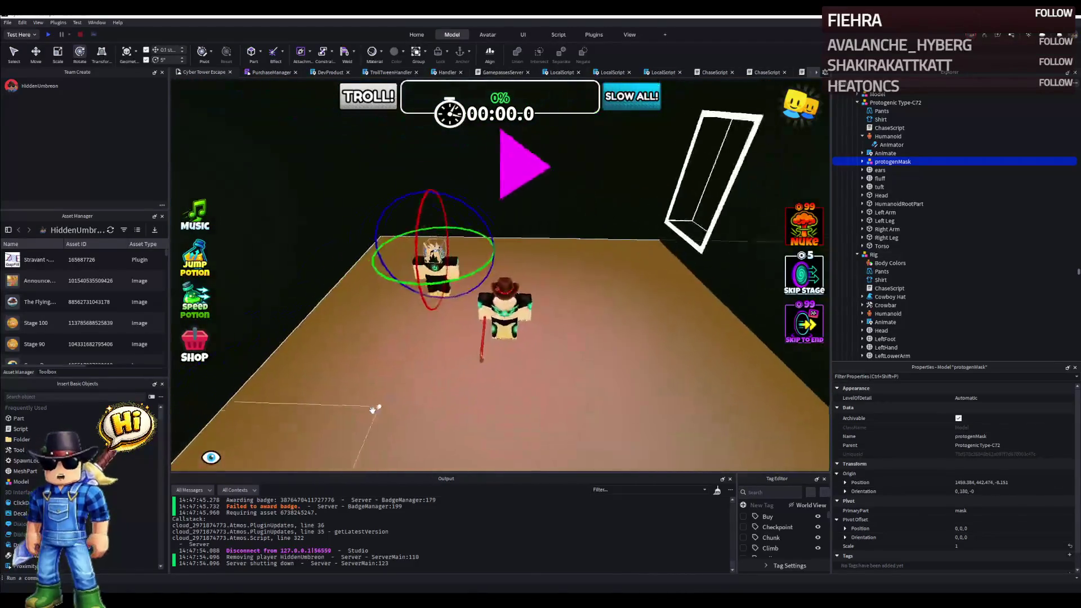
key(w)
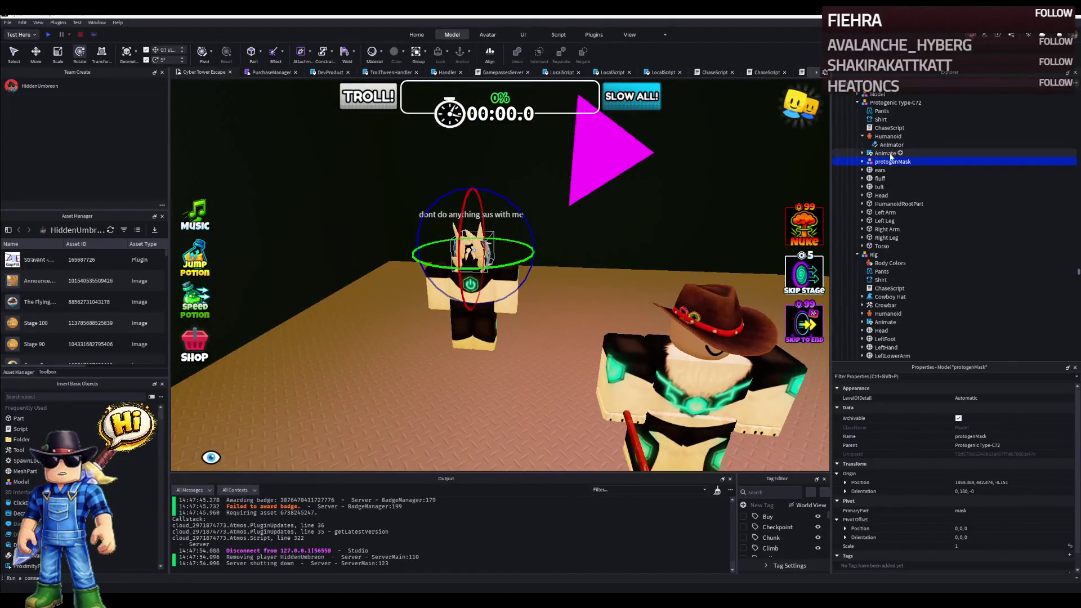
click(888, 138)
click(886, 154)
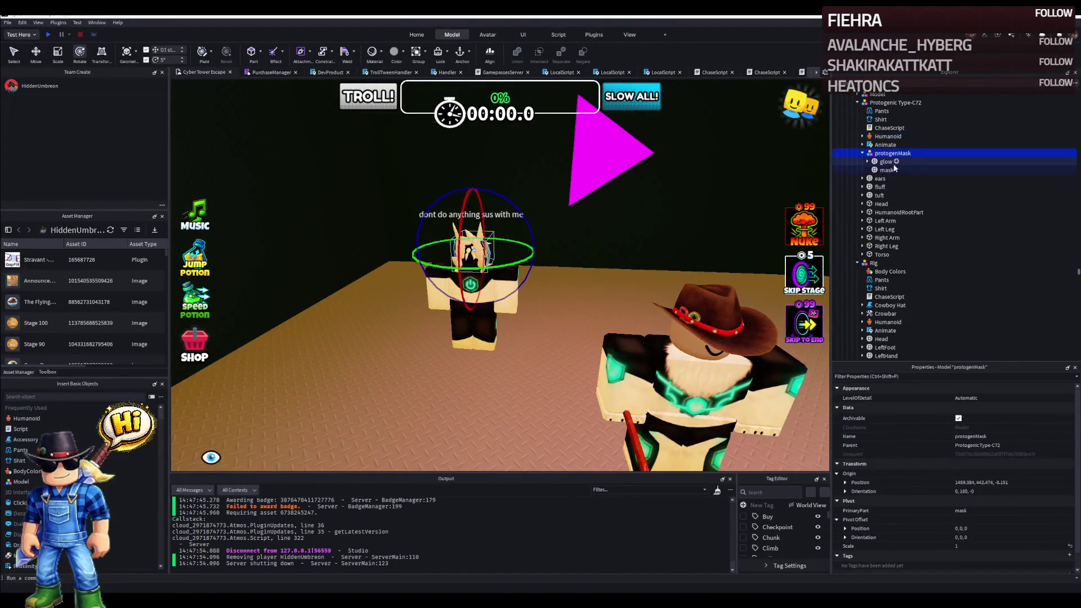
click(868, 162)
click(892, 187)
click(869, 163)
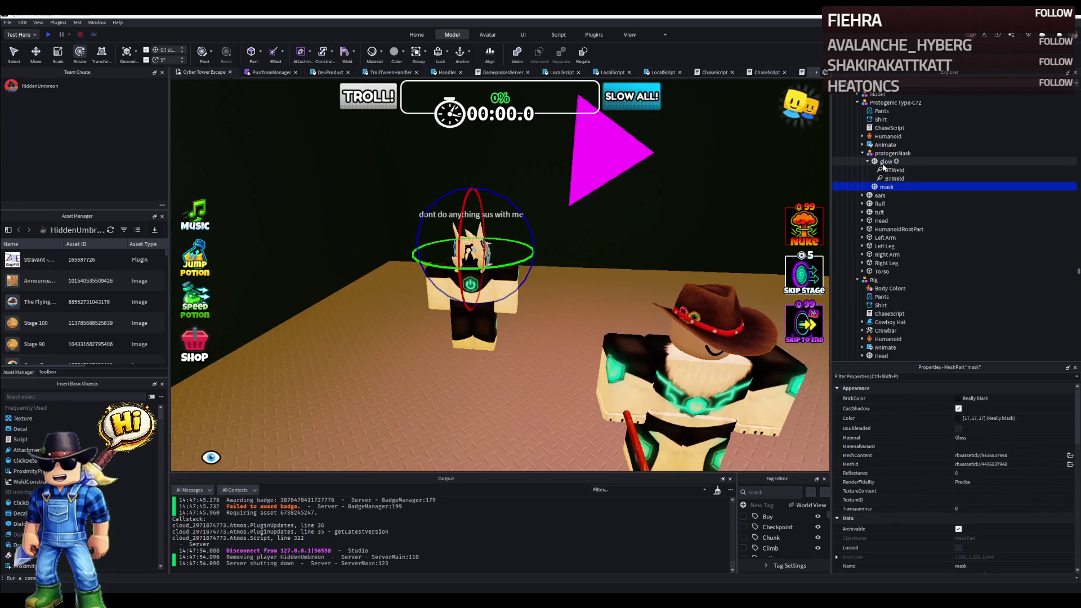
click(888, 154)
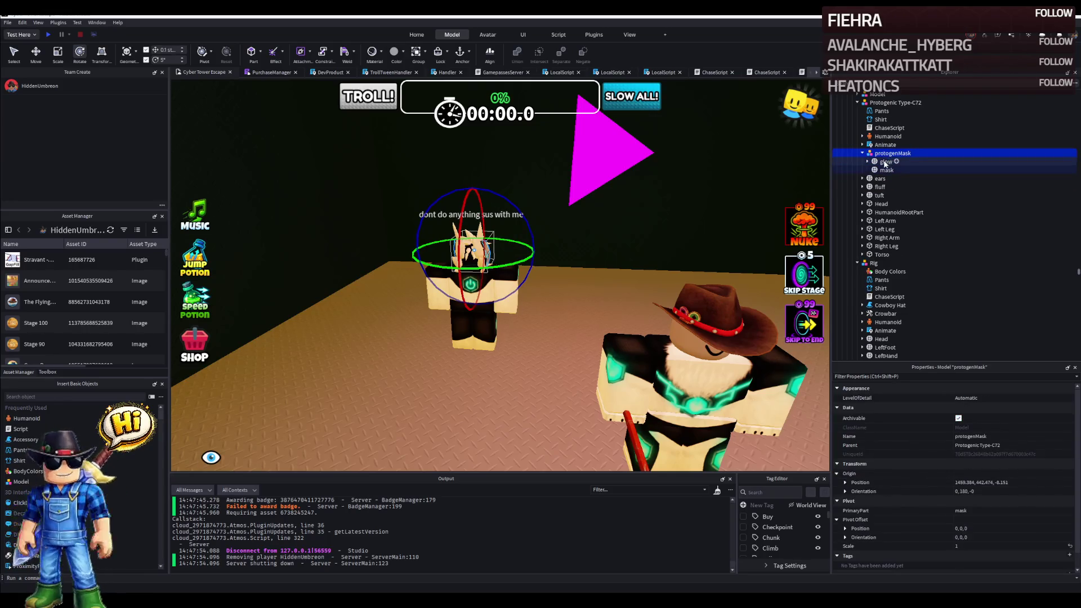
click(885, 162)
key(Right)
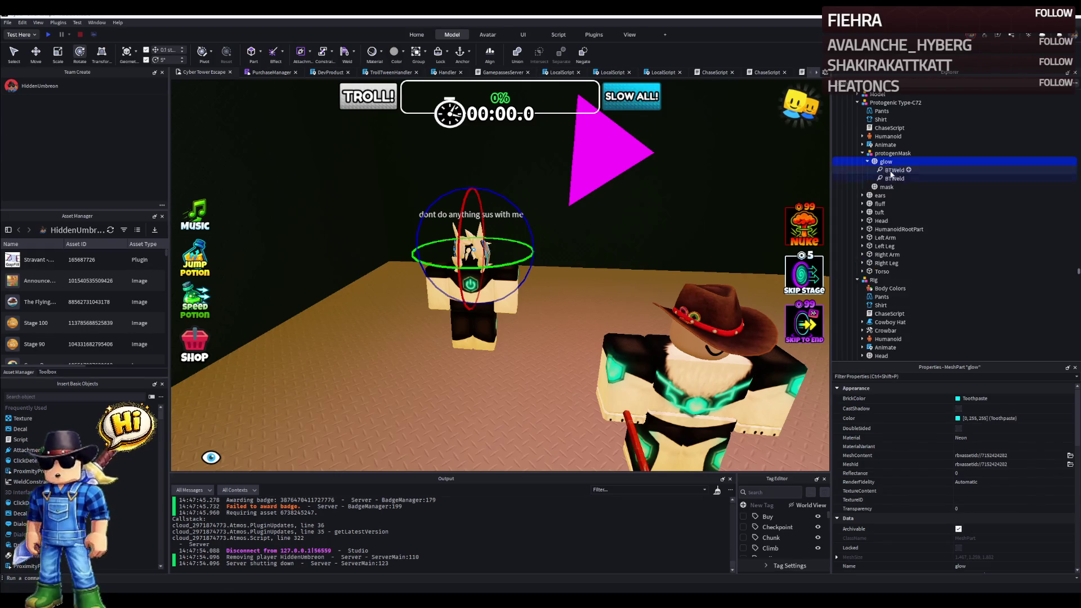
key(Left)
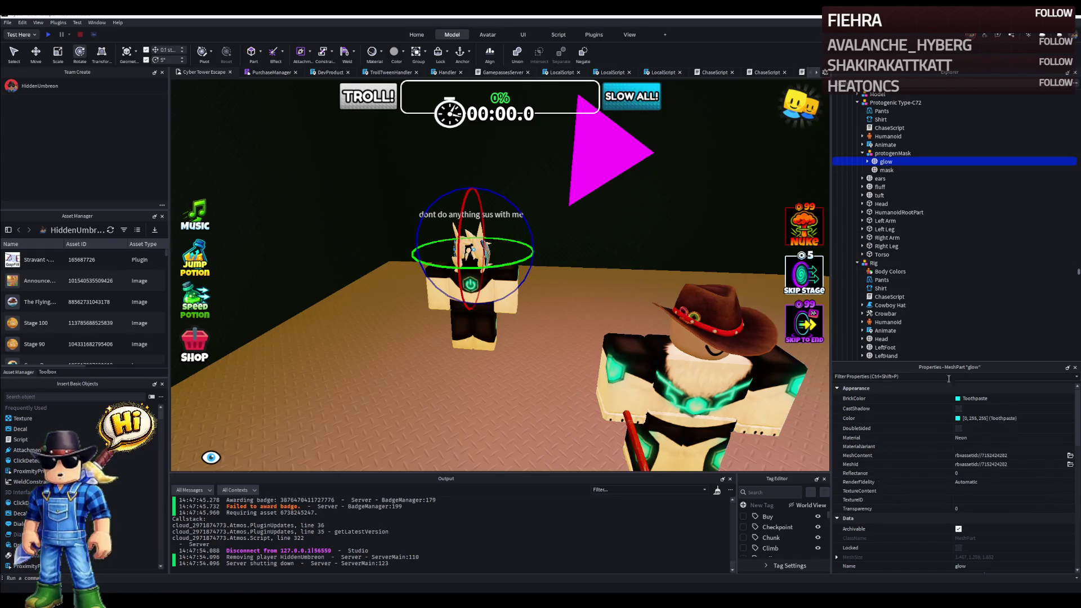
Paste the glow MeshId into the Rig's Cowboy Hat Handle SpecialMesh.
click(875, 263)
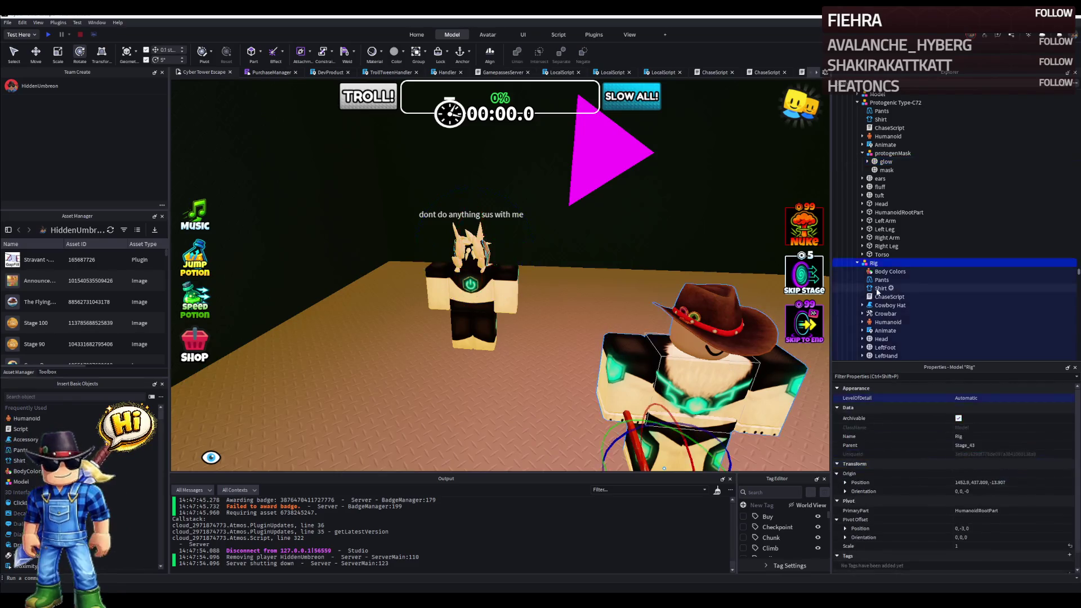
click(885, 306)
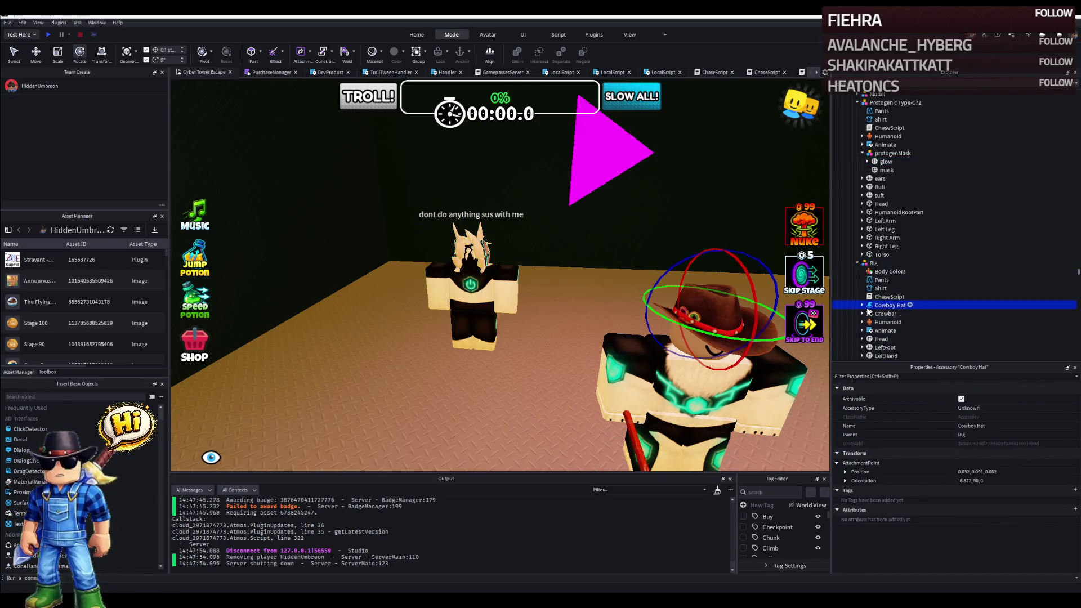
click(887, 313)
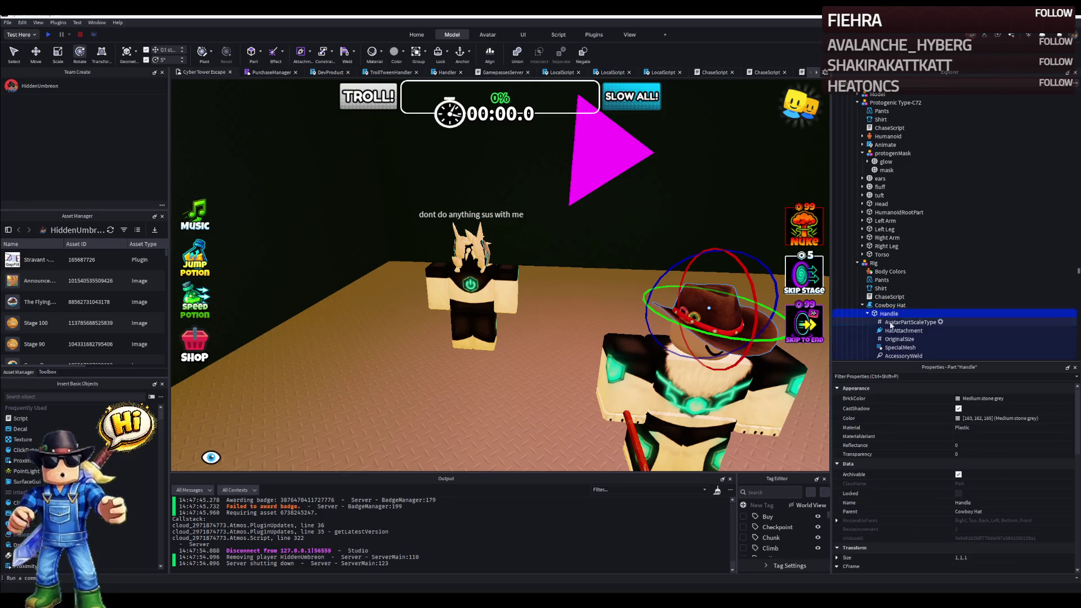
click(900, 346)
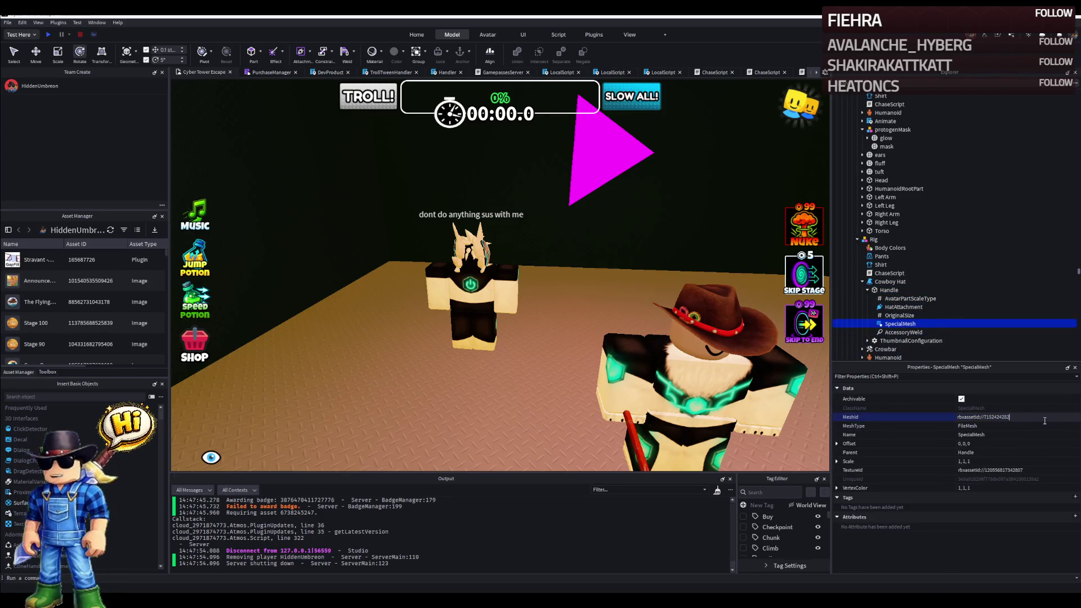
key(Return)
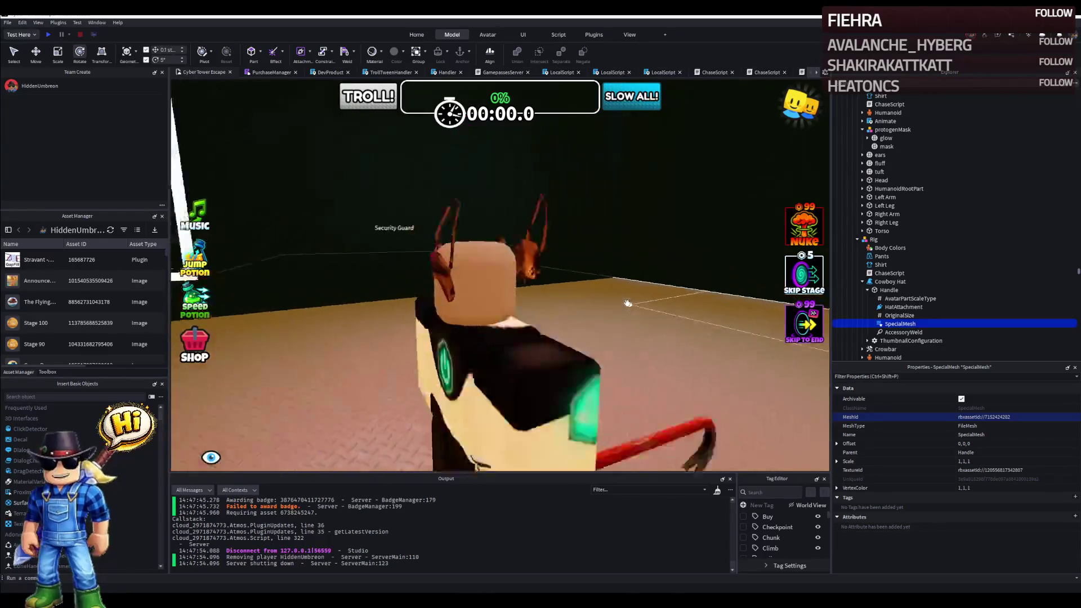
Review the glow and mask parts and the rig's cowboy hat mesh around the characters.
drag(624, 301, 642, 295)
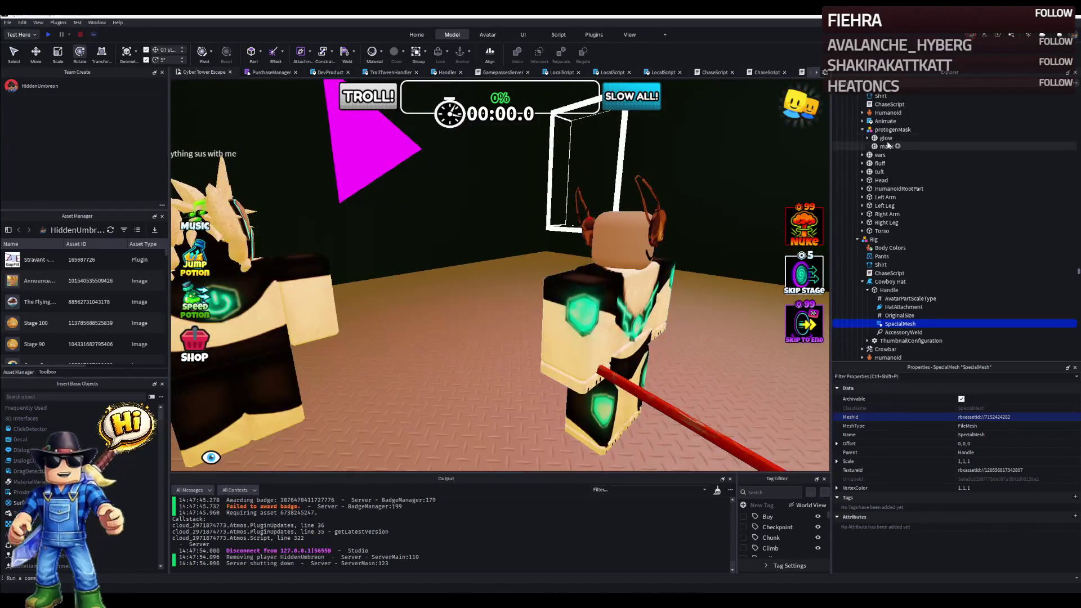
click(885, 137)
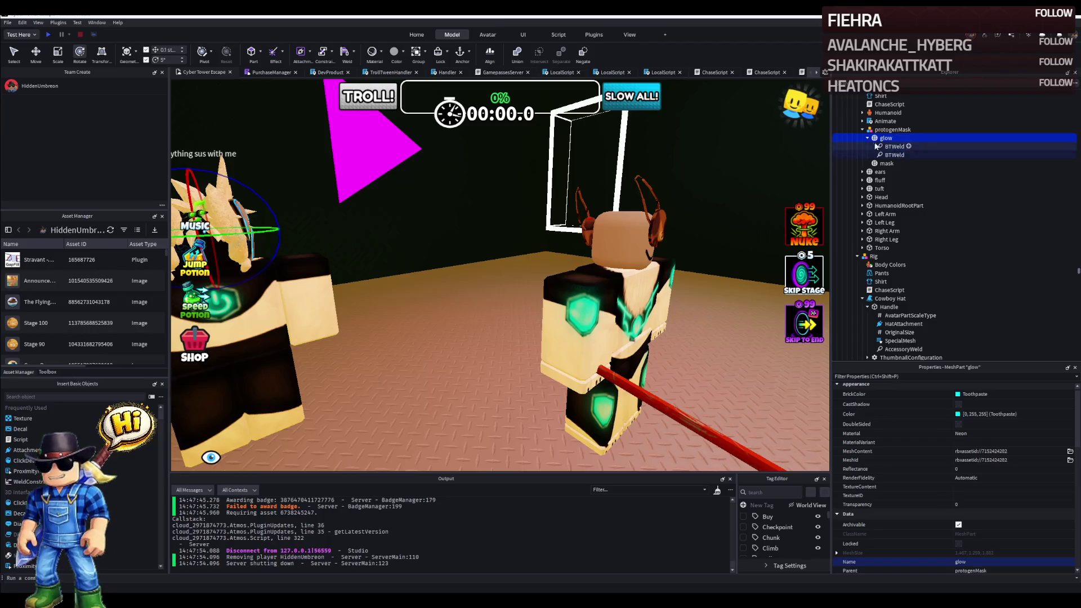
click(867, 138)
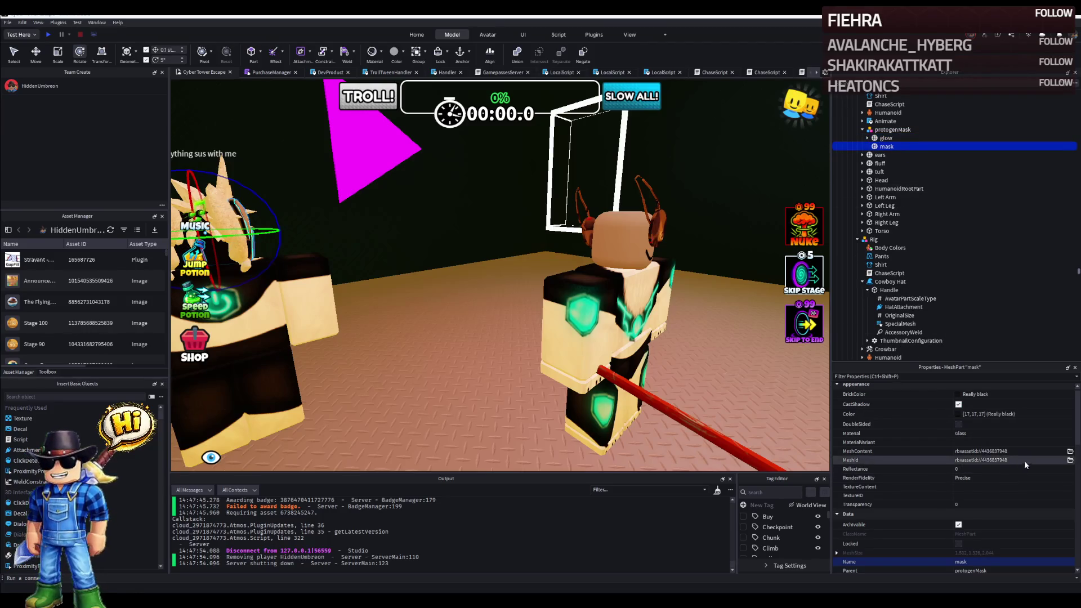
click(678, 278)
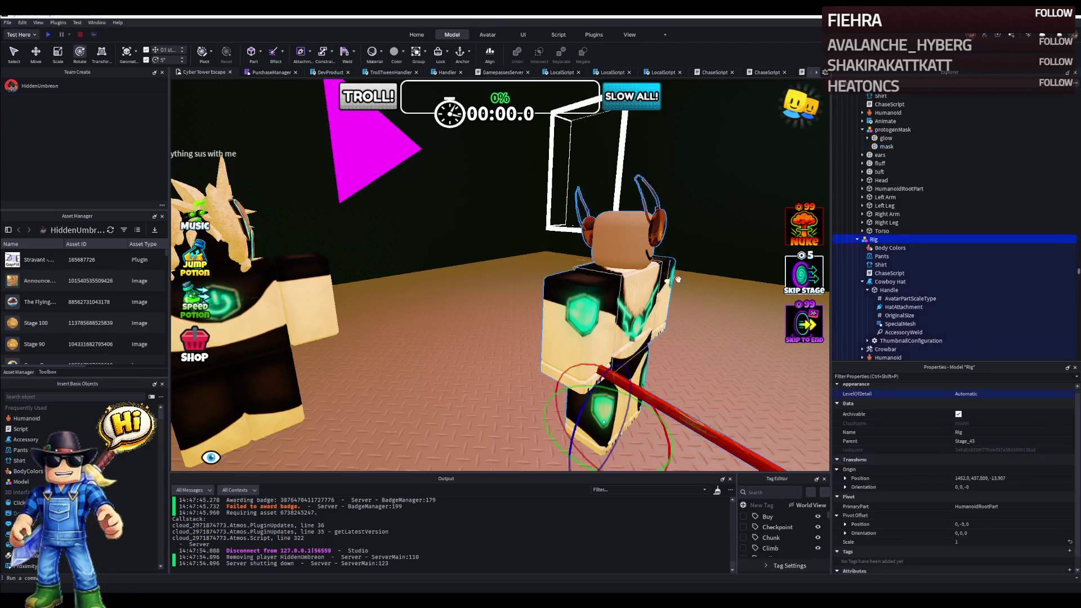
click(897, 323)
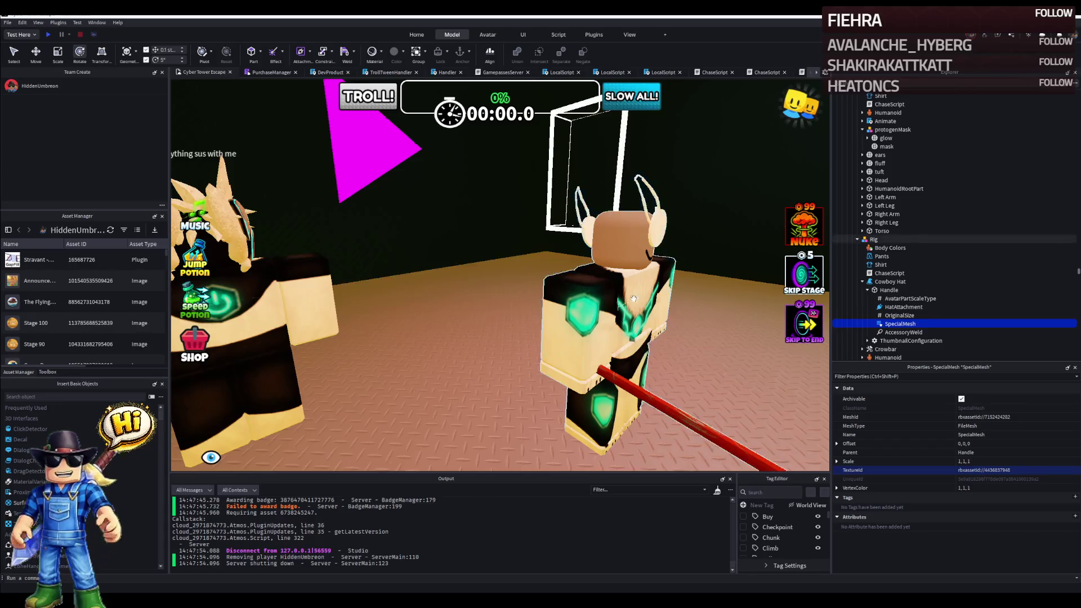
drag(508, 254, 633, 297)
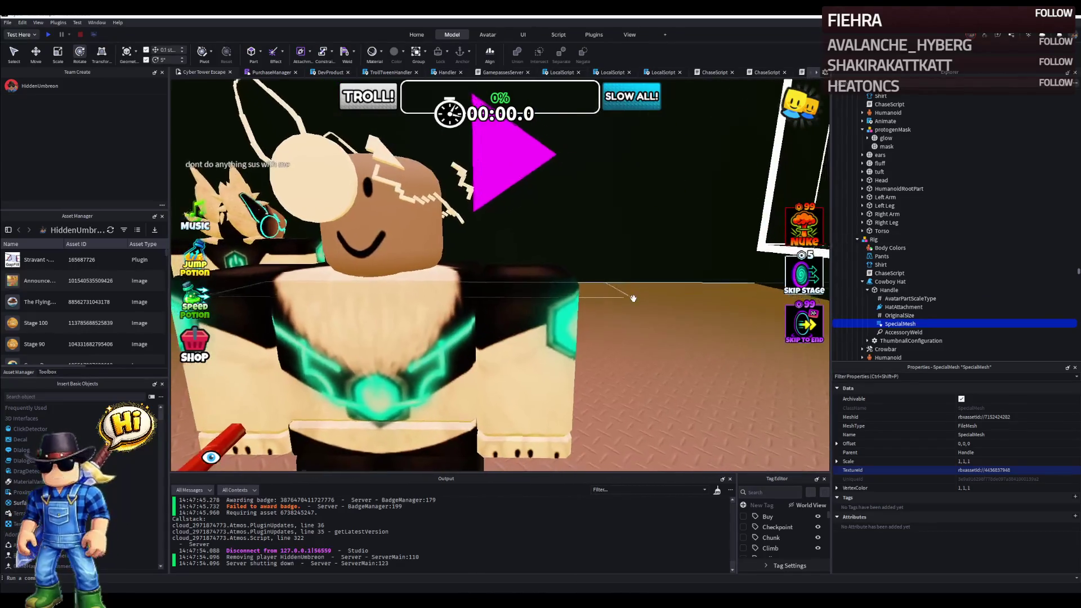
scroll(633, 299, down, 5)
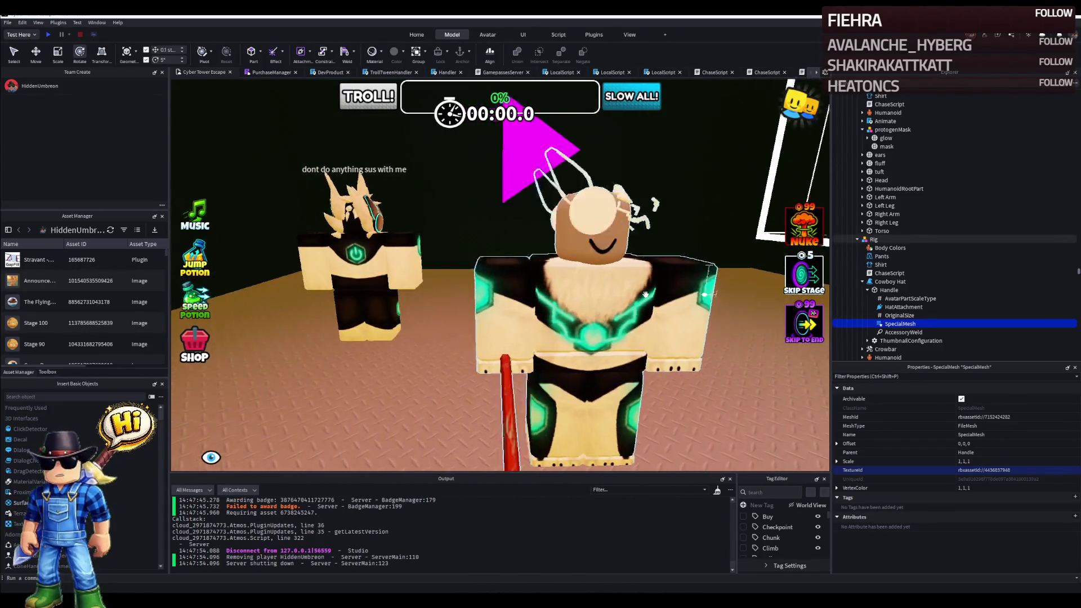
drag(646, 293, 646, 294)
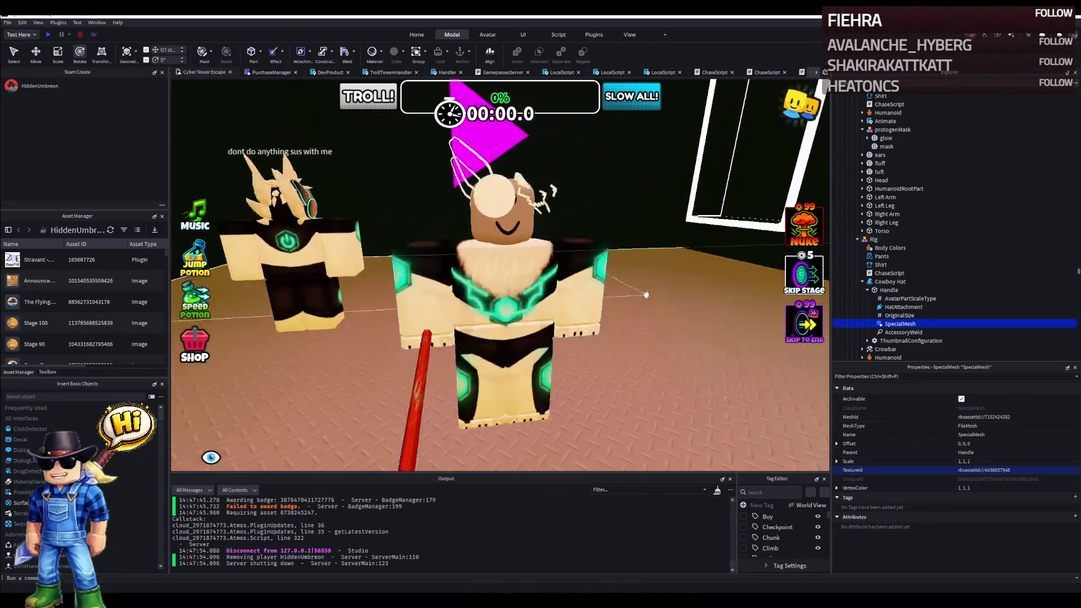
click(888, 290)
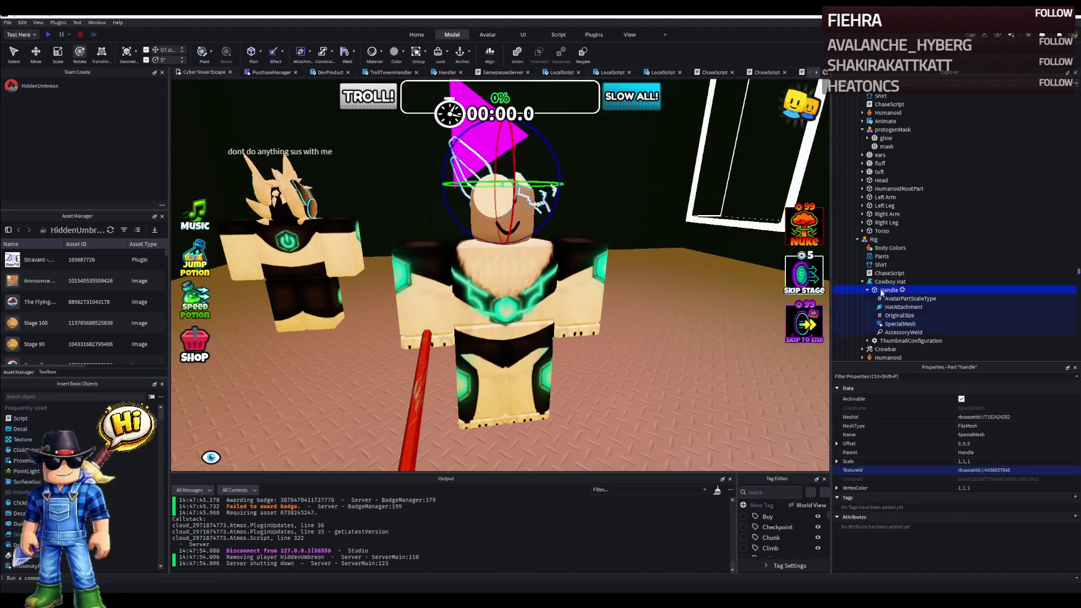
scroll(878, 283, up, 2)
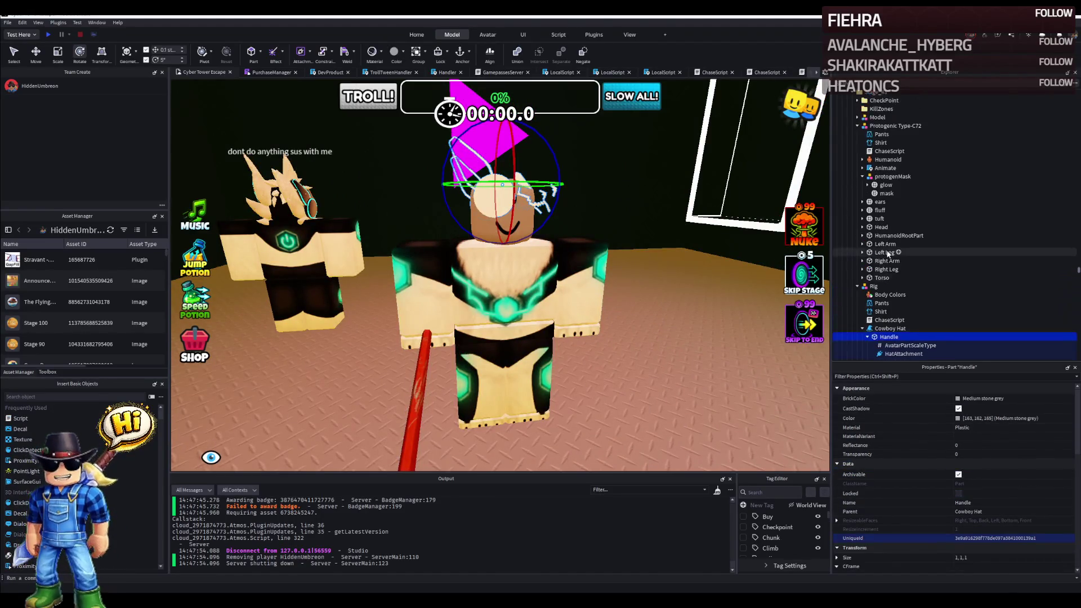
Duplicate the protogenMask model under Protogenic Type-C72 with Ctrl+D.
click(890, 177)
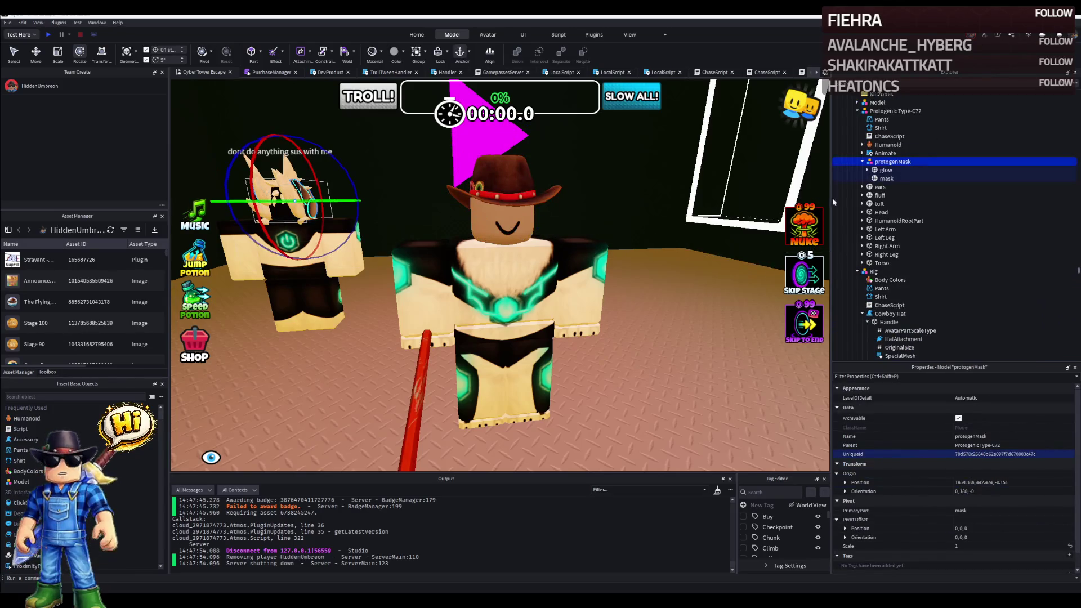
key(ctrl+d)
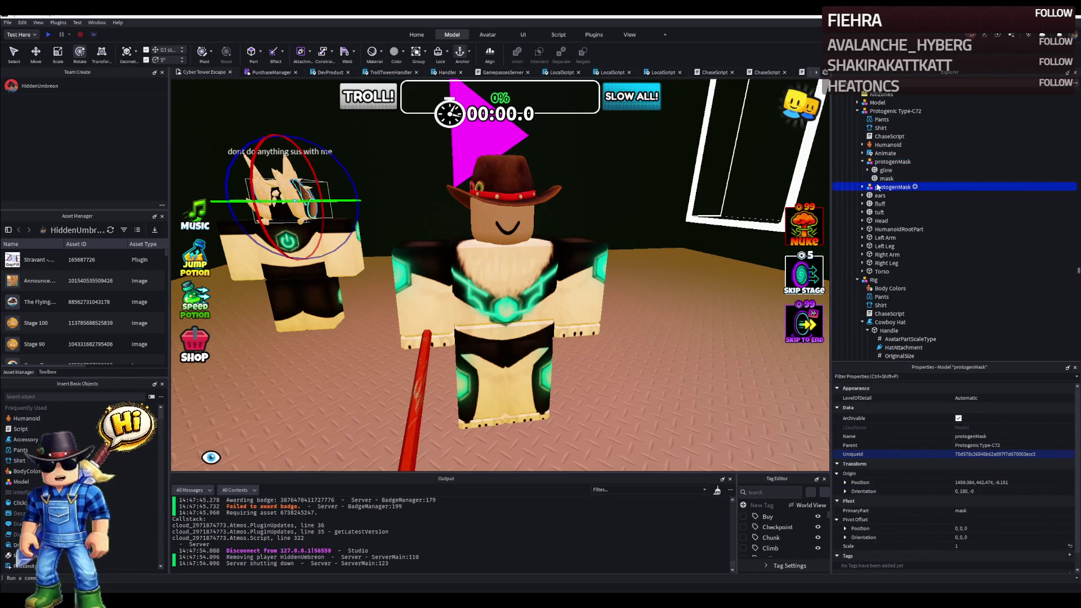
Move the protogenMask copy into Rig and place it on the Security Guard's head.
drag(890, 186, 873, 281)
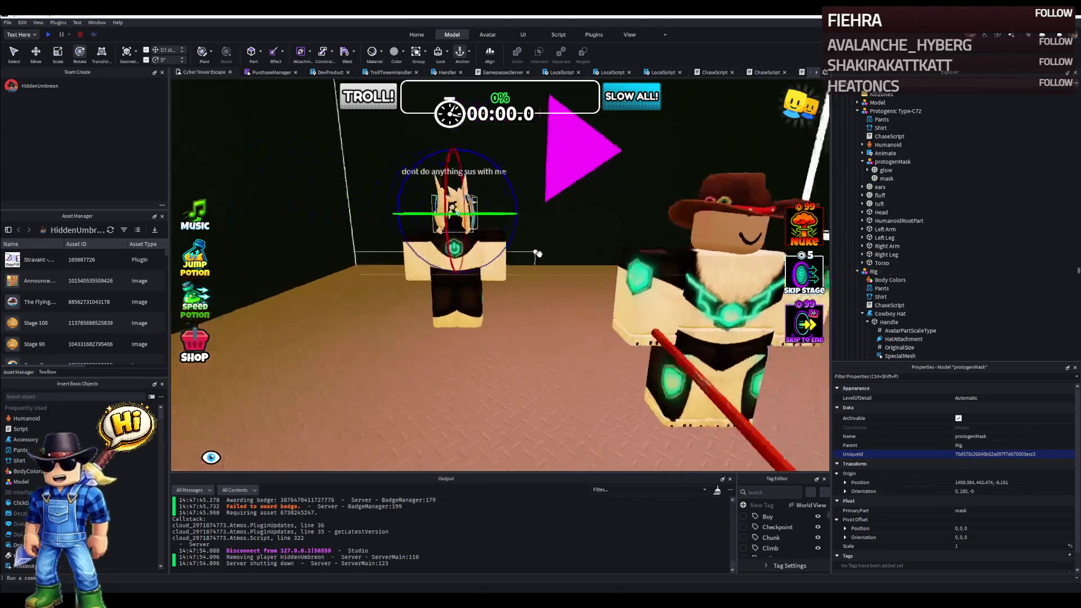
right_click(507, 254)
drag(534, 245, 628, 339)
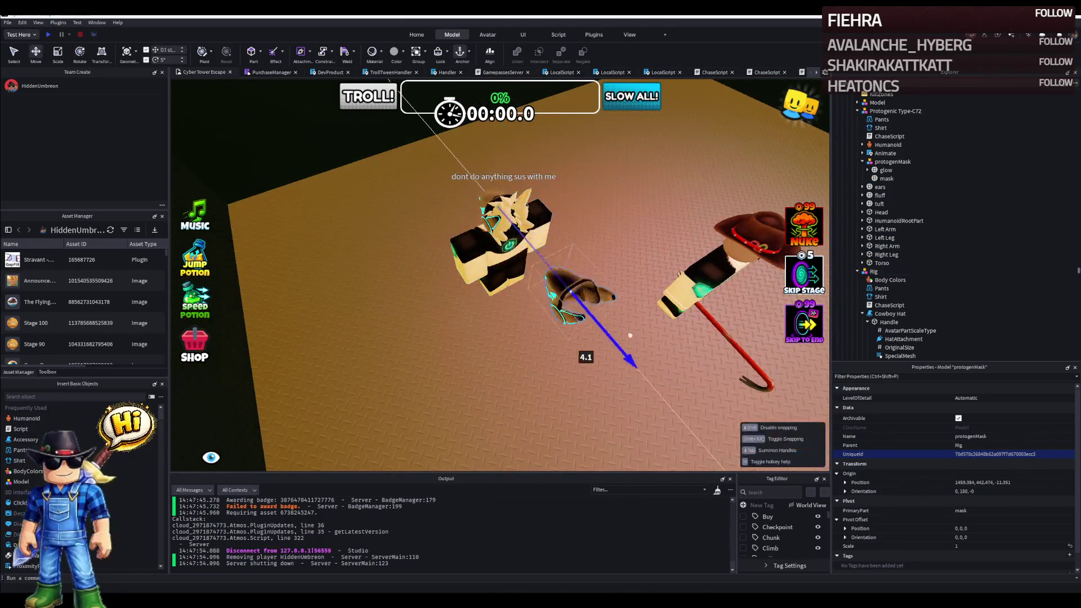
right_click(635, 334)
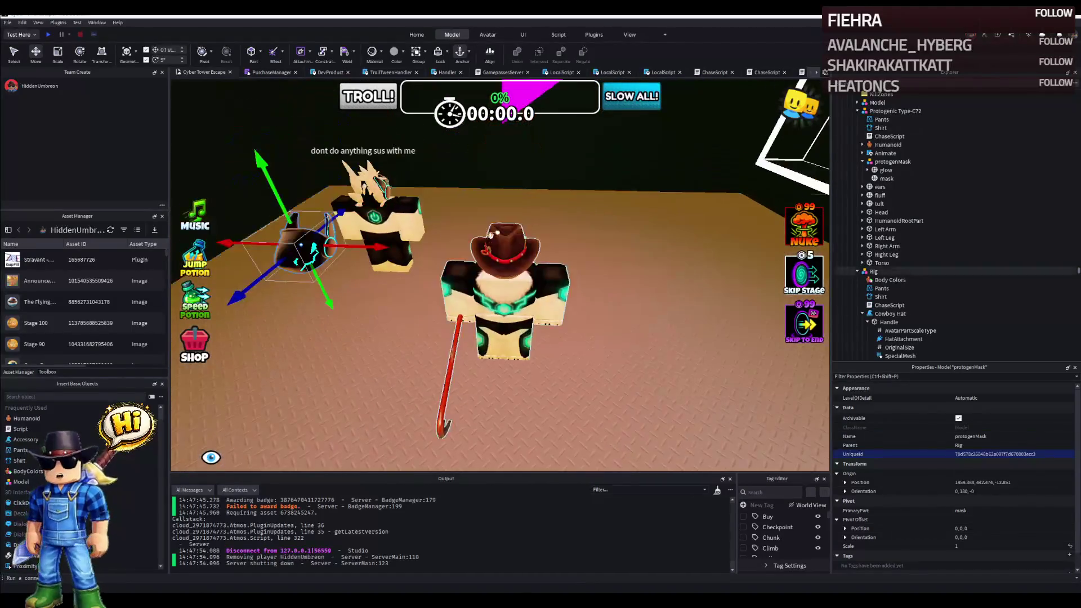
drag(507, 254, 549, 266)
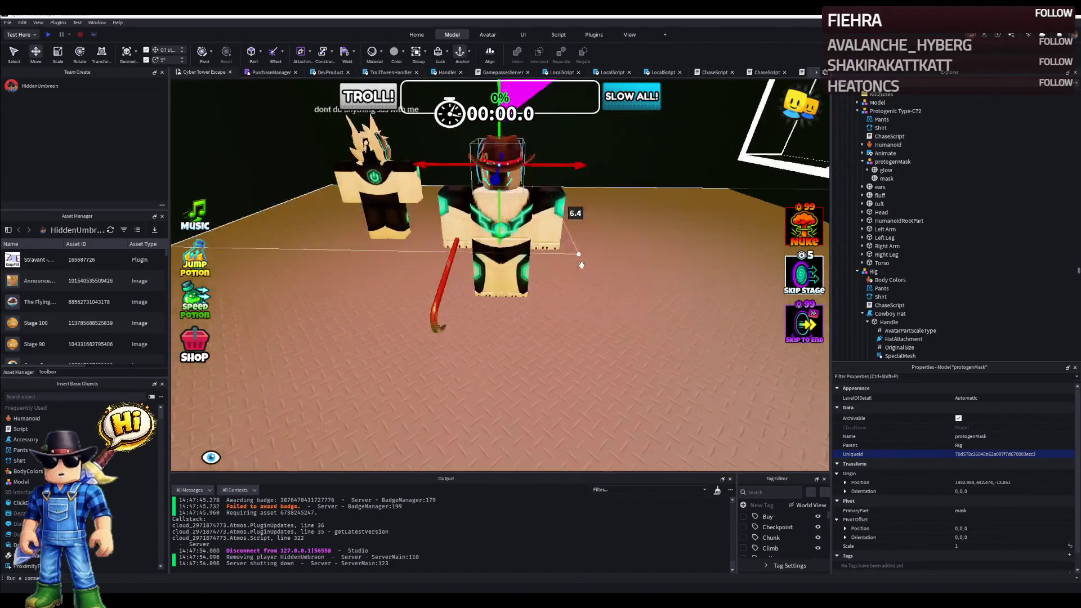
scroll(507, 271, up, 5)
Check the mask's fit from several angles and reselect the Security Guard rig.
right_click(507, 270)
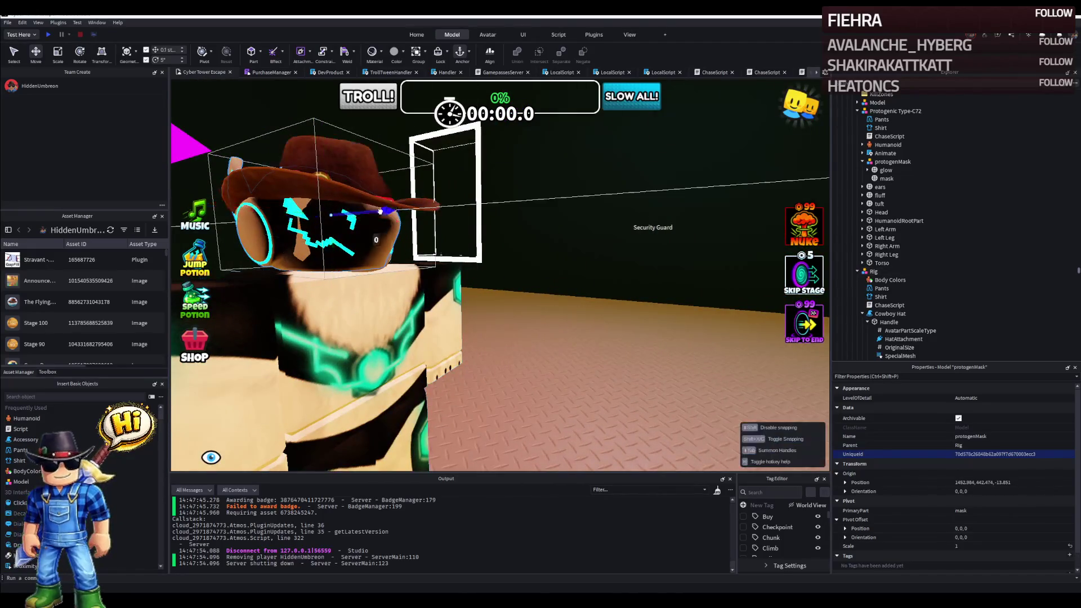
scroll(359, 196, down, 5)
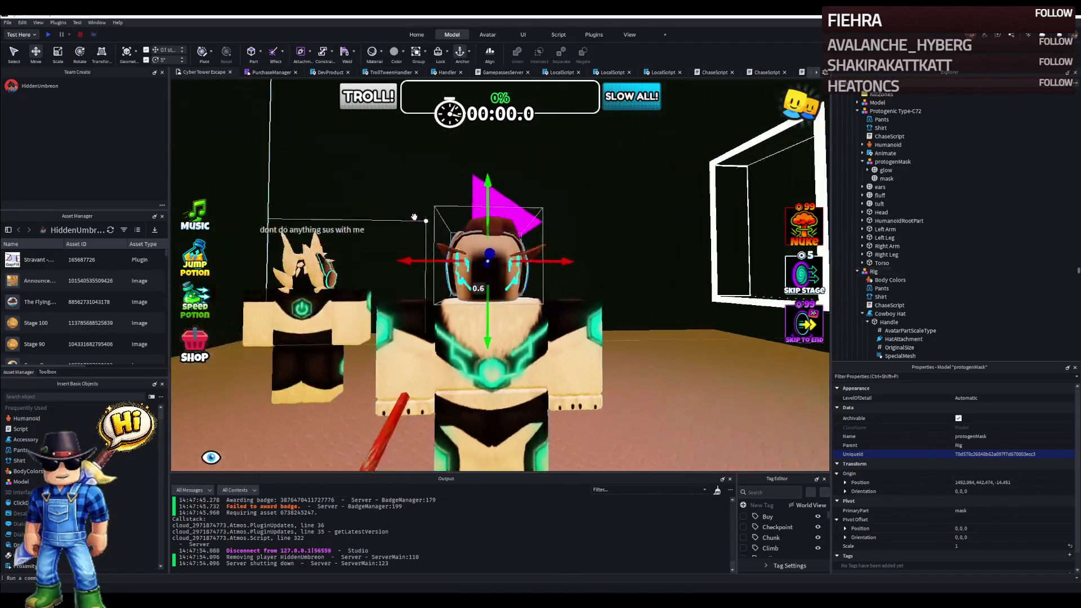
right_click(413, 218)
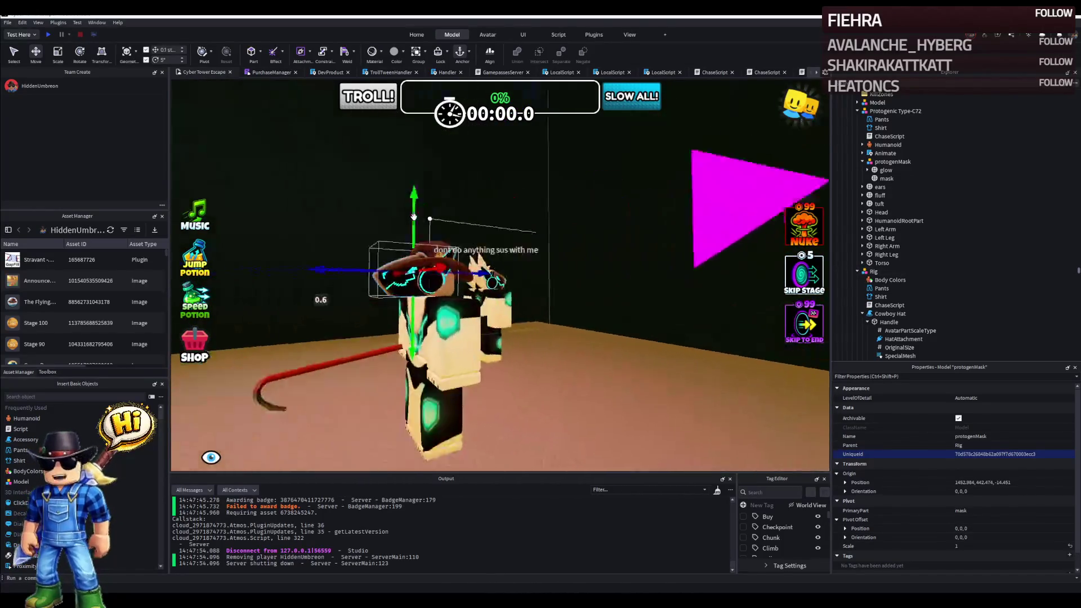
click(410, 291)
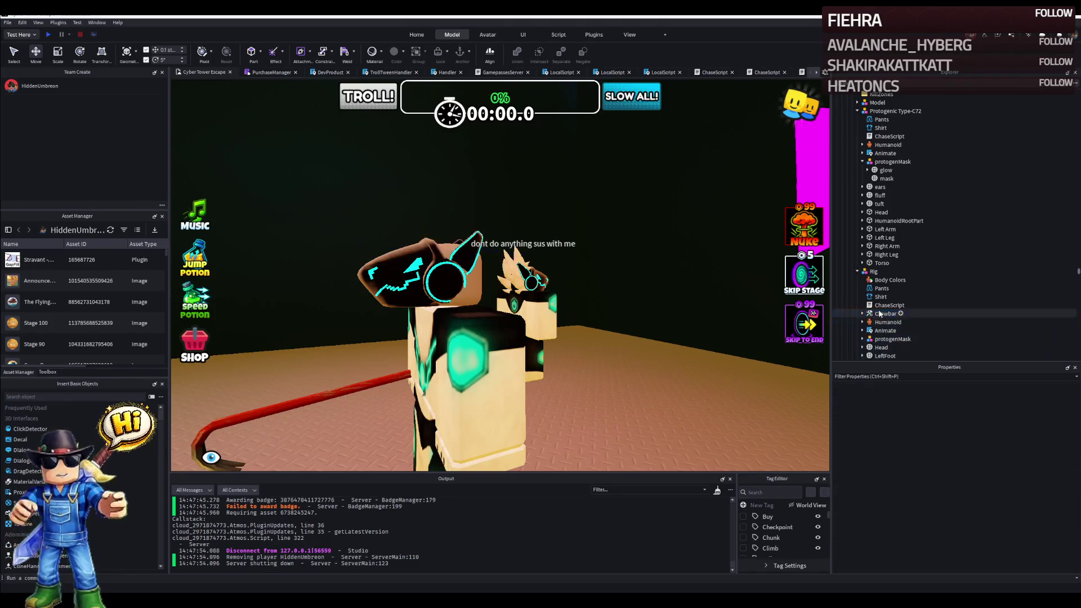
right_click(410, 292)
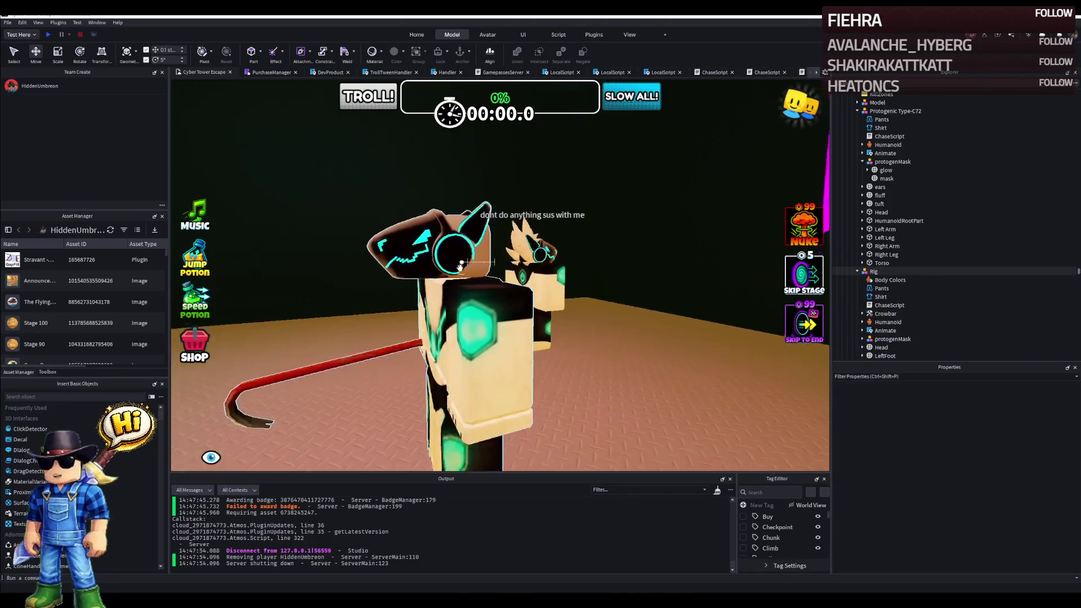
click(456, 338)
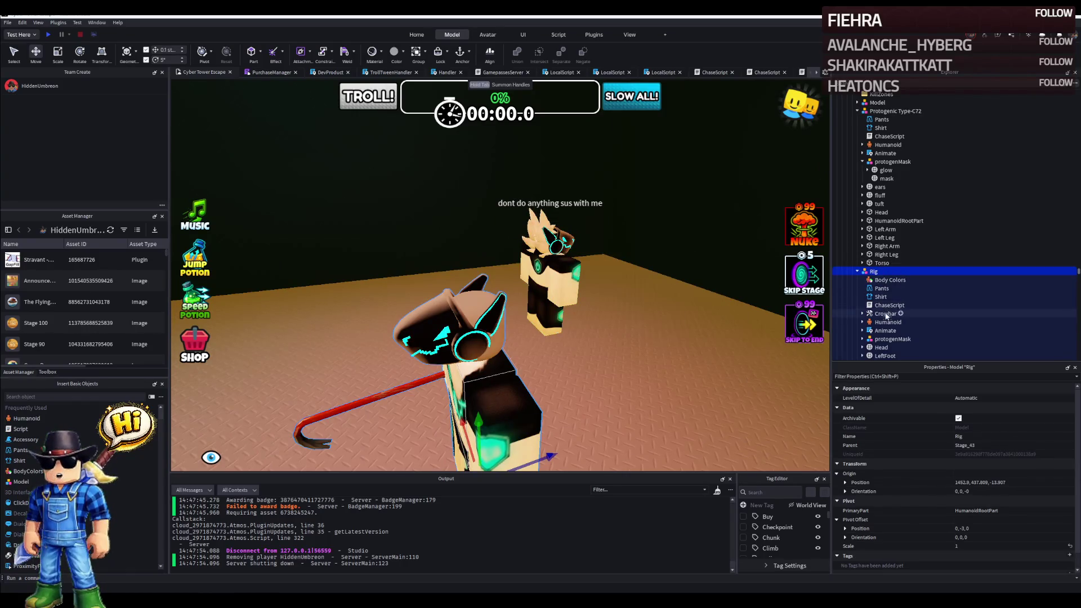
Focus on the rig's protogenMask copy and select its neon glow part containing a BTWeld.
click(891, 338)
key(f)
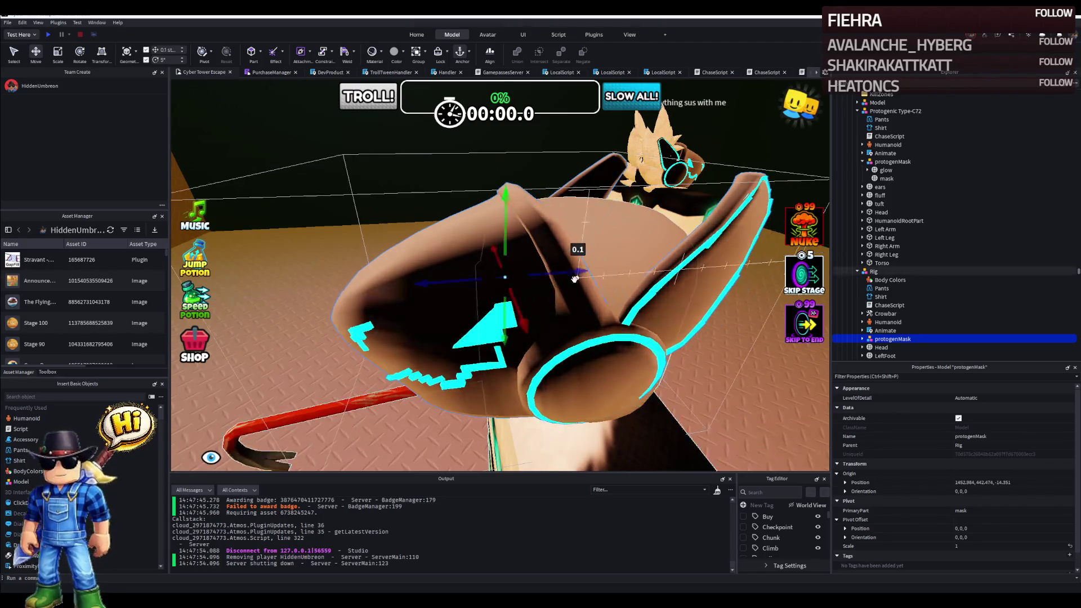
scroll(564, 279, up, 5)
drag(575, 279, 506, 270)
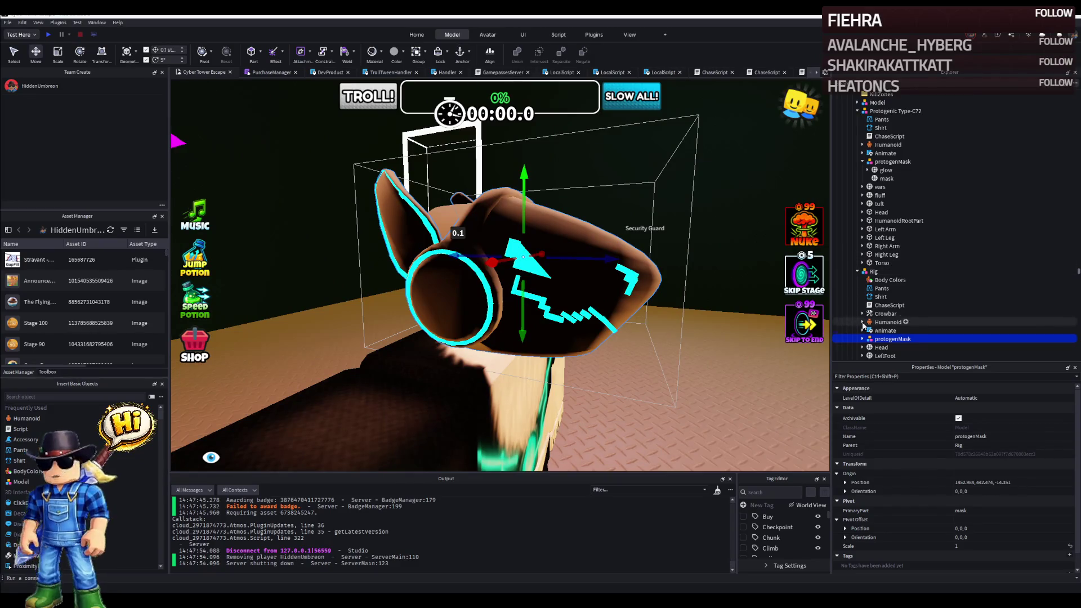
click(863, 339)
click(886, 323)
click(869, 324)
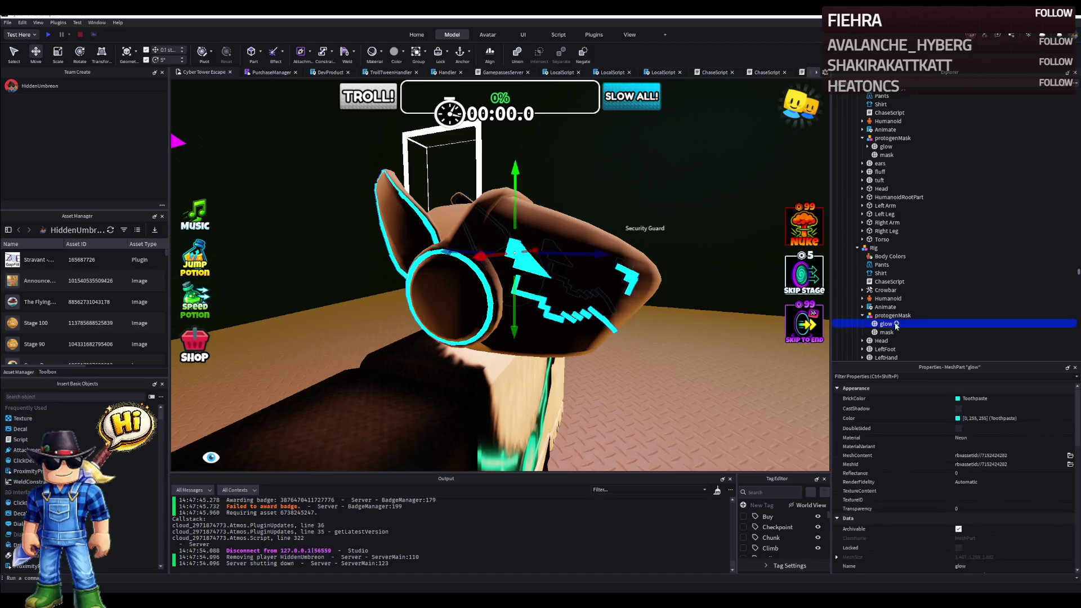
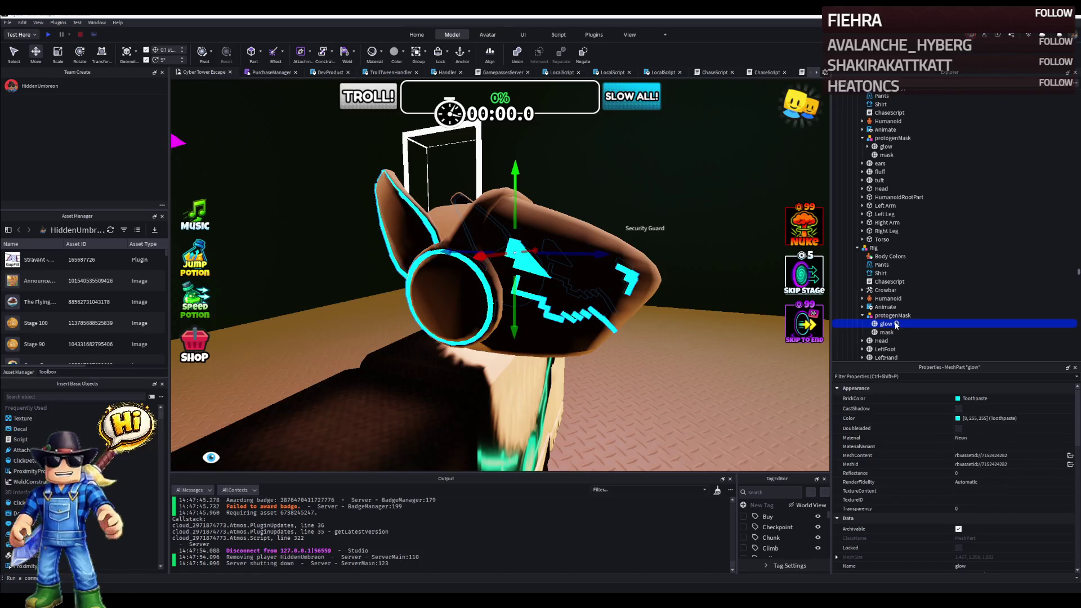
Weld the protogen mask's glow and mask parts to the guard rig's Head.
click(874, 324)
click(904, 332)
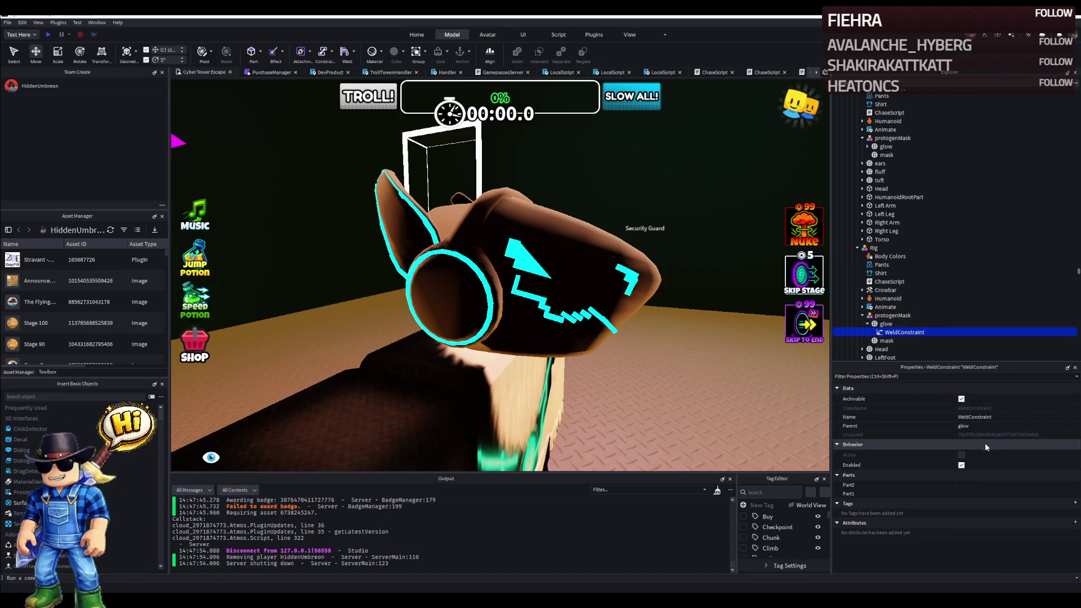
click(889, 340)
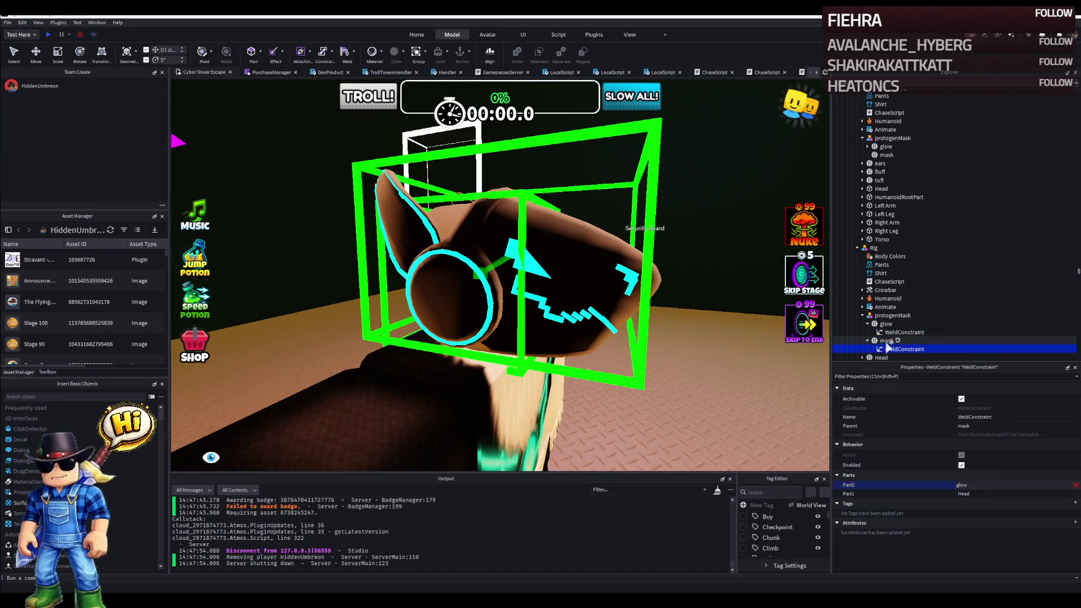
click(888, 341)
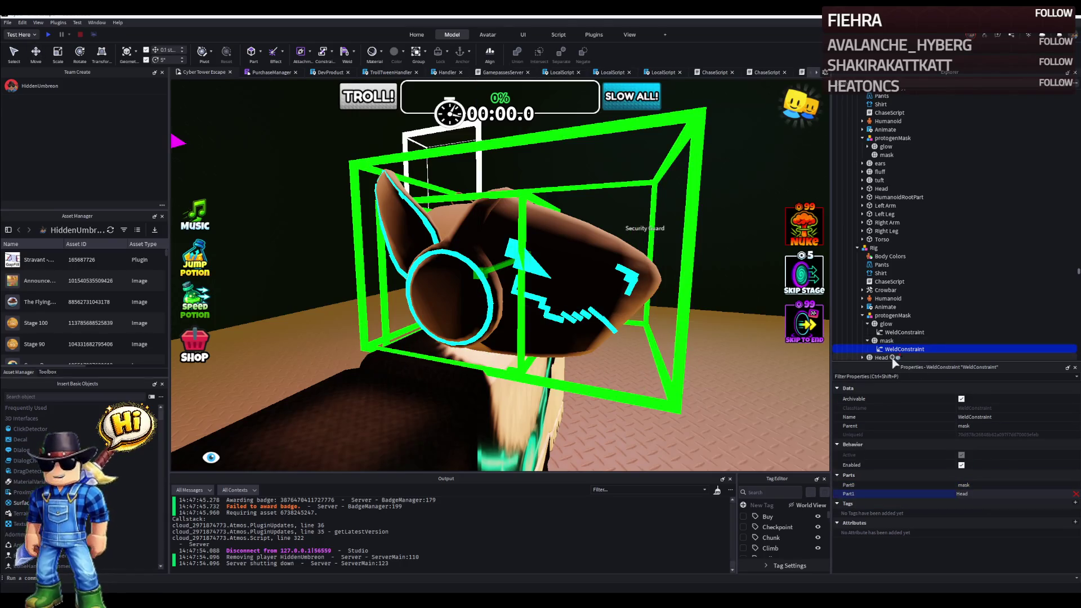
Look over the scene and start a play test.
right_click(507, 254)
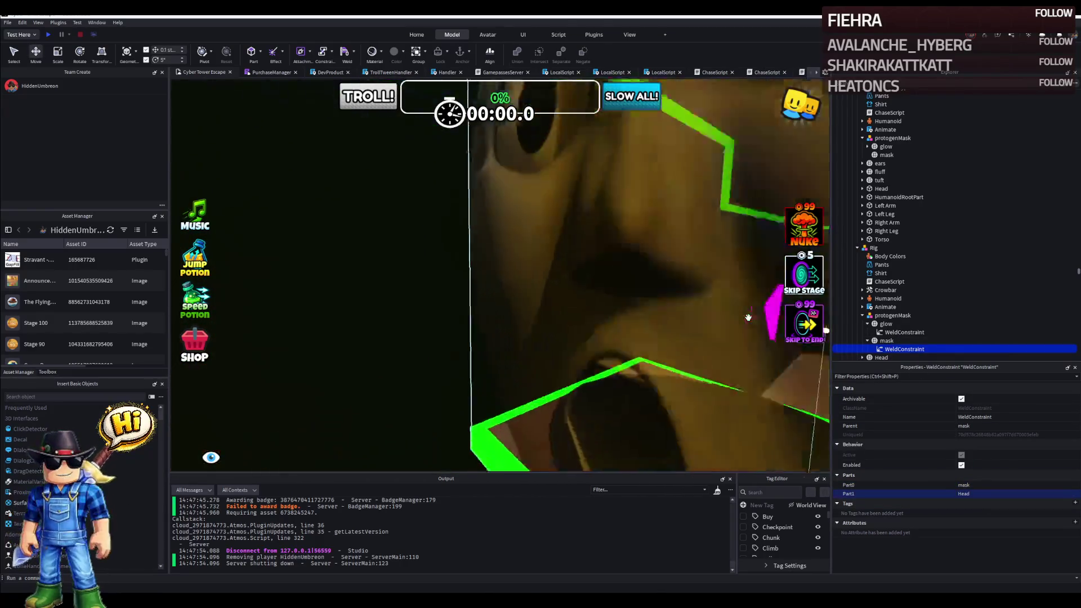
click(51, 34)
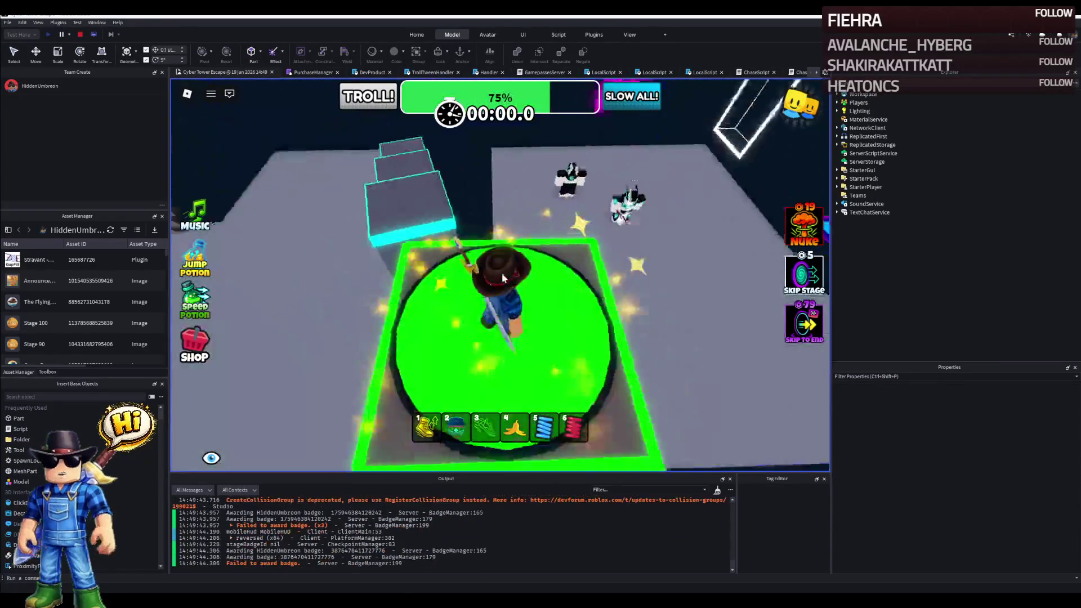
Walk around the lobby past the masked guards, then stop the play test.
key(w)
key(w)
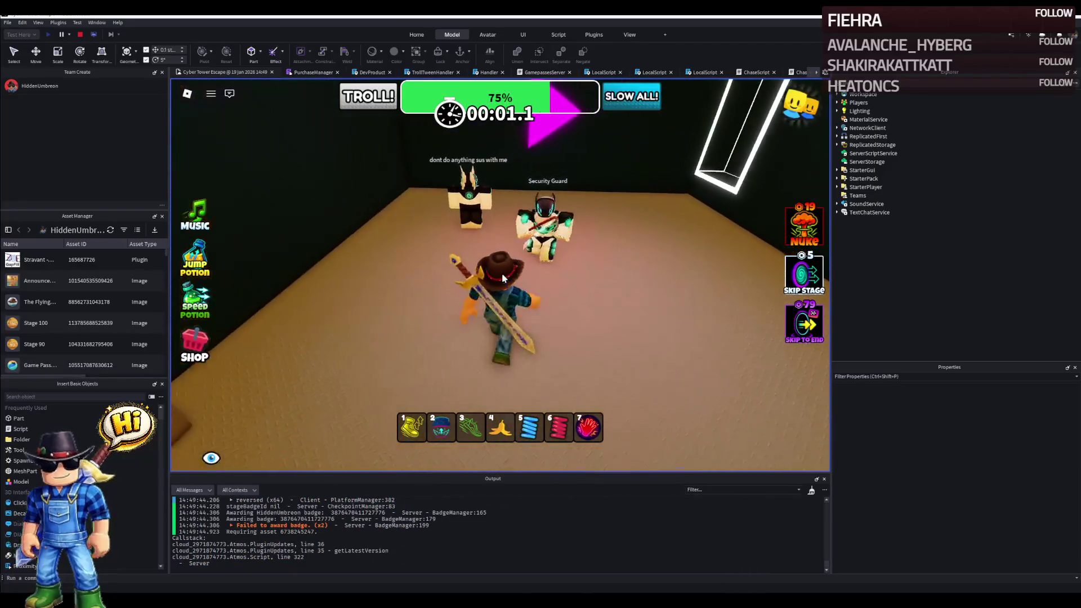
key(w)
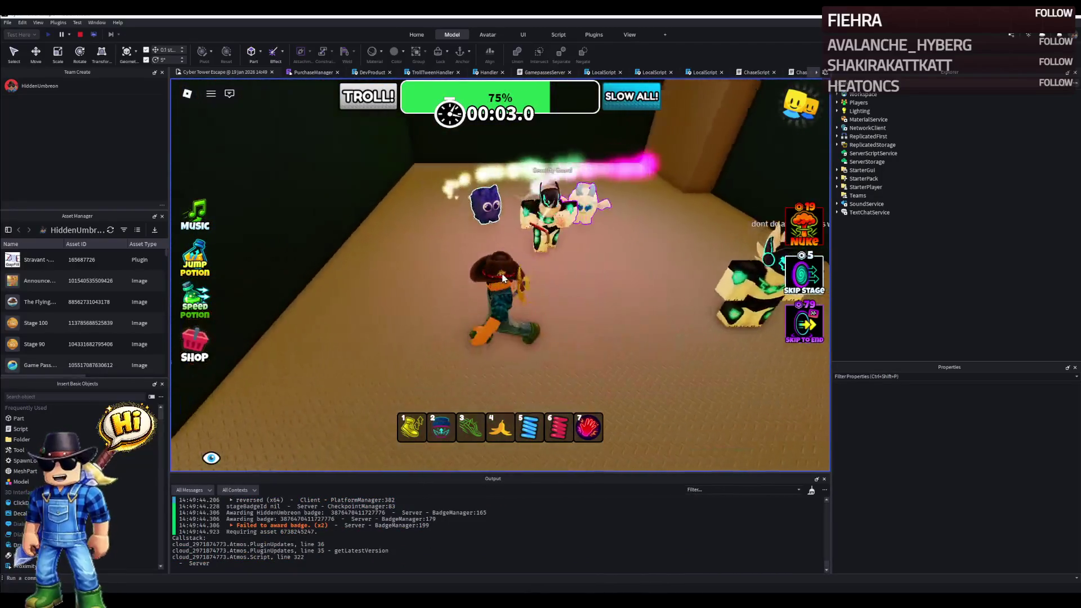
key(w)
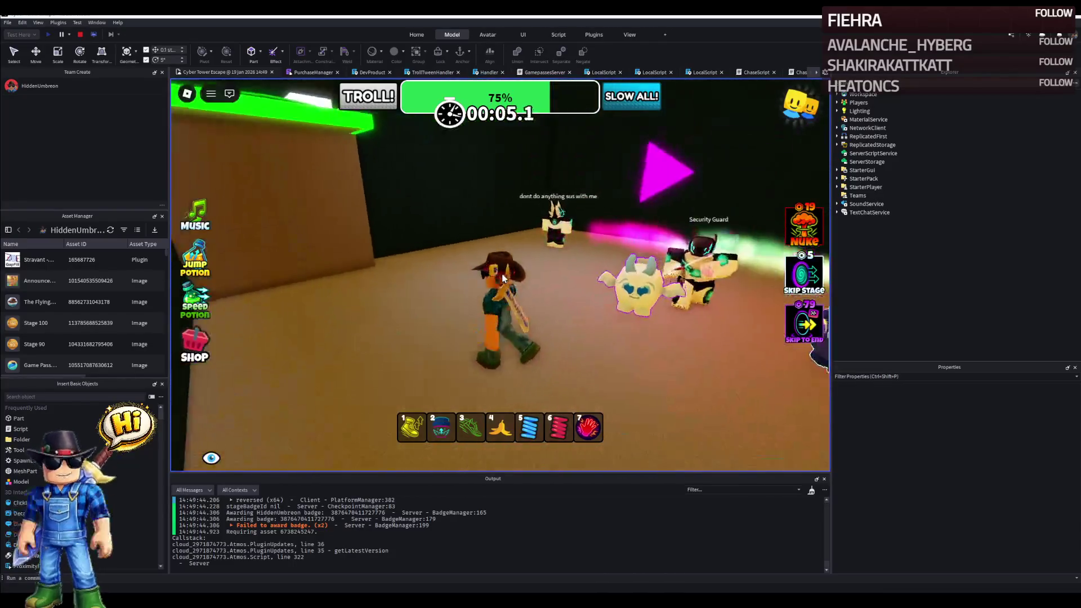
key(w)
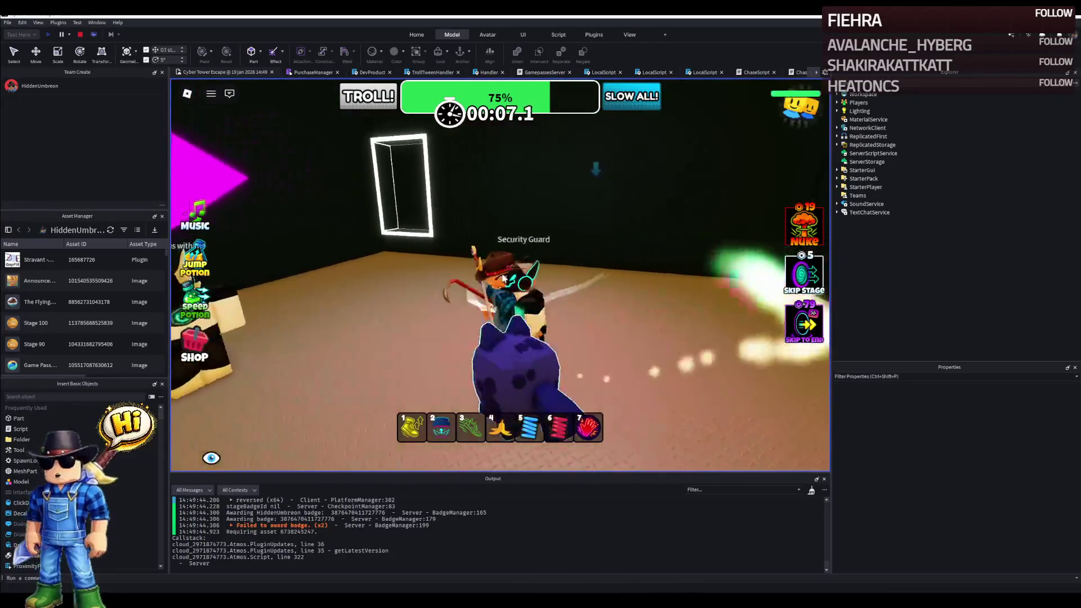
key(w)
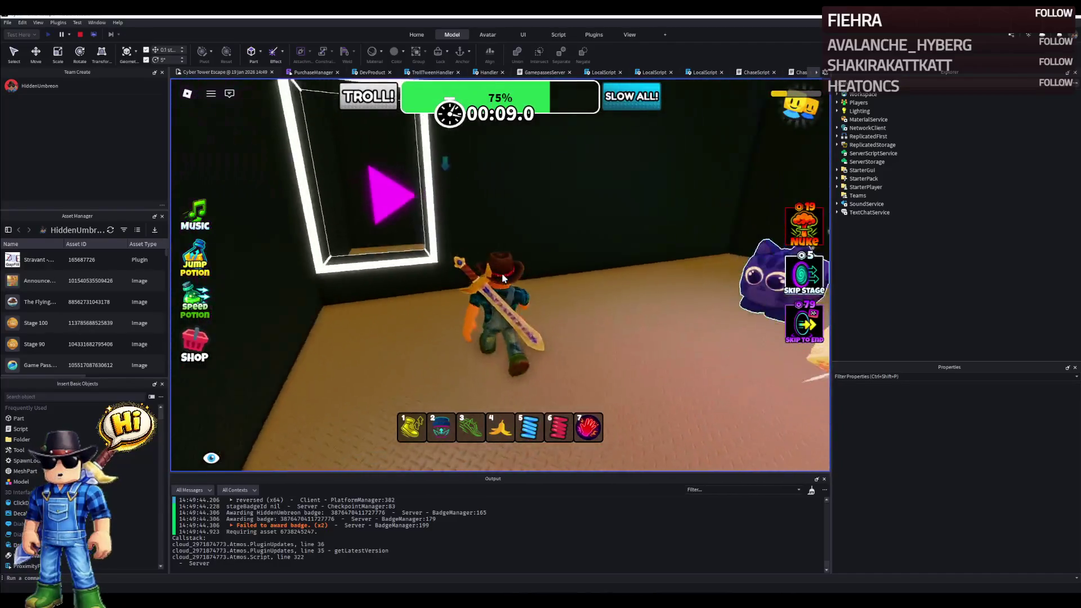
key(w)
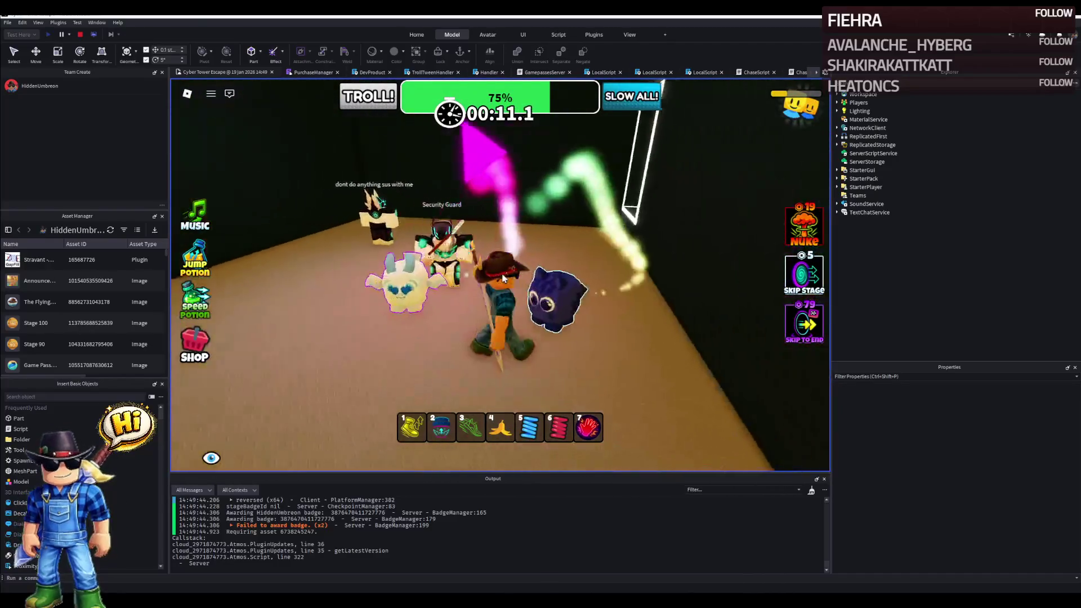
key(w)
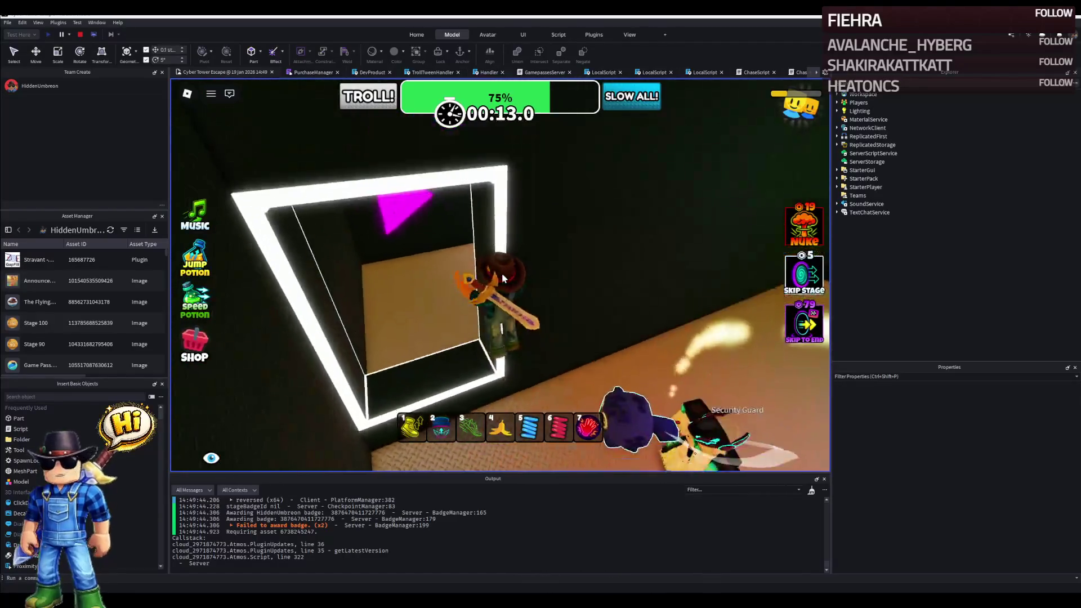
key(w)
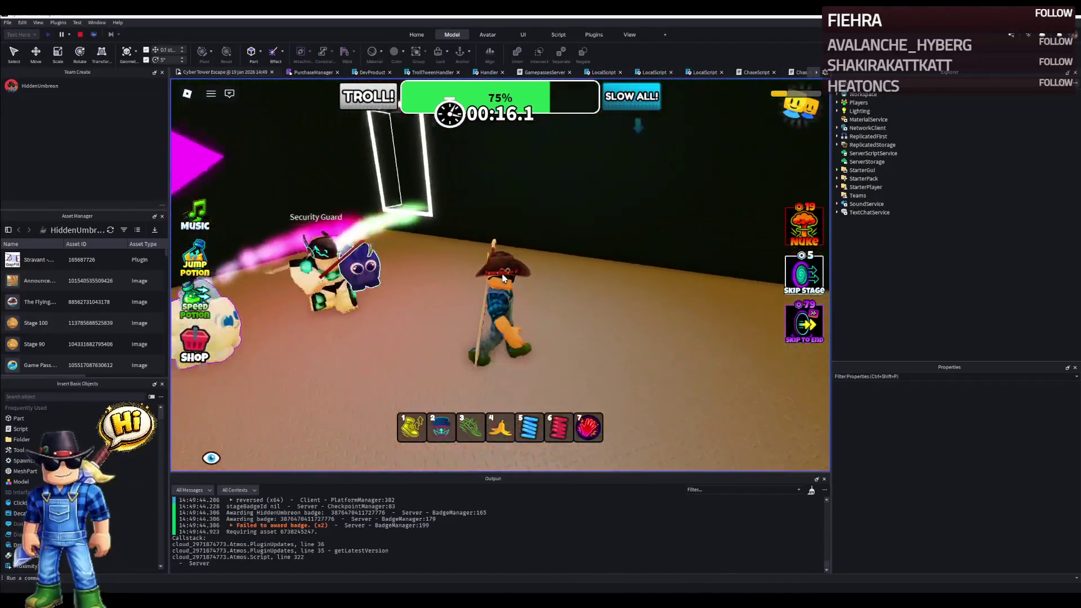
key(w)
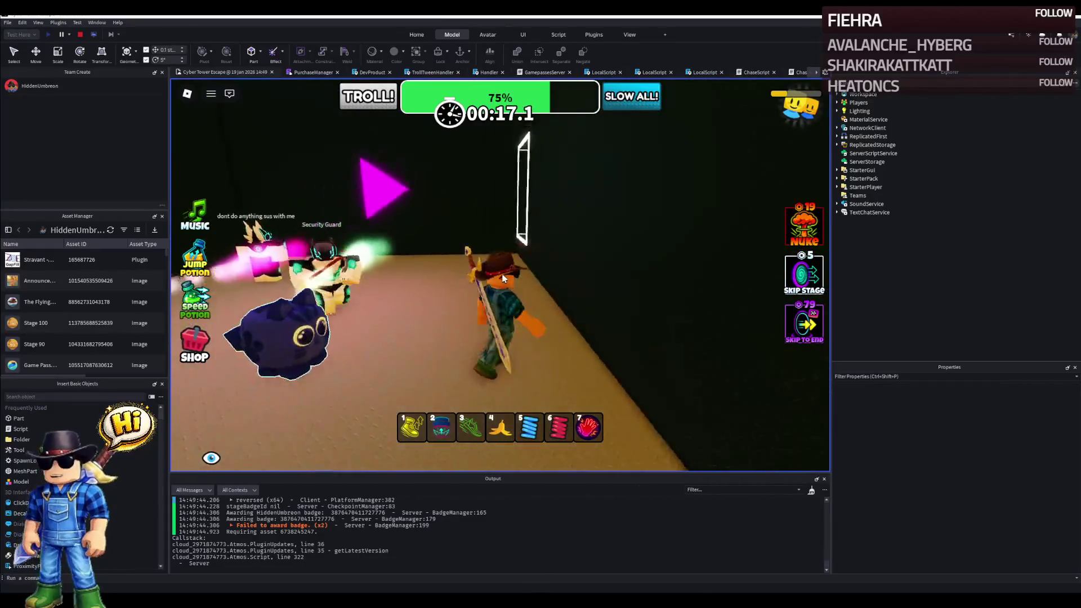
key(w)
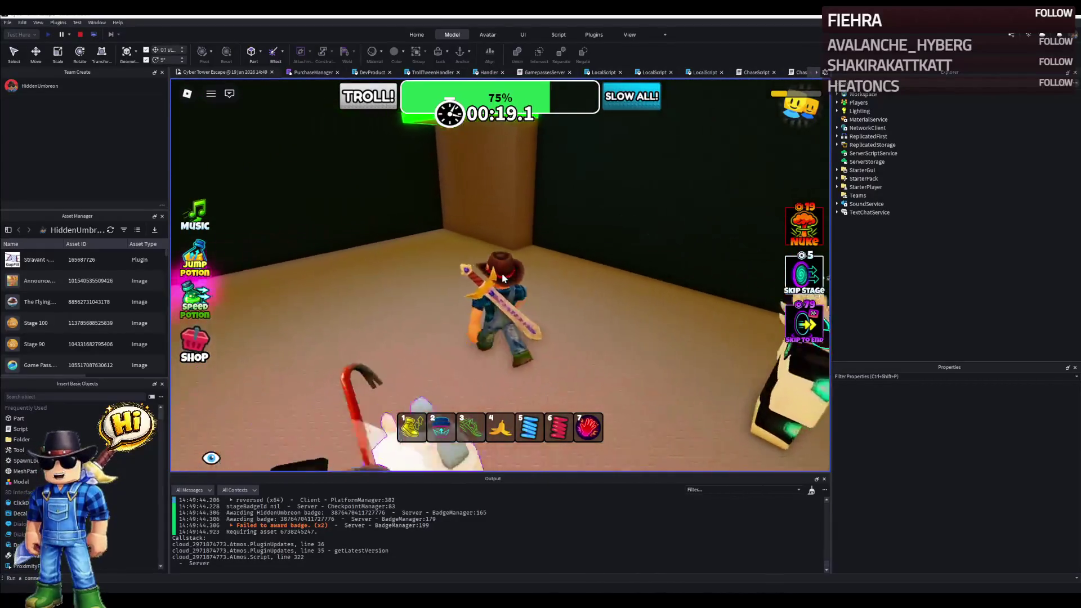
key(w)
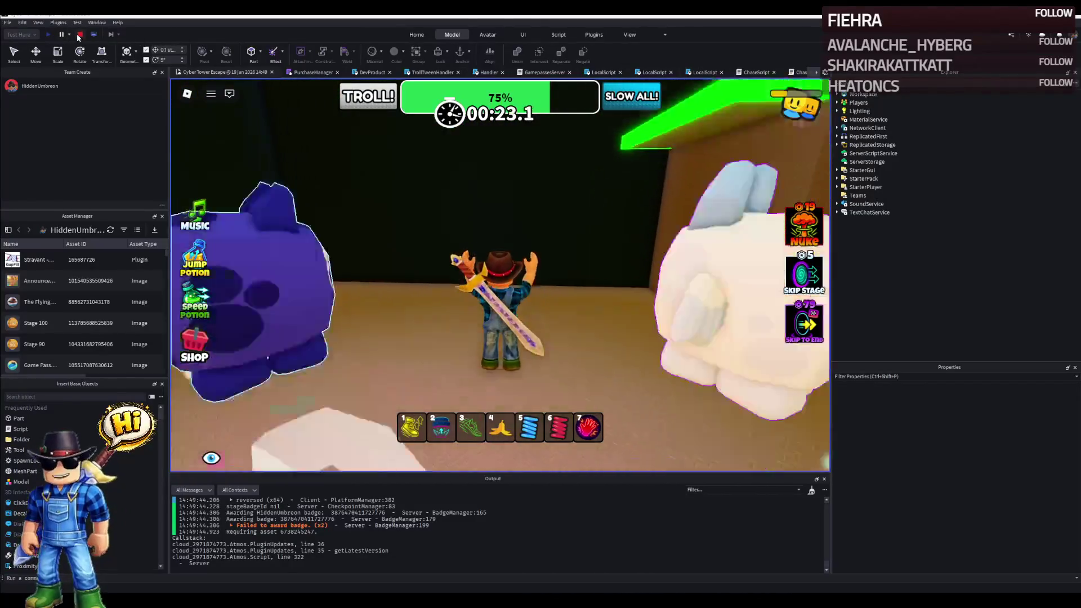
key(shift+F5)
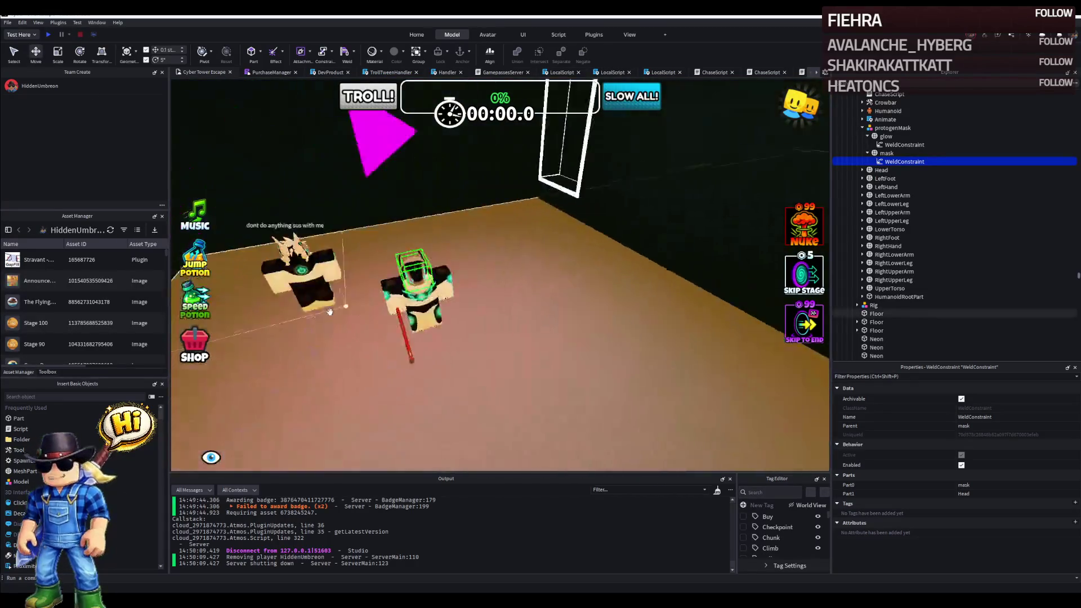
Delete the extra protogen model and duplicate the masked guard rig.
click(346, 254)
key(Delete)
click(454, 297)
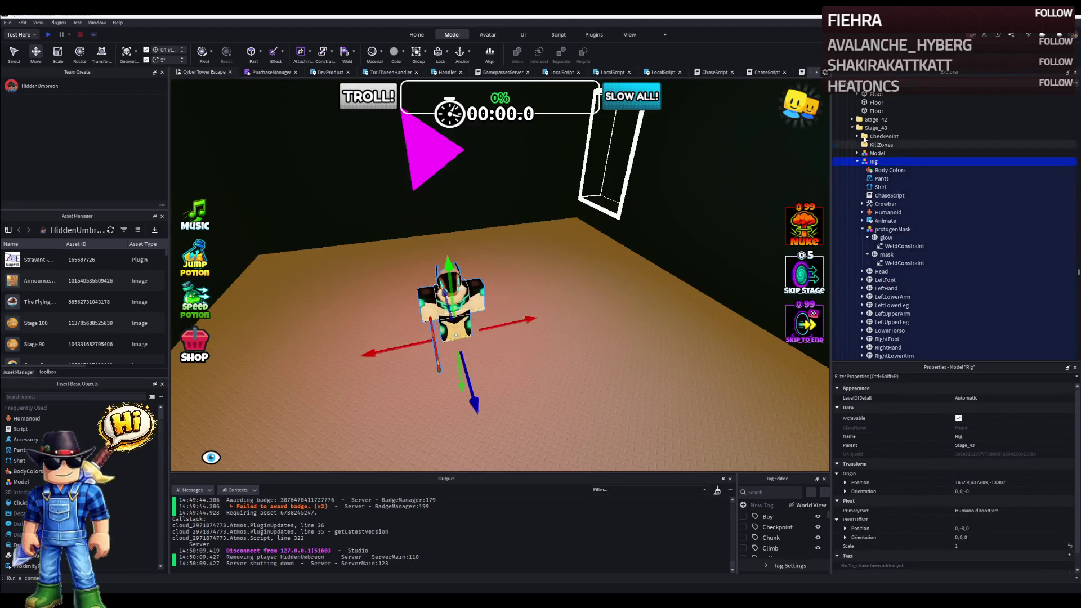
click(855, 162)
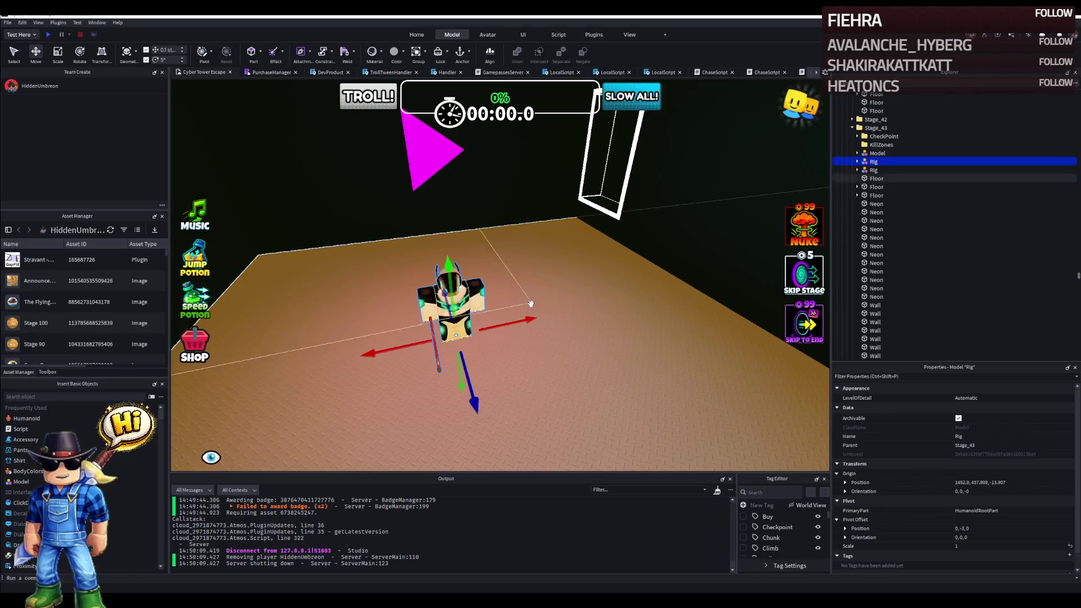
key(a)
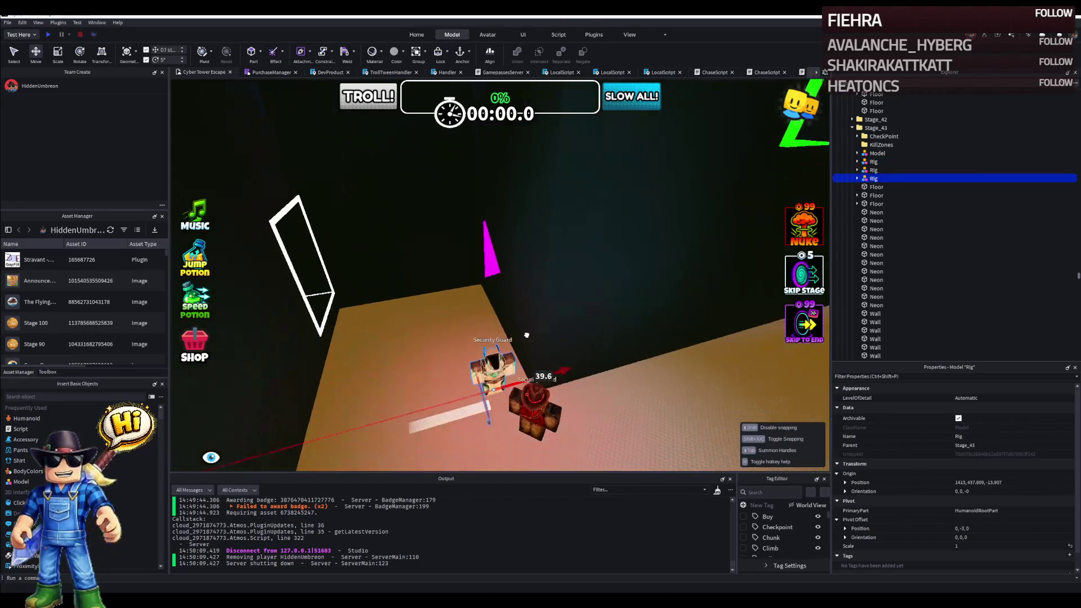
scroll(527, 334, up, 5)
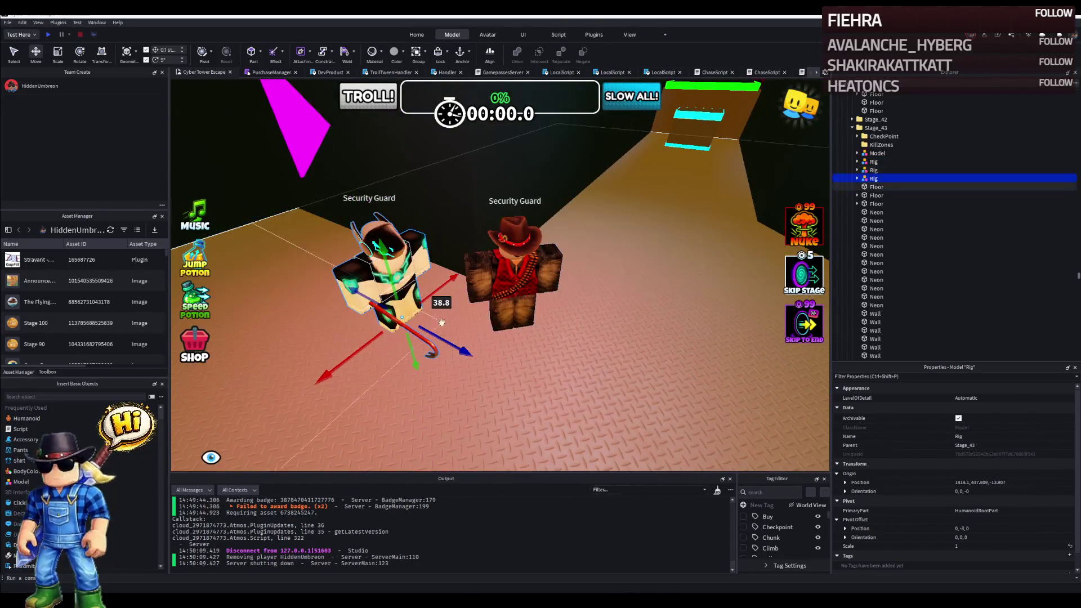
Move and rotate the guard copy to stand beside the cowboy guard.
mouse_move(450, 341)
mouse_down()
mouse_move(507, 371)
mouse_move(417, 410)
mouse_up()
key(ctrl+4)
key(ctrl+2)
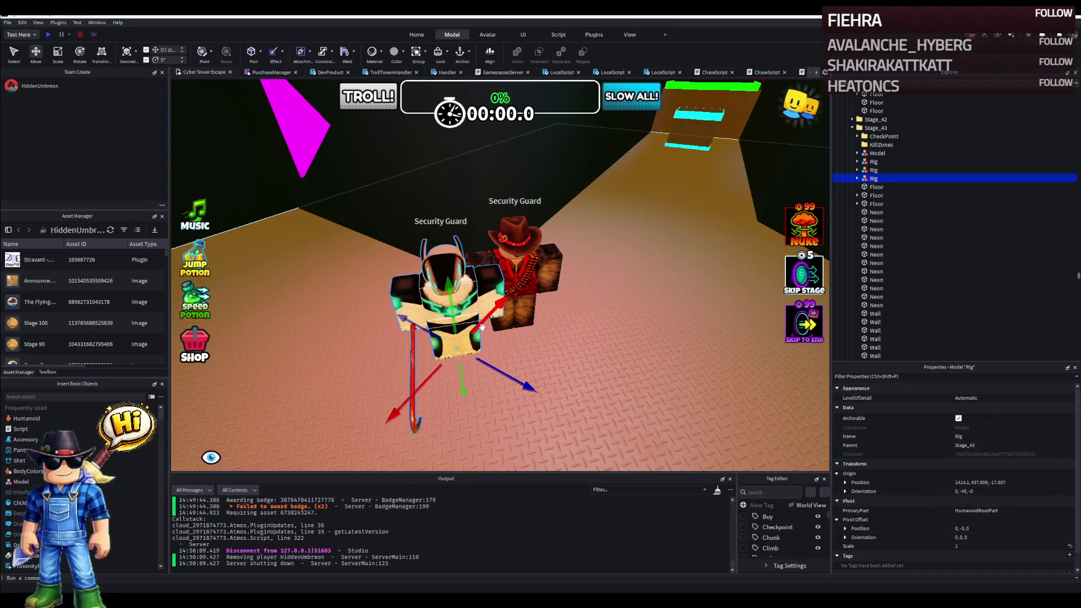
drag(478, 319, 506, 282)
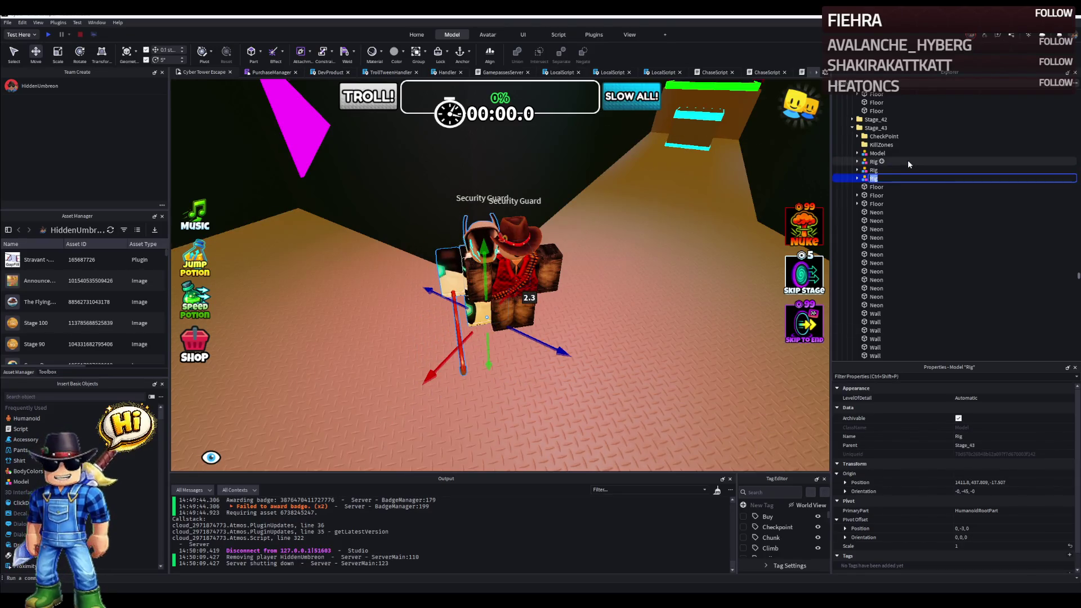
text(FastGard)
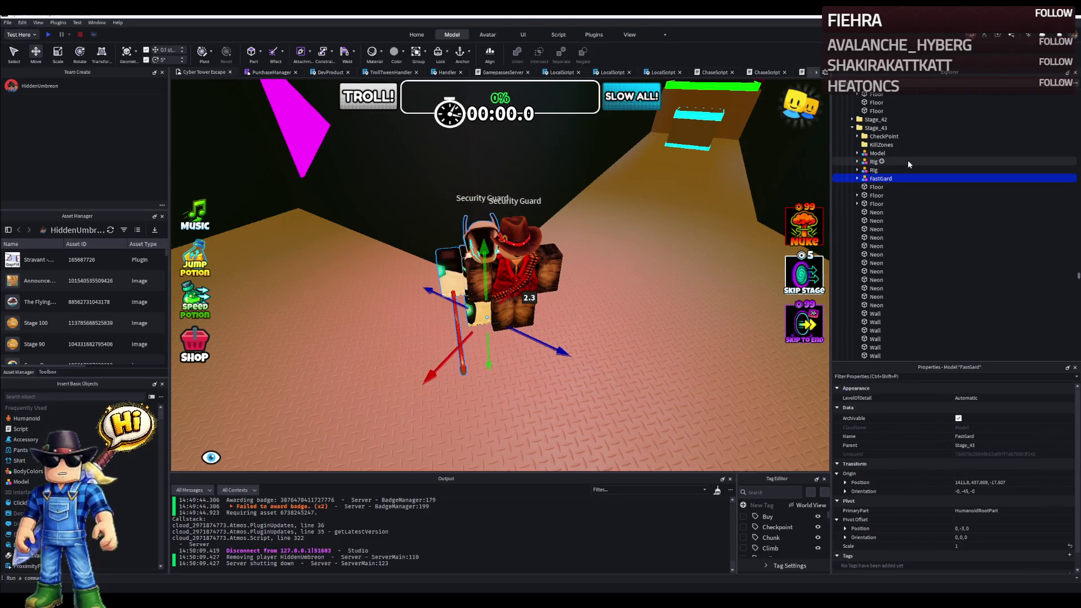
Rename the copy FastGard, delete its crowbar, and open the cowboy rig's ChaseScript.
key(Return)
click(858, 178)
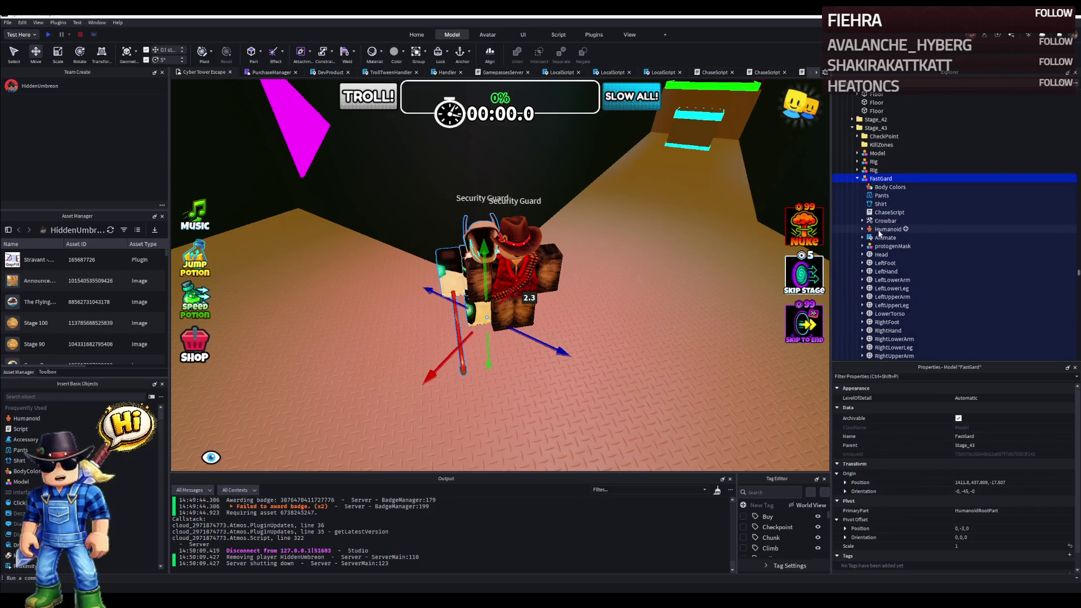
click(886, 221)
key(Delete)
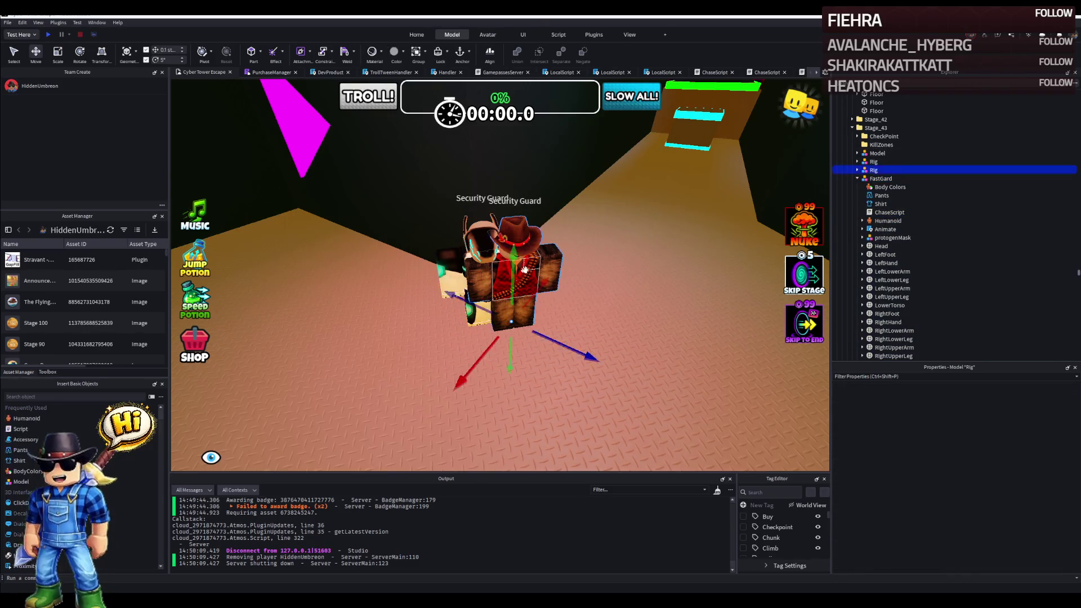
click(858, 169)
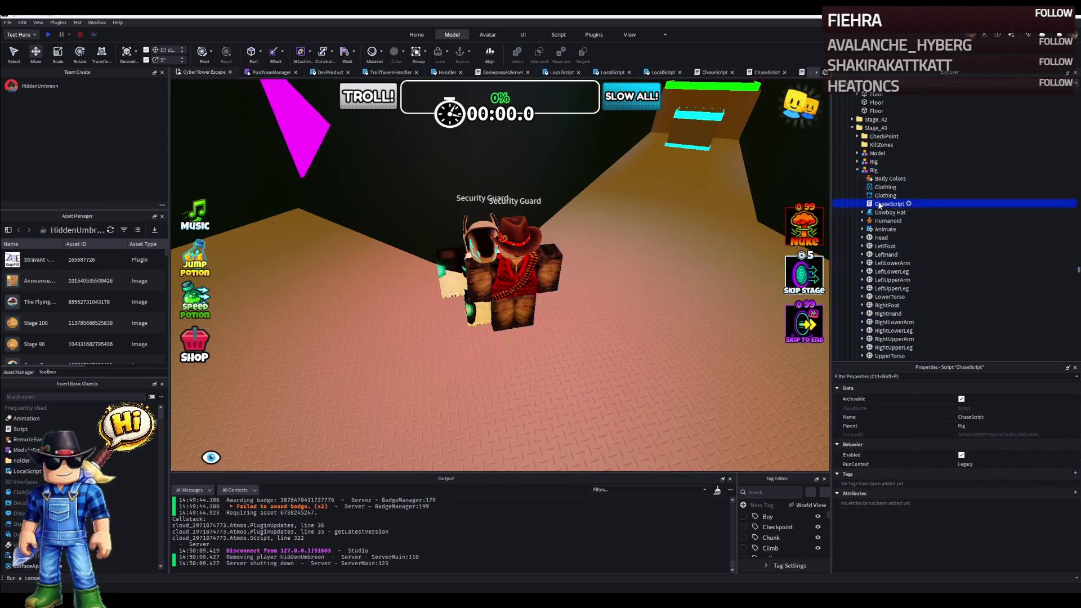
double_click(890, 178)
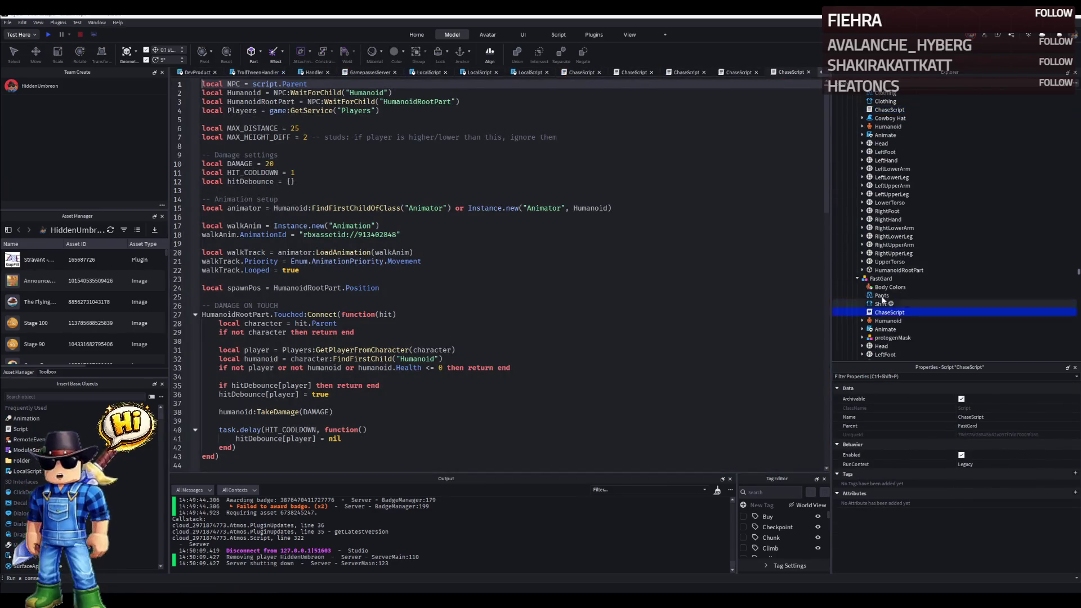
scroll(883, 253, up, 2)
Look over the cowboy and FastGard chase scripts, then return to the stage scene.
click(688, 203)
key(ctrl+a)
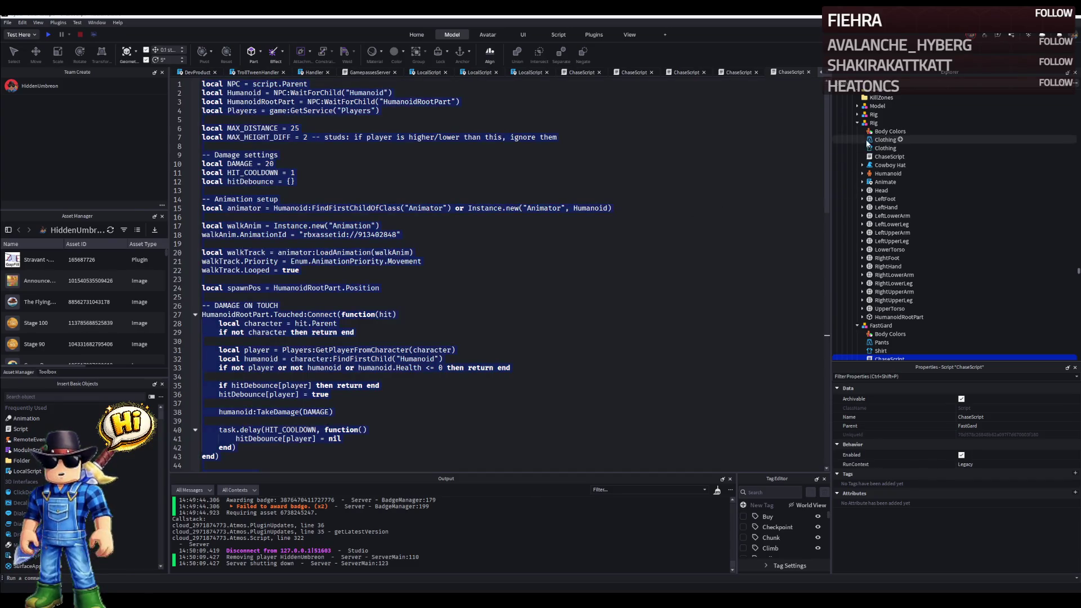
scroll(893, 253, down, 2)
scroll(893, 253, up, 2)
click(888, 179)
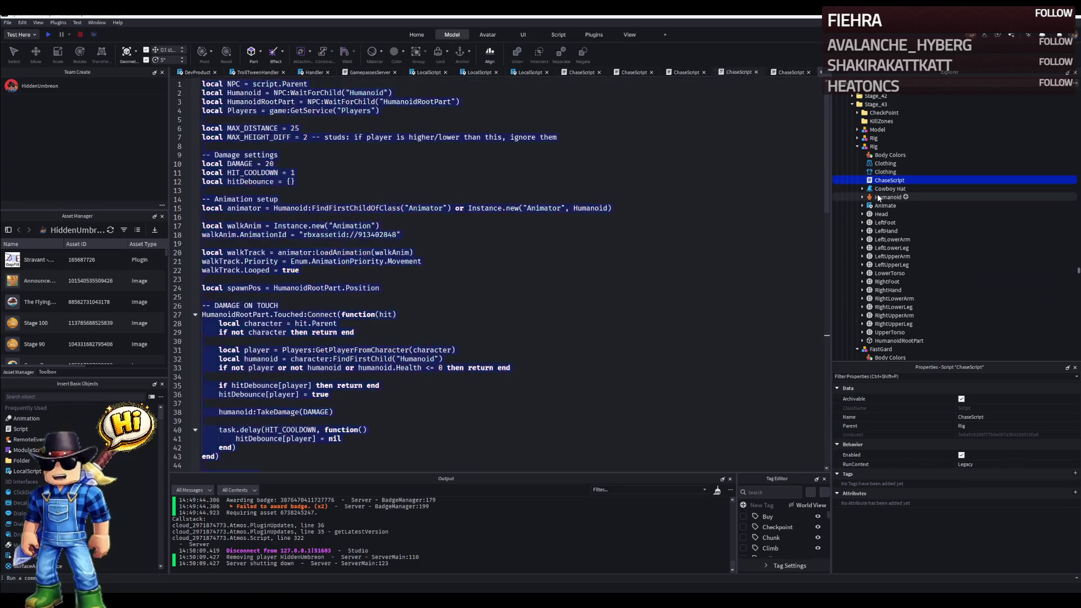
scroll(920, 324, down, 2)
click(887, 336)
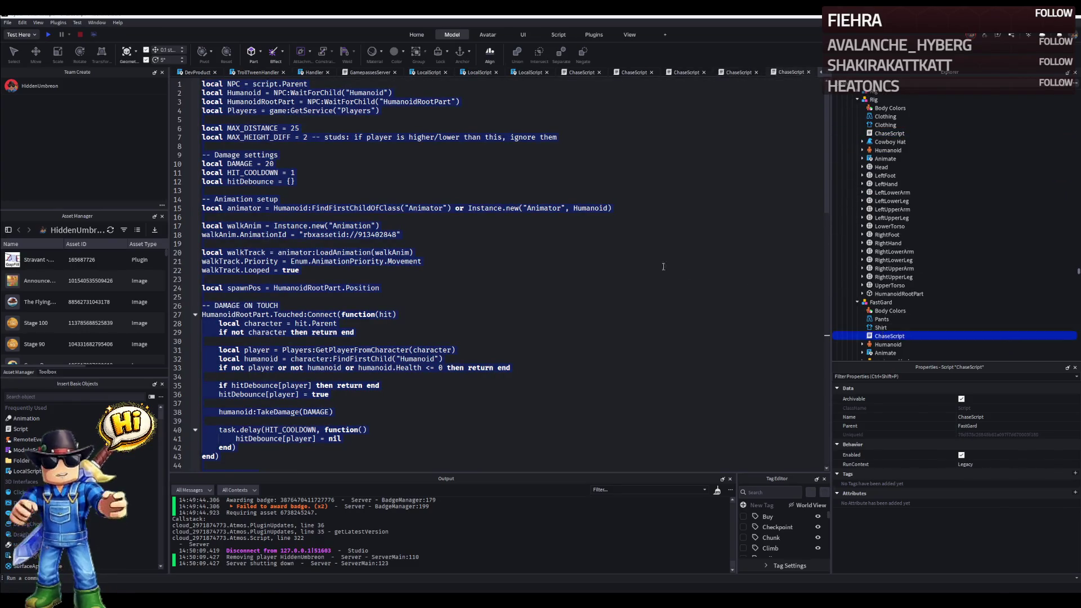
click(602, 252)
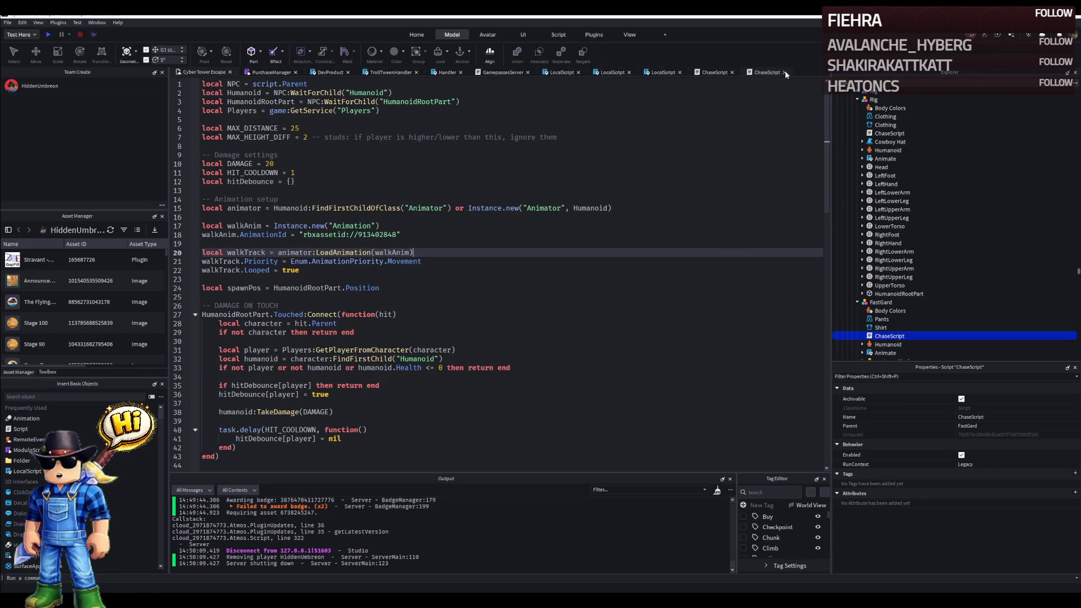
click(784, 70)
click(732, 71)
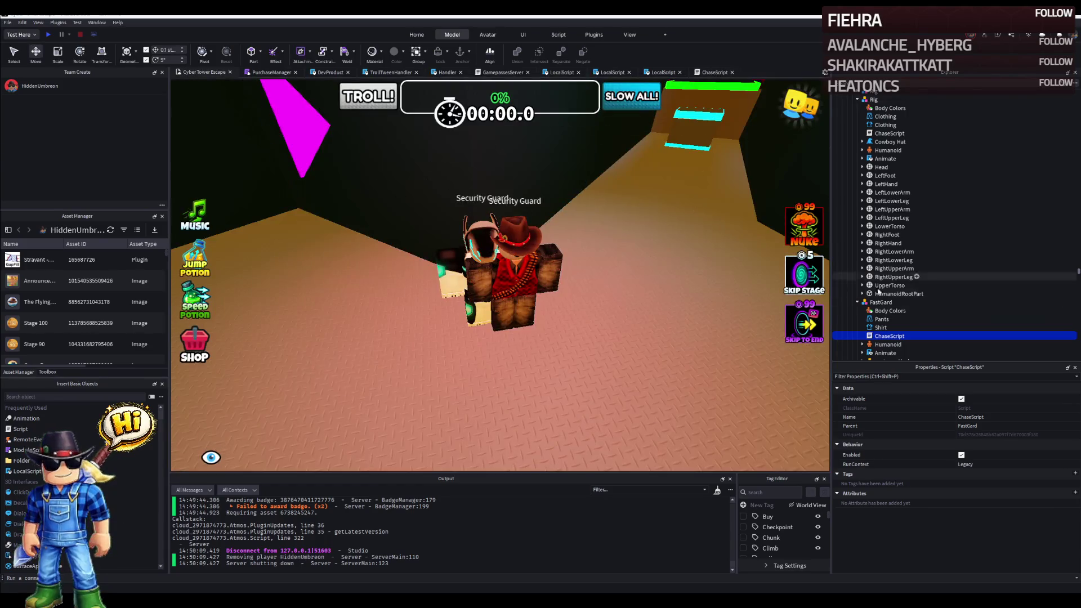
double_click(886, 336)
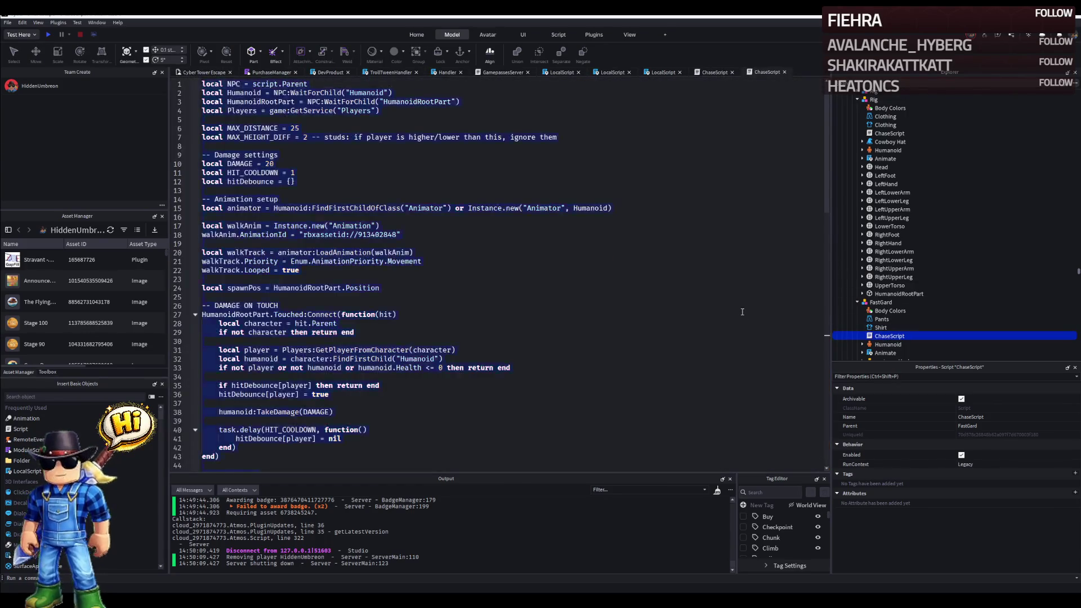
scroll(676, 300, down, 10)
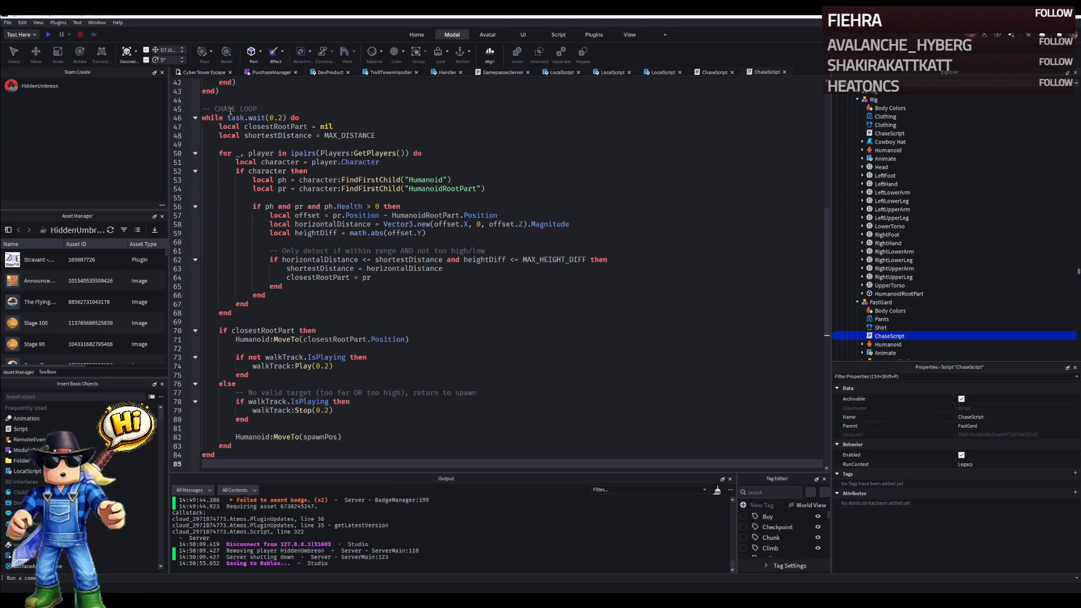
click(203, 72)
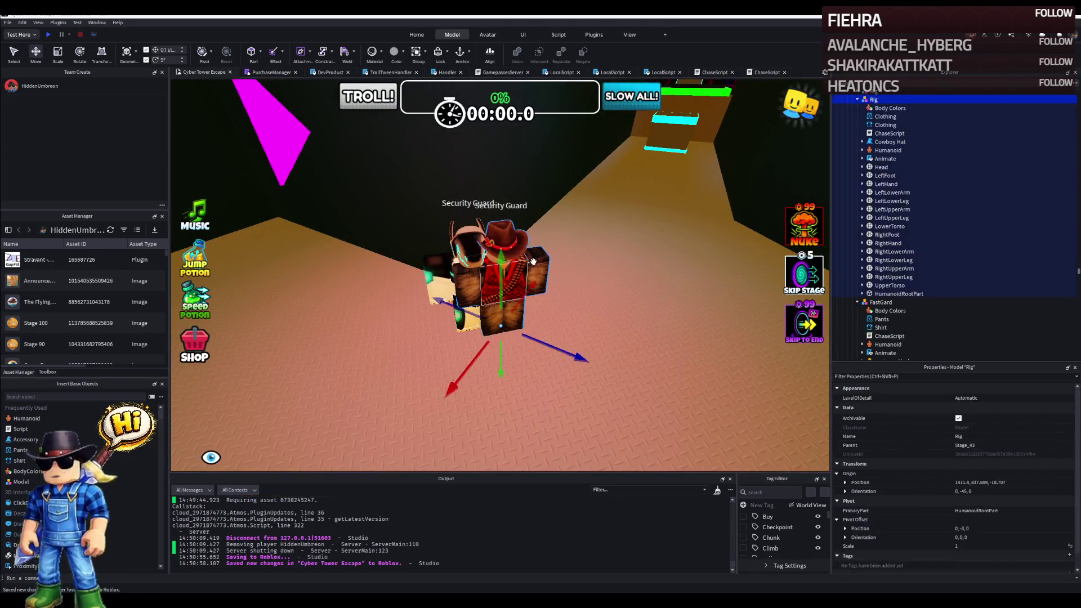
Frame the wider stage around the cowboy guard and start a play test.
click(536, 263)
key(s)
right_click(535, 263)
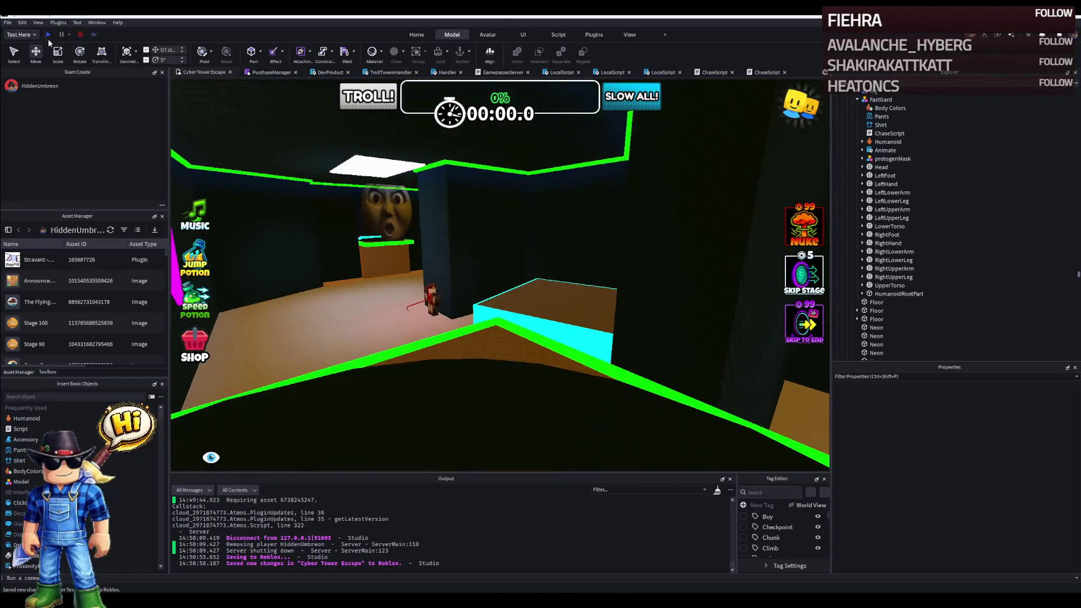
click(48, 32)
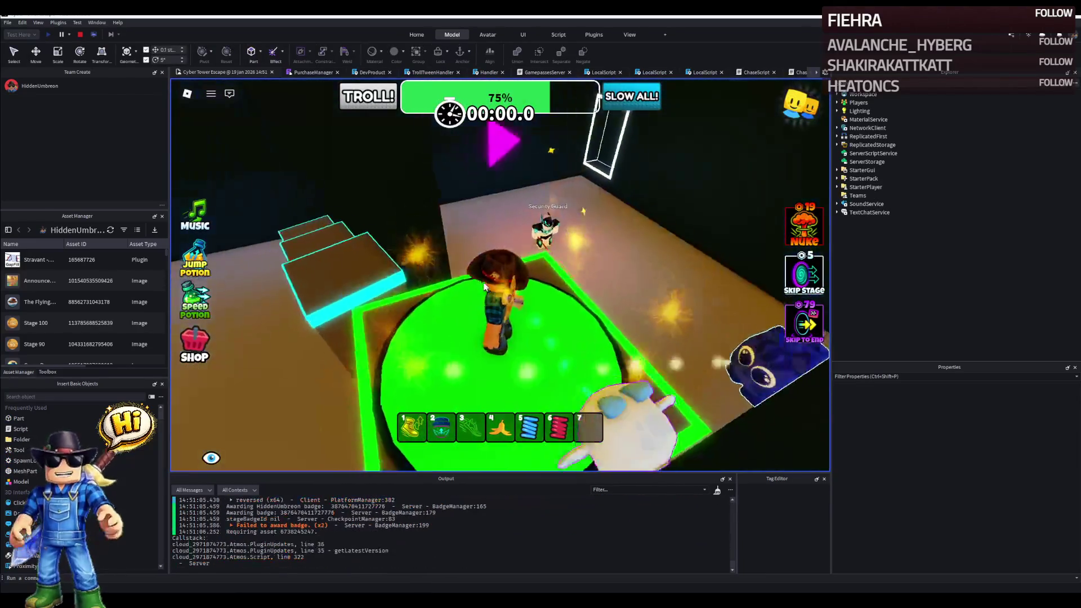
Run the stage past the Security Guard onto the glowing platforms, then stop the test.
key(d)
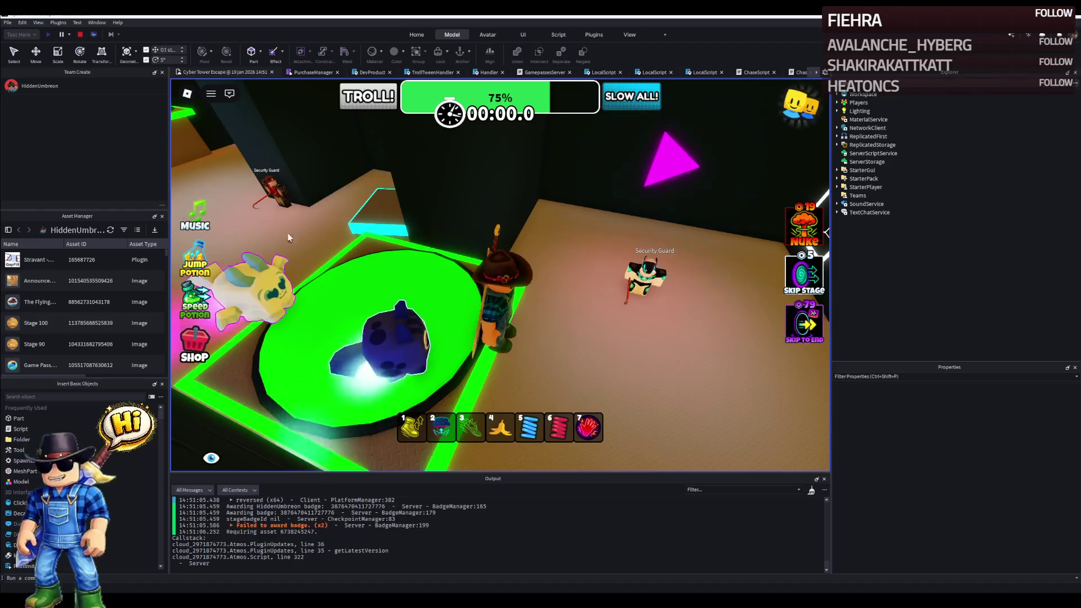
key(w)
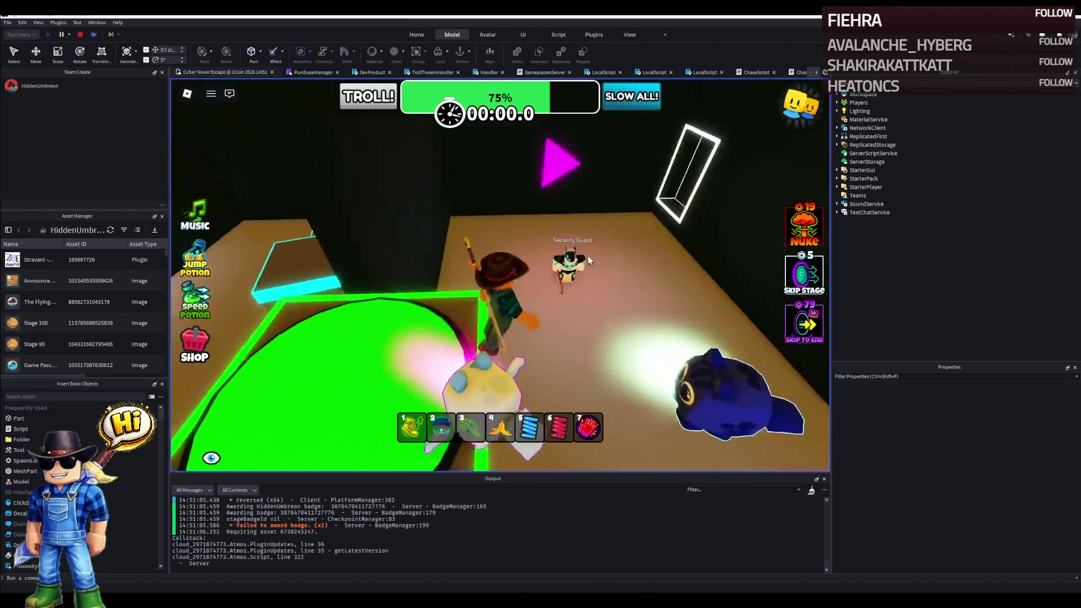
key(w)
key(w)
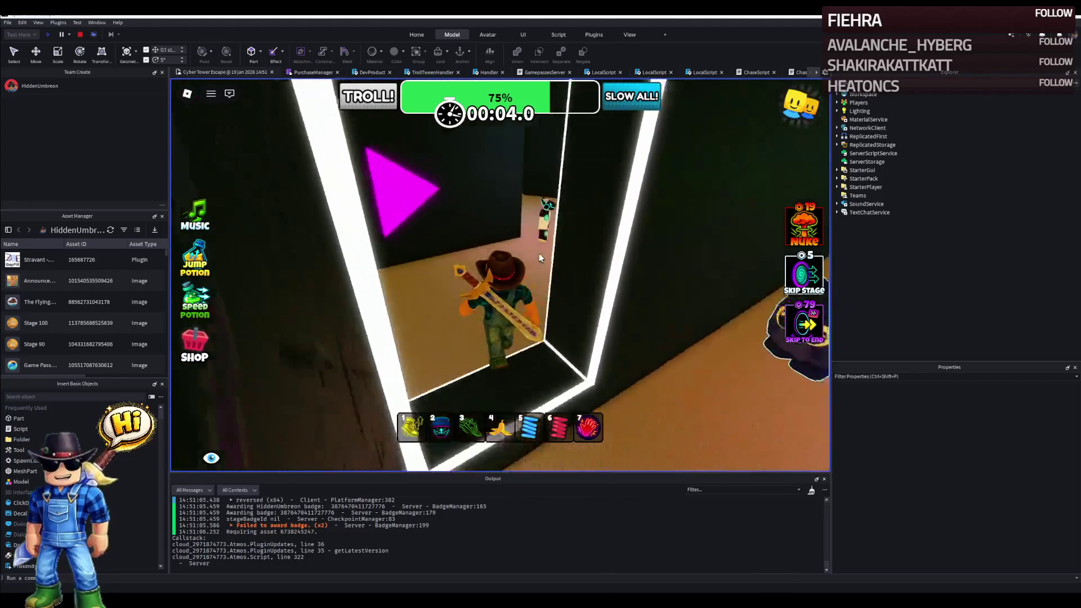
key(w)
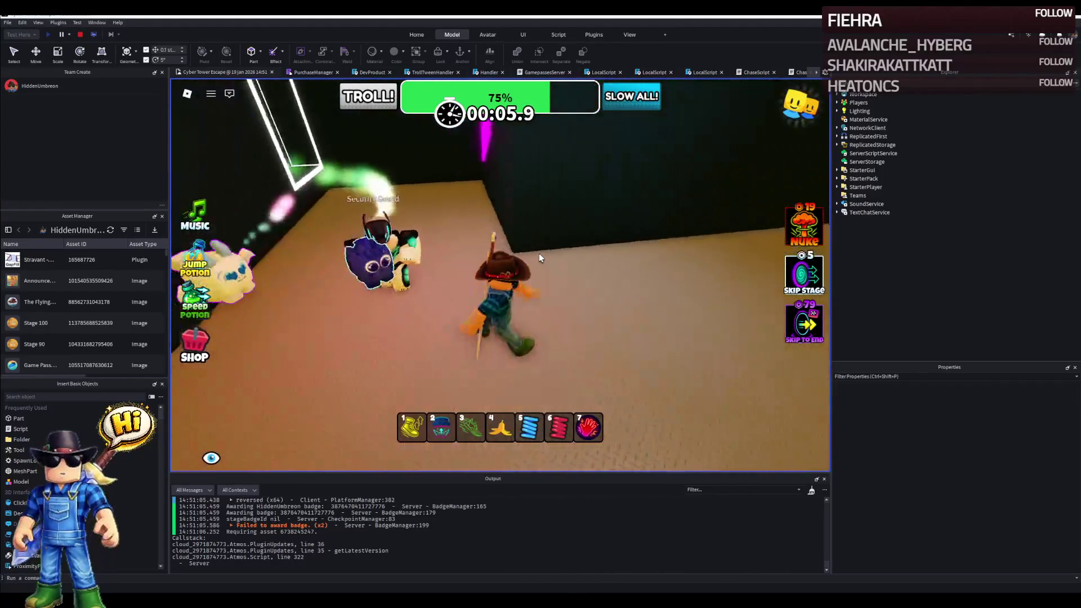
key(w)
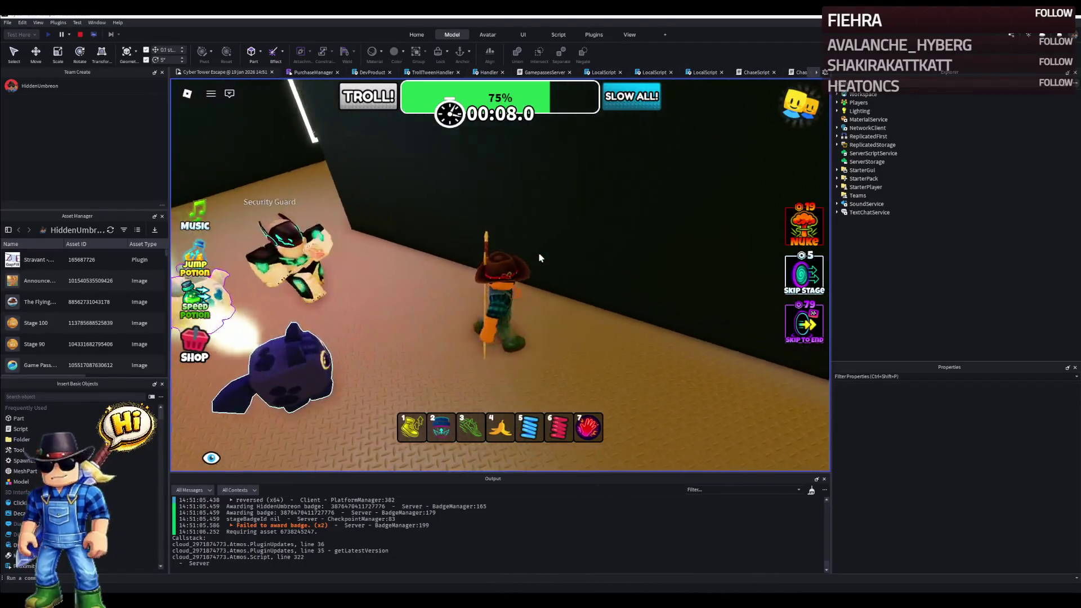
key(w)
key(w)
key(space)
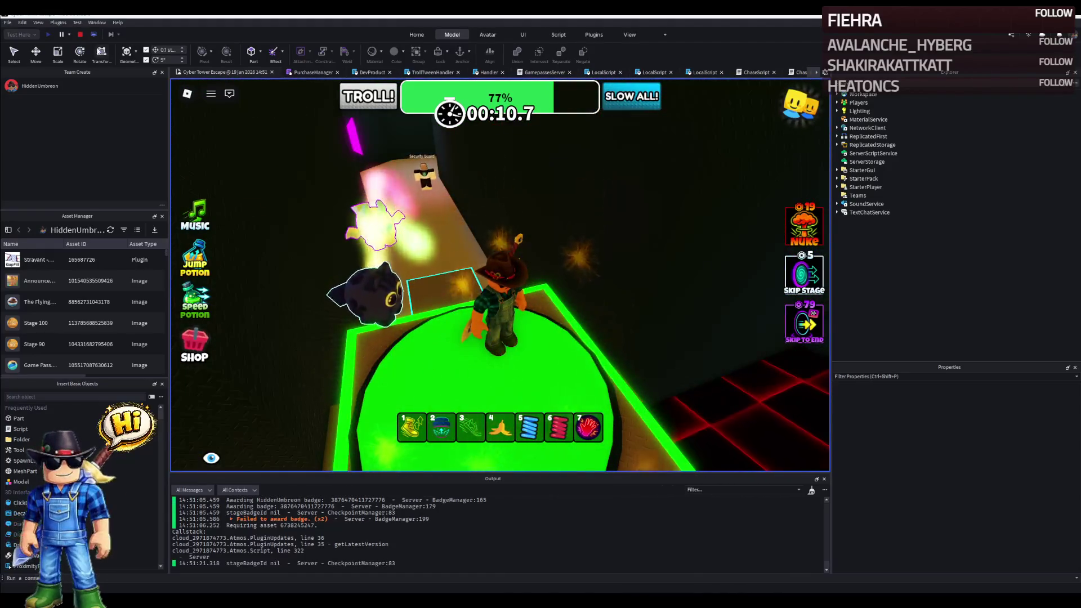
click(99, 35)
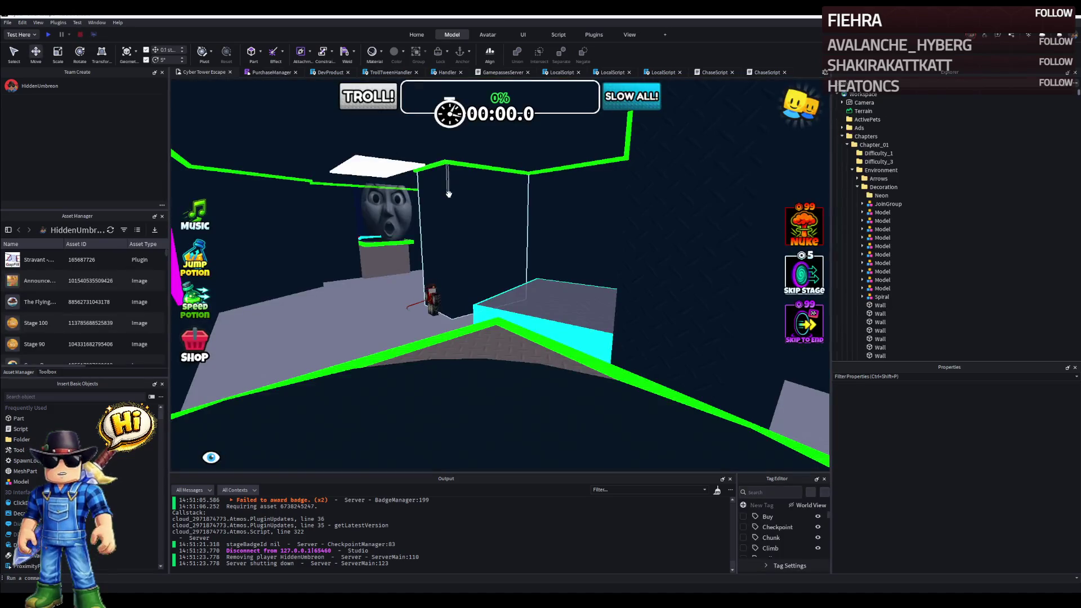
Fly the camera back to the Security Guard on the orange floor.
key(w)
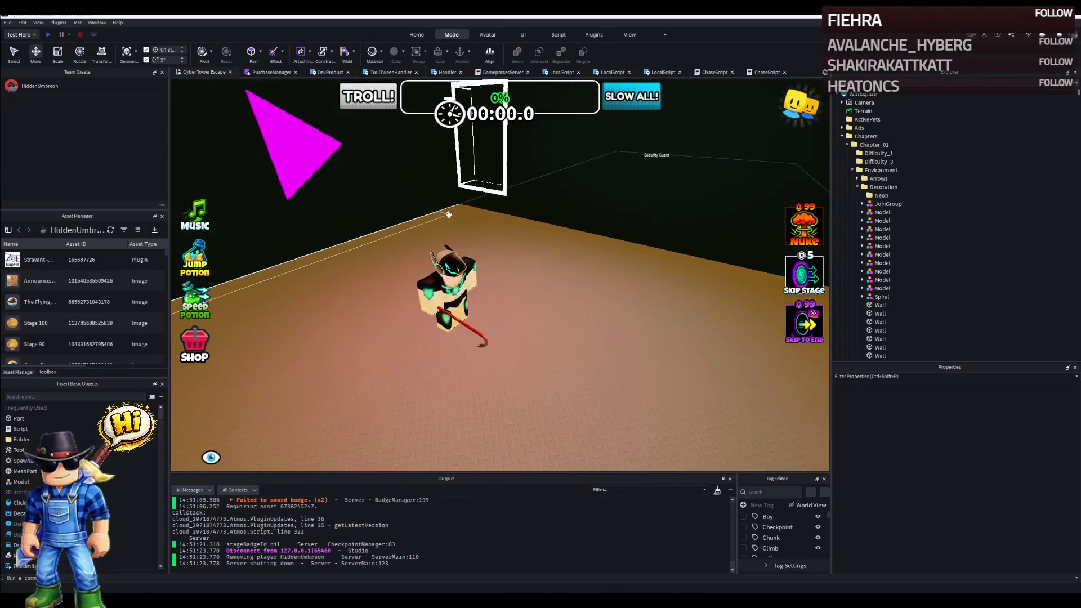
key(w)
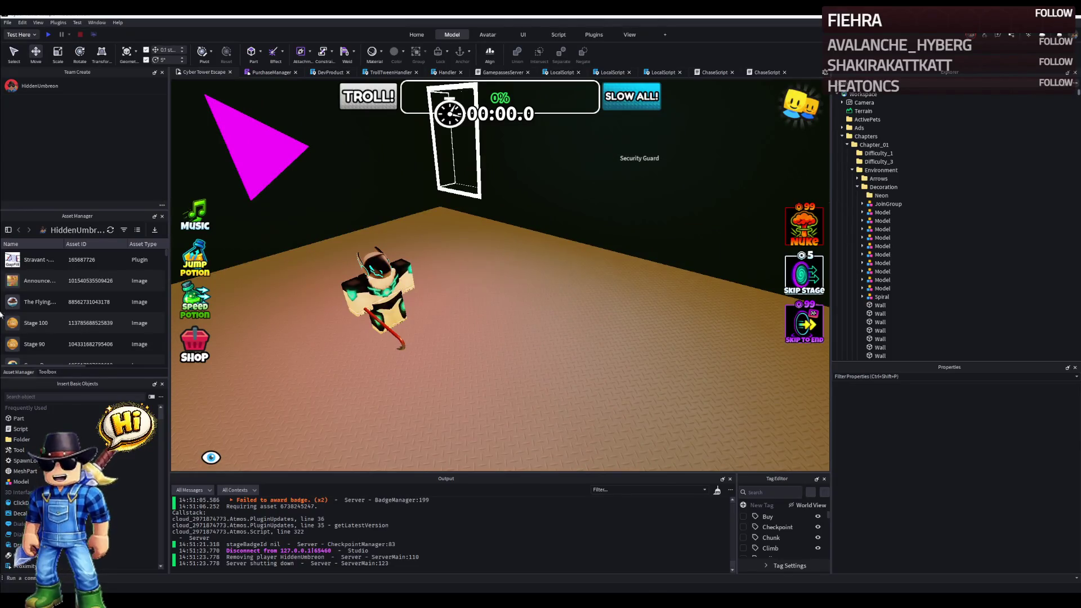
key(w)
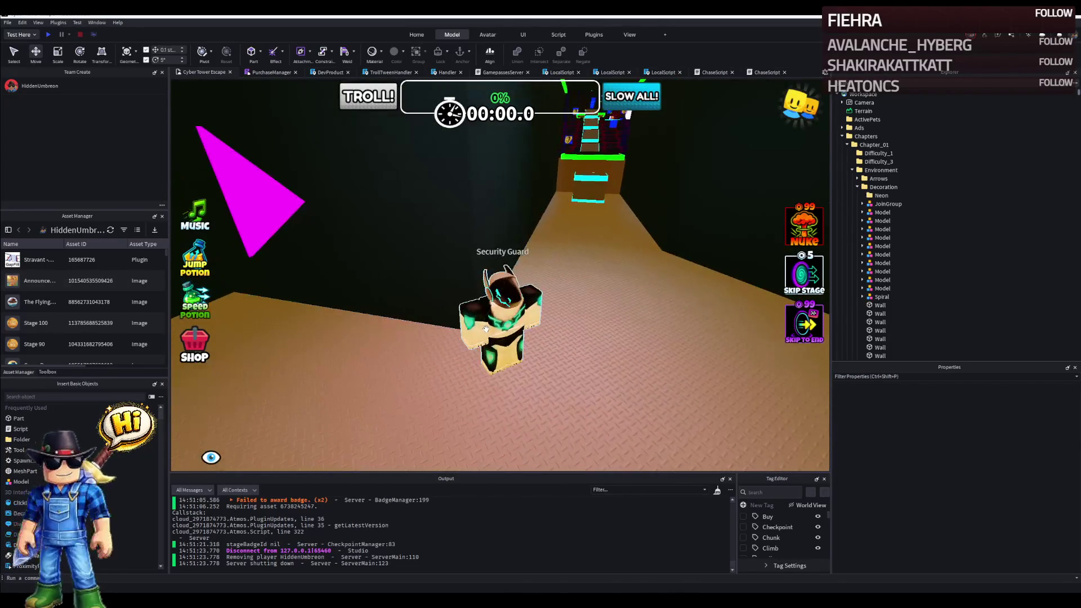
Select FastGard's Humanoid to set its WalkSpeed to 10.
click(507, 296)
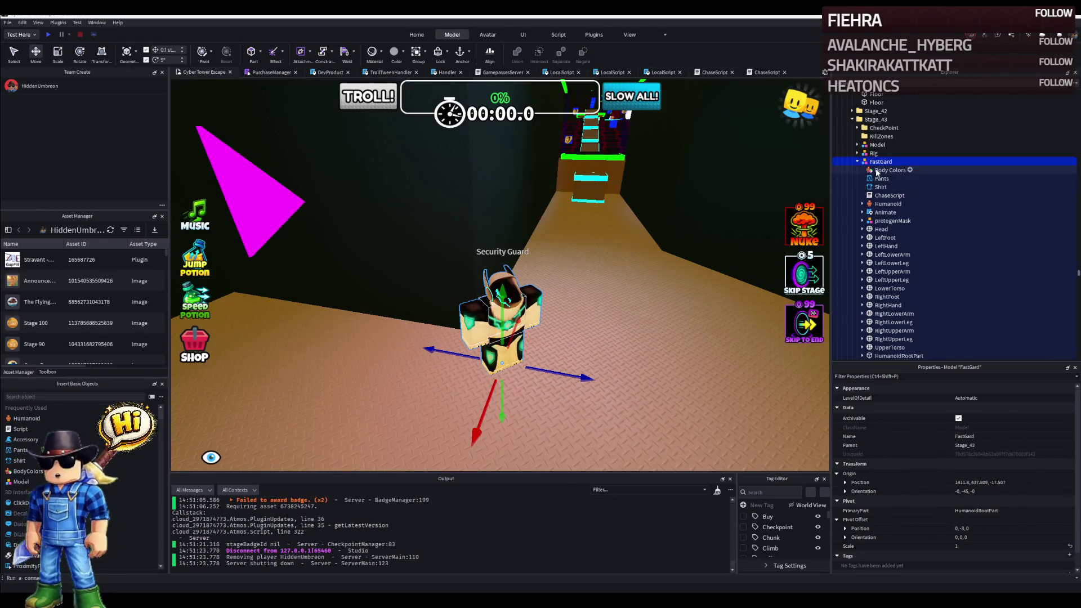
click(885, 204)
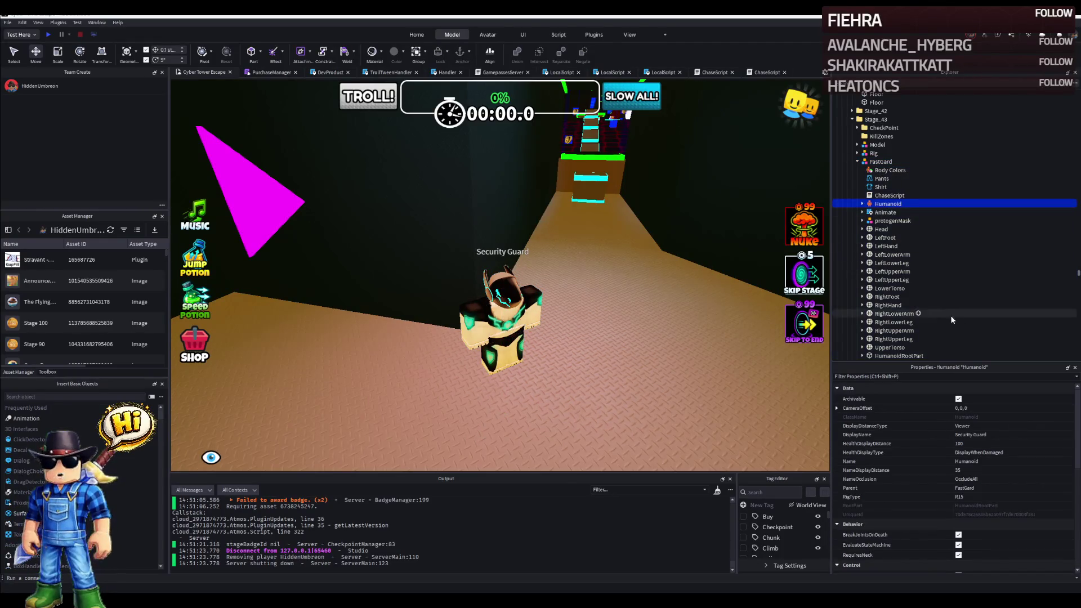
scroll(993, 497, down, 5)
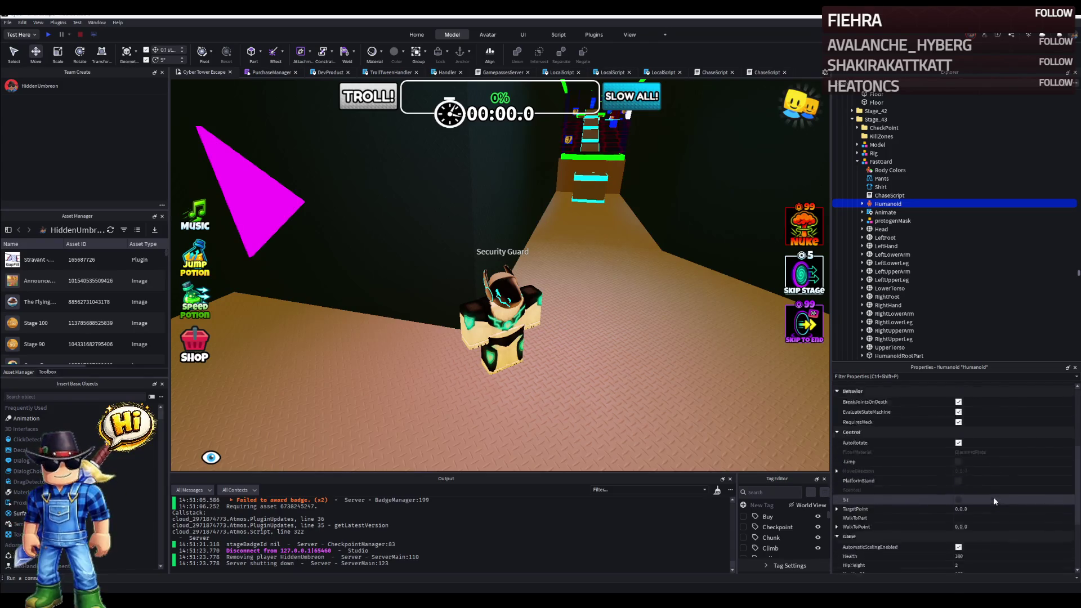
scroll(981, 502, down, 3)
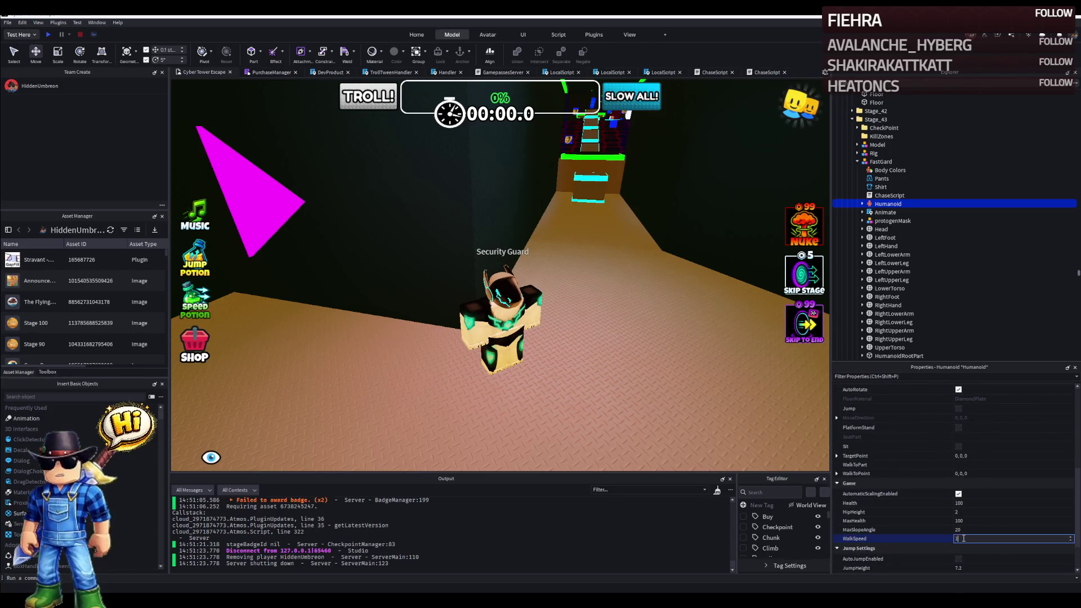
scroll(460, 293, down, 3)
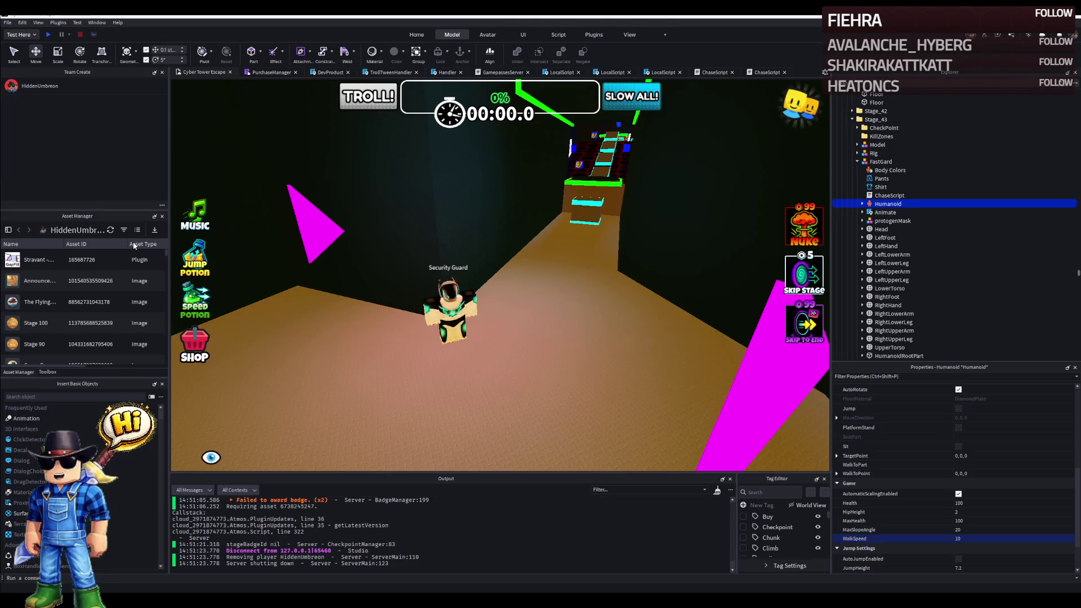
Duplicate the Rig, undoing an accidental delete of the model.
right_click(397, 245)
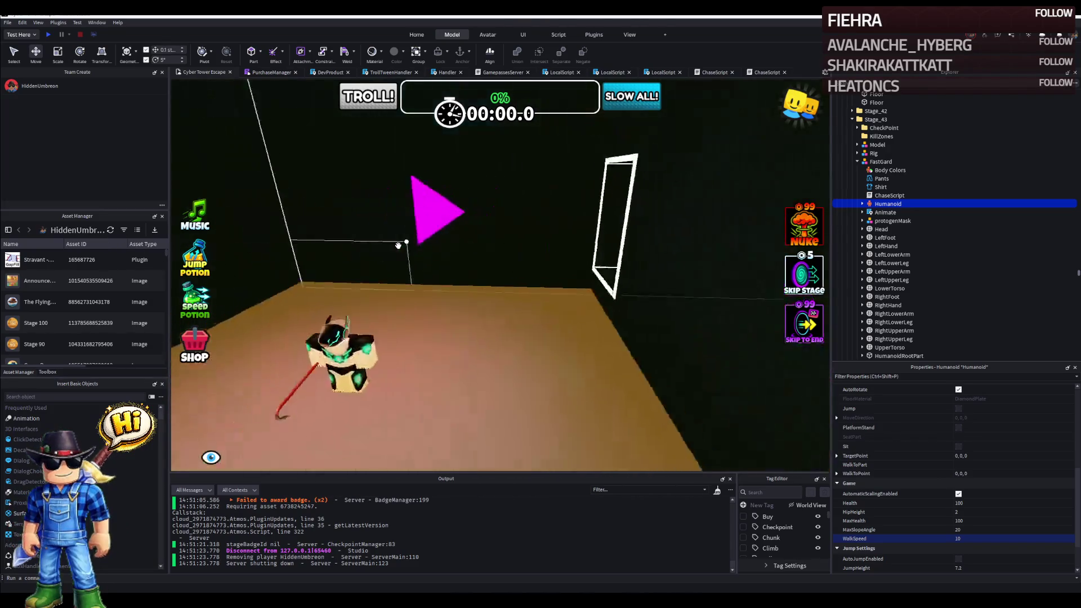
click(447, 312)
drag(496, 349, 524, 359)
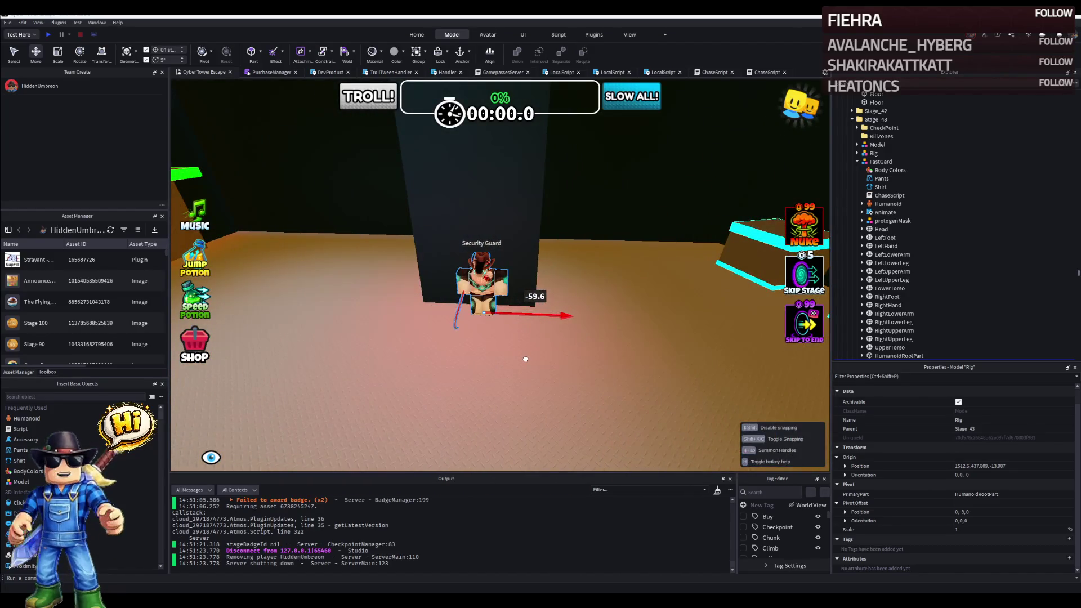
key(ctrl+d)
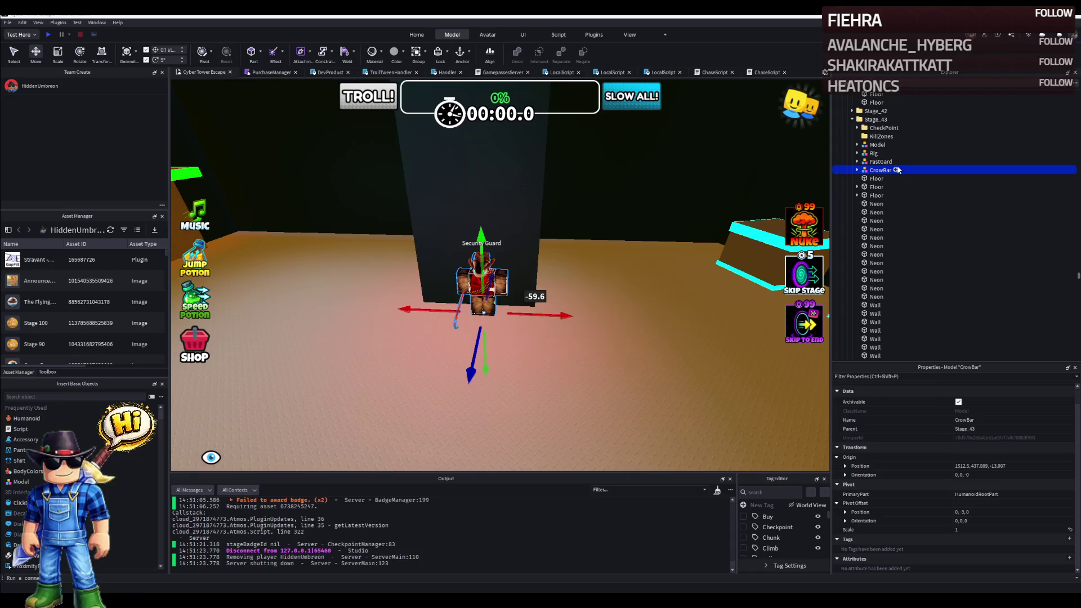
click(868, 153)
key(Delete)
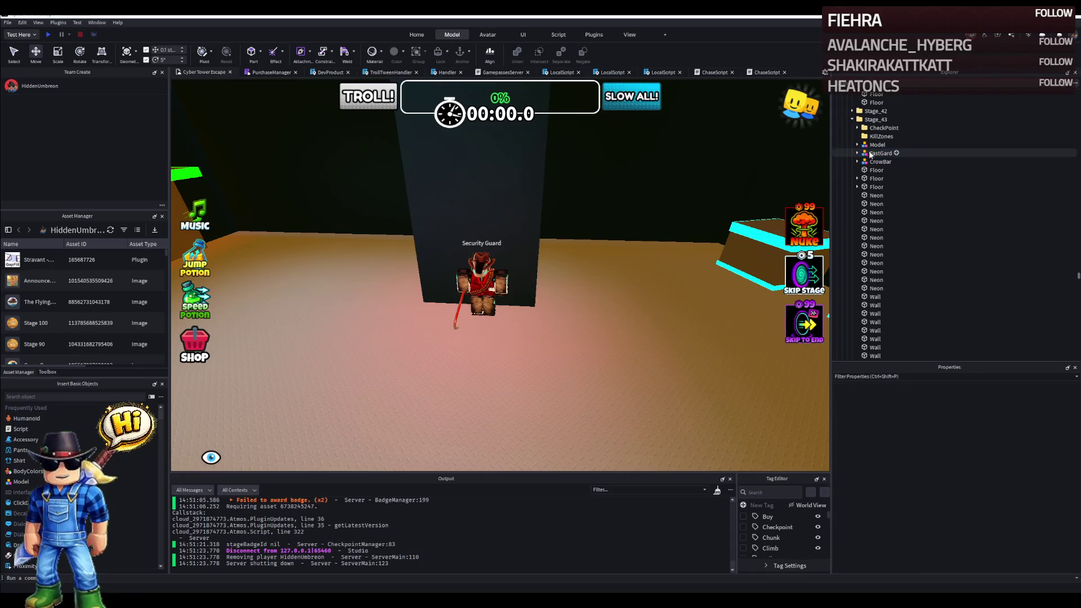
key(ctrl+z)
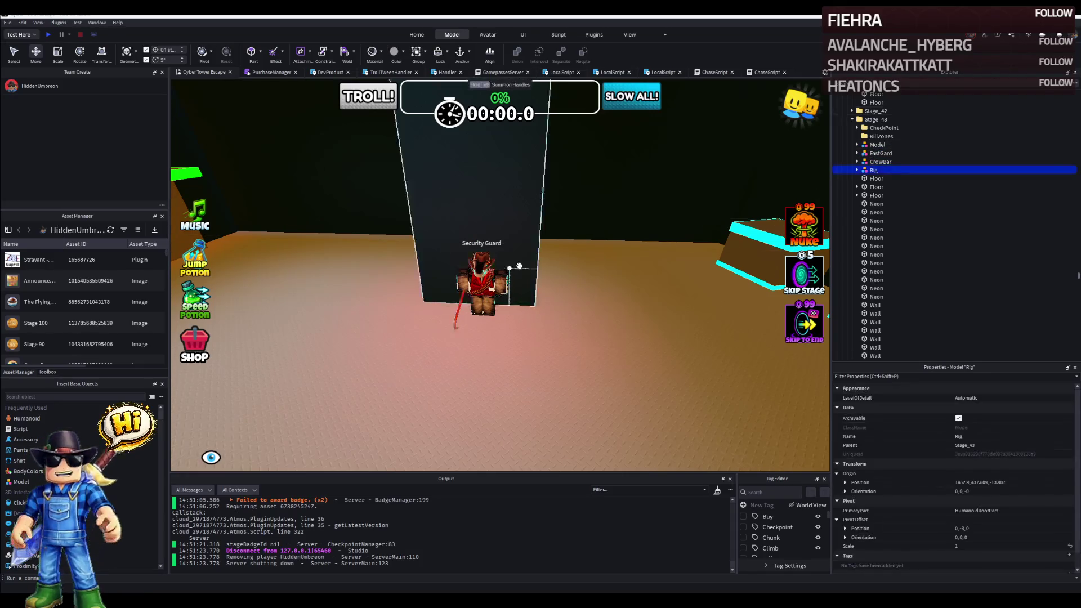
Pull the overlapping guards apart and move the CrowBar guard onto the cowboy Rig's spot.
right_click(490, 269)
key(f)
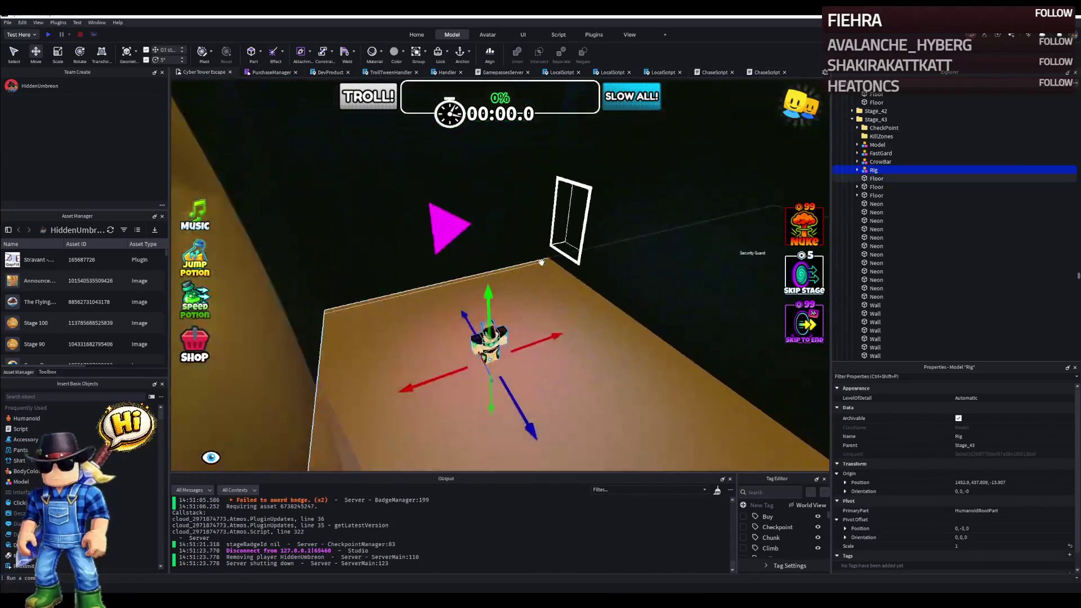
key(f)
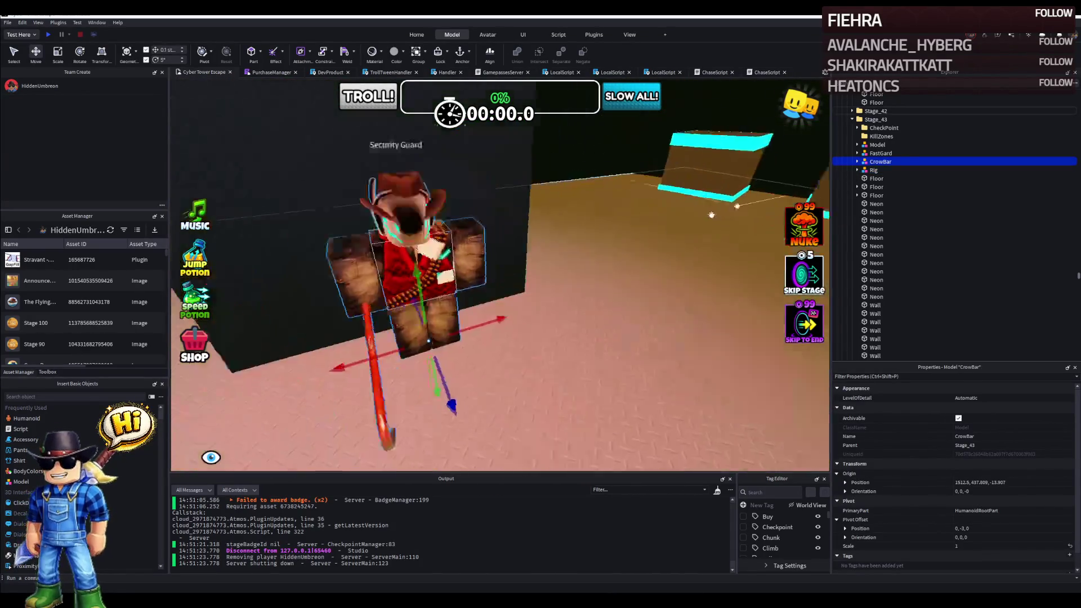
drag(557, 313, 625, 309)
click(473, 257)
right_click(591, 254)
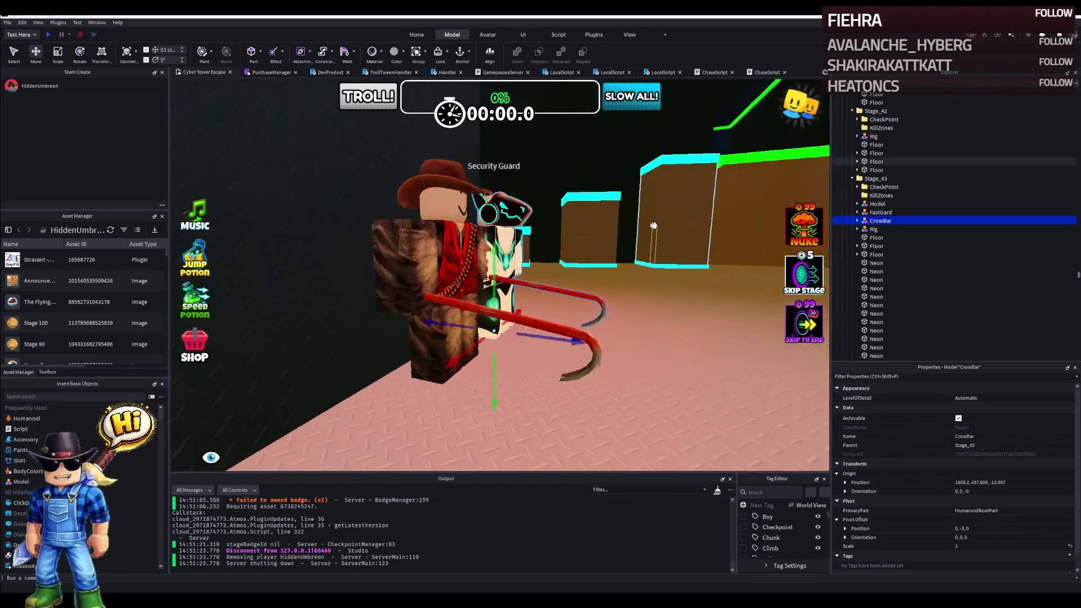
drag(629, 245, 549, 271)
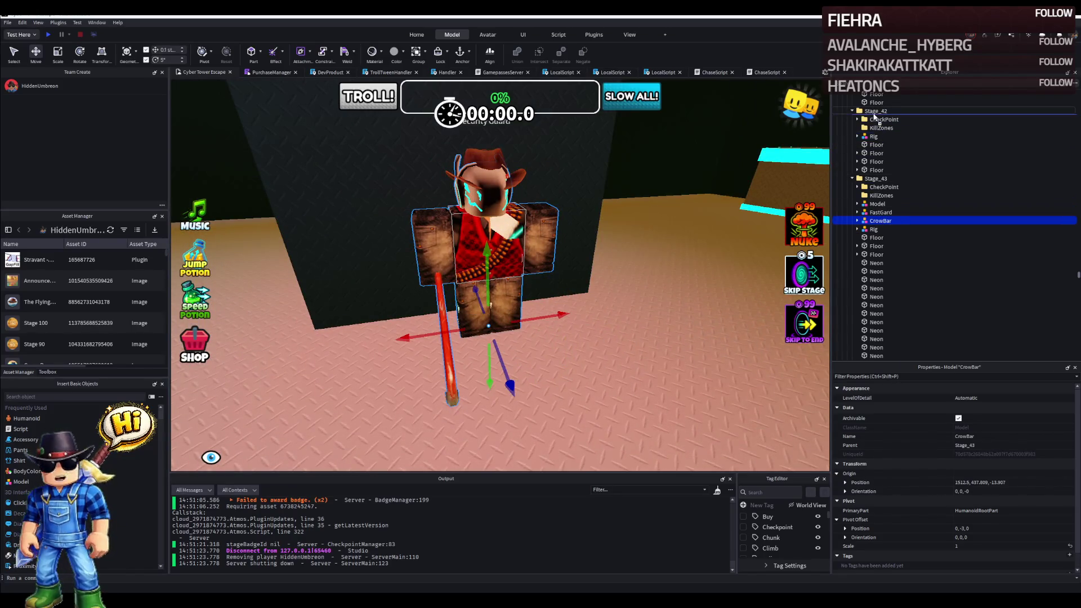
Move CrowBar into Stage_42 and delete that stage's cowboy Rig.
drag(880, 221, 874, 117)
key(Delete)
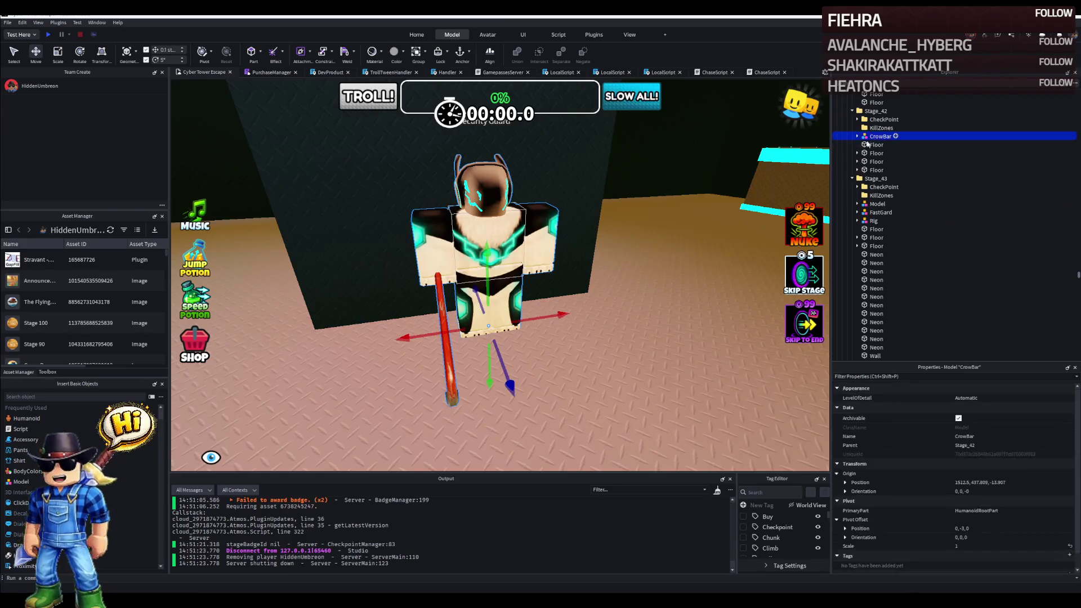
mouse_move(494, 300)
mouse_down()
mouse_move(508, 306)
mouse_move(505, 349)
mouse_move(538, 343)
mouse_move(528, 336)
mouse_up()
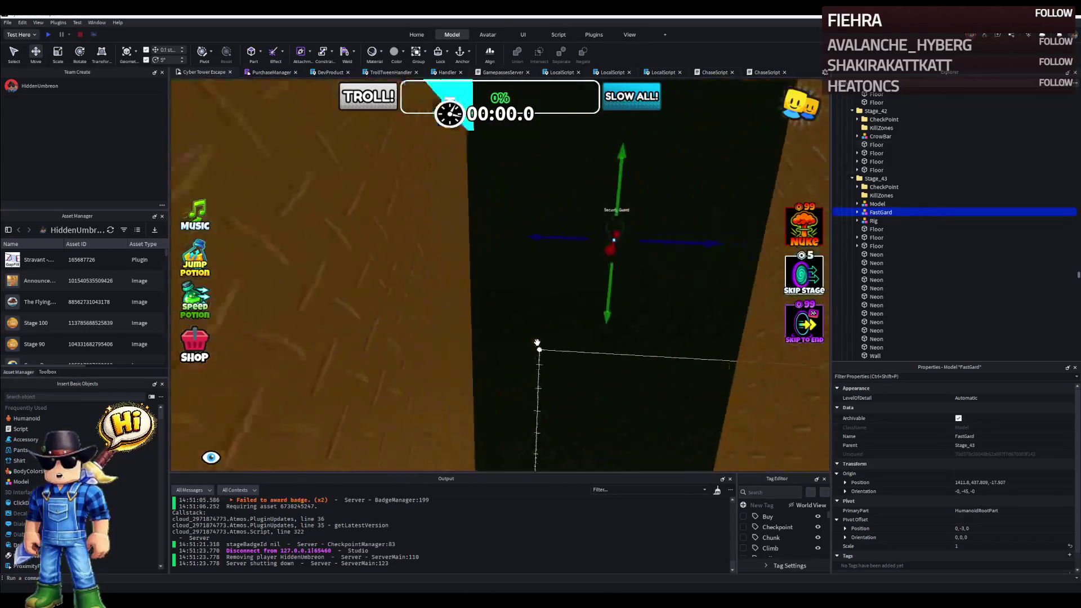
drag(526, 289, 630, 273)
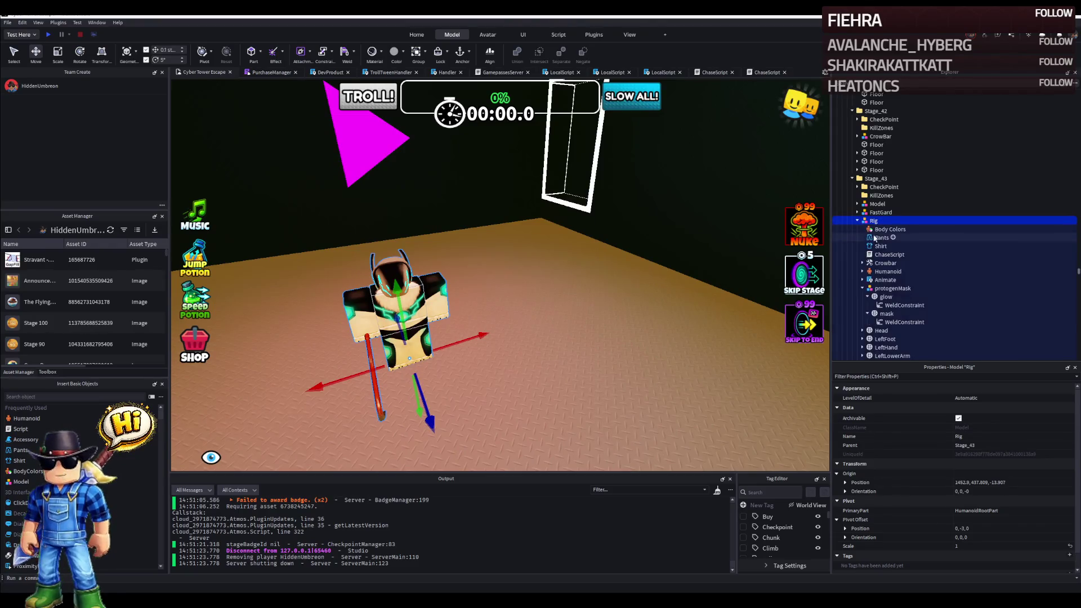
click(883, 273)
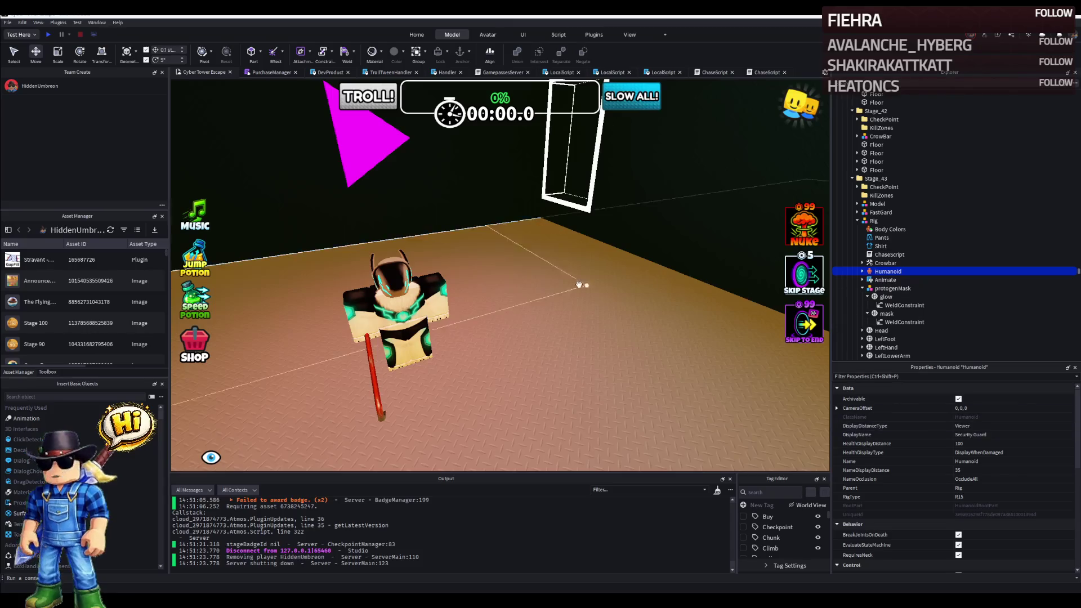
drag(581, 284, 475, 351)
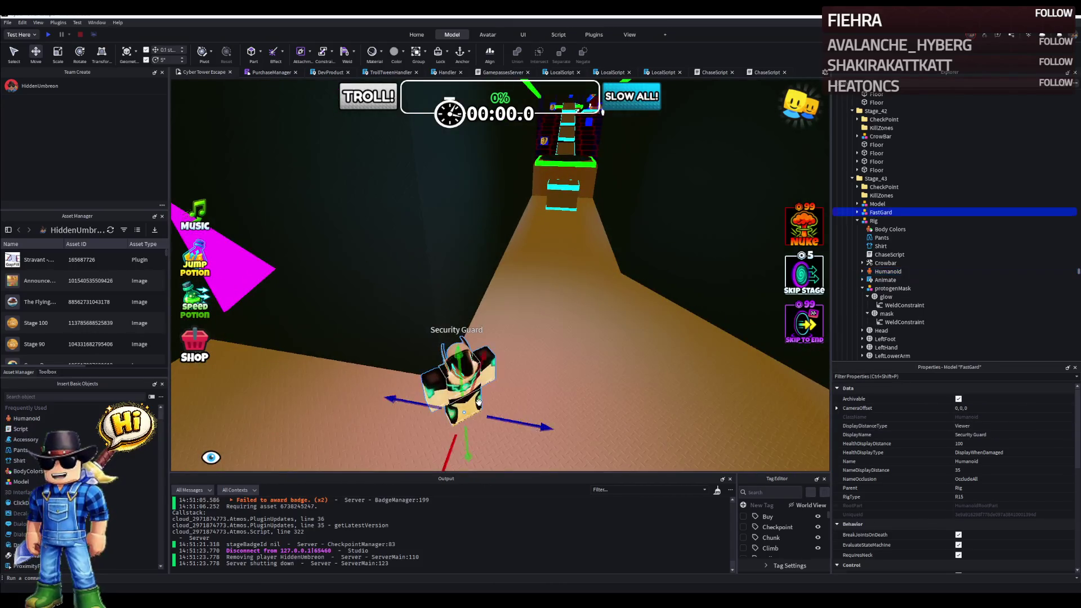
click(479, 403)
Fly along the obby to the Stage_49 platform and select the Security Guard.
key(f)
scroll(547, 346, down, 10)
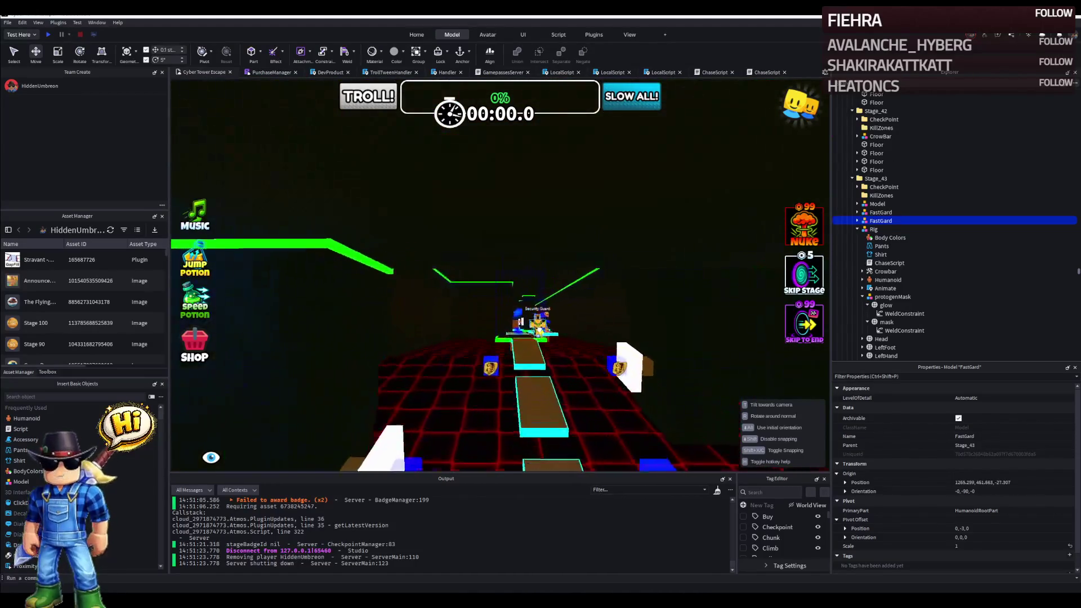
key(w)
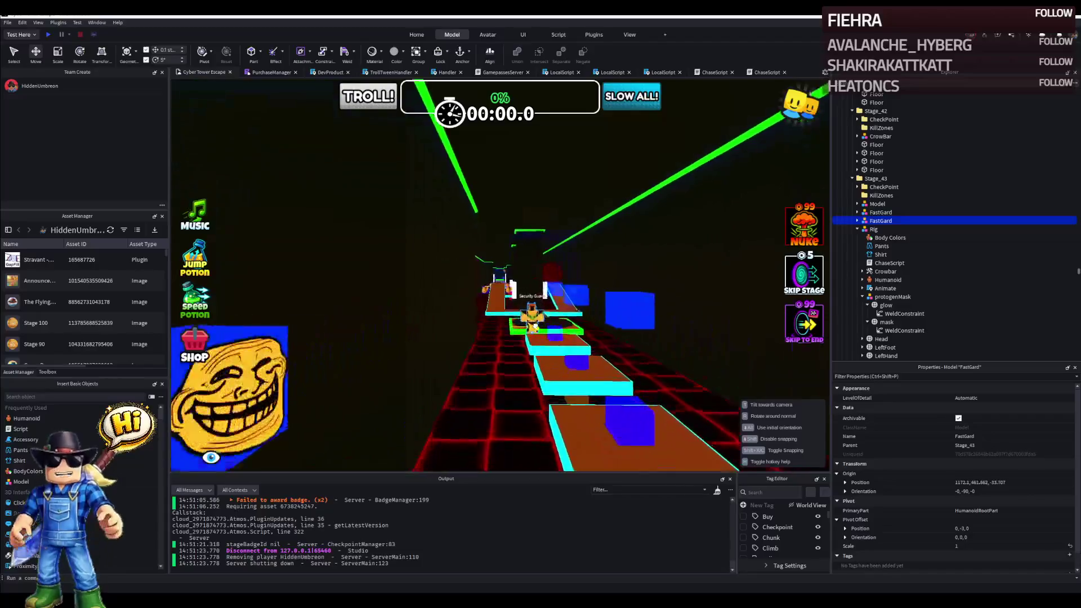
key(w)
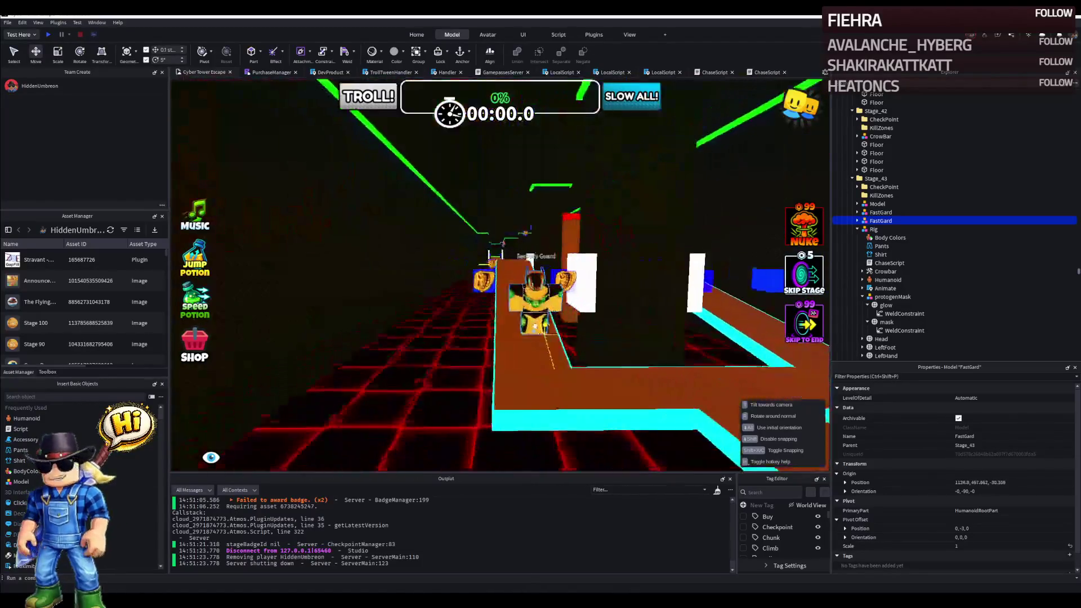
scroll(540, 321, down, 8)
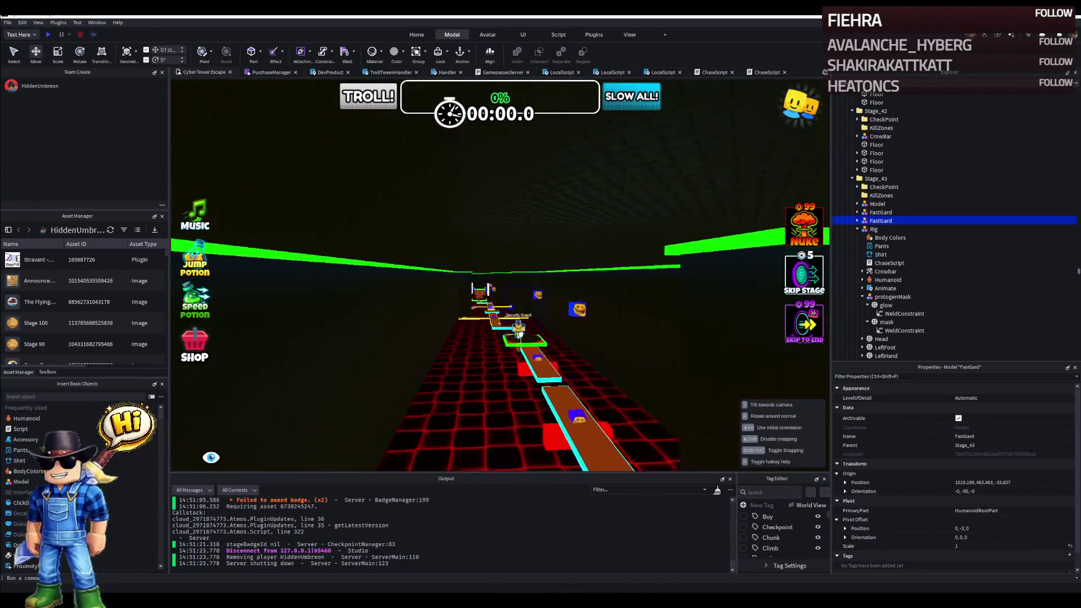
scroll(541, 322, up, 8)
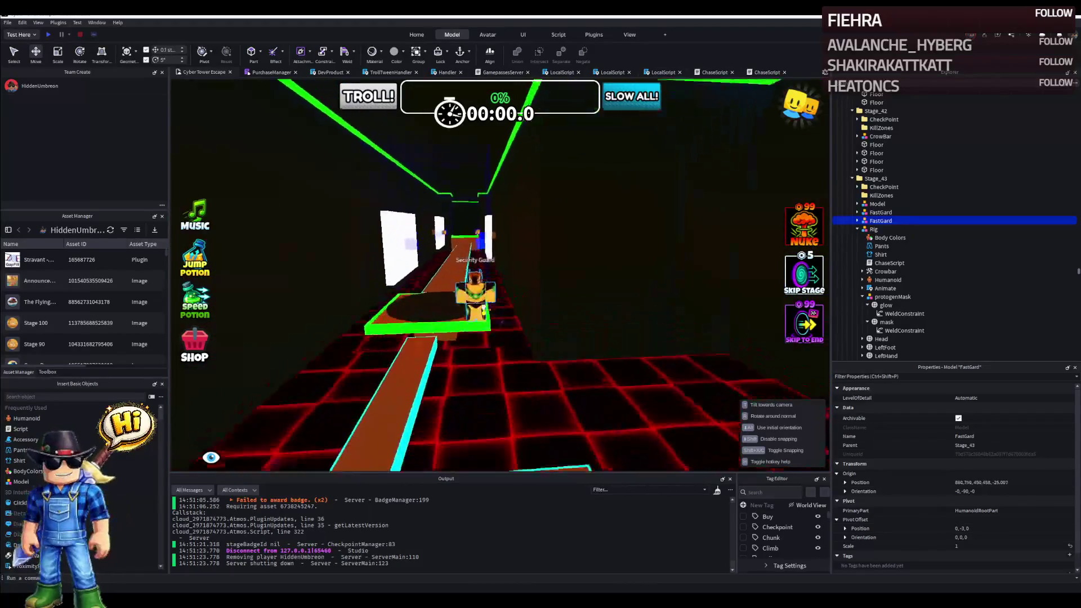
key(w)
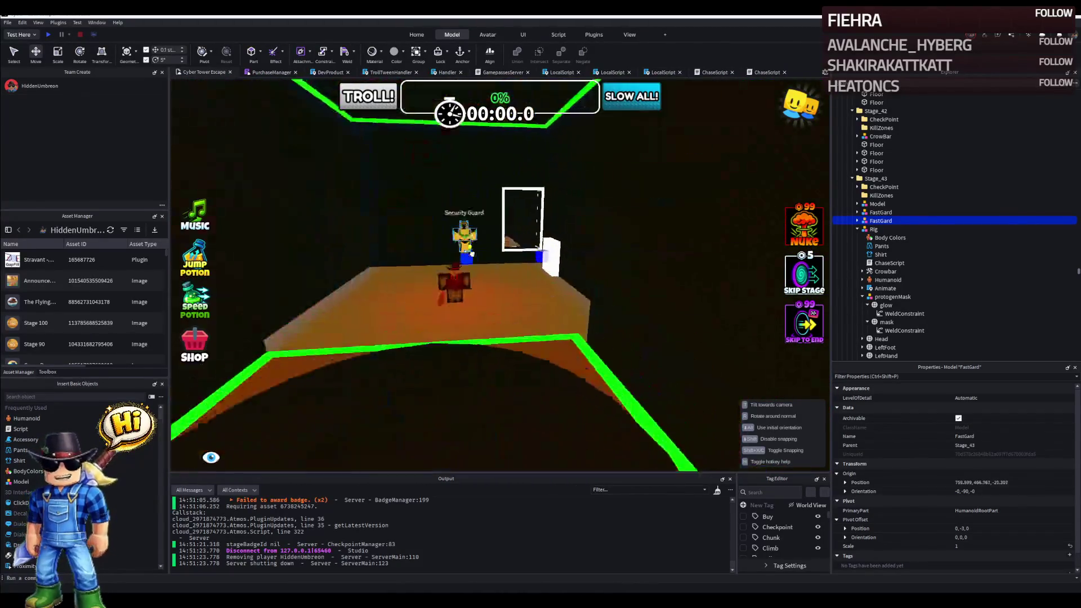
click(482, 336)
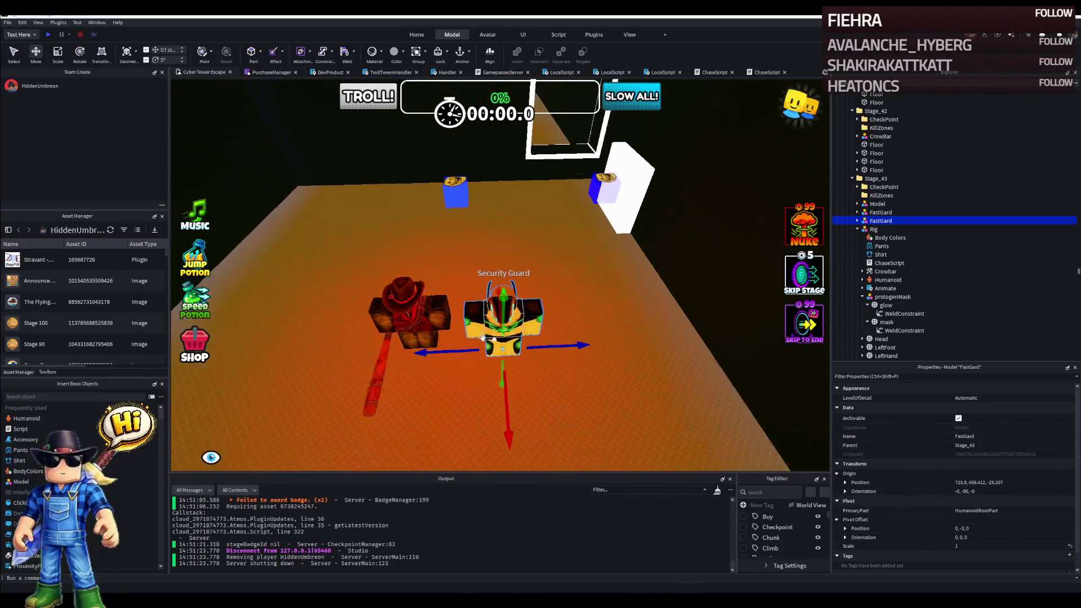
Select the Stage_49 FastGard guard and rename it HigherDPS.
ctrl+click(422, 314)
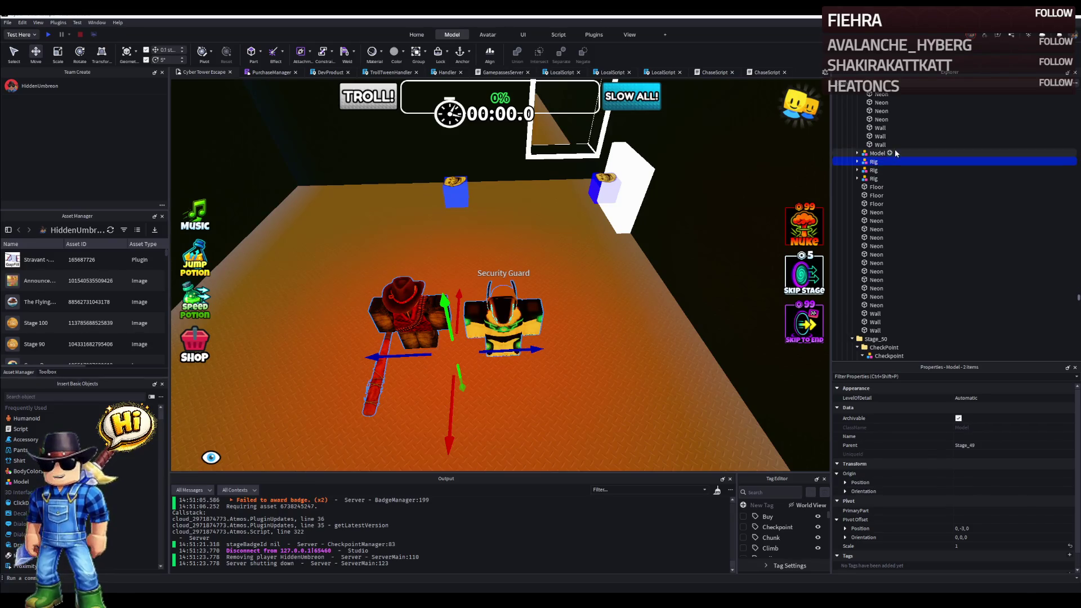
scroll(896, 153, up, 5)
click(858, 160)
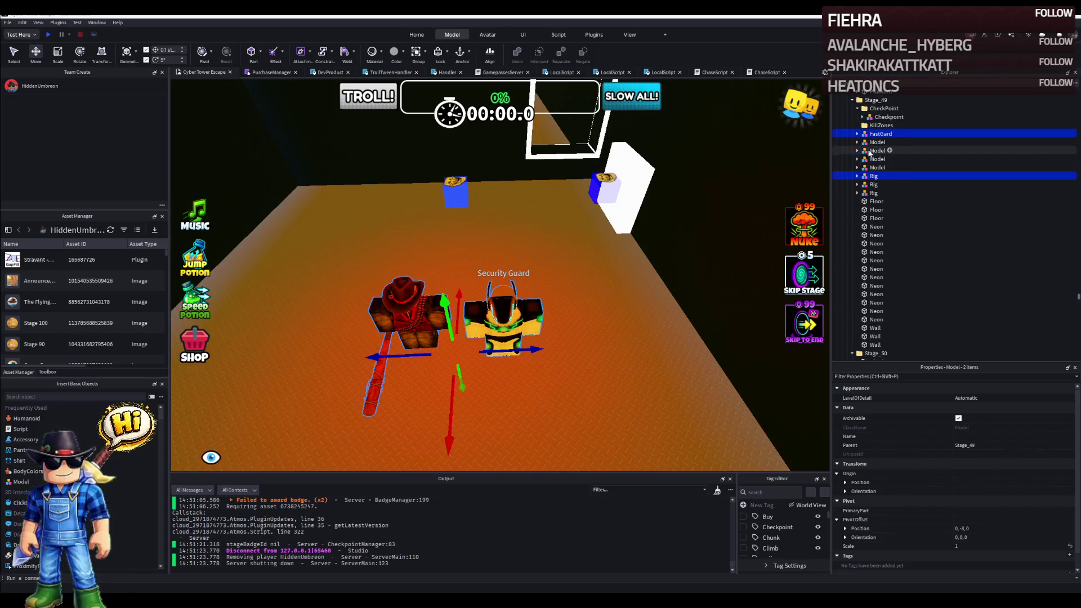
click(879, 133)
text(HigherDPS)
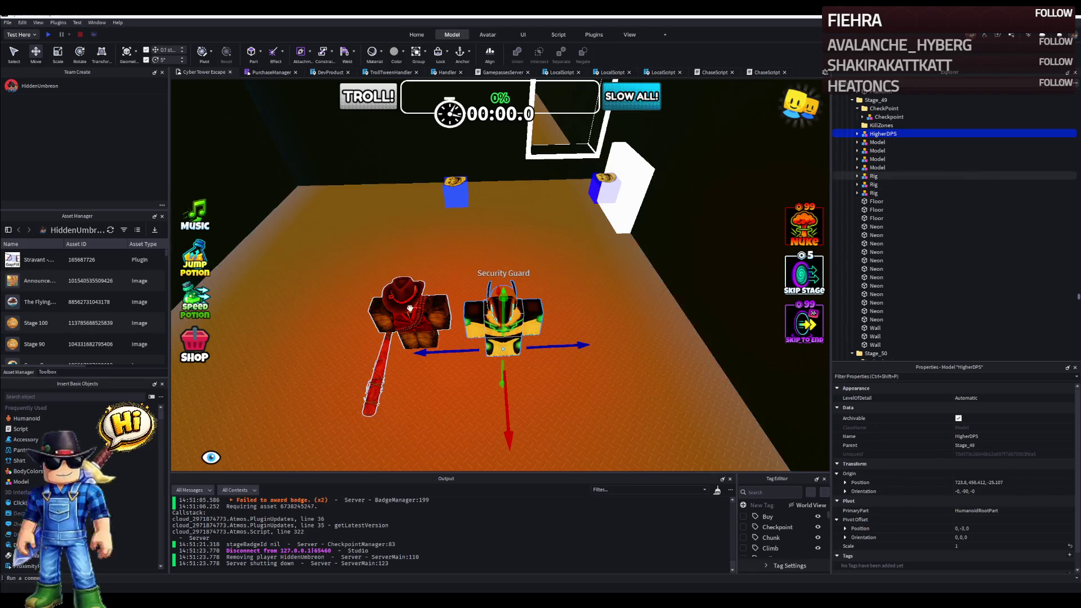
Expand the cowboy rig and open its ChaseScript.
click(874, 176)
key(Right)
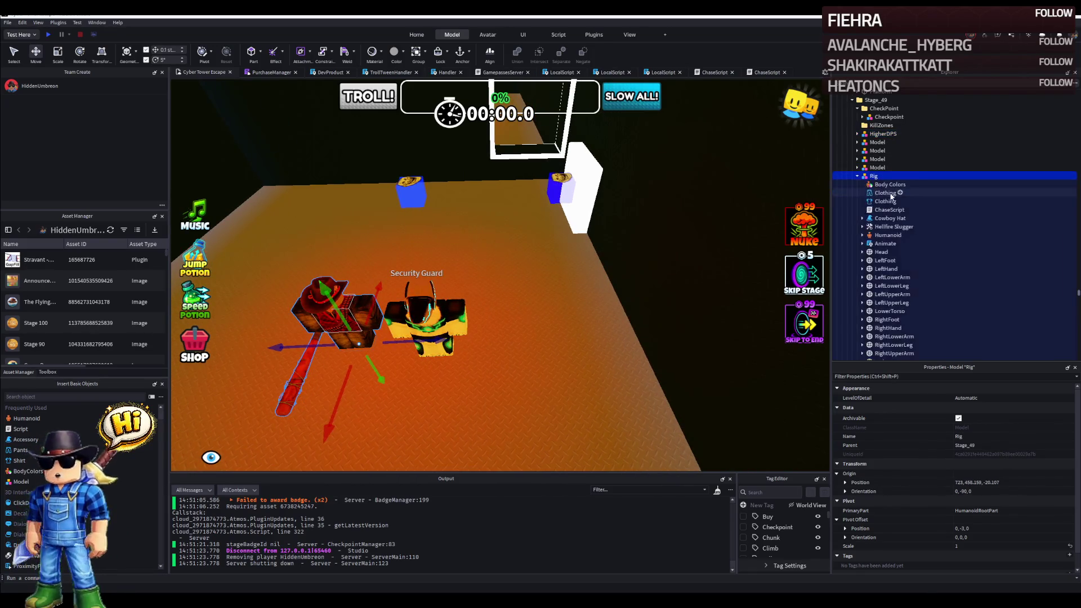
double_click(888, 210)
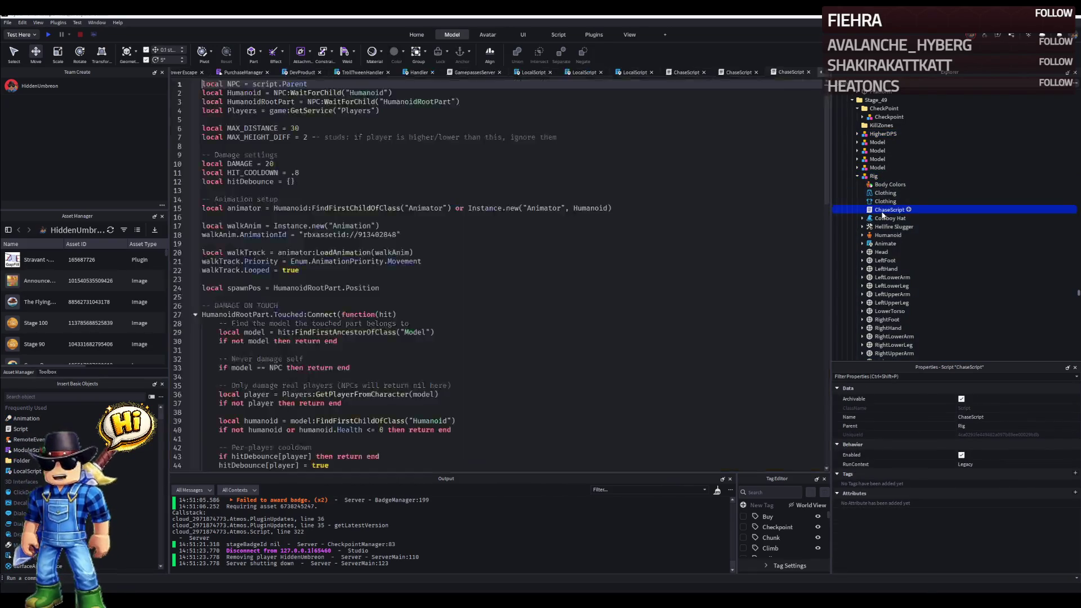
Close the cowboy script and open the HigherDPS guard's ChaseScript.
click(808, 72)
click(203, 72)
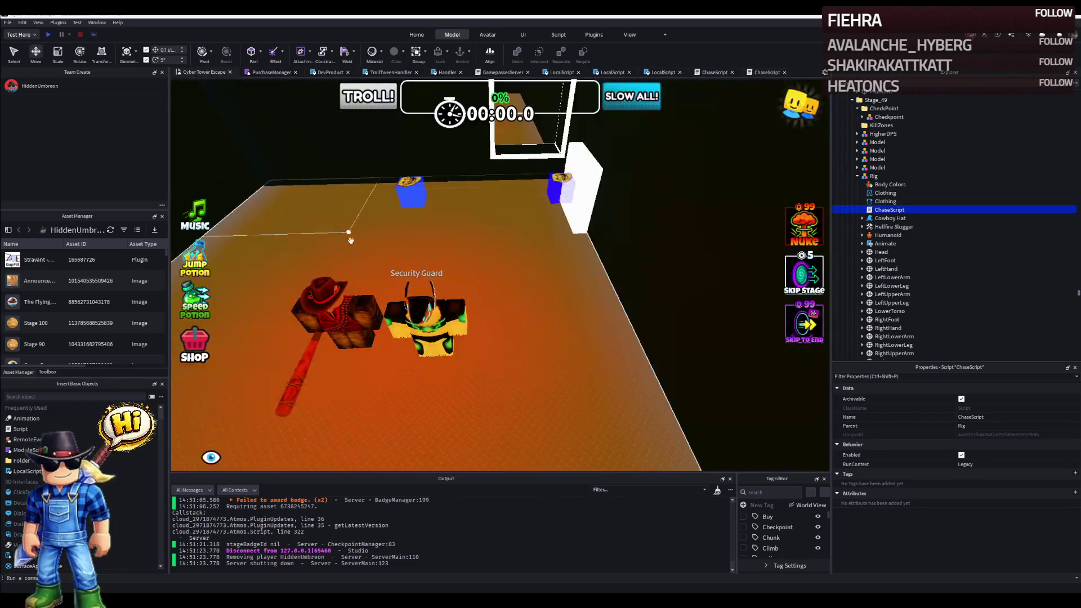
click(446, 298)
click(857, 134)
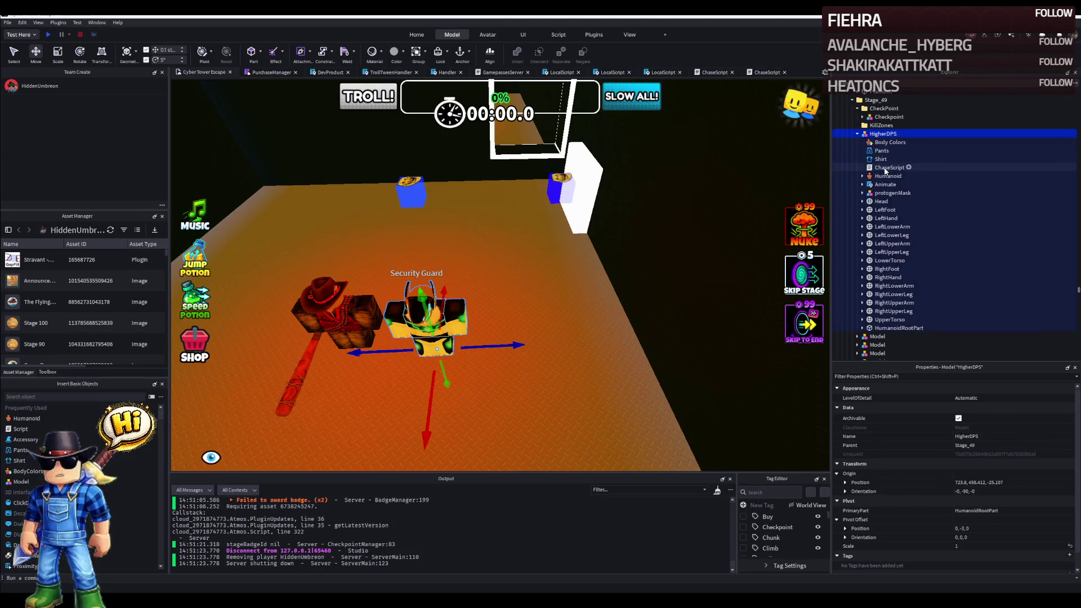
double_click(888, 167)
scroll(506, 209, down, 5)
scroll(506, 208, down, 3)
scroll(507, 207, up, 5)
scroll(507, 207, up, 5)
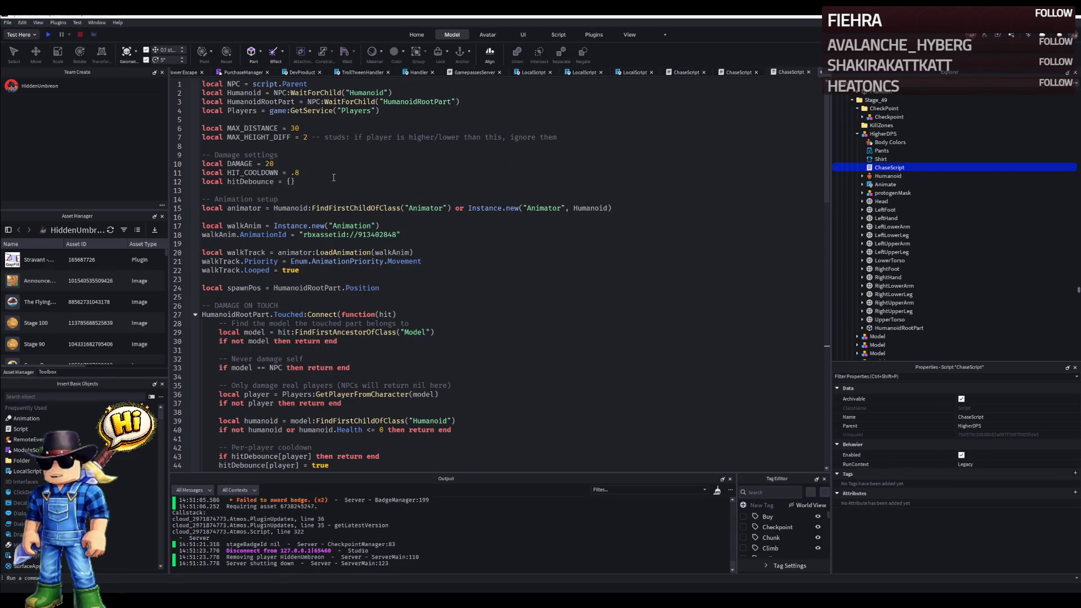
Change DAMAGE on line 10 to 25 and save the place.
key(ctrl+s)
click(276, 163)
text(5)
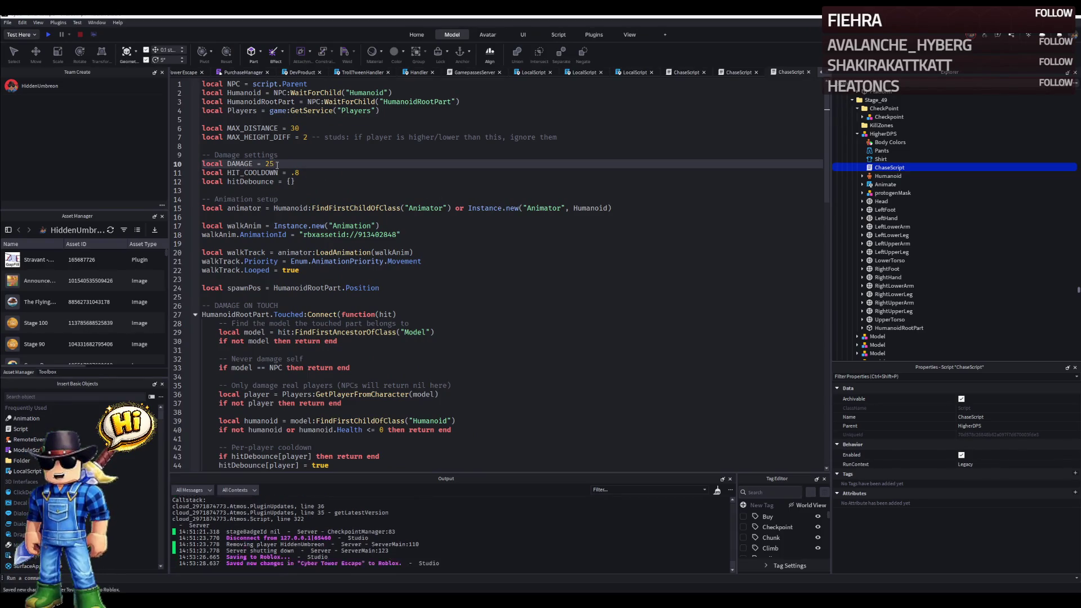
key(ctrl+s)
click(195, 73)
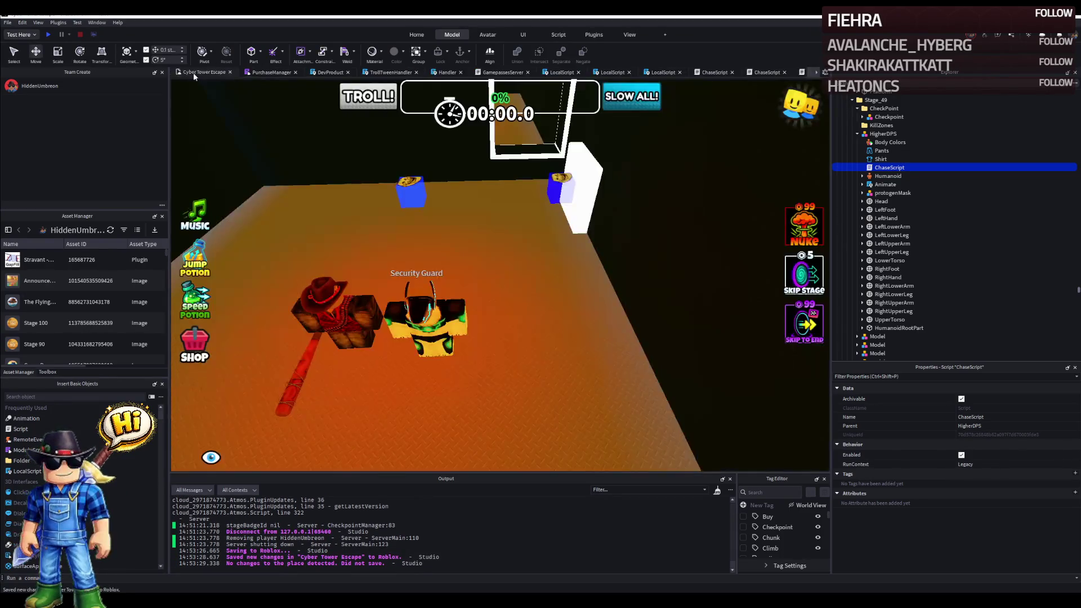
Check that the Hellfire Slugger bat tool now sits inside the HigherDPS guard model.
click(359, 305)
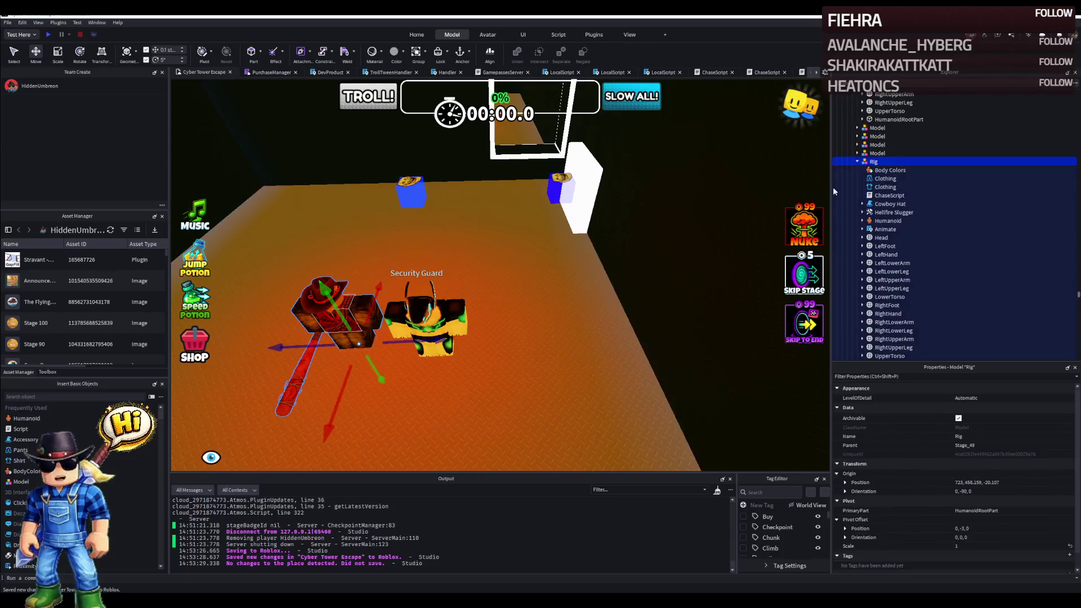
click(890, 212)
scroll(891, 152, up, 3)
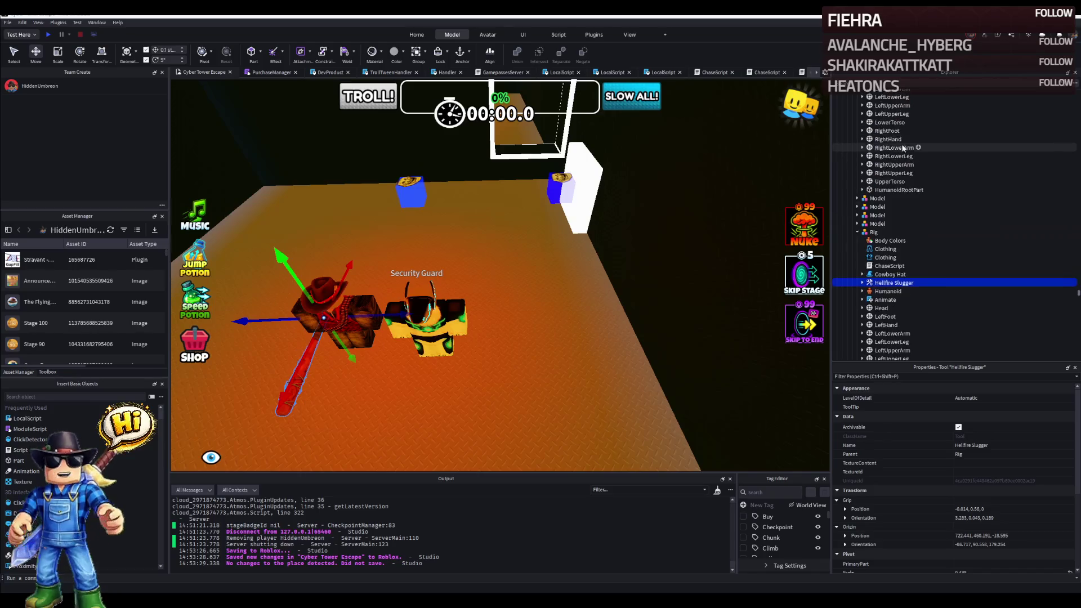
scroll(891, 154, up, 3)
click(885, 161)
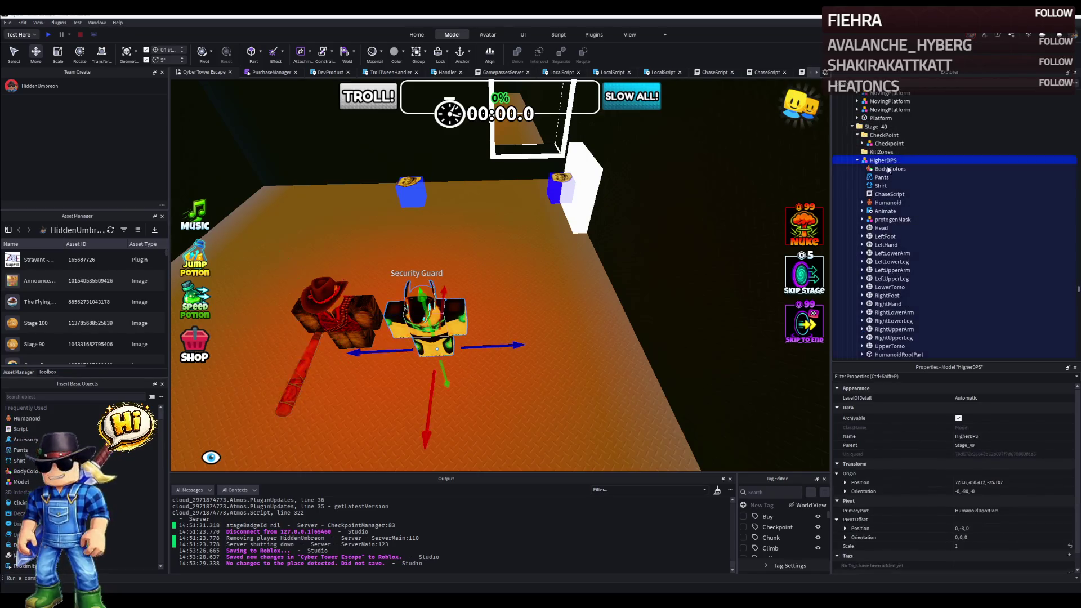
click(349, 317)
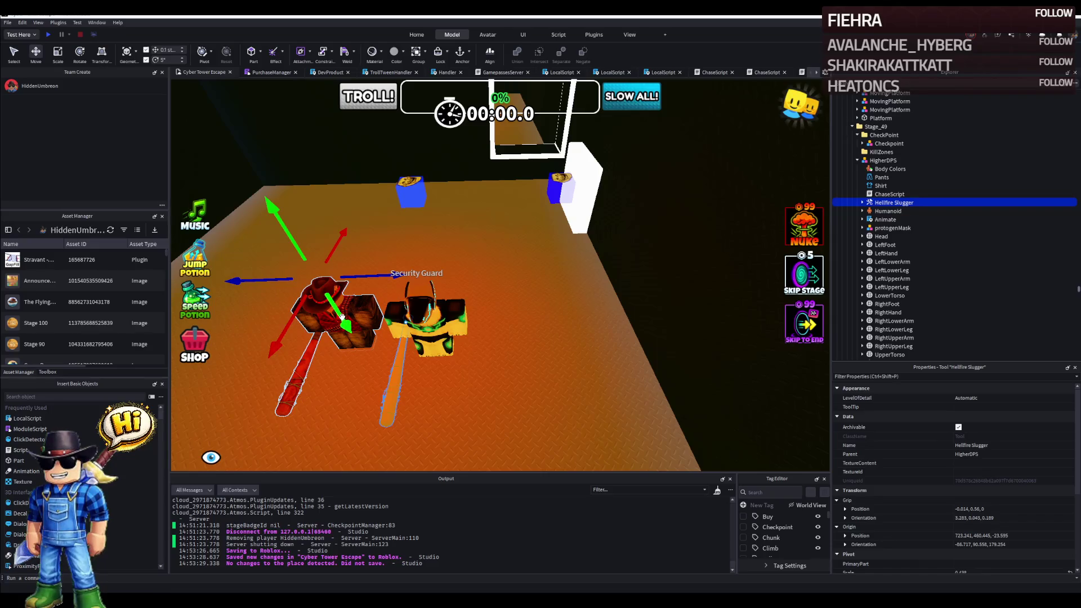
Drag the HigherDPS guard model over onto the cowboy rig's spot on the floor.
click(517, 304)
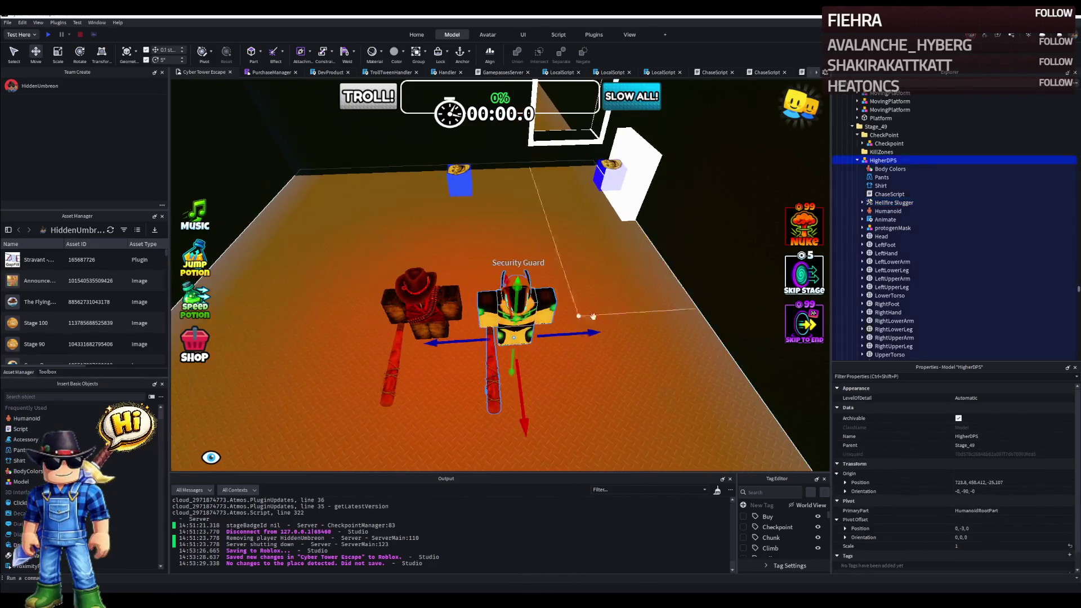
drag(594, 333, 508, 339)
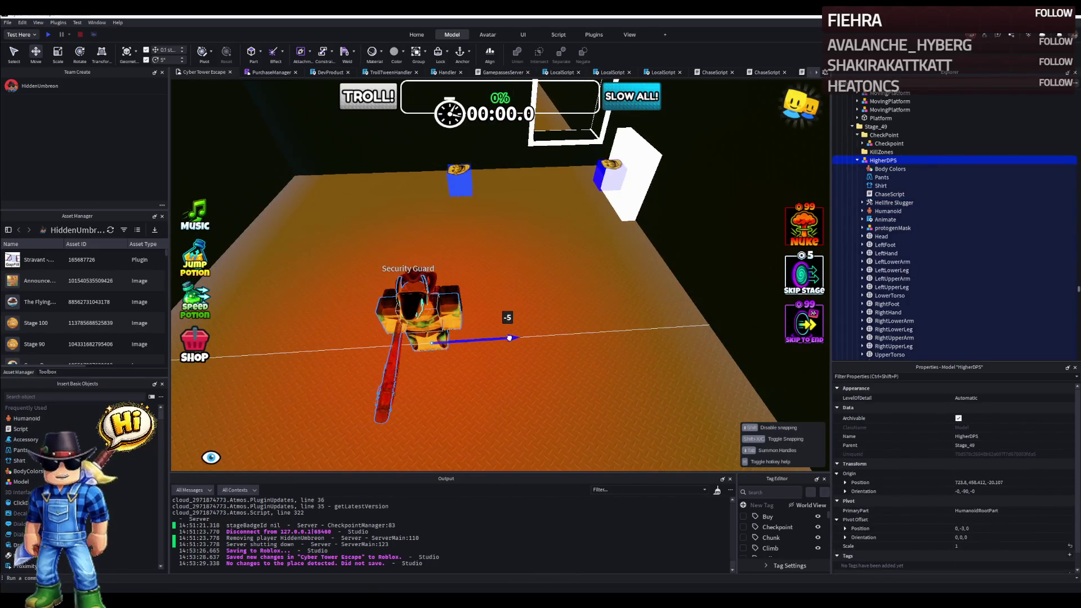
right_click(509, 340)
scroll(507, 321, up, 4)
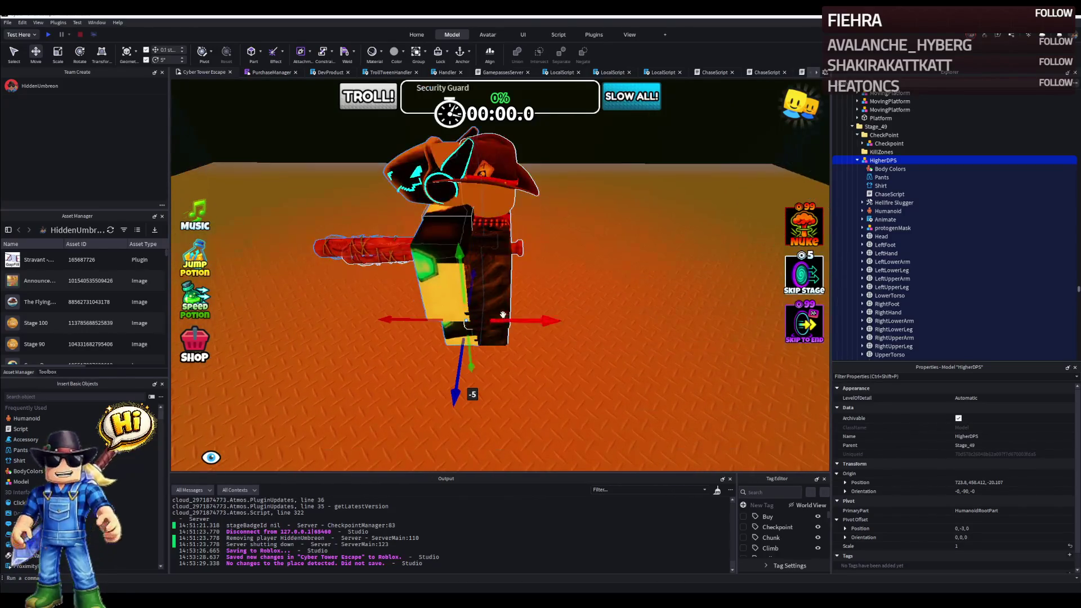
drag(525, 321, 440, 296)
right_click(548, 323)
right_click(507, 295)
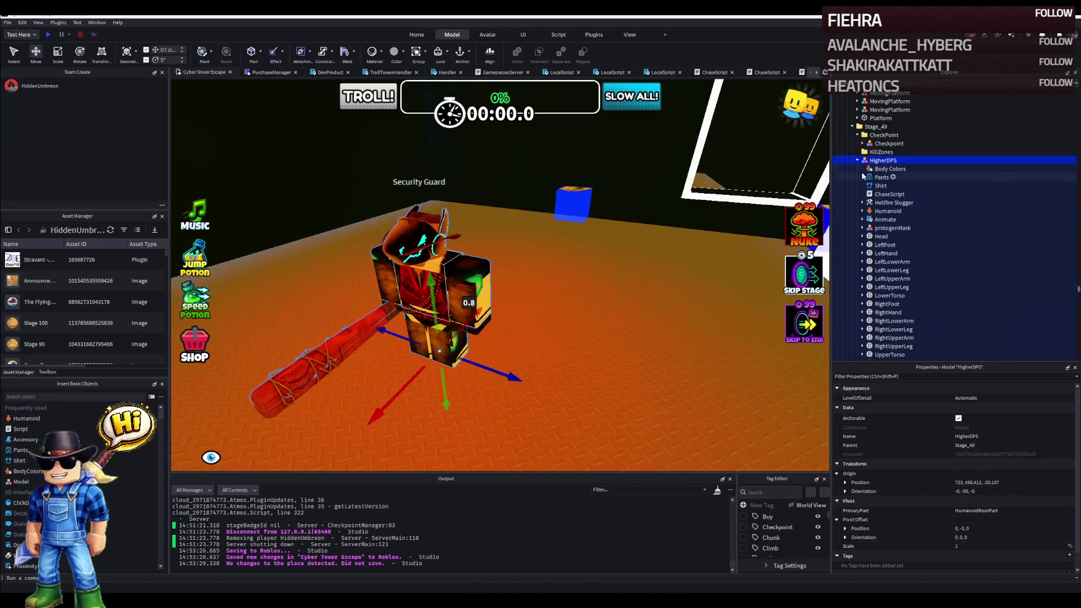
click(874, 203)
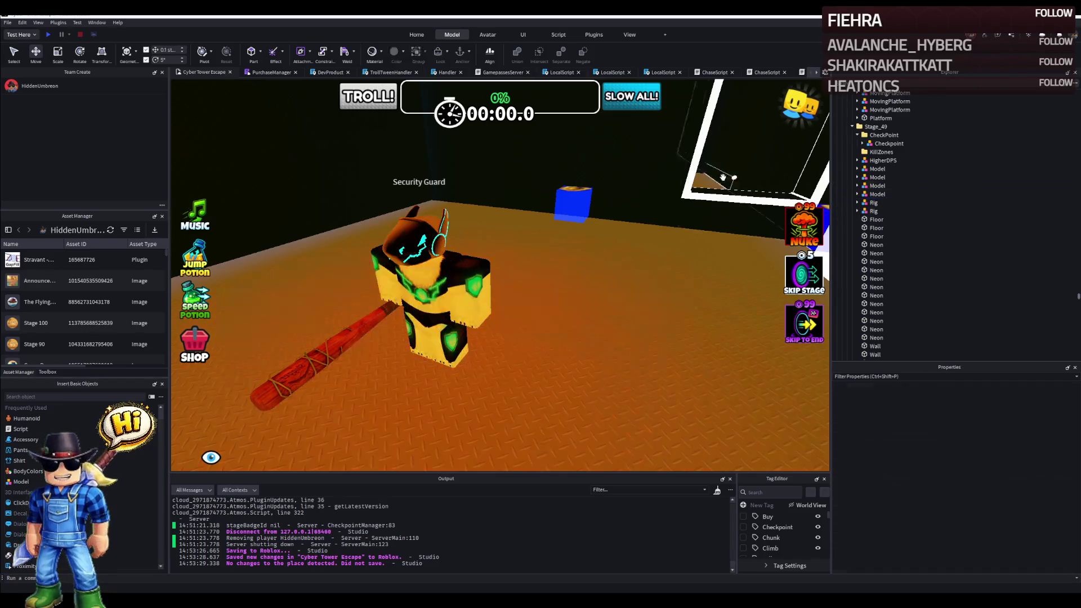
click(875, 354)
click(422, 279)
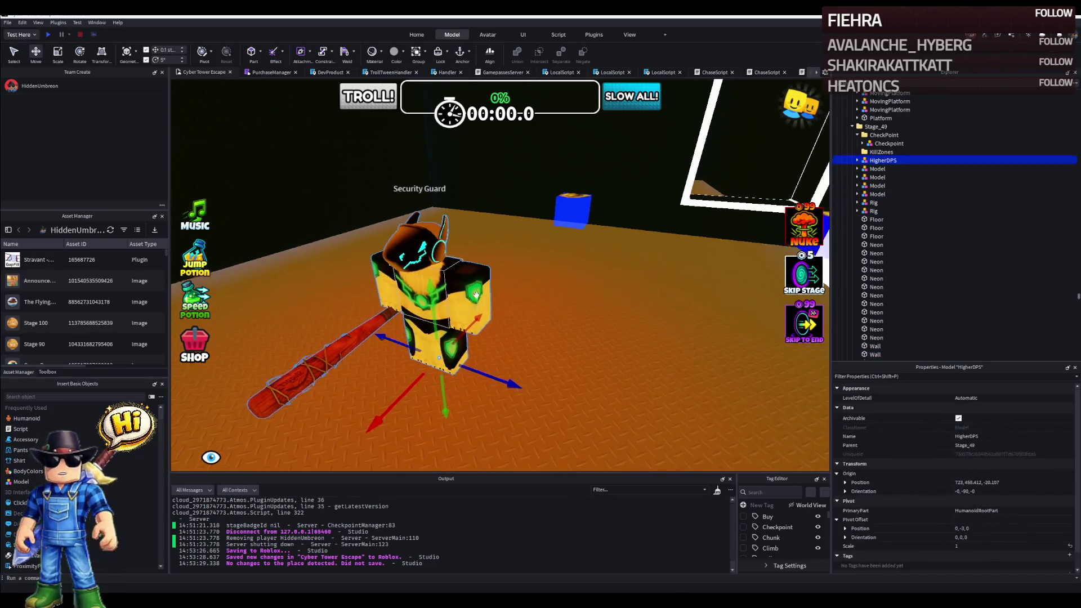
scroll(478, 295, up, 5)
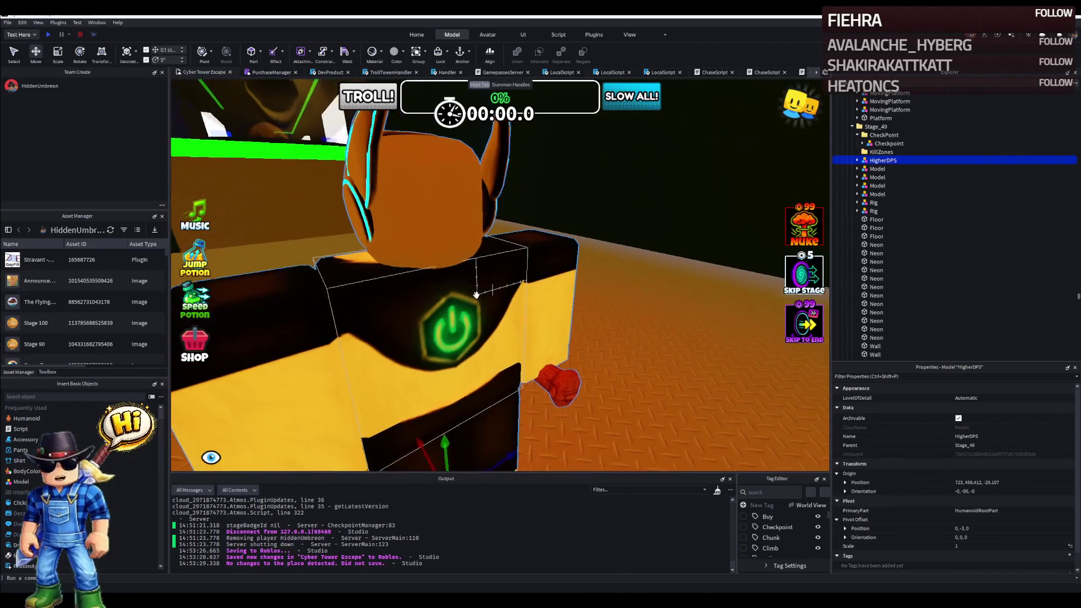
scroll(478, 294, down, 6)
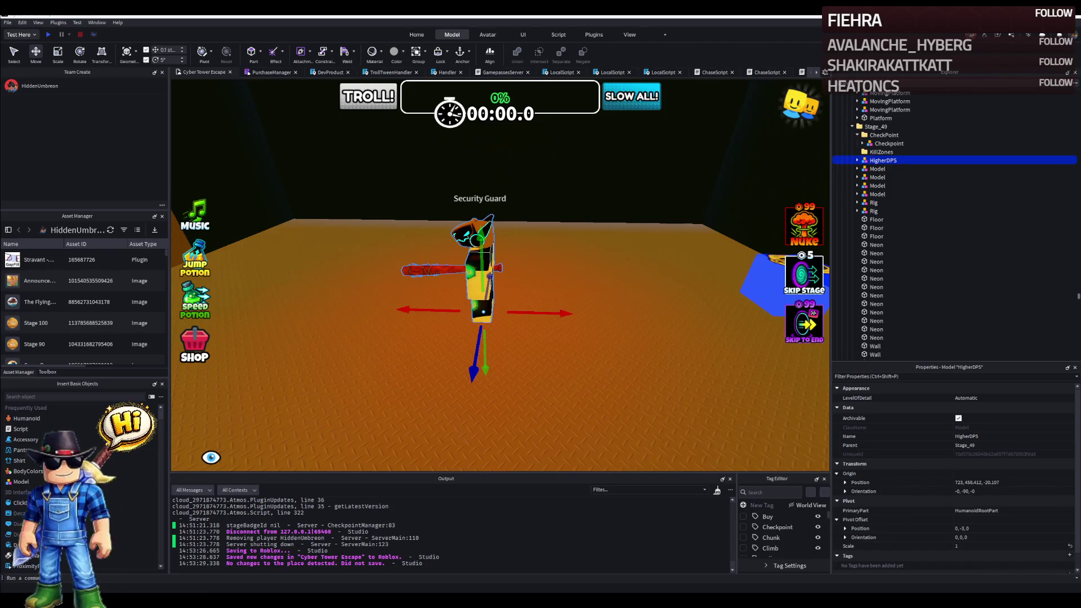
Expand the other guard Rig and bring up its Humanoid's health and walk-speed properties.
drag(506, 287, 466, 302)
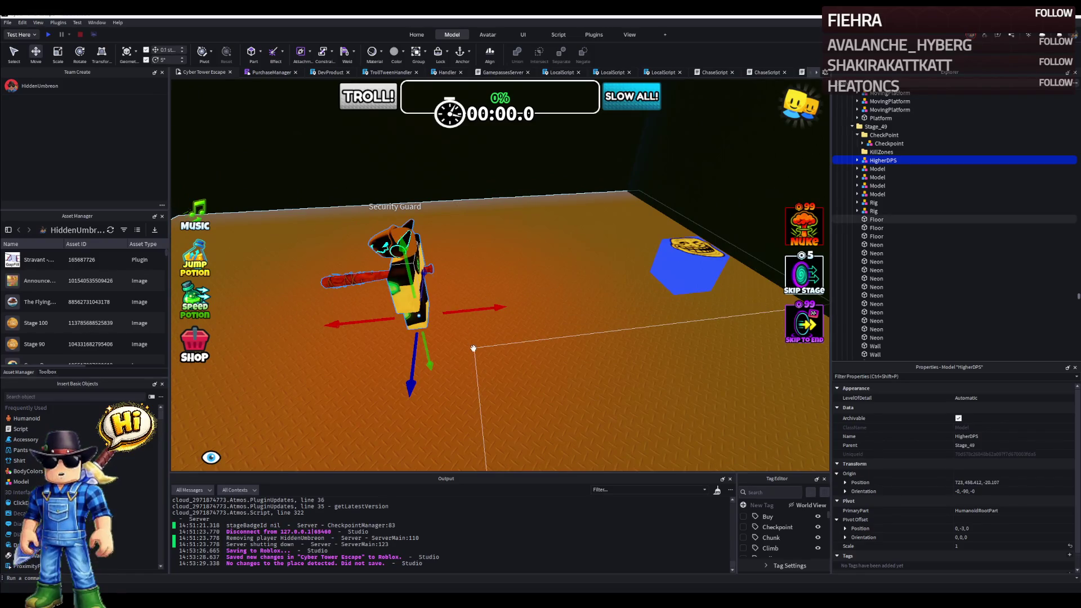
mouse_move(472, 348)
mouse_down()
mouse_move(495, 320)
mouse_move(581, 326)
mouse_up()
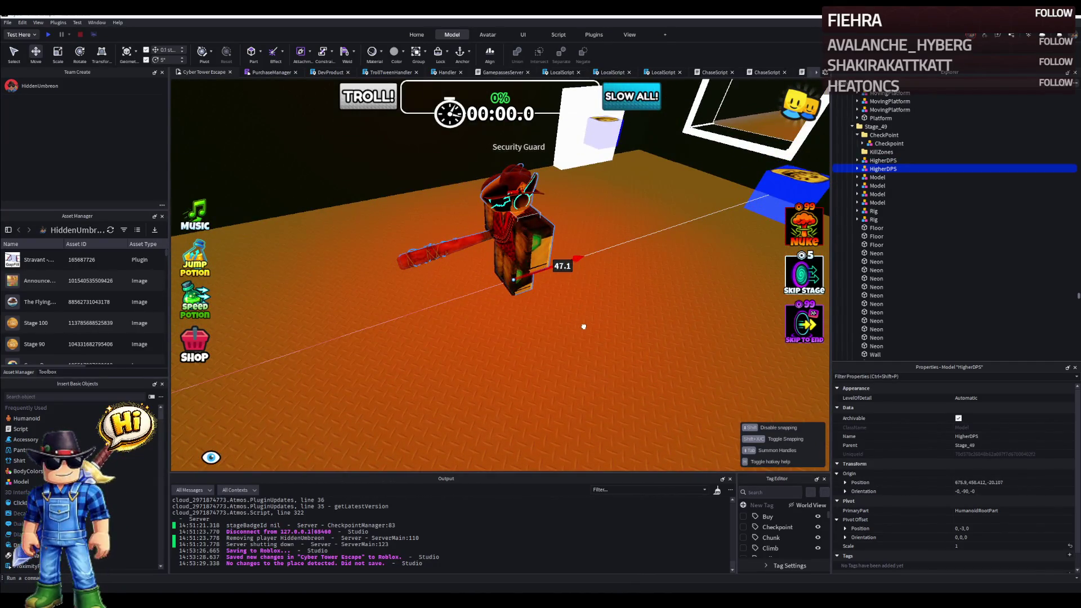
click(874, 211)
mouse_move(507, 254)
mouse_down()
mouse_move(521, 222)
mouse_move(591, 356)
mouse_move(573, 390)
mouse_move(501, 351)
mouse_up()
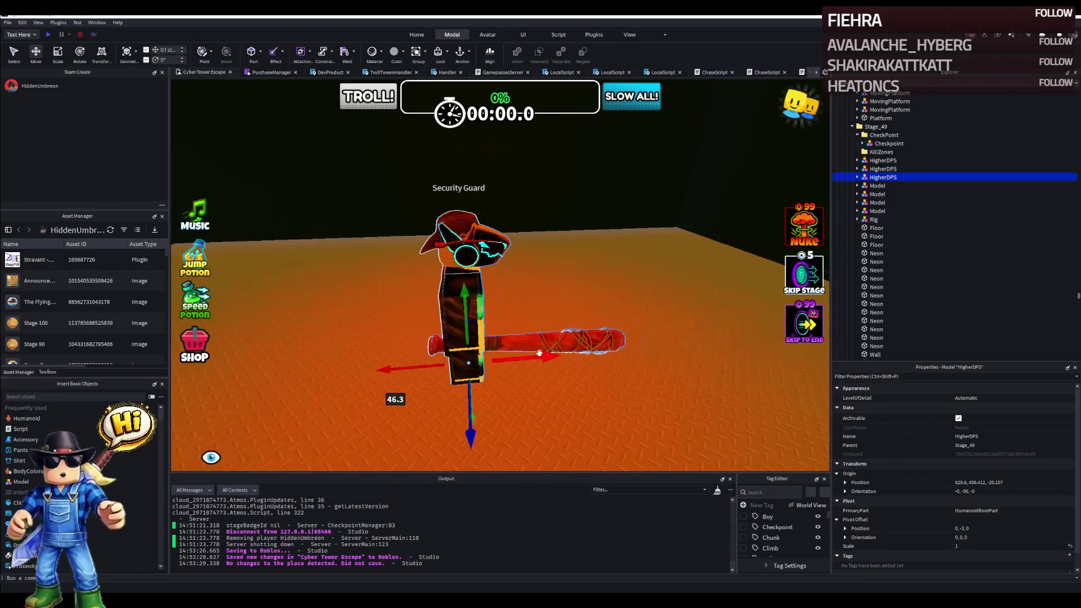
scroll(502, 351, up, 3)
drag(515, 380, 488, 394)
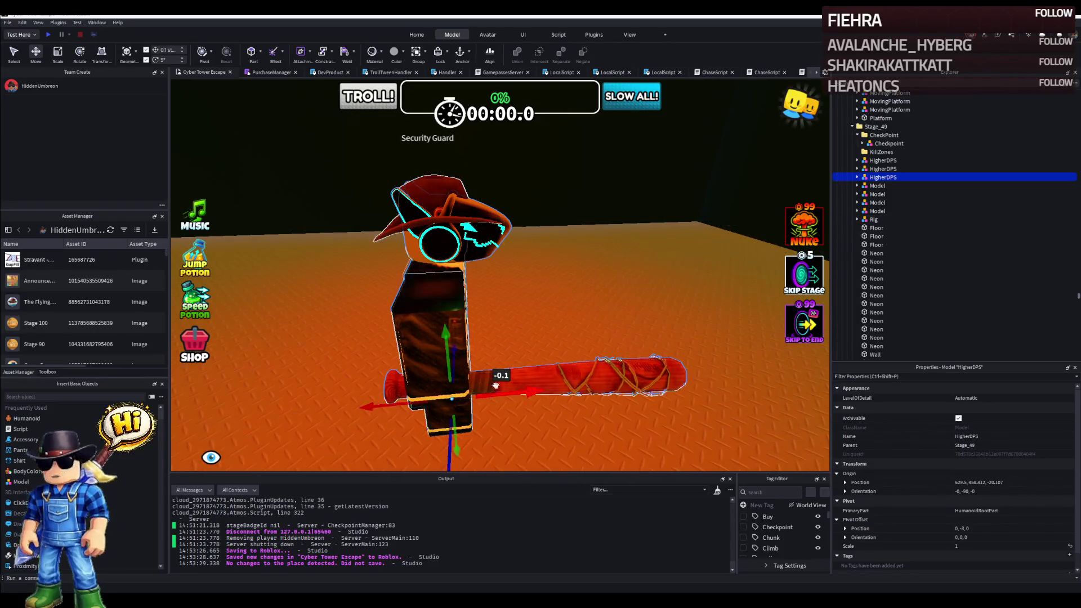
click(874, 219)
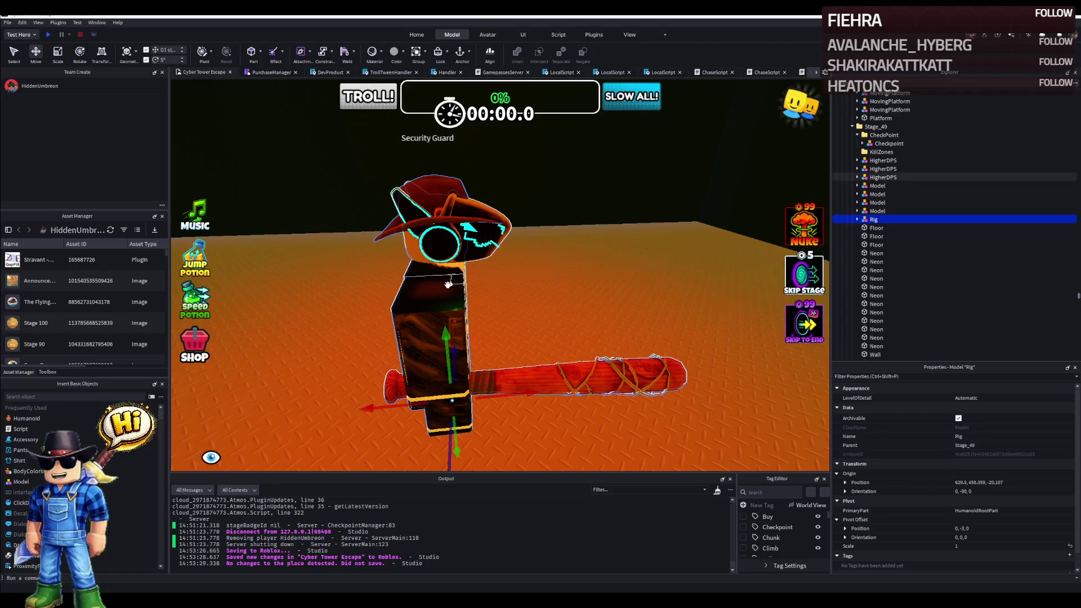
click(859, 220)
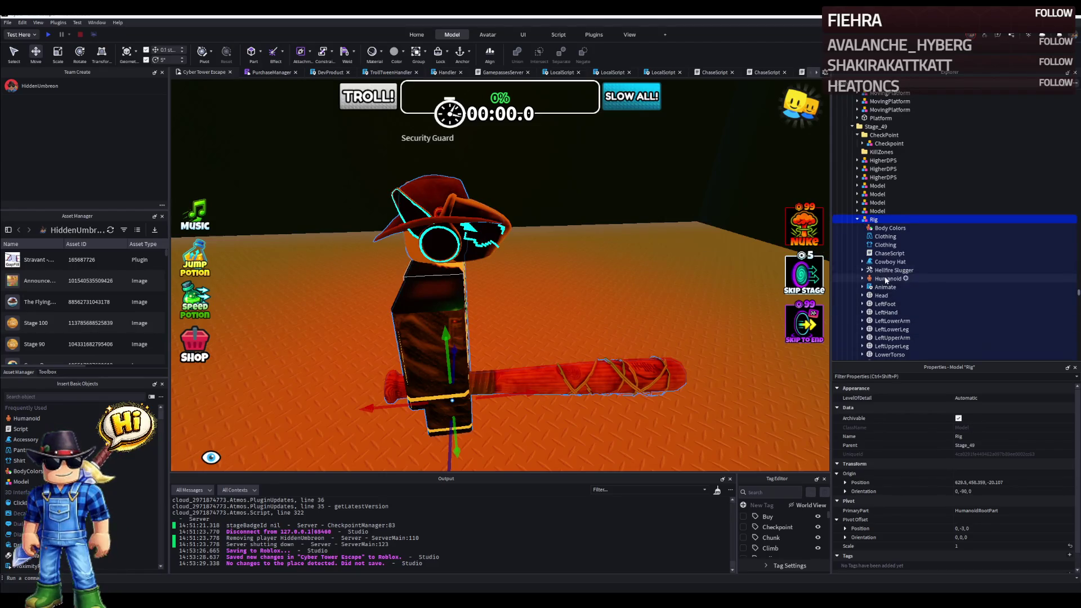
click(888, 279)
scroll(982, 454, down, 3)
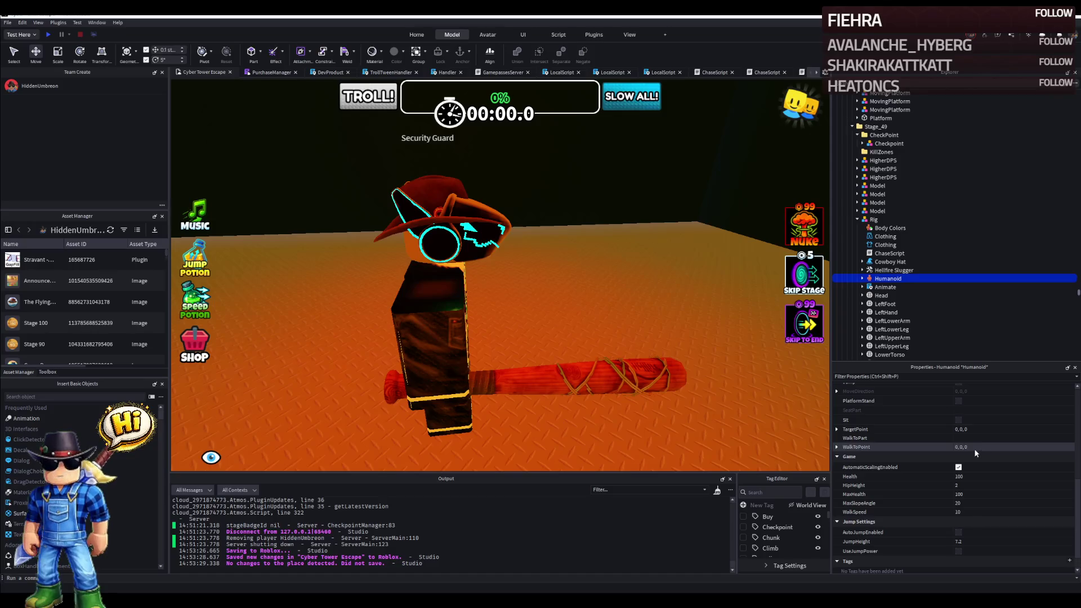
Delete the cowboy-hat guard Rig and select the remaining HigherDPS guard's Humanoid.
key(Delete)
click(882, 178)
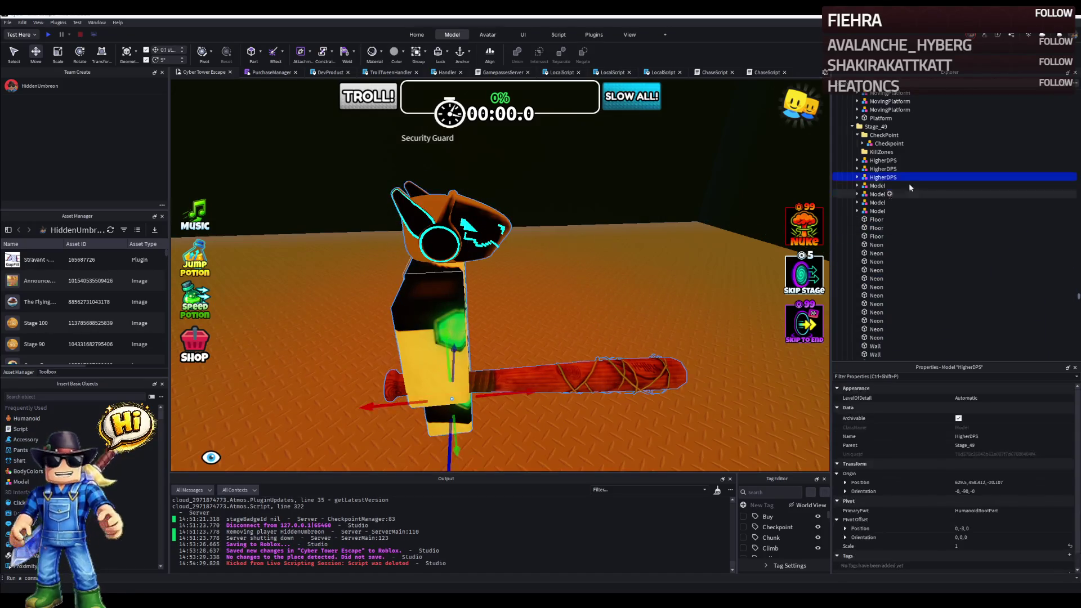
click(863, 178)
click(887, 228)
scroll(963, 456, down, 3)
scroll(963, 455, down, 3)
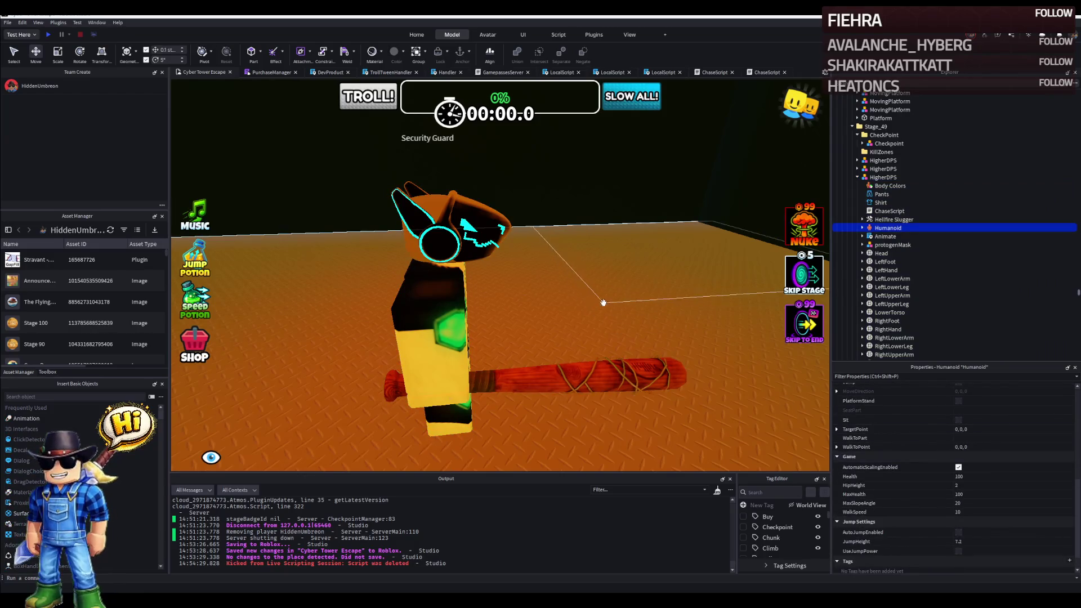
Set the HigherDPS Humanoid's DisplayName to Angry Guard.
right_click(604, 303)
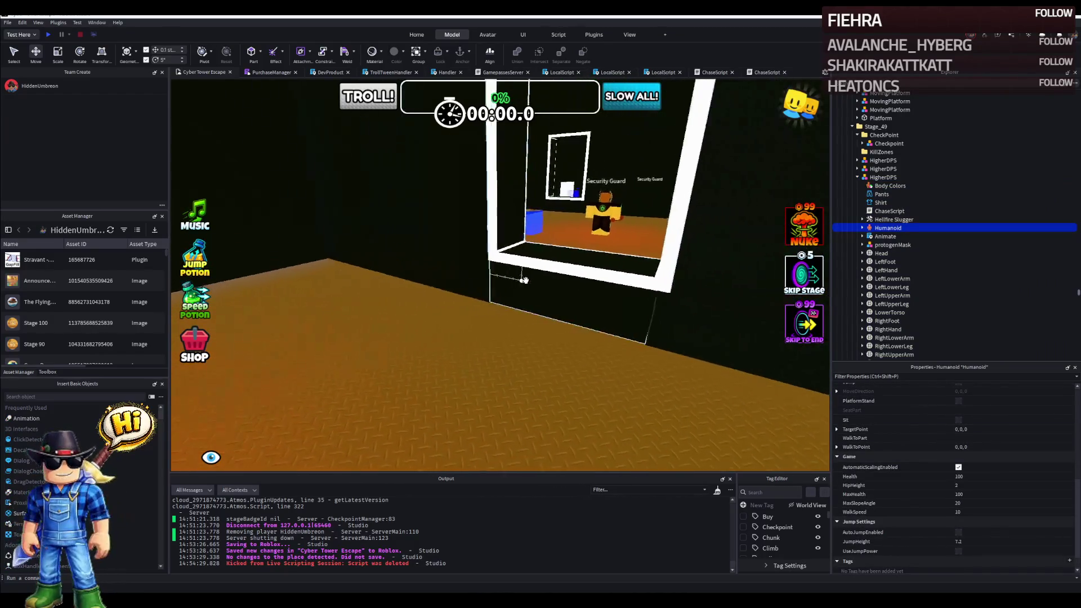
key(w)
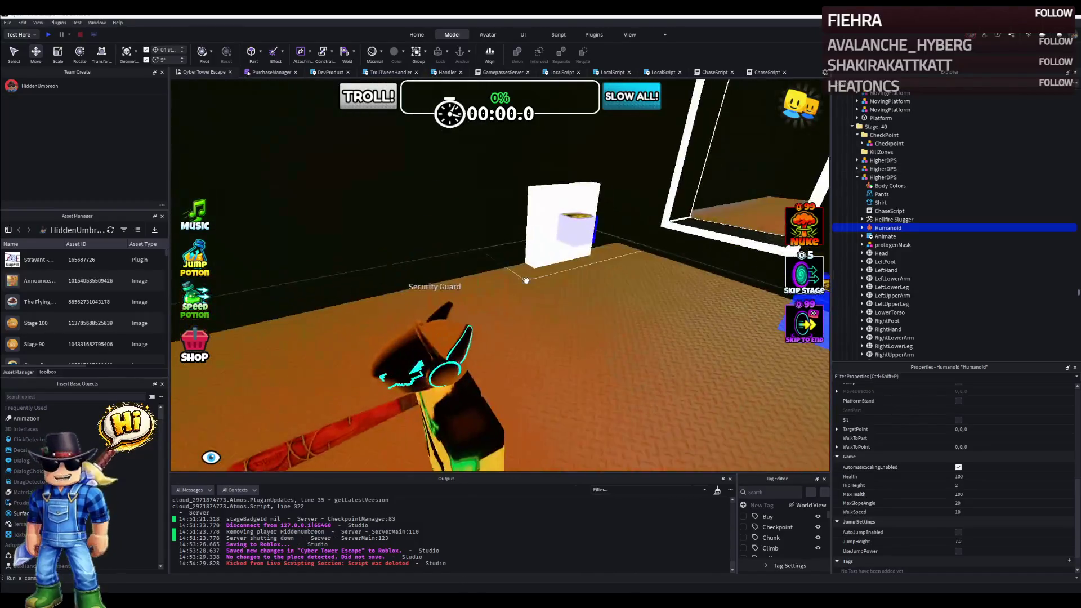
drag(525, 281, 525, 281)
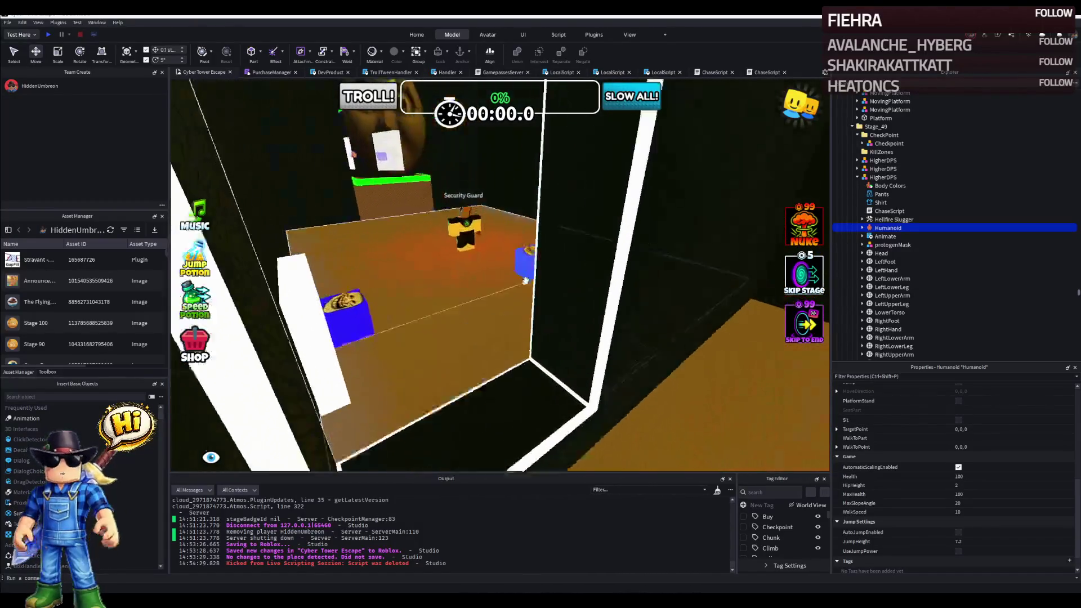
scroll(524, 280, up, 6)
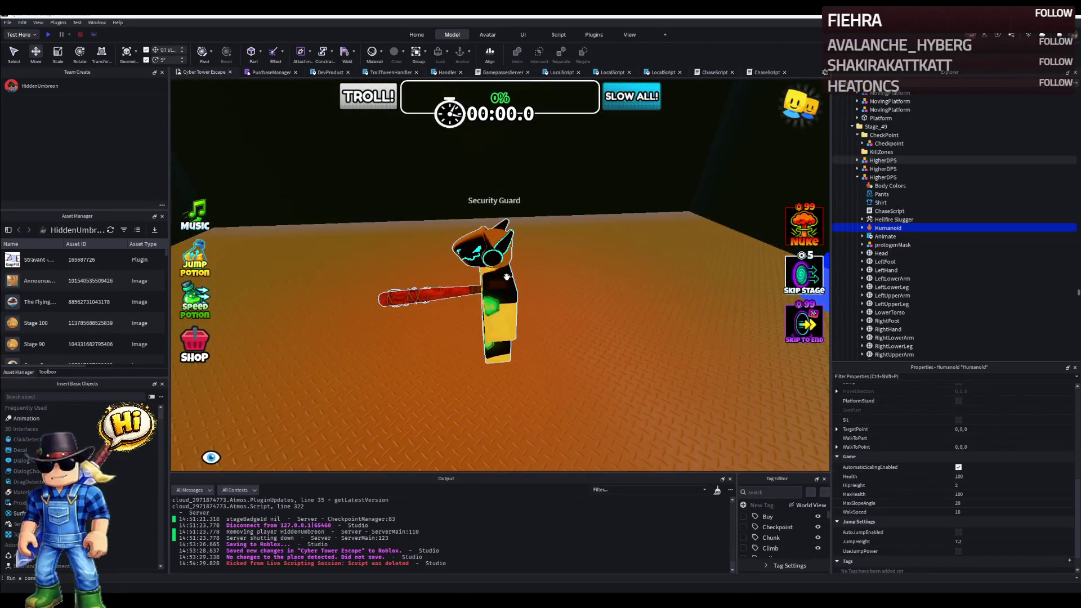
click(493, 296)
click(882, 160)
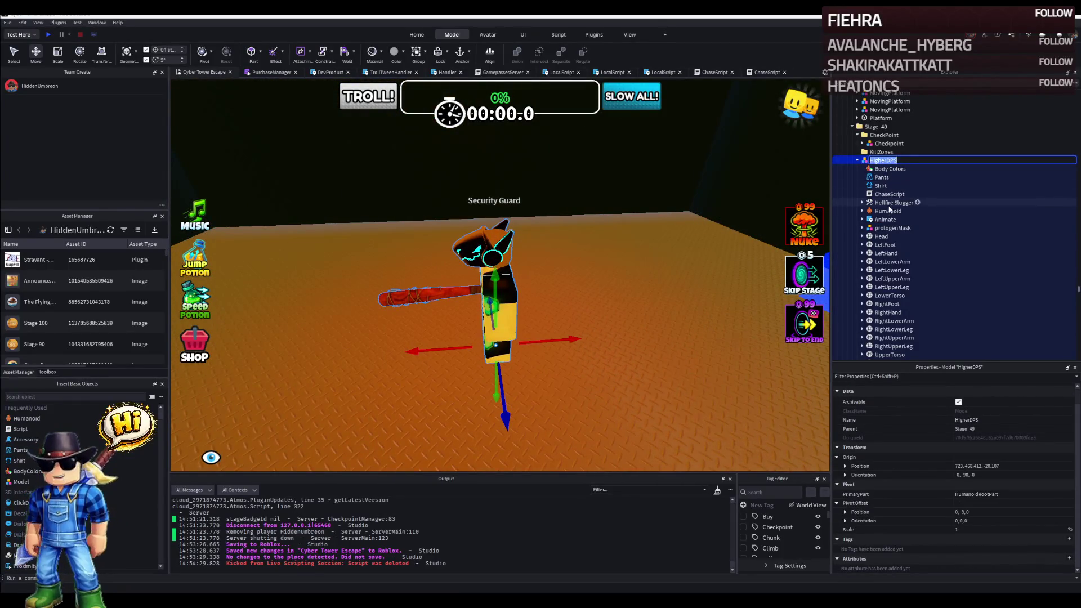
click(889, 211)
scroll(975, 473, down, 5)
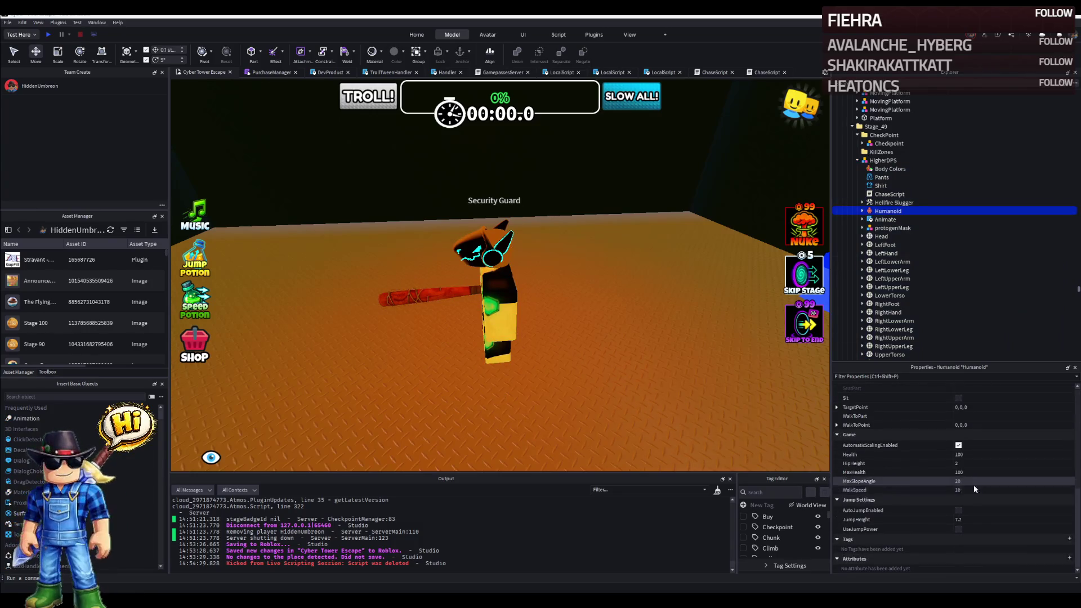
scroll(975, 488, up, 4)
click(1001, 434)
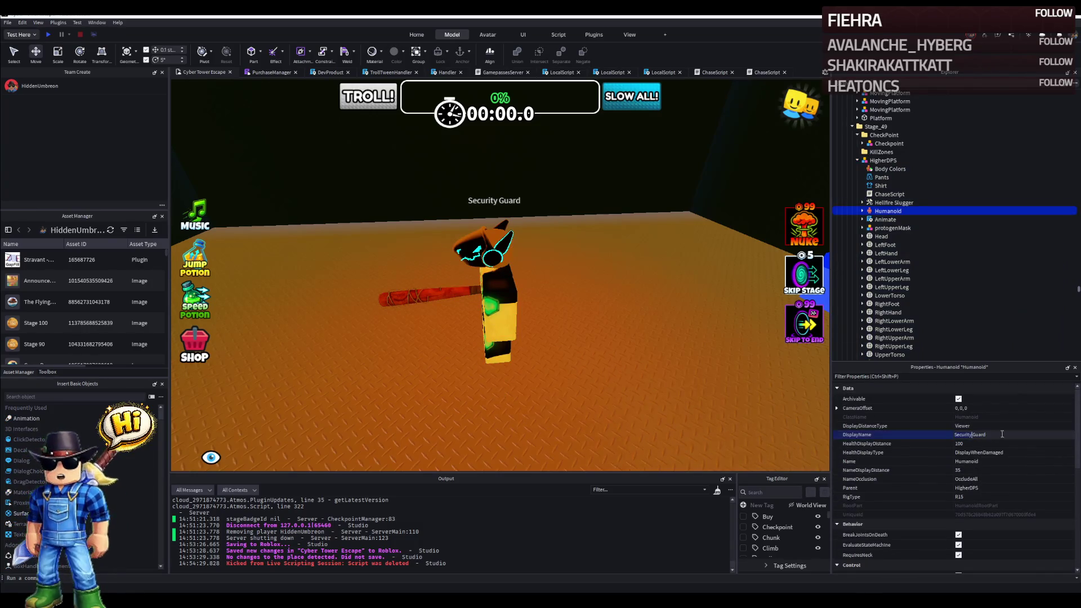
text(Angry Guard)
key(Return)
mouse_move(507, 279)
mouse_down()
mouse_move(463, 306)
mouse_move(485, 289)
mouse_up()
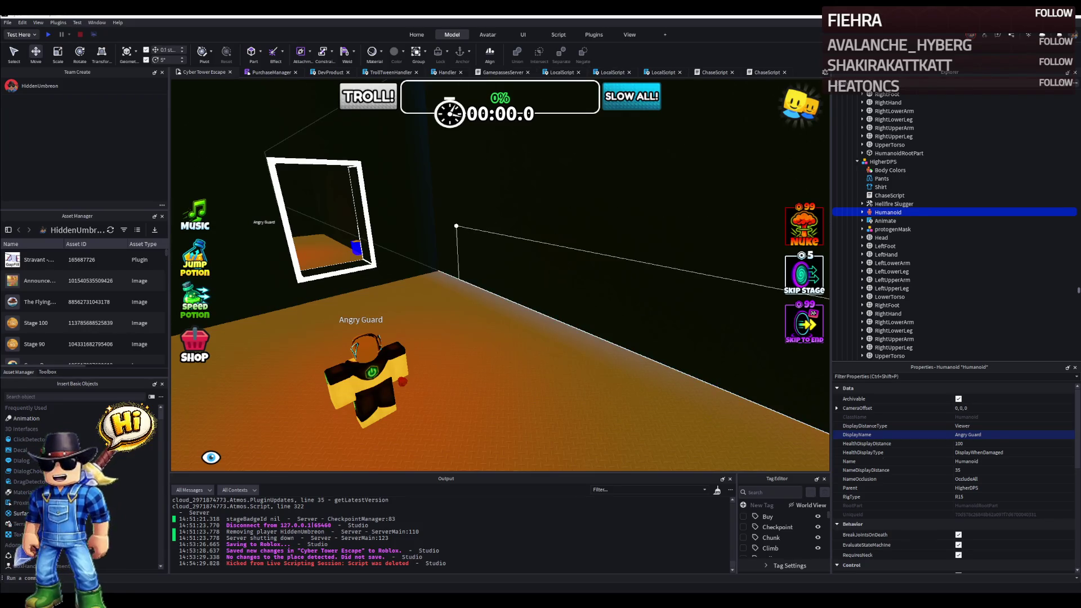
key(w)
key(w)
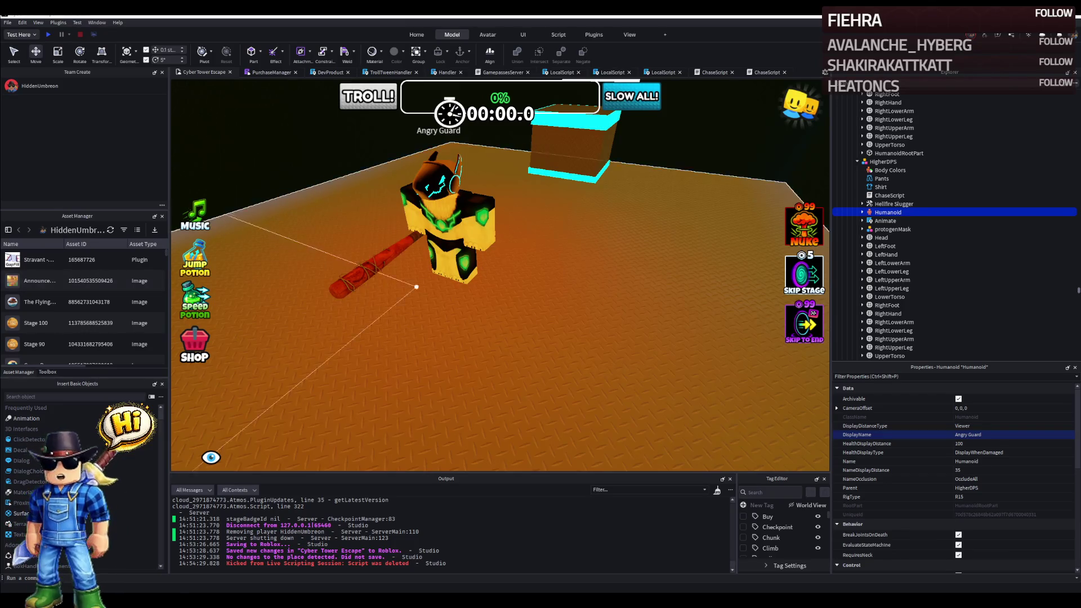
scroll(421, 284, down, 3)
scroll(421, 283, down, 2)
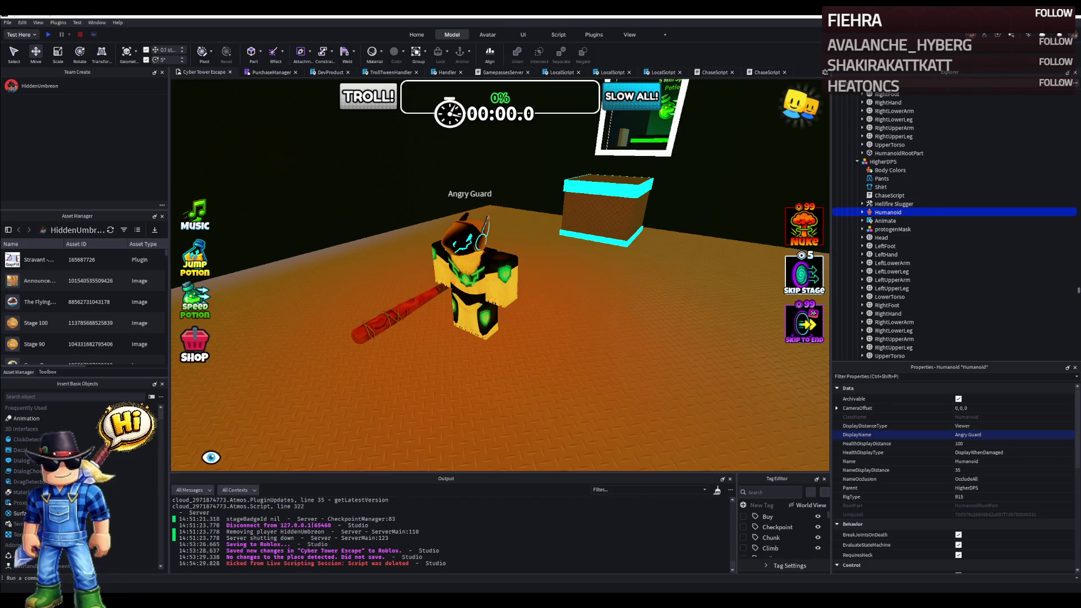
click(485, 228)
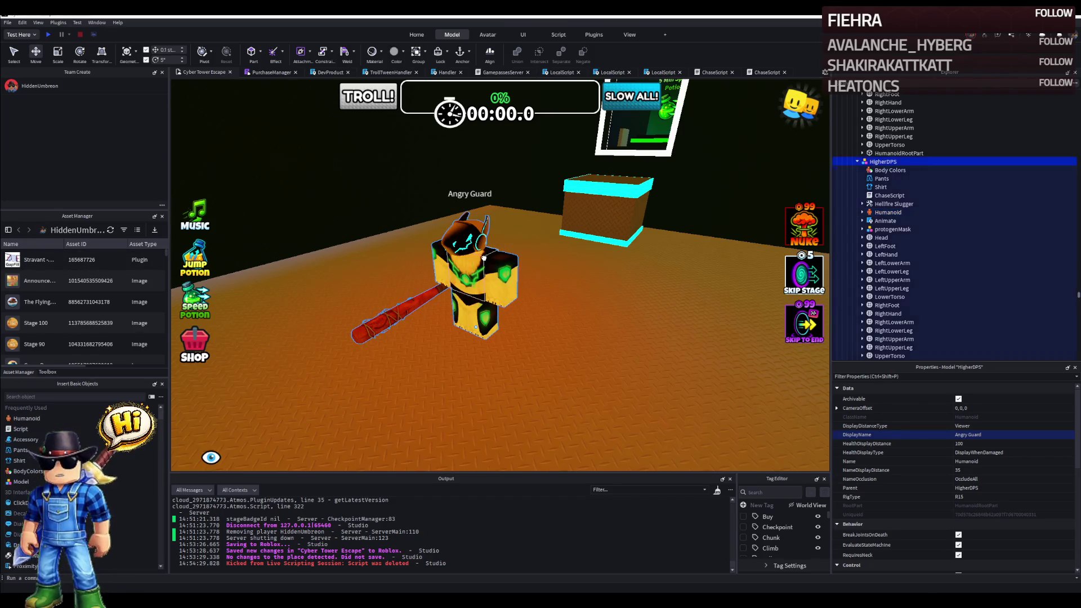
Fly the view over the course to the lobby guard and rename its model Prompt.
right_click(504, 270)
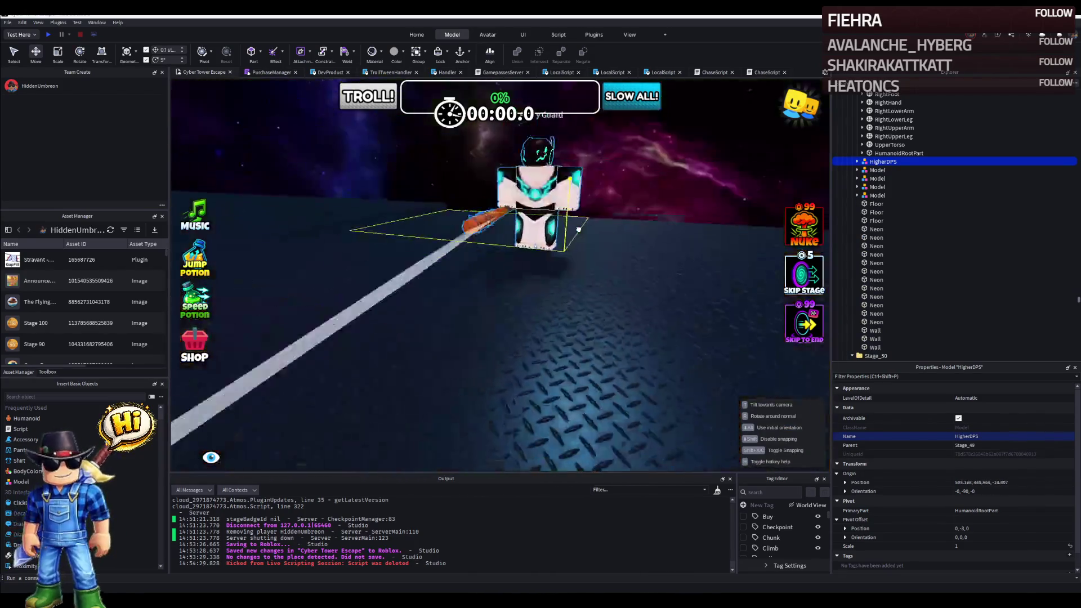
right_click(579, 229)
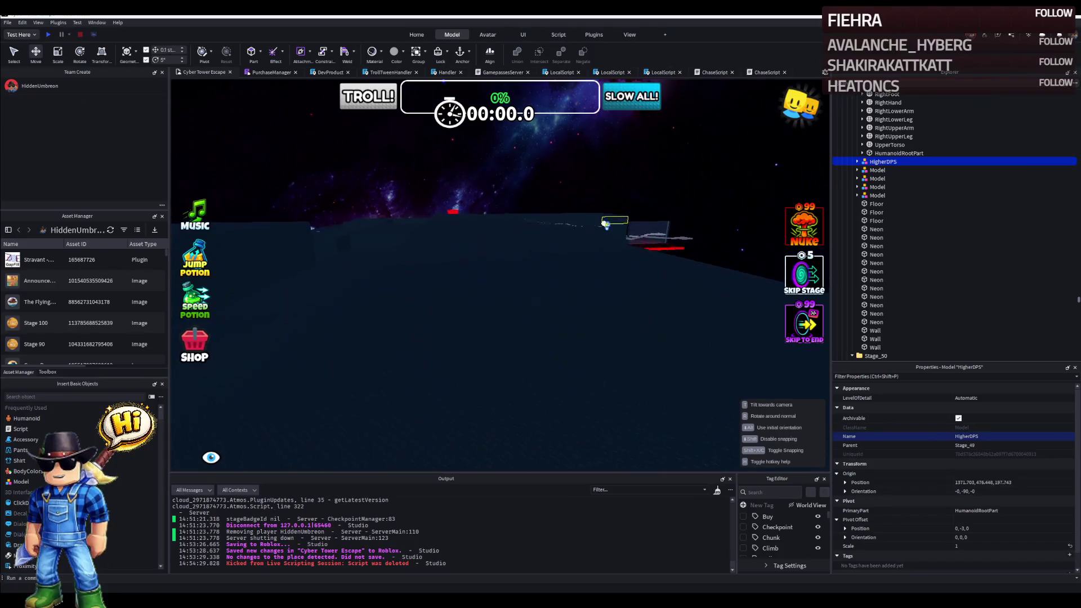
key(f)
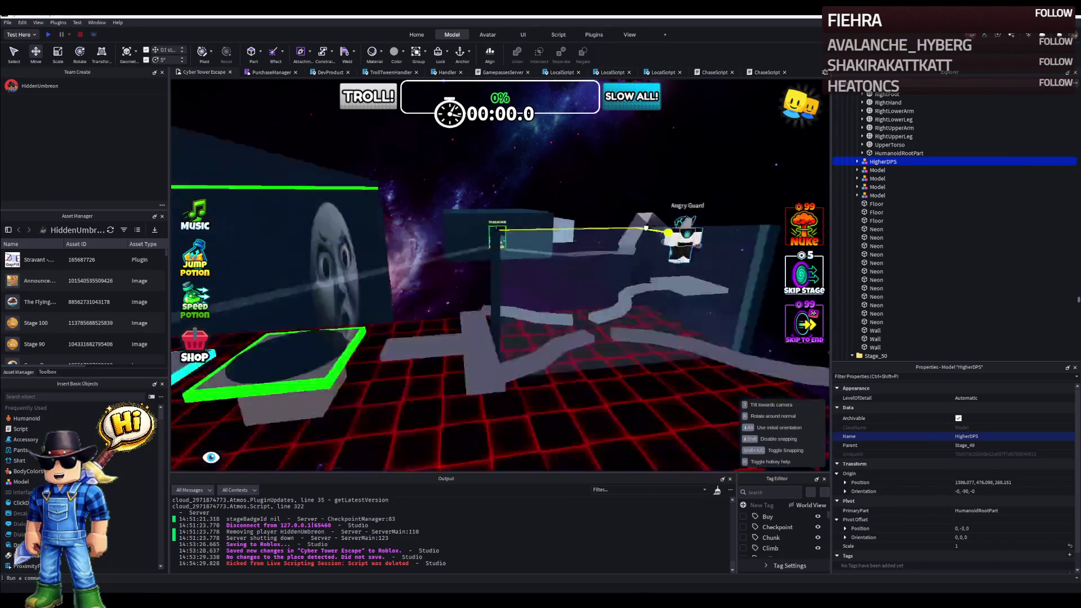
key(s)
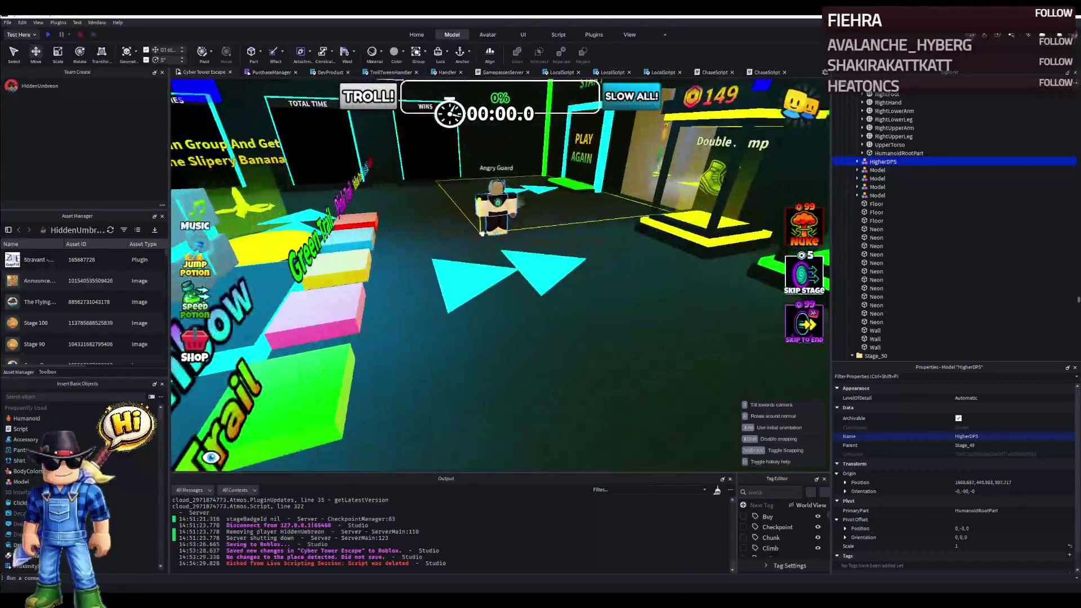
key(f)
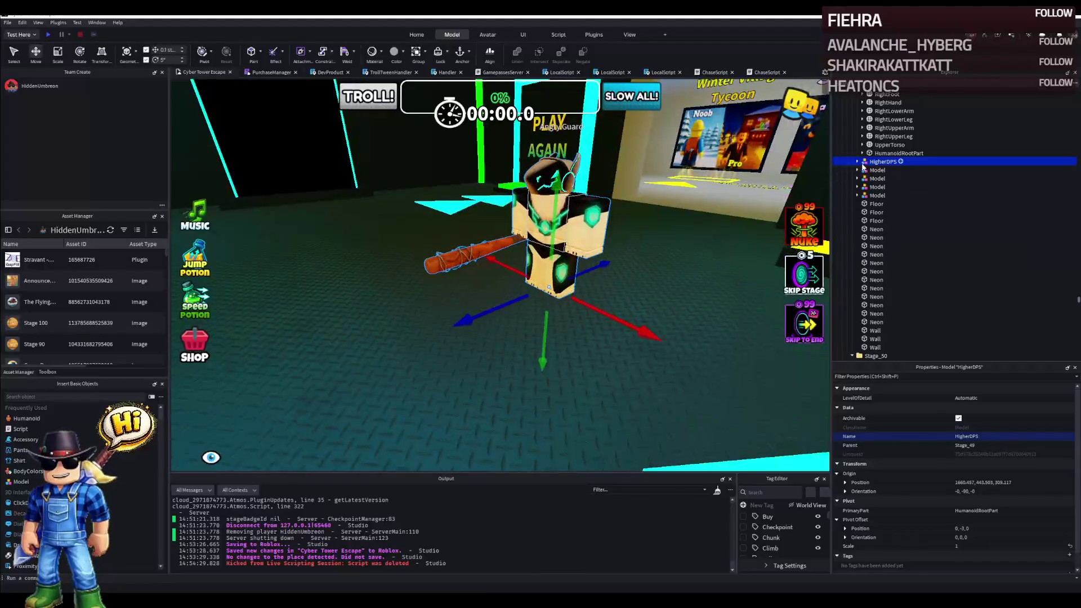
text(N)
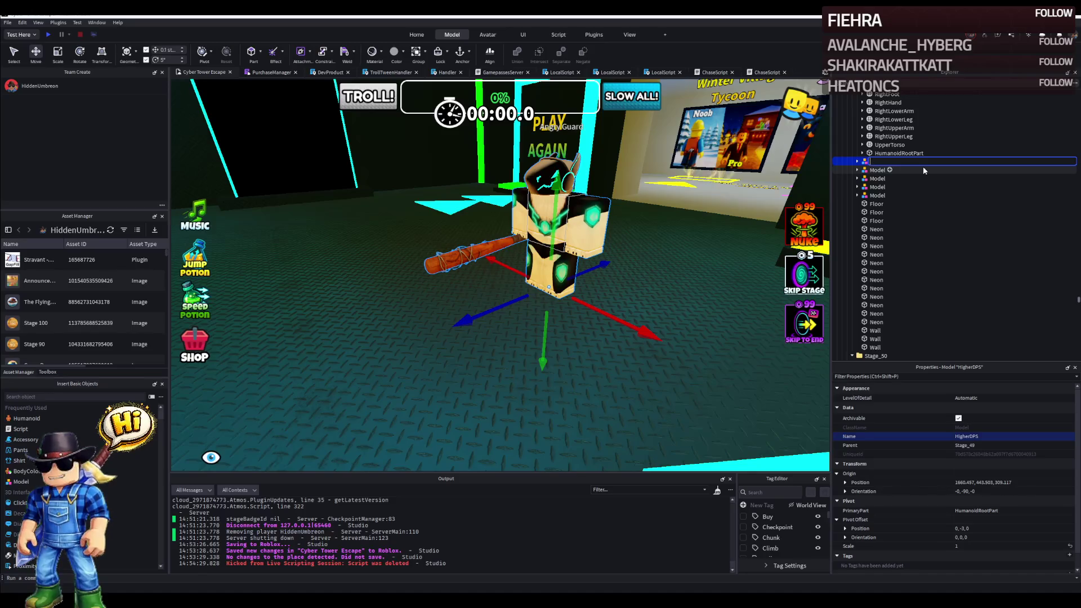
text(Prompt)
key(Return)
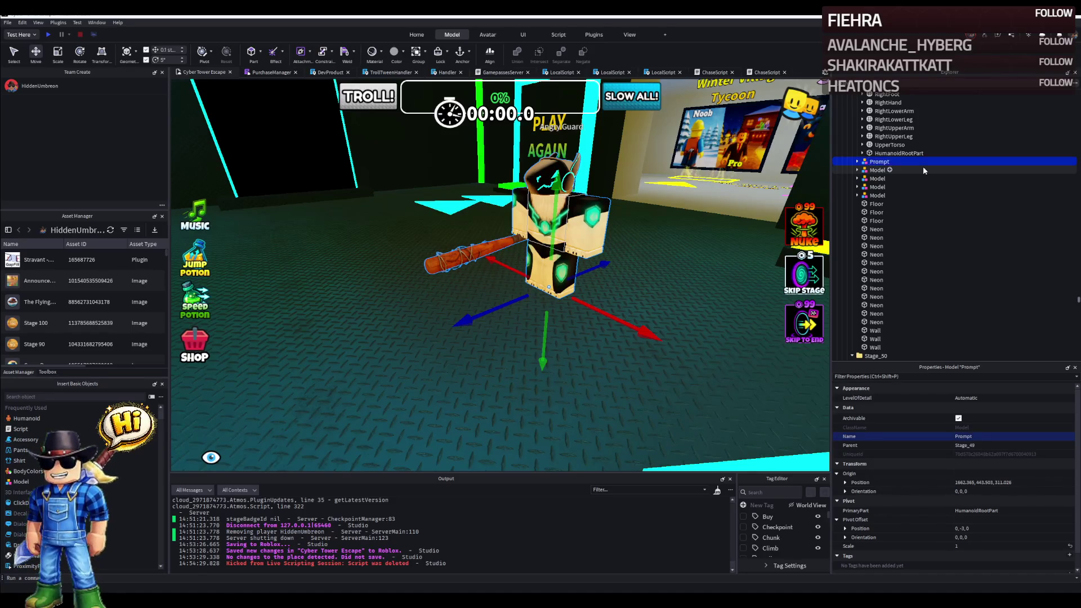
scroll(899, 169, down, 3)
With Prompt under Floor, delete its Hellfire Slugger bat and insert a new Script.
click(878, 160)
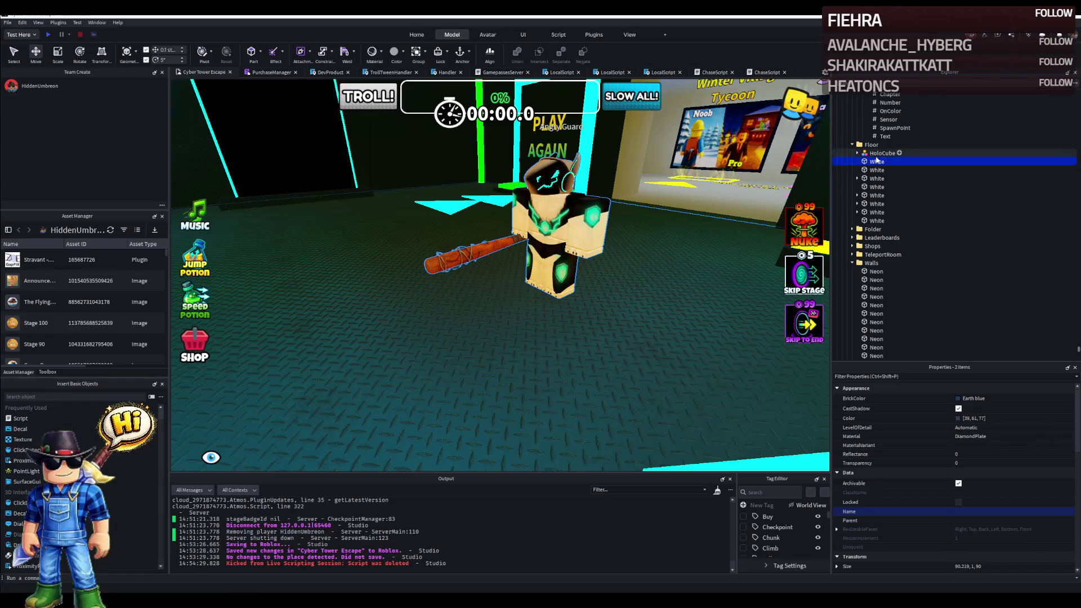
click(878, 153)
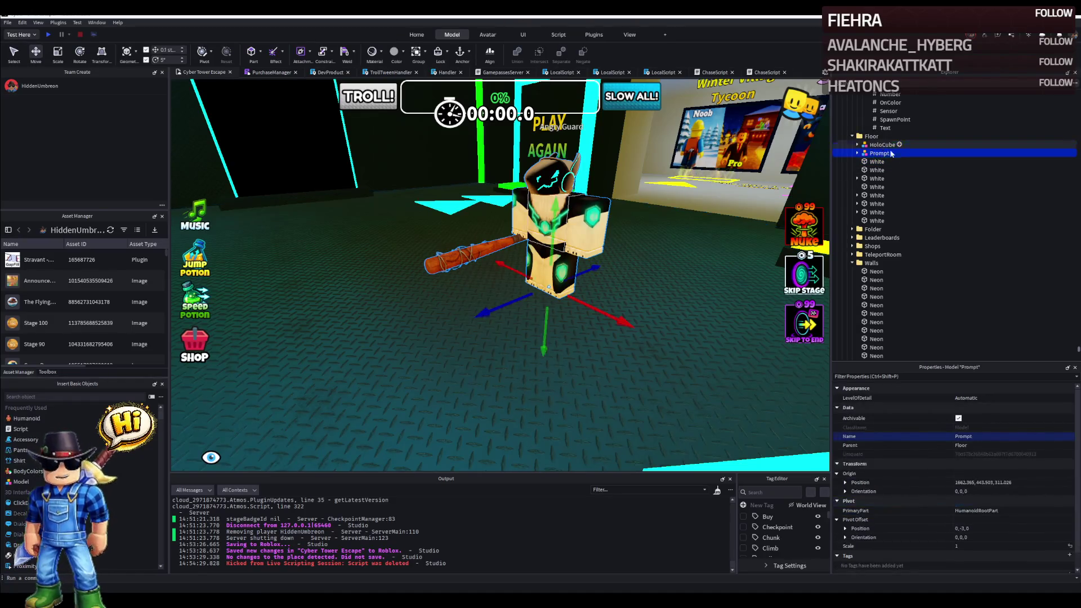
click(888, 203)
key(Delete)
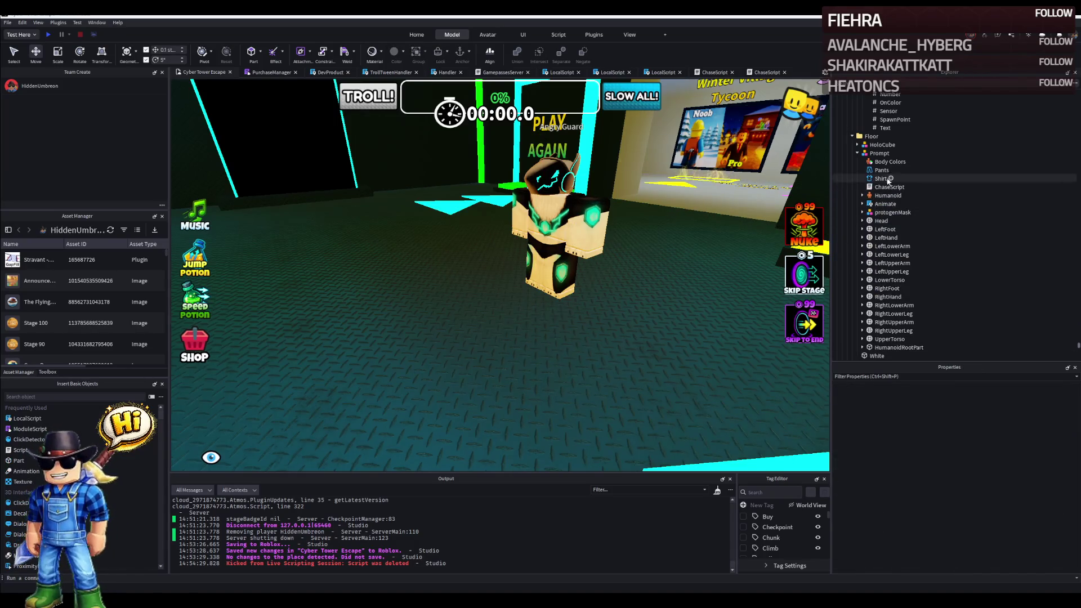
click(878, 153)
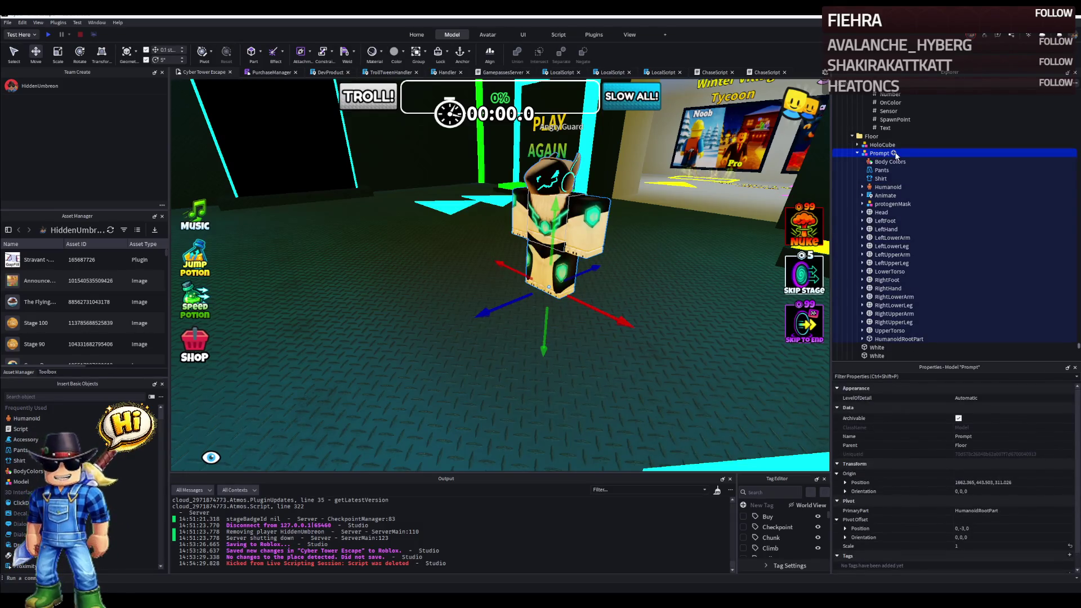
click(895, 154)
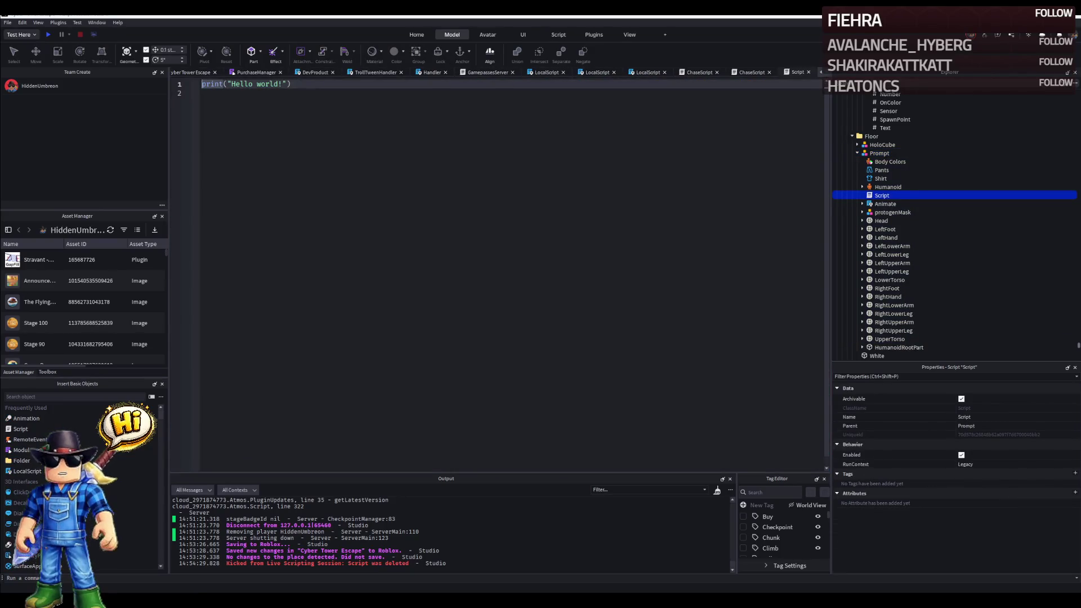
Paste the reward-outfit script into Script and inspect the rig's Pants clothing template.
key(ctrl+a)
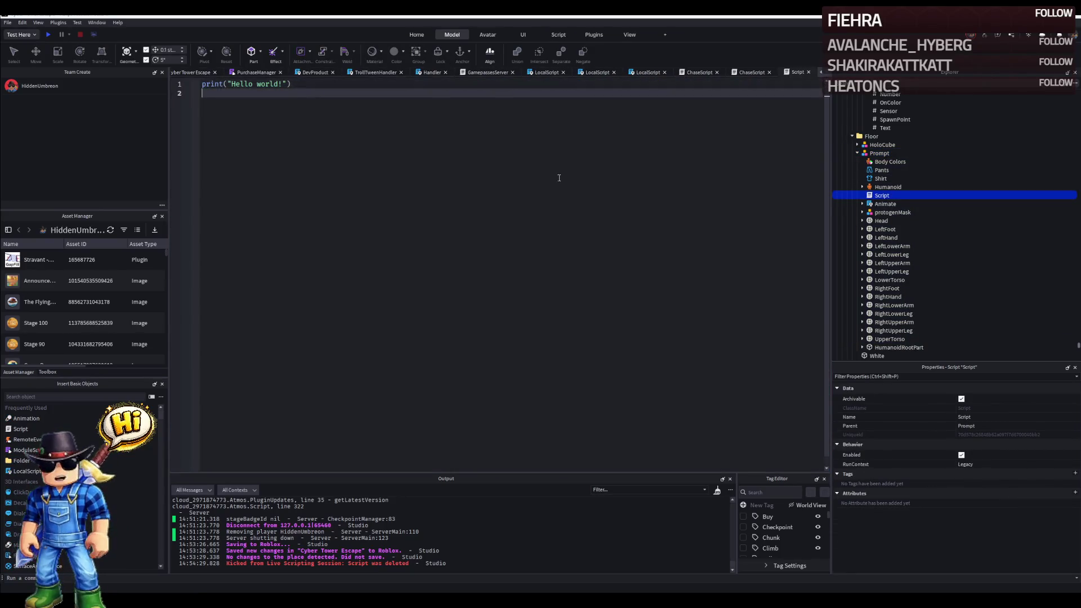
key(ctrl+v)
scroll(496, 186, up, 5)
scroll(483, 189, up, 5)
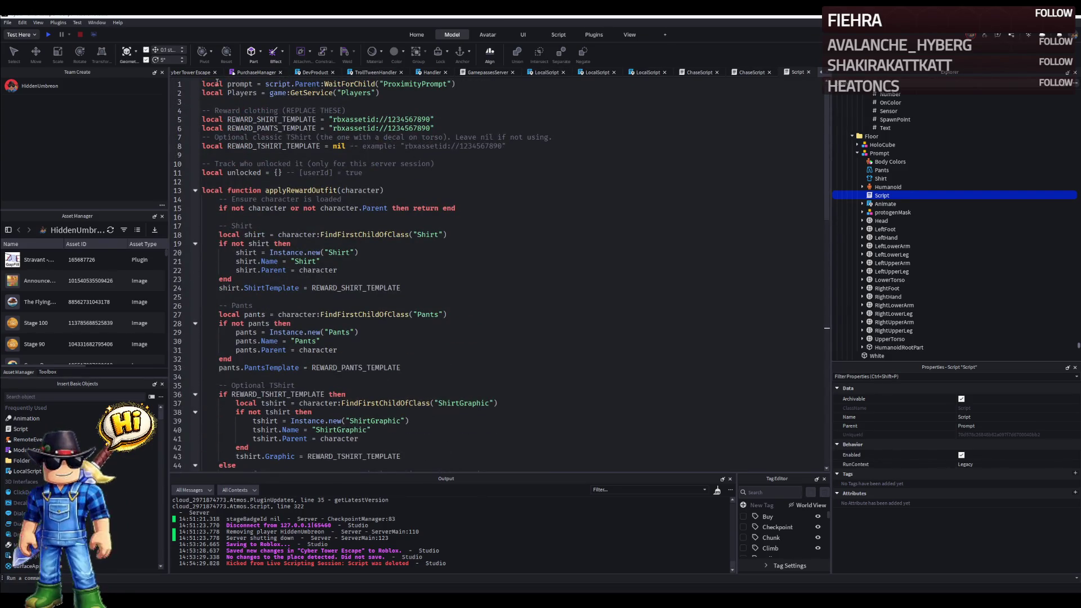
click(199, 82)
click(895, 347)
click(881, 170)
scroll(929, 253, up, 2)
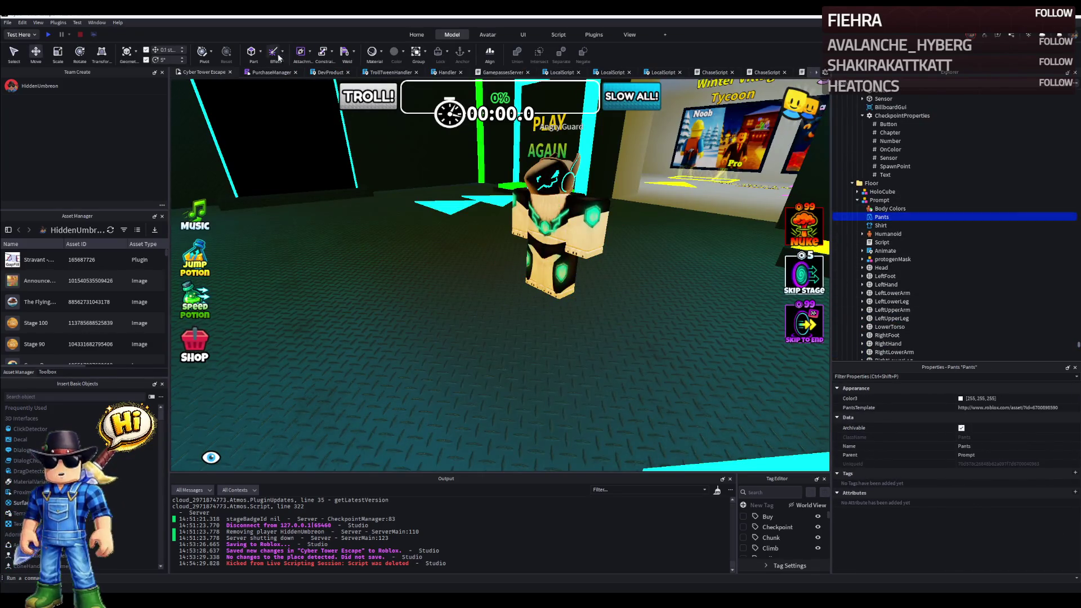
click(801, 74)
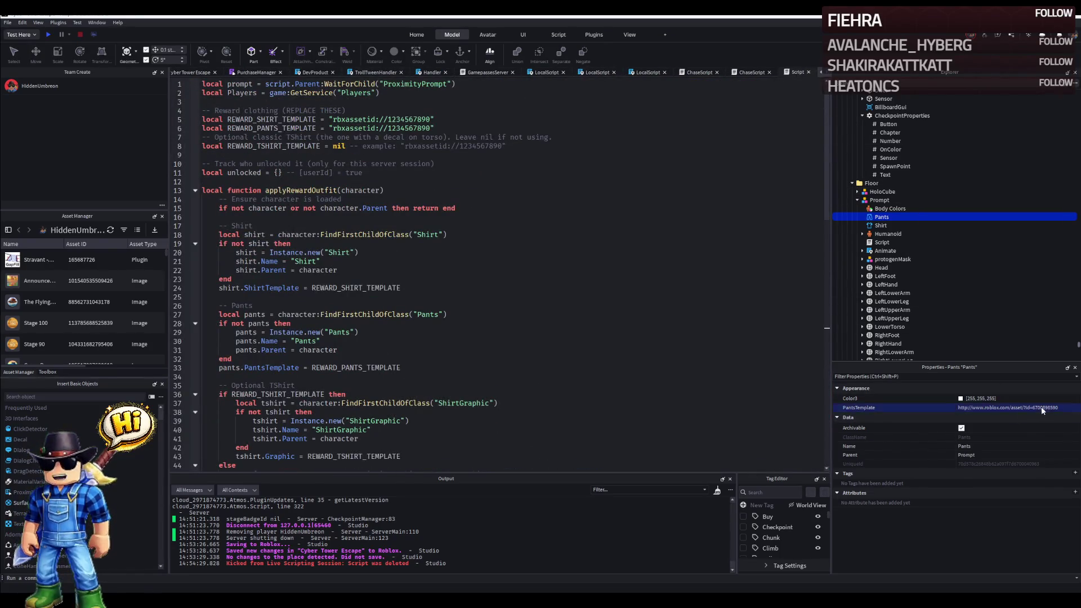
double_click(414, 126)
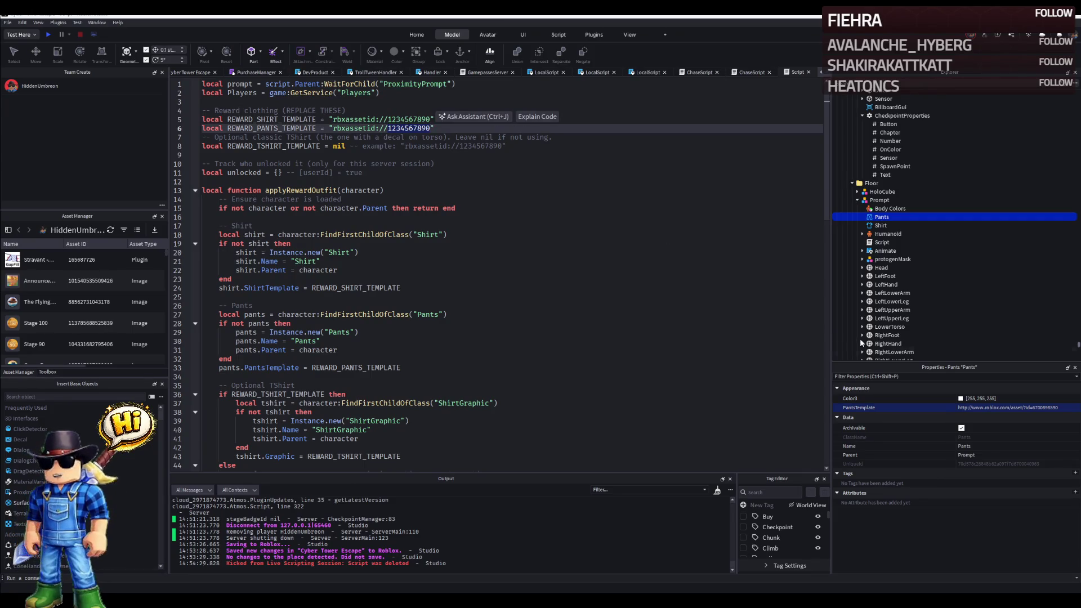
click(1029, 408)
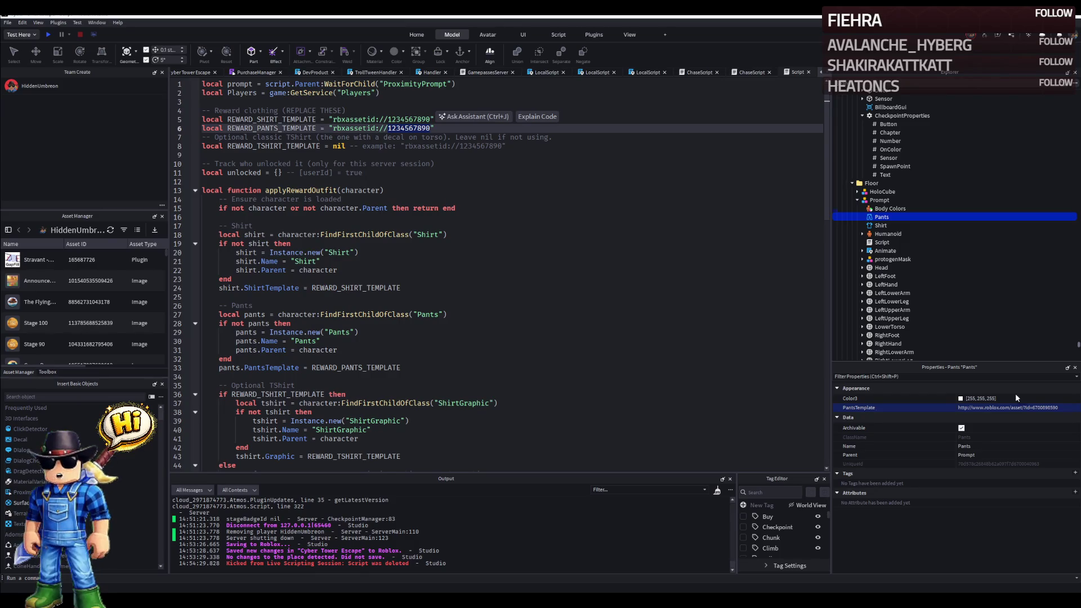
click(438, 156)
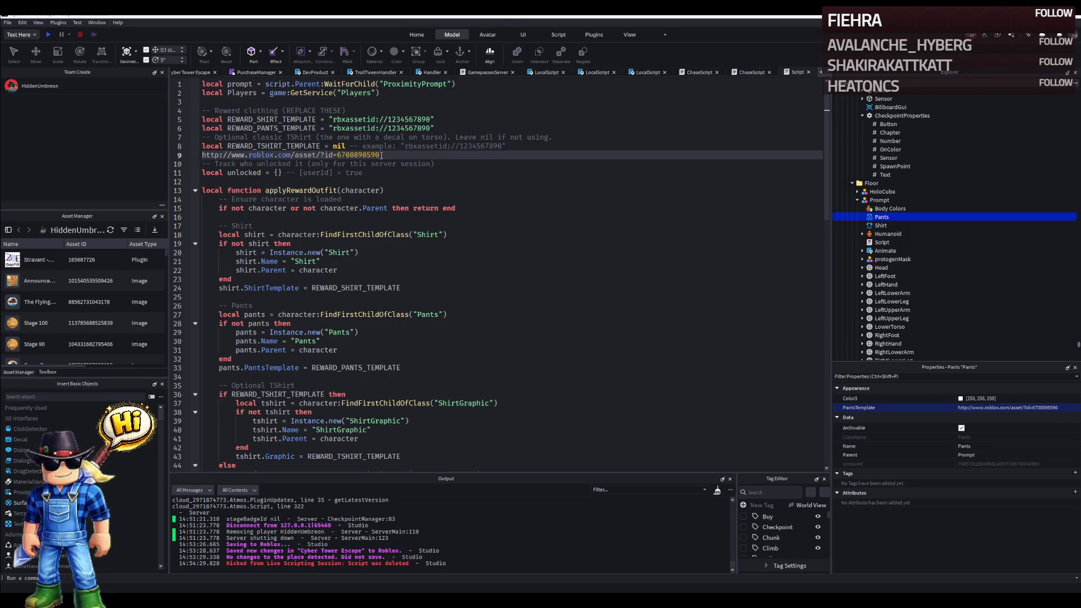
double_click(405, 128)
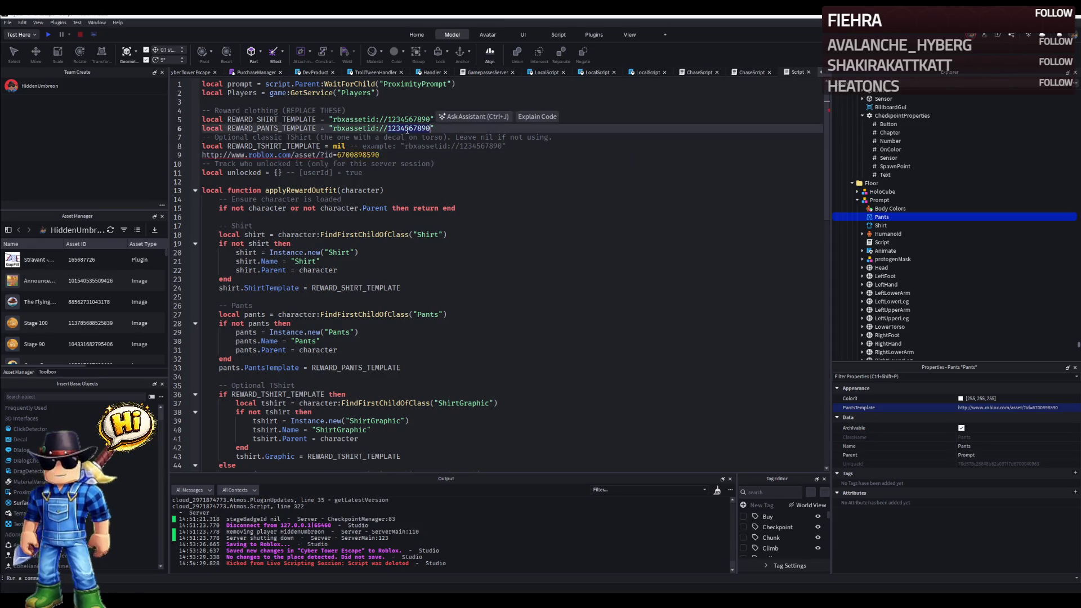
drag(393, 154, 158, 155)
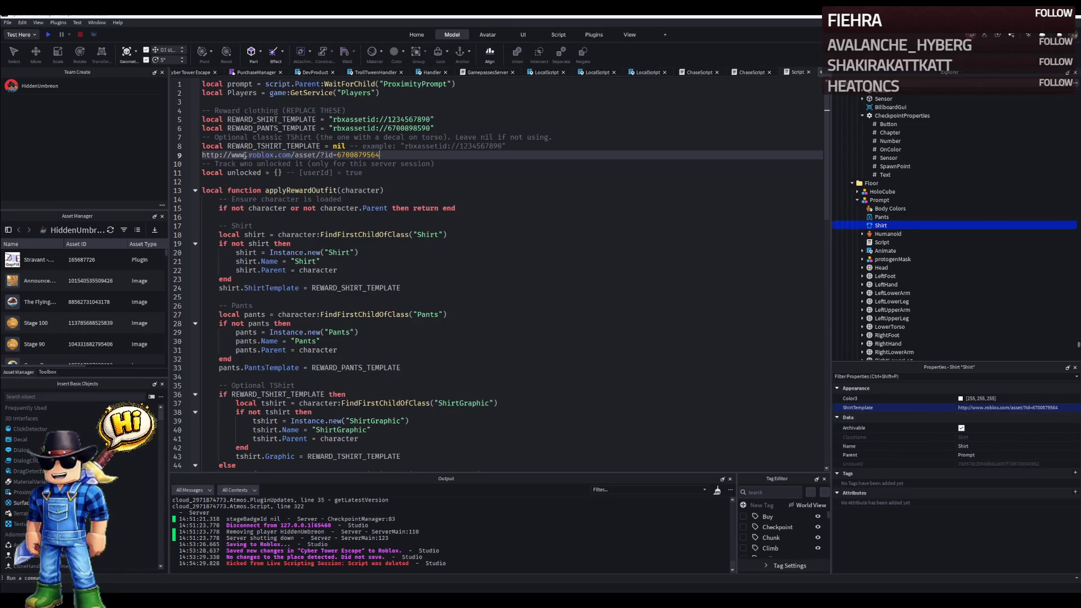
click(414, 119)
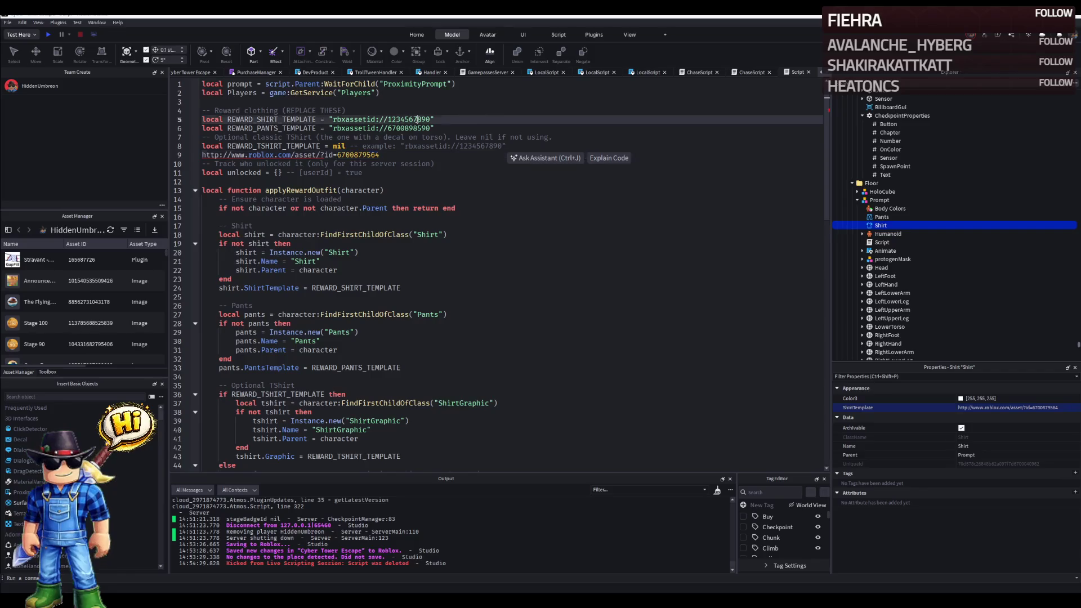
click(383, 156)
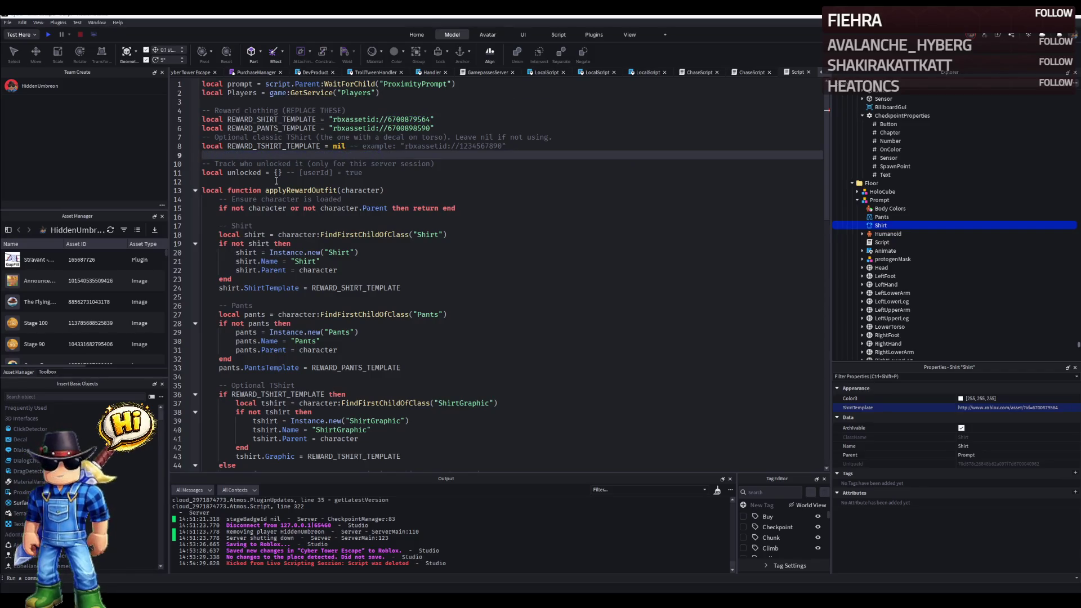
key(ctrl+s)
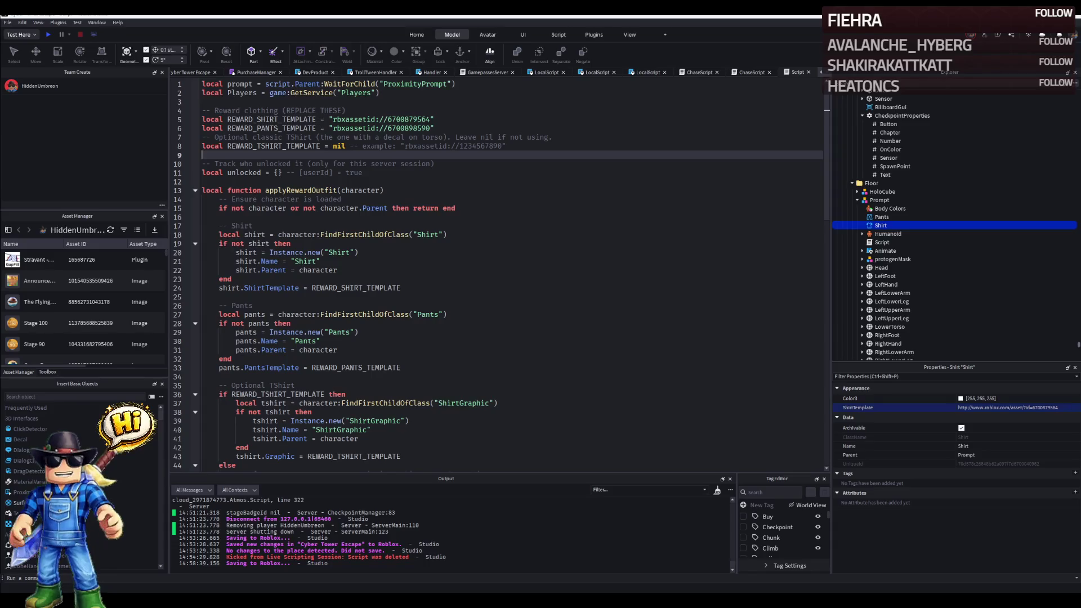
Add a ProximityPrompt under the Prompt rig and start a playtest of the lobby.
click(886, 200)
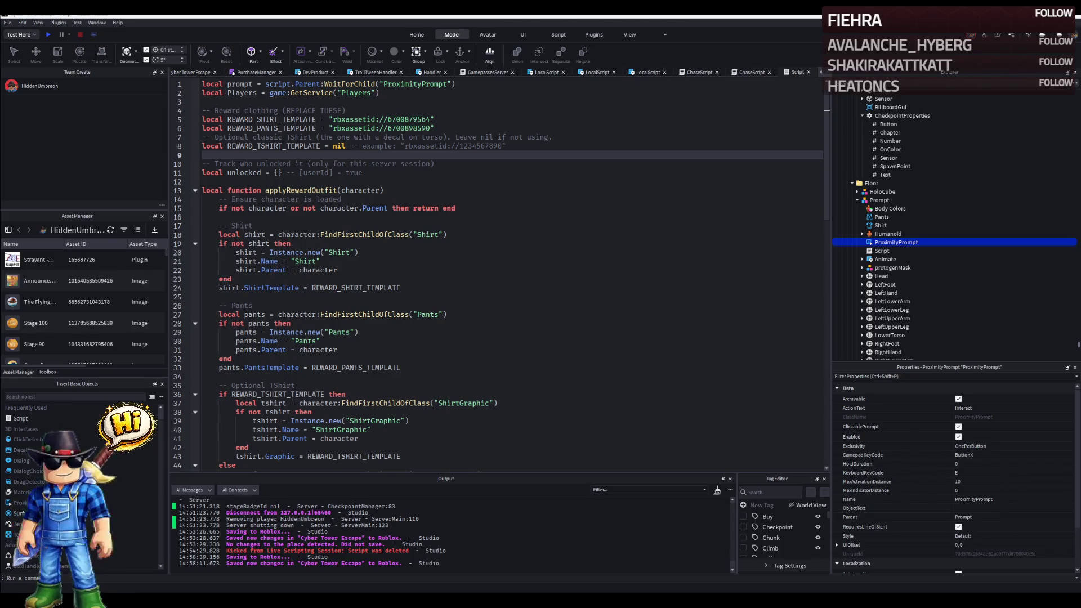
click(188, 72)
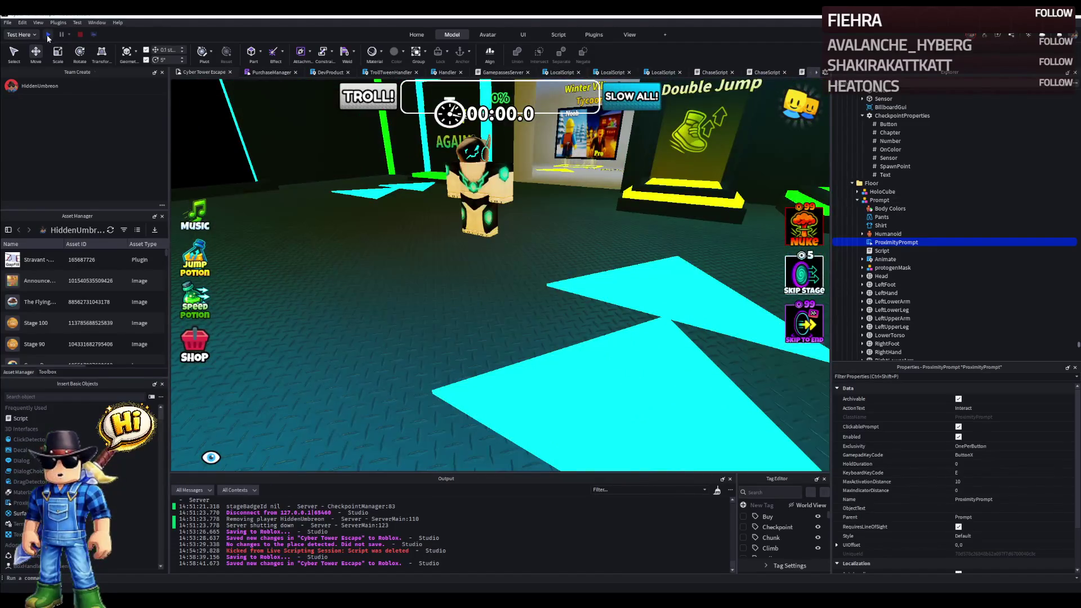
click(47, 35)
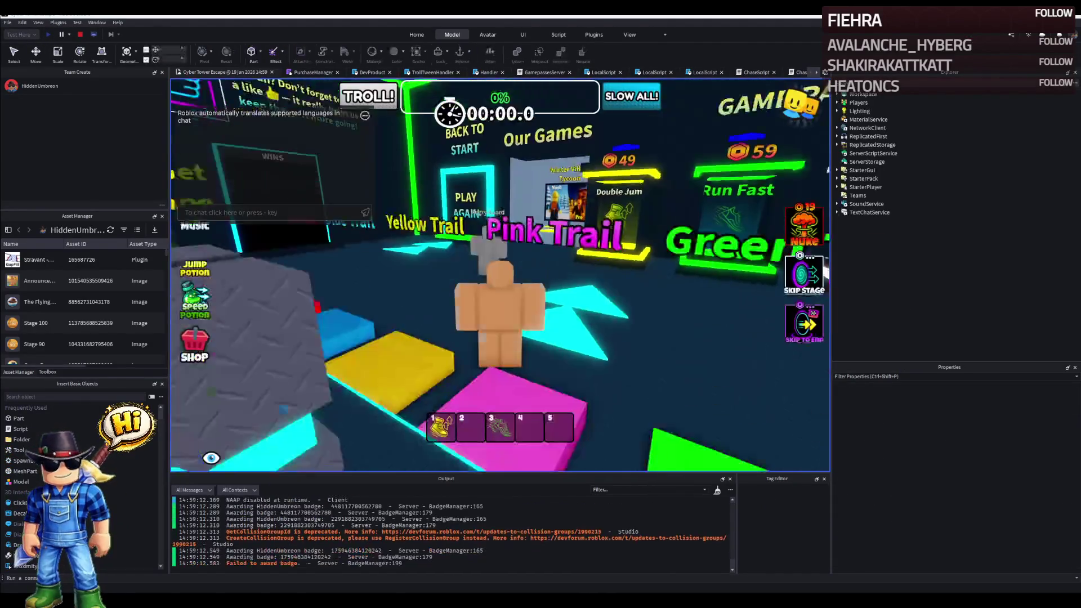
Walk the character past the donation boards, Game Passes and Double Jump booths to the trail pads.
key(w)
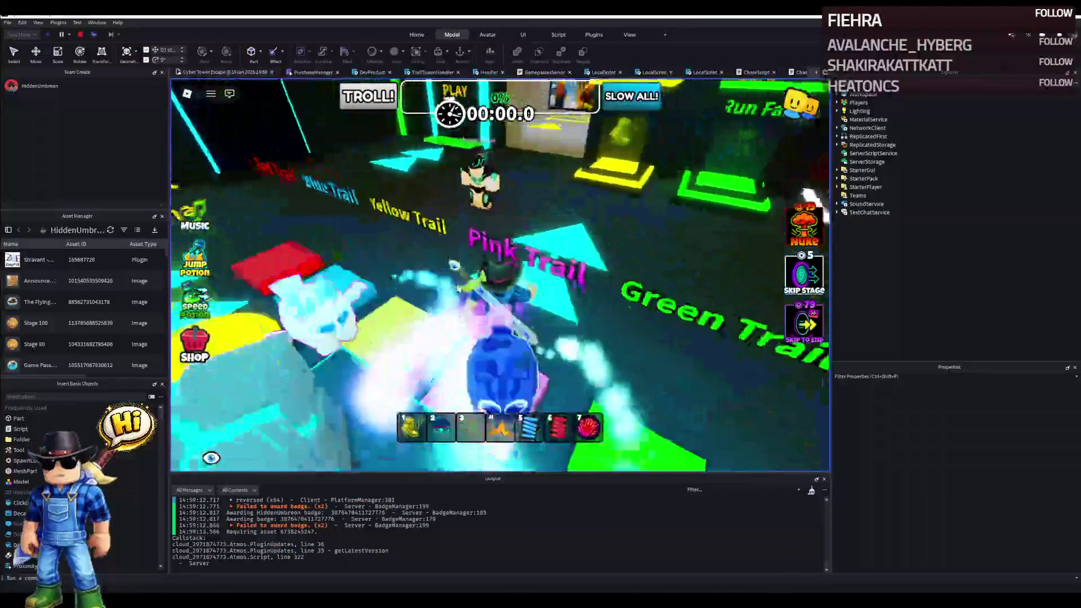
drag(457, 284, 591, 288)
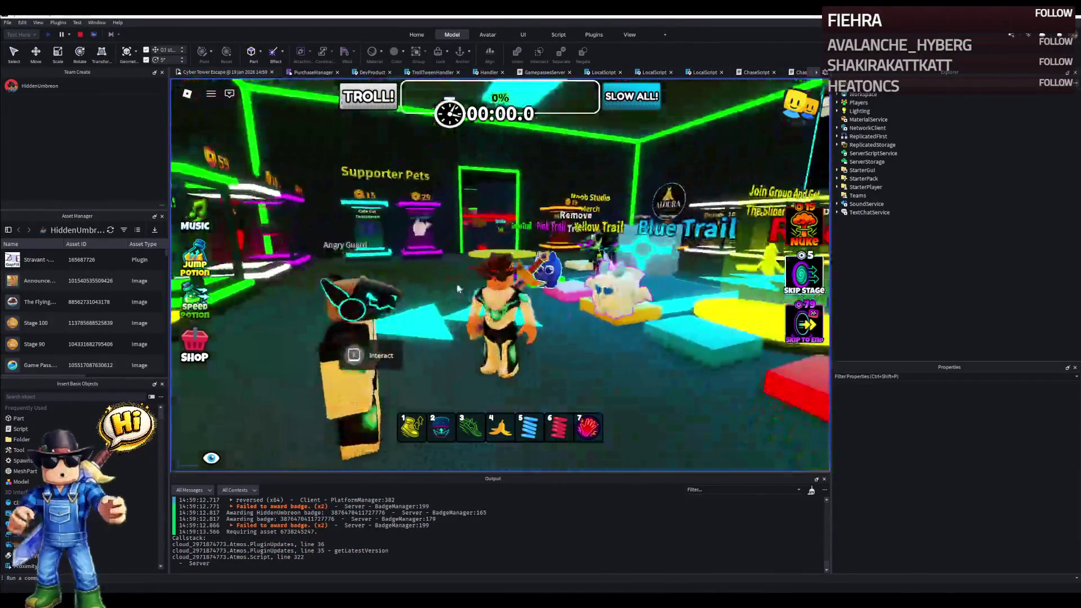
key(w)
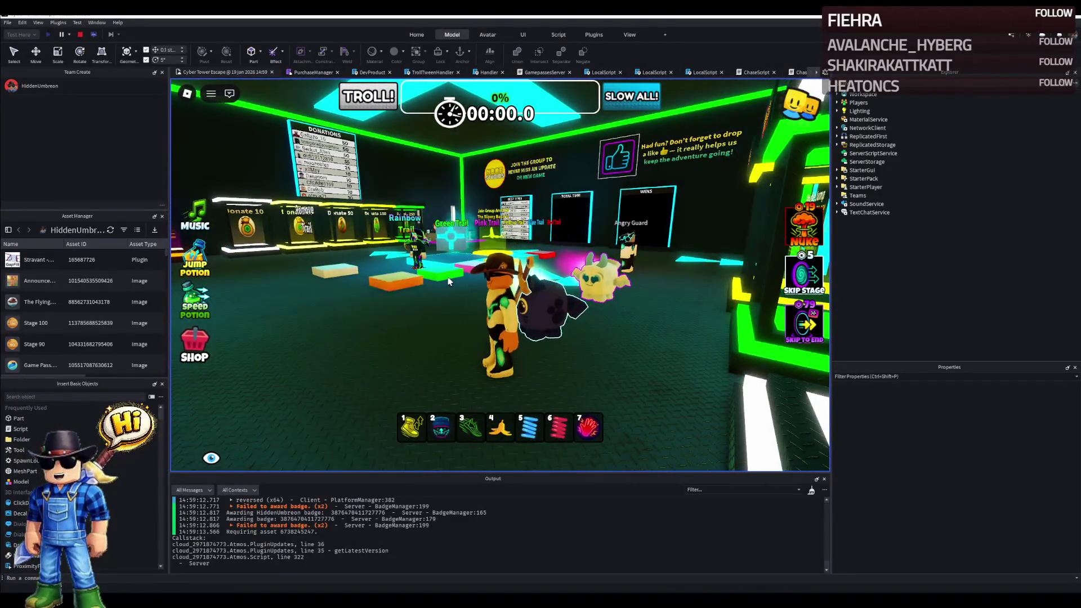
key(s)
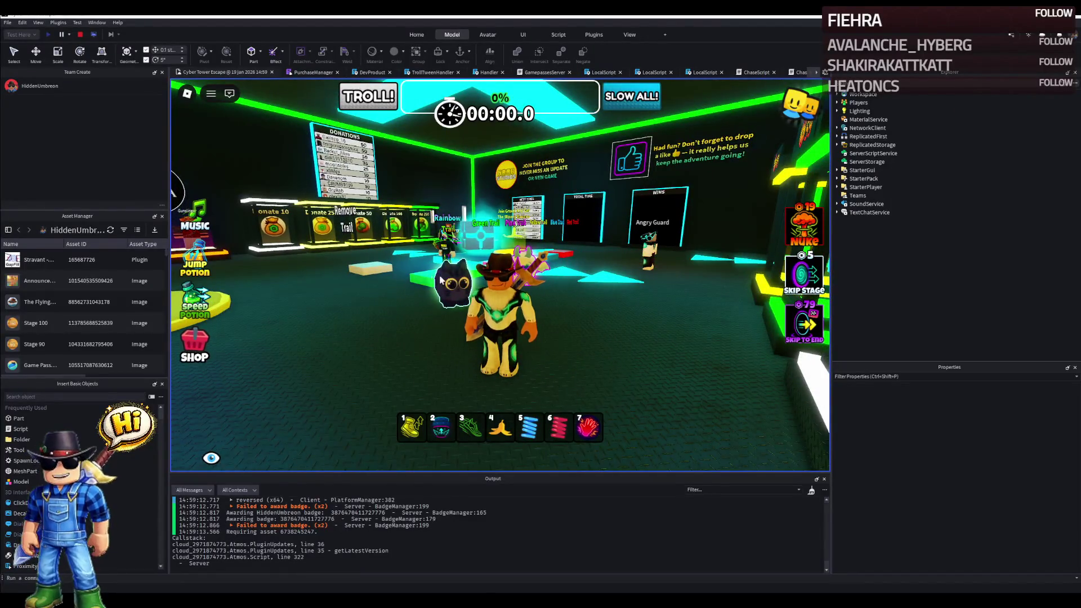
drag(439, 280, 433, 279)
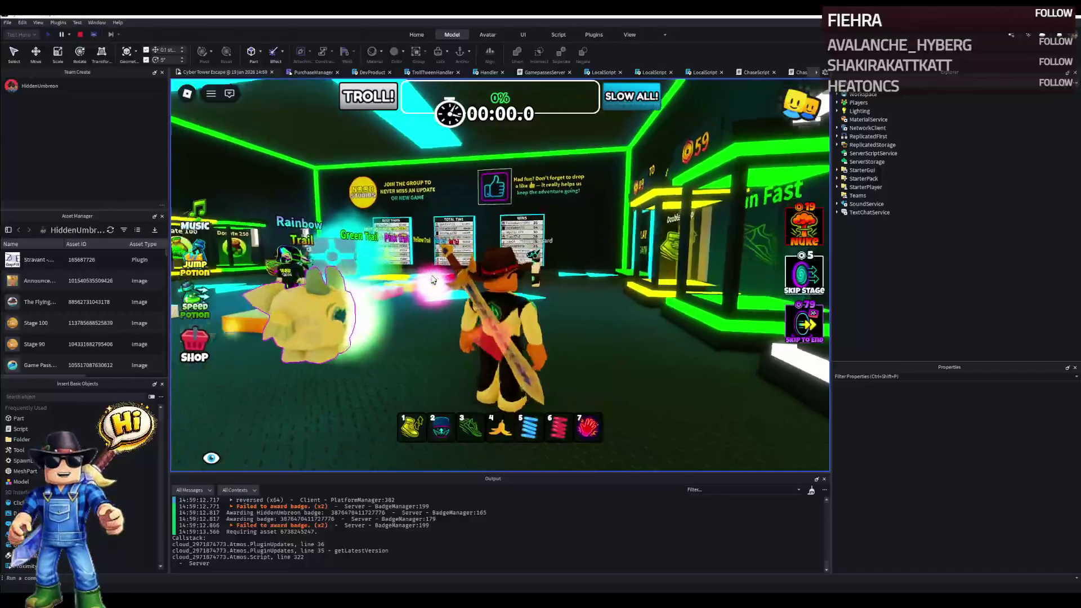
key(s)
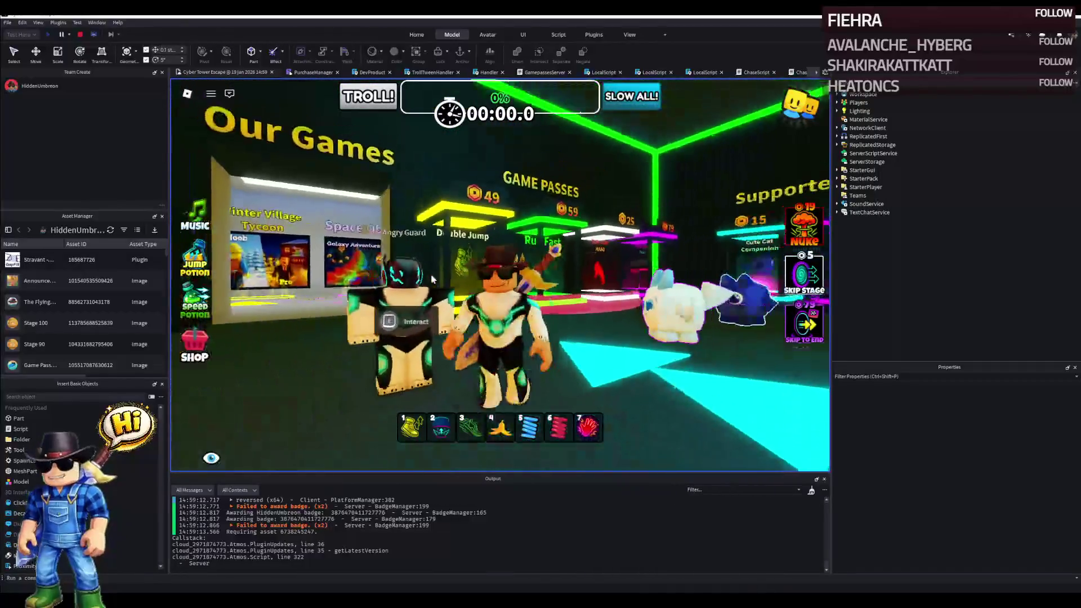
scroll(433, 278, up, 3)
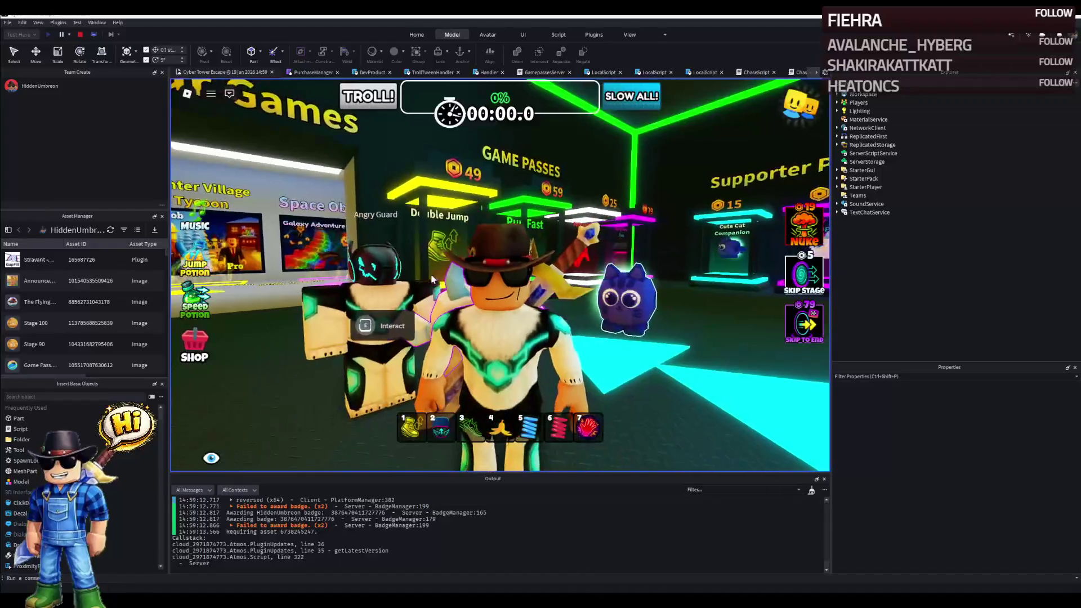
key(w)
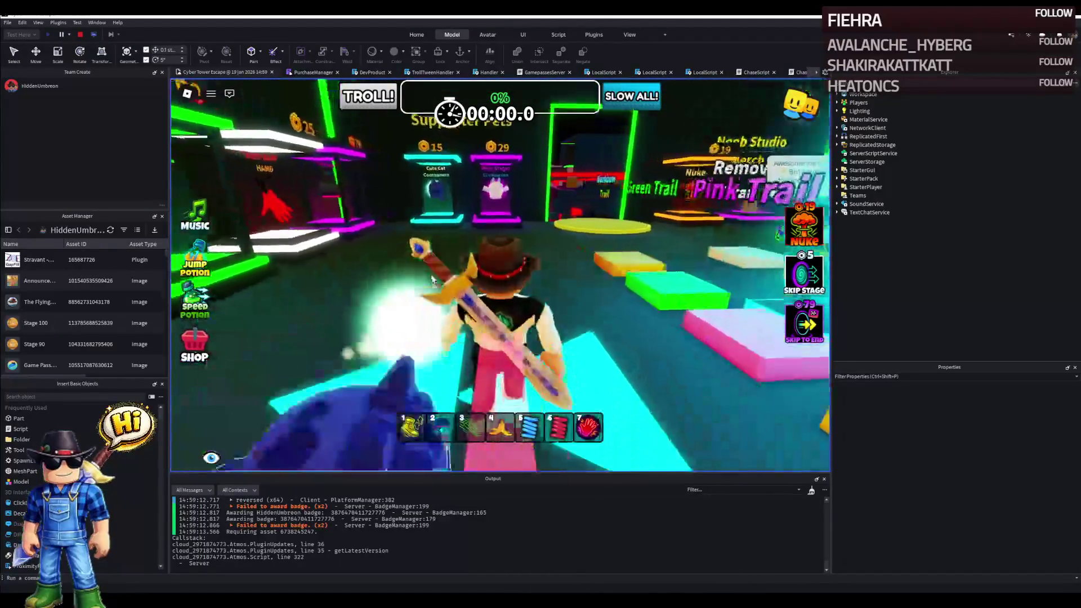
key(w)
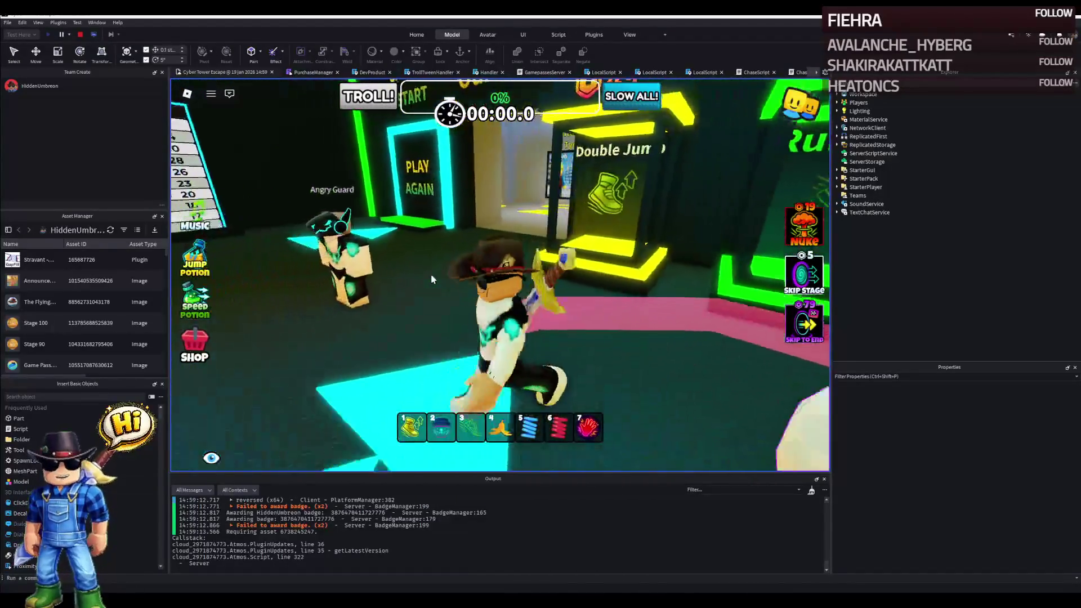
key(w)
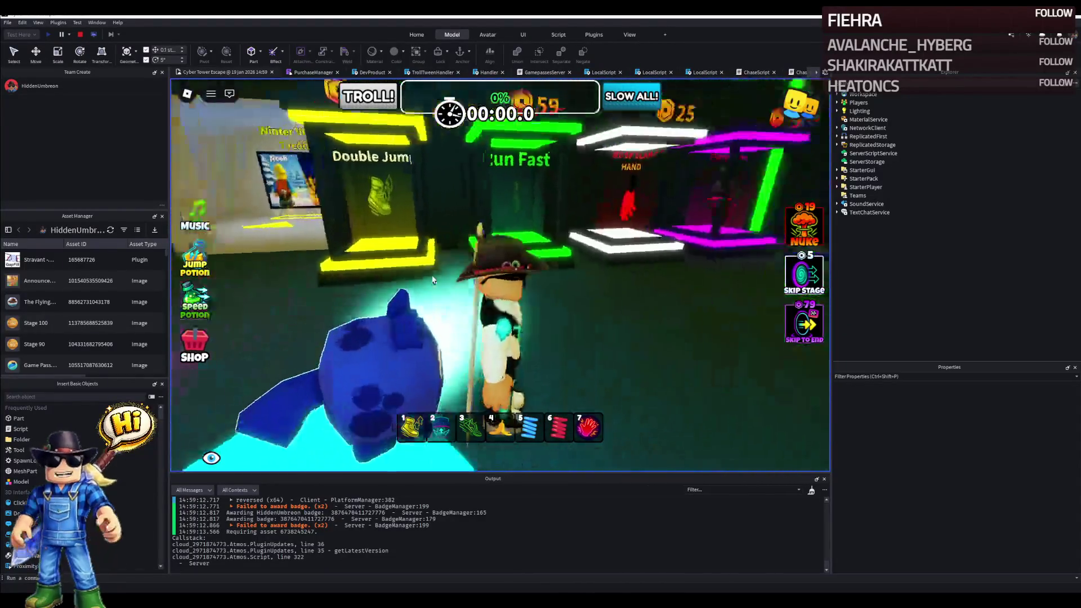
key(w)
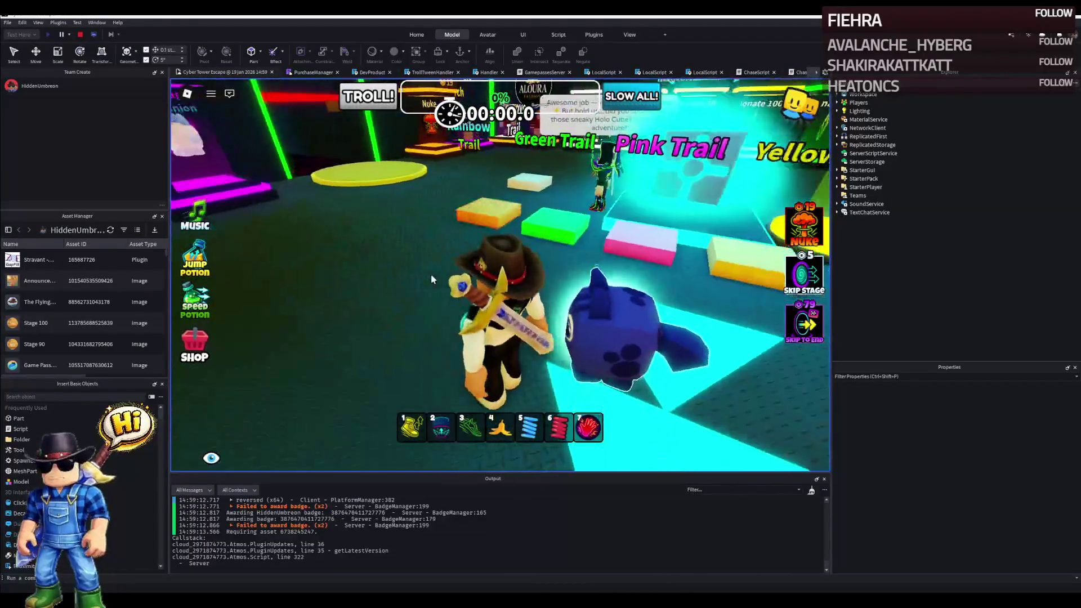
key(s)
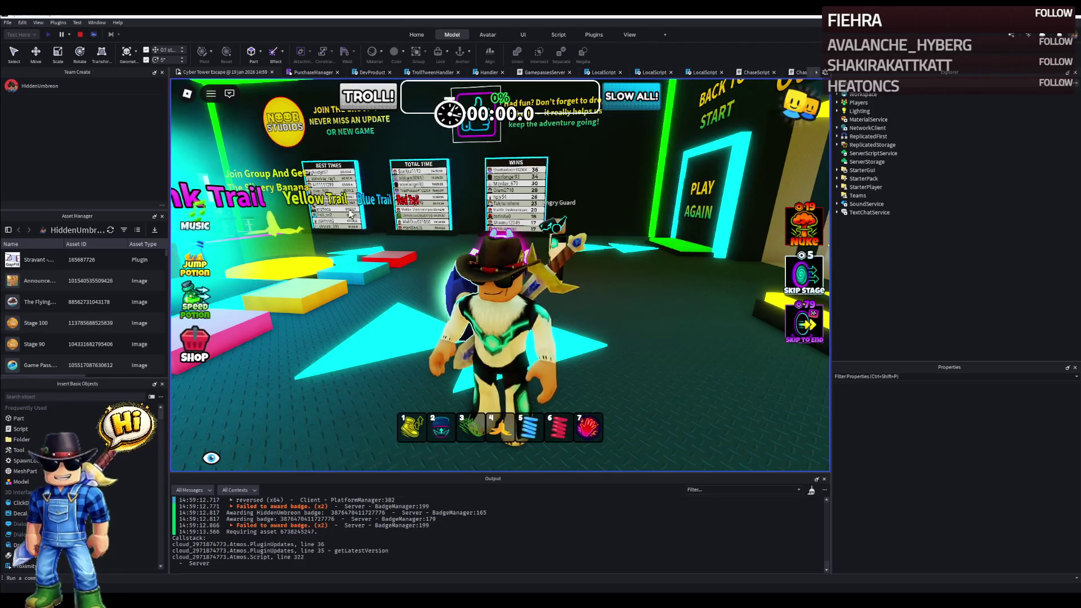
Run on past the leaderboards, Play Again portal, Supporter Pets and Run Fast booths.
drag(396, 277, 466, 339)
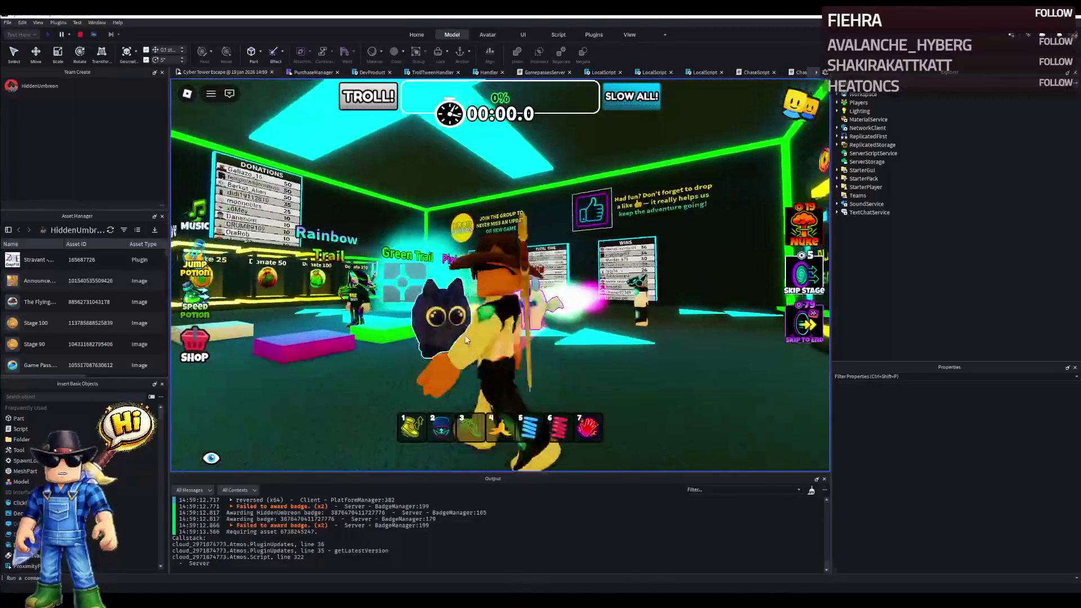
key(w)
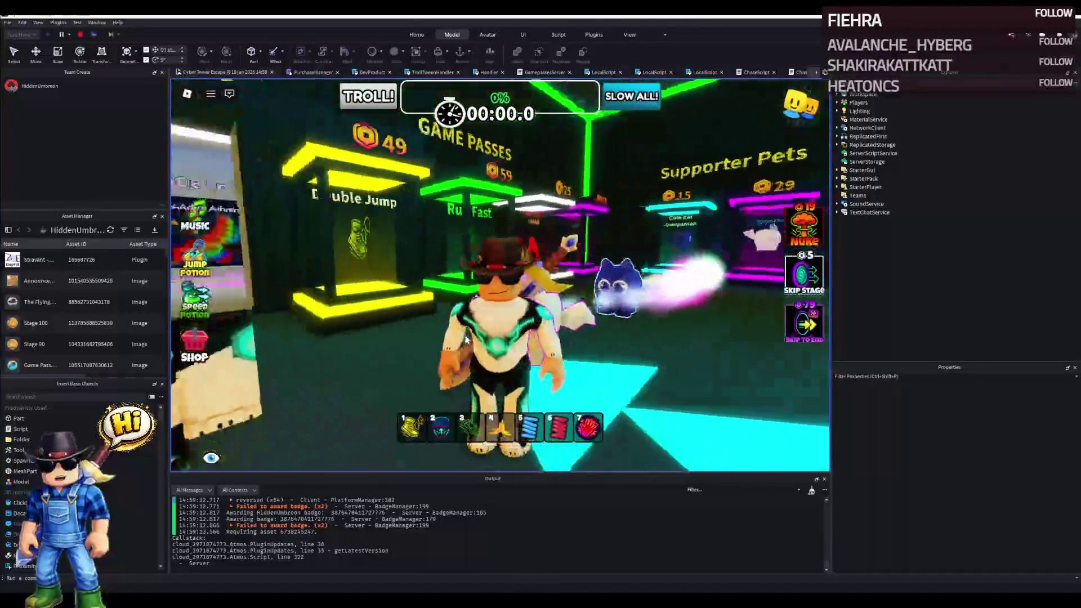
drag(466, 339, 532, 271)
key(w)
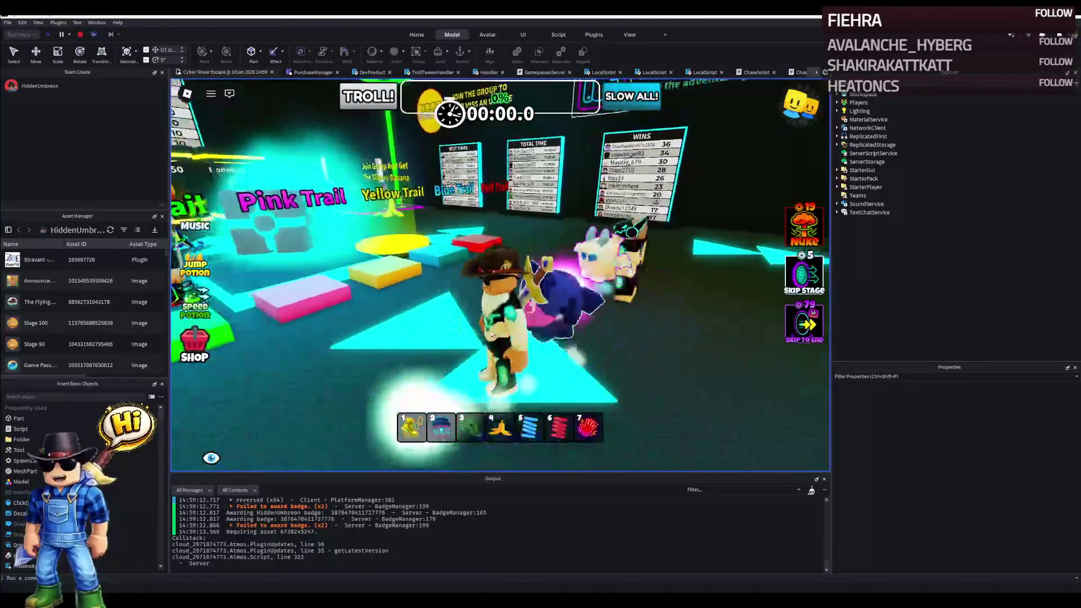
key(w)
drag(505, 323, 440, 288)
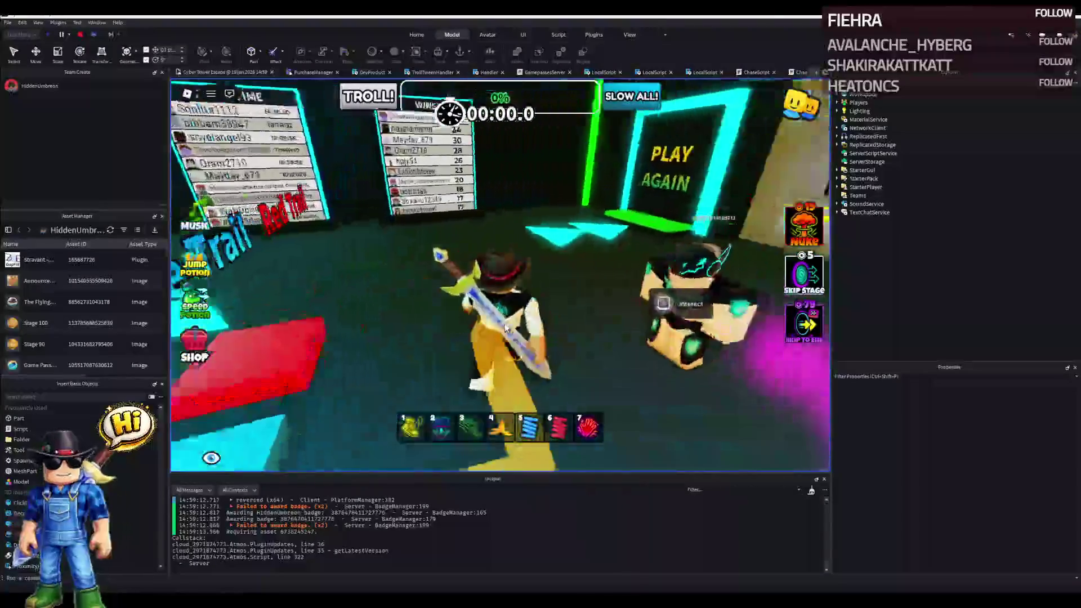
key(w)
drag(504, 323, 529, 306)
key(w)
key(7)
Run up the opening obby track over the checkpoint pads, then stop the playtest with Shift+F5.
key(w)
key(w)
key(w)
key(w)
key(w)
key(w)
key(w)
key(w)
key(w)
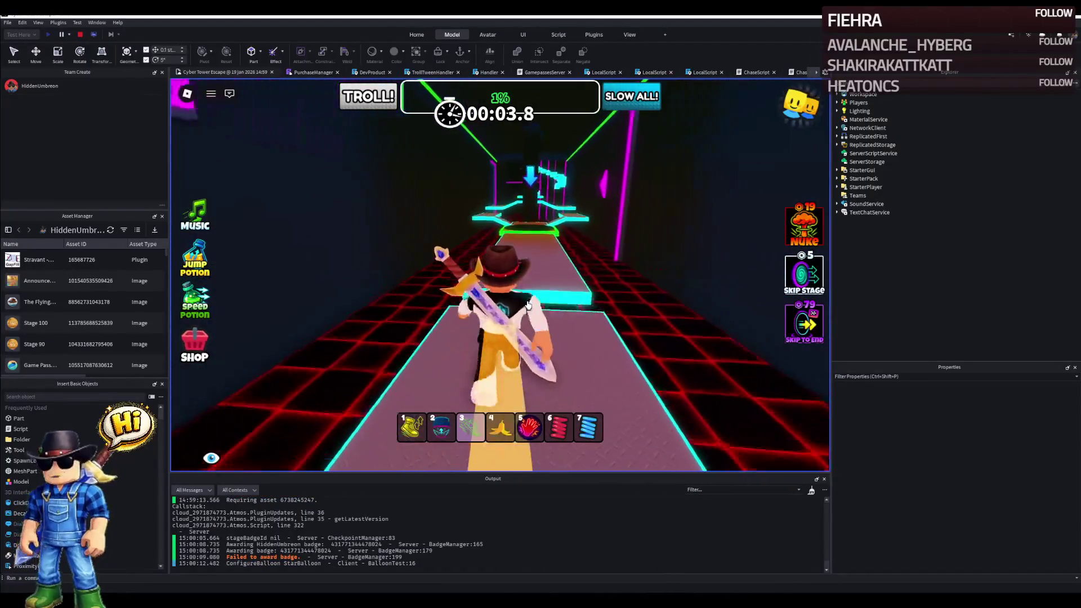
key(w)
key(w)
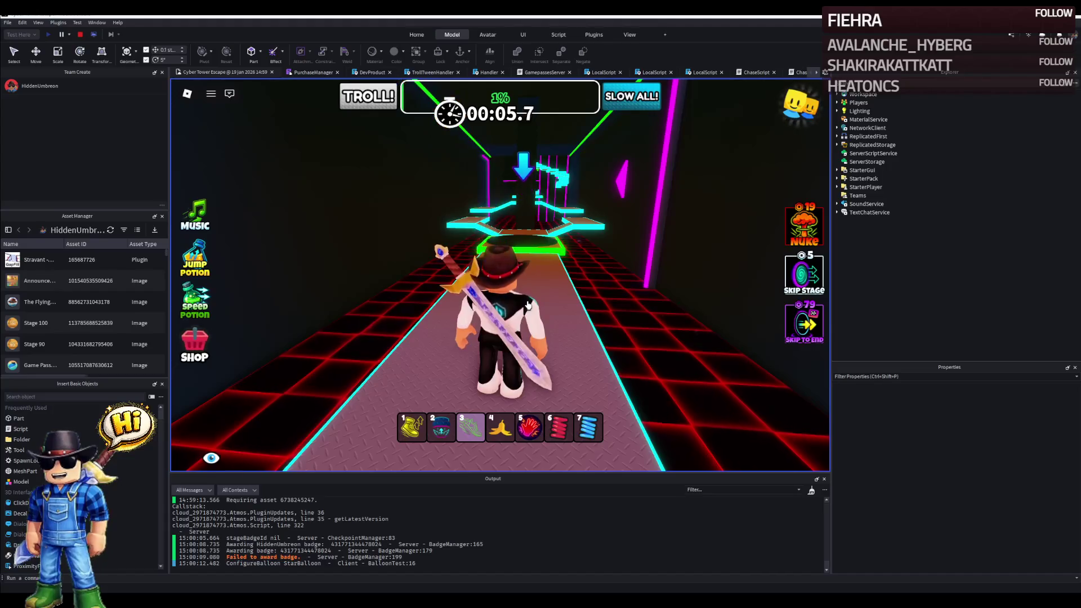
key(w)
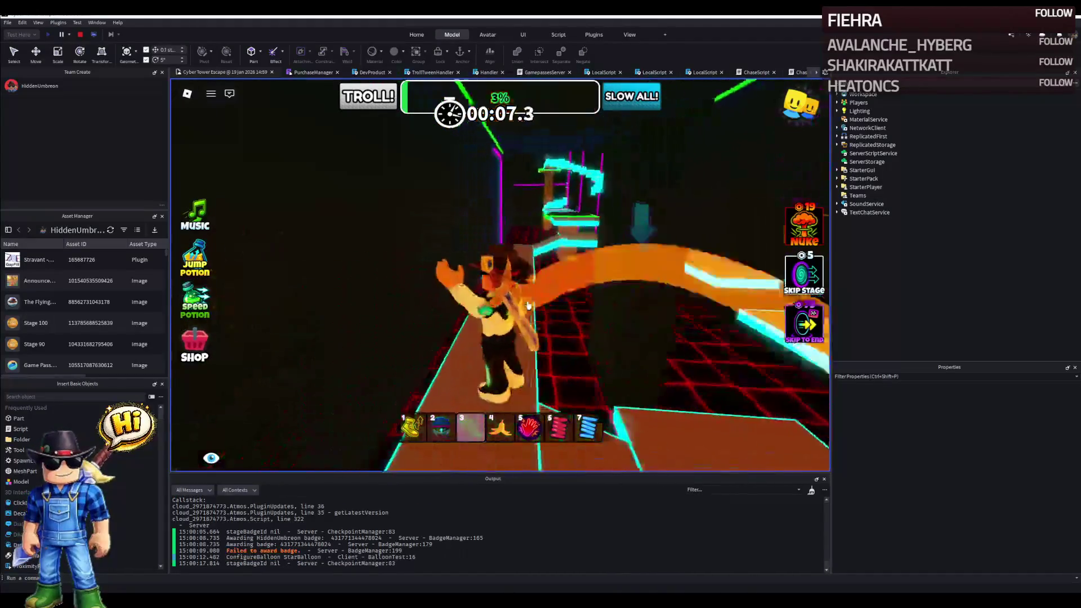
key(w)
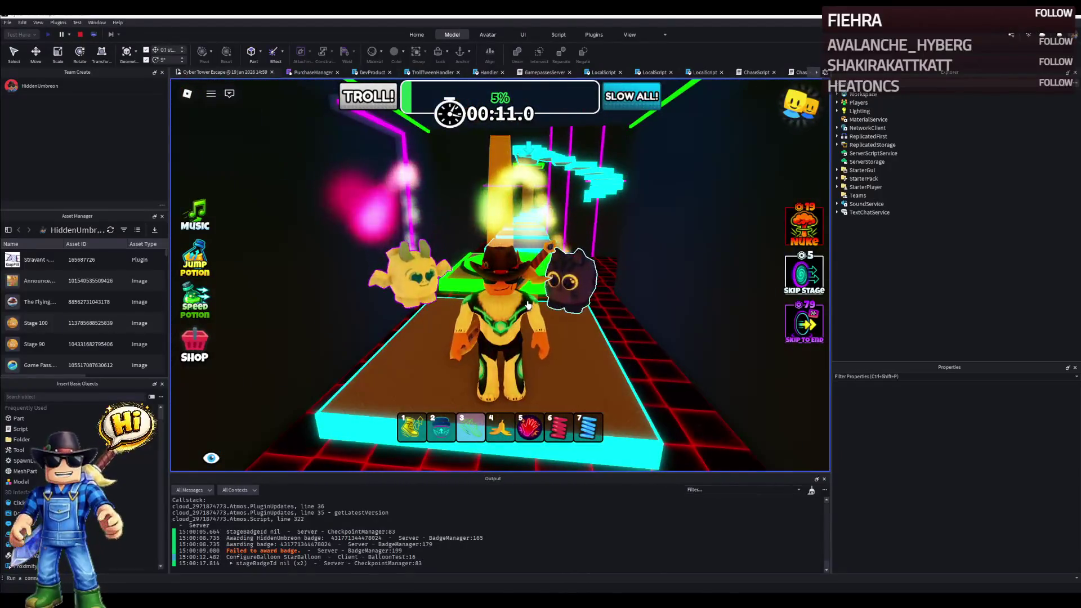
drag(527, 305, 500, 304)
key(w)
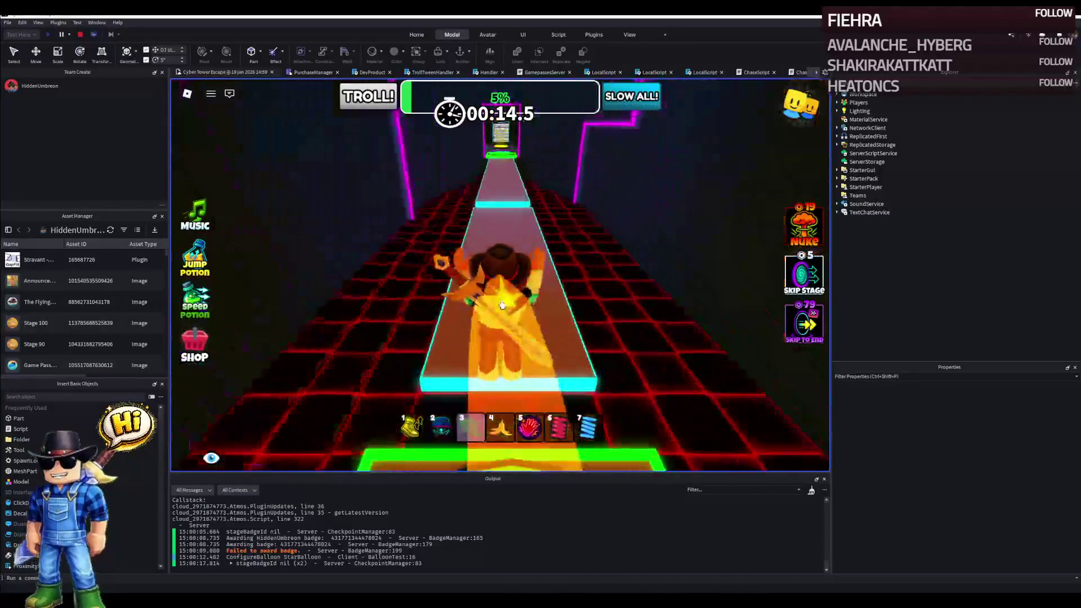
key(shift+F5)
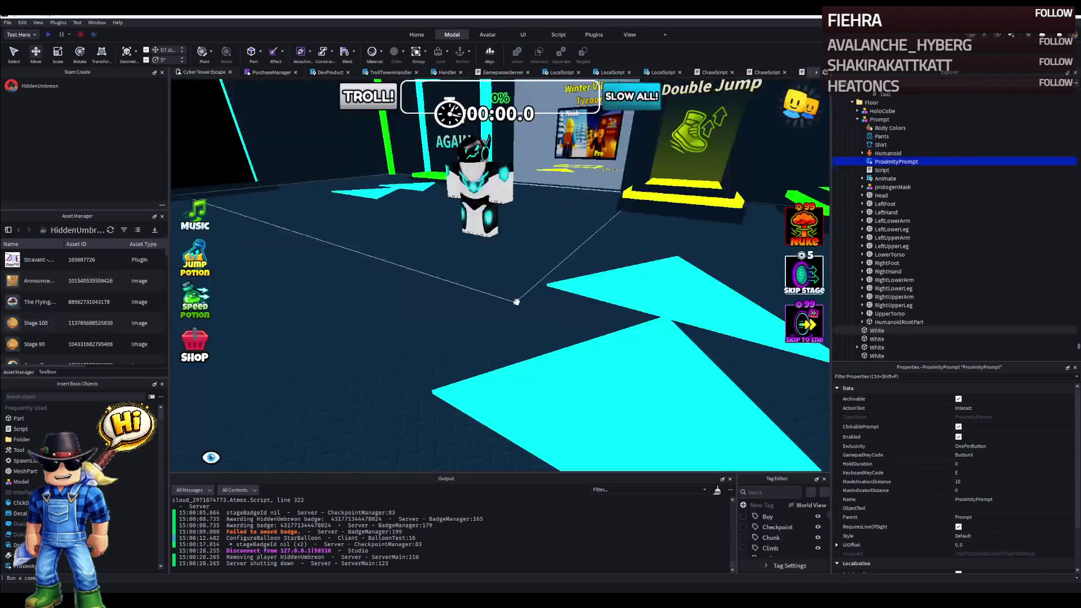
Delete the glowing cat-mask MeshPart from the podium rig.
mouse_move(485, 295)
mouse_down()
mouse_move(456, 321)
mouse_move(472, 295)
mouse_up()
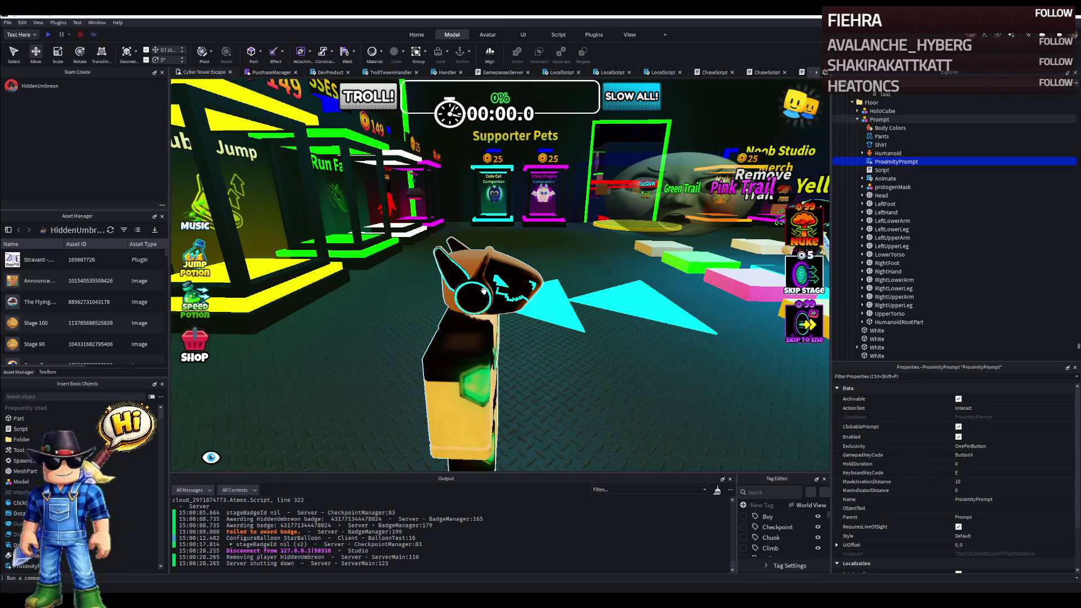
click(490, 279)
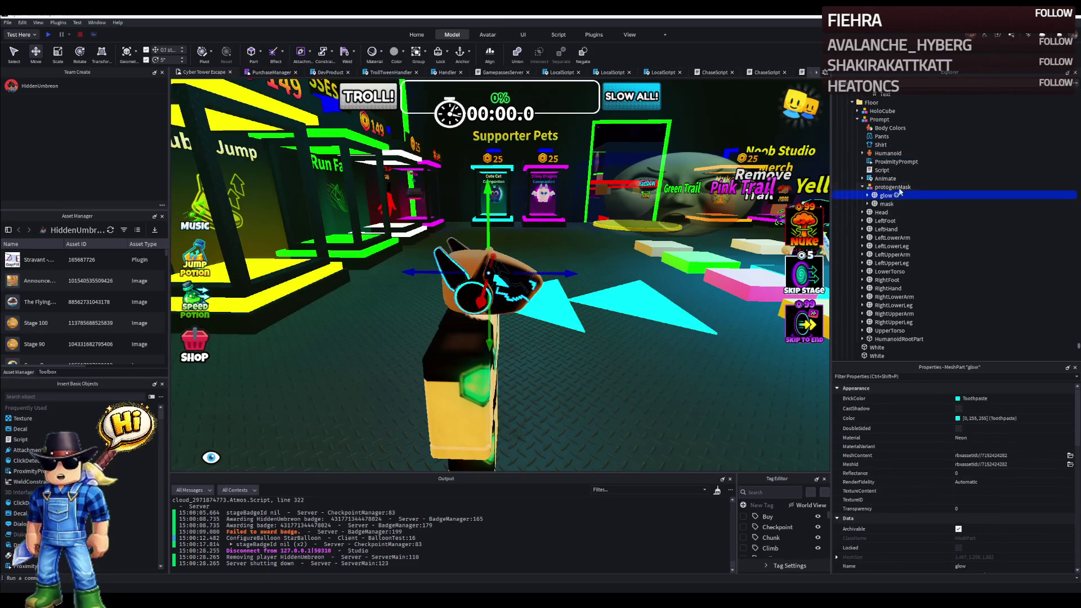
key(Delete)
mouse_move(489, 279)
mouse_down()
mouse_move(627, 233)
mouse_move(567, 300)
mouse_move(591, 254)
mouse_up()
Set the Prompt rig's ProximityPrompt ActionText to Equip and ObjectText to Cyber Outfit, then start a playtest.
click(626, 313)
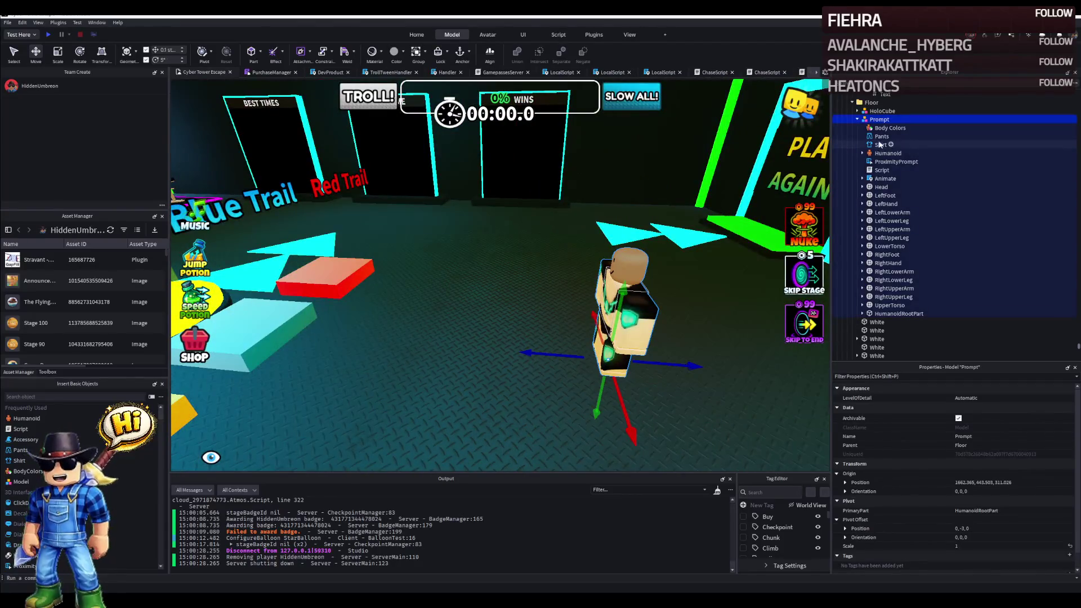
click(895, 161)
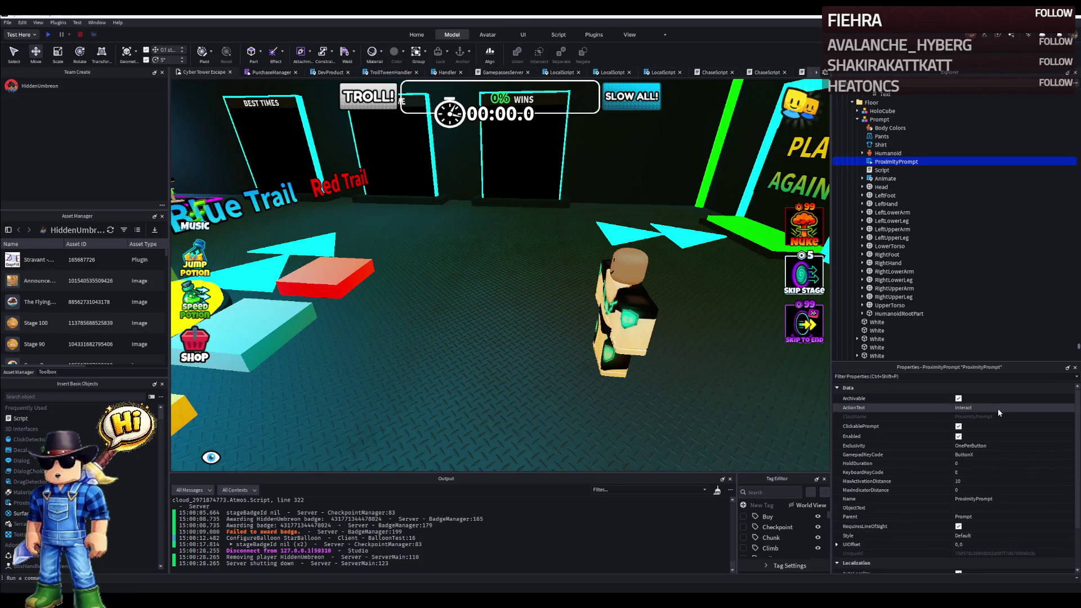
click(997, 408)
text(Equip)
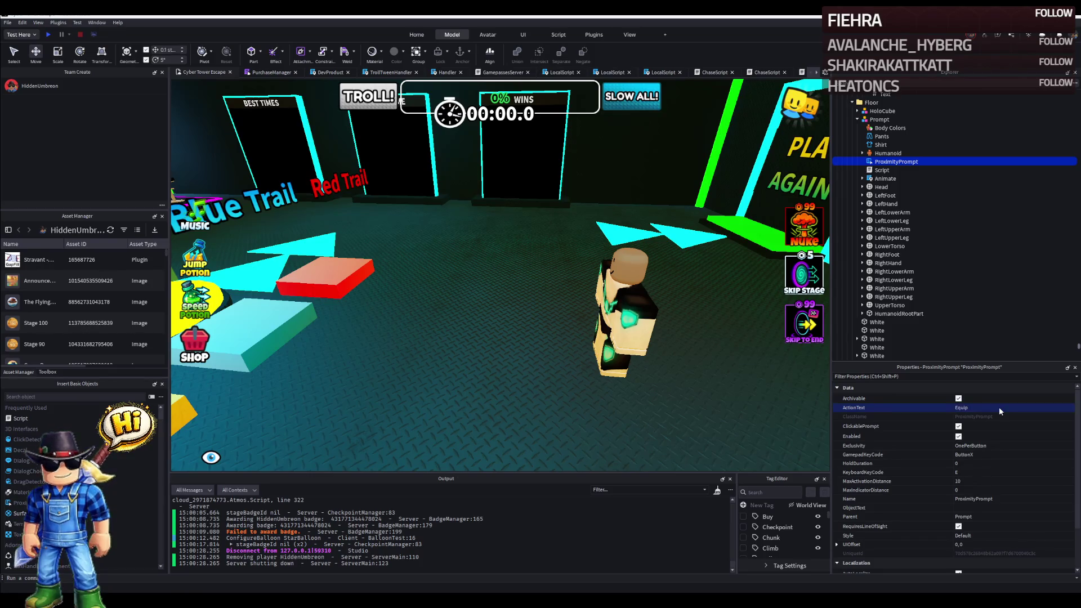
click(998, 504)
text(CyberOutfits)
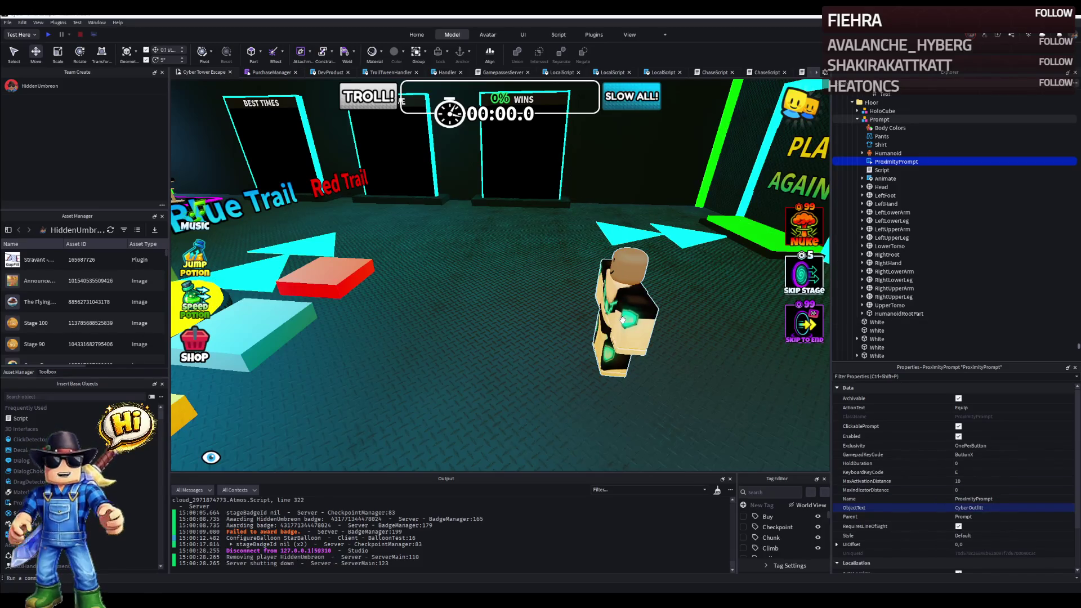
right_click(628, 318)
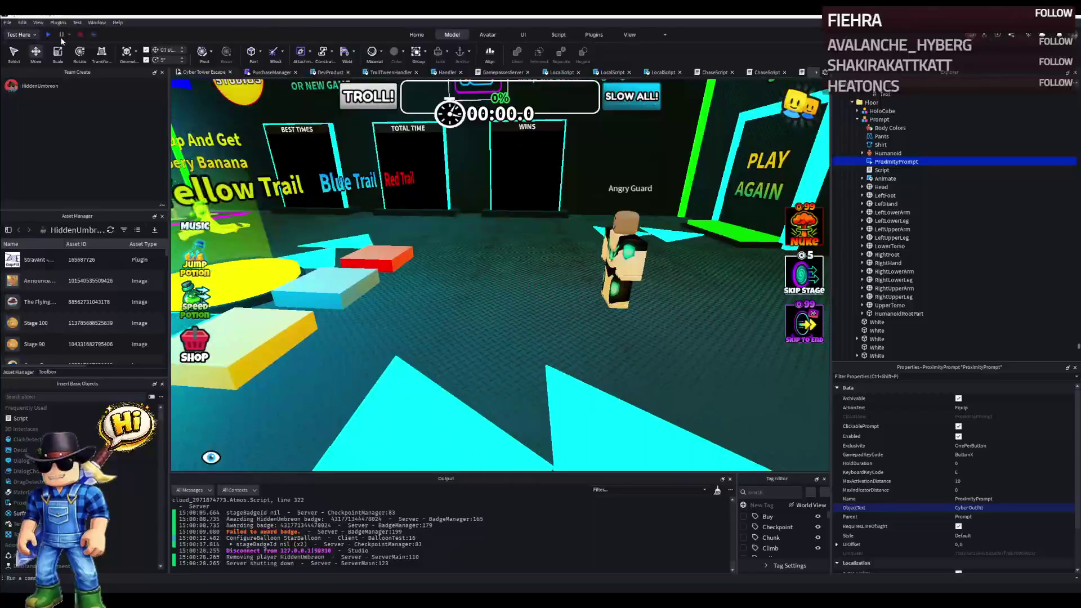
click(50, 33)
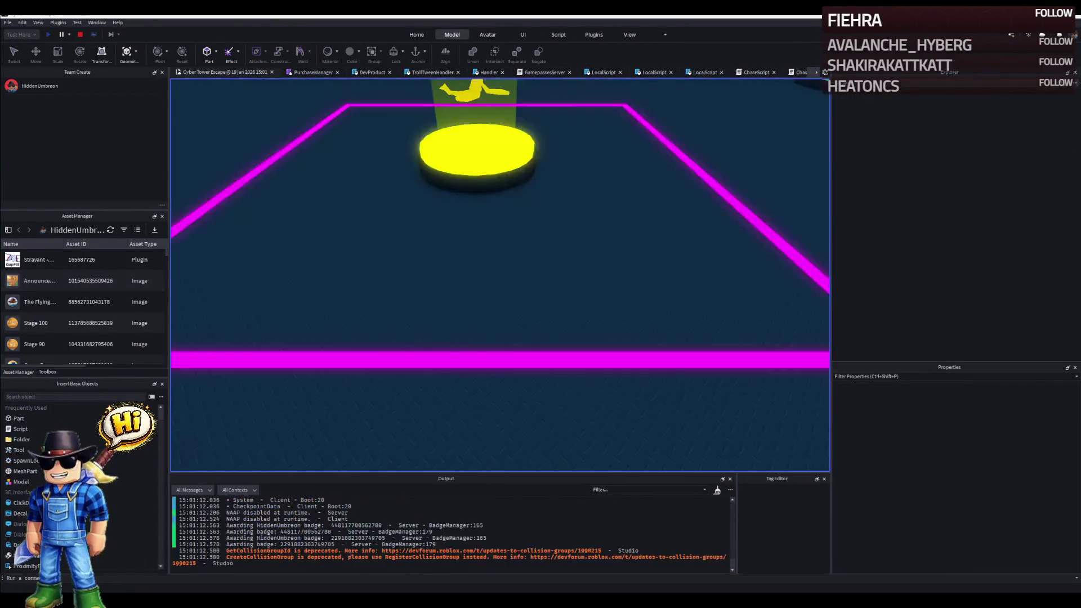
Walk up to the guard rig and equip the Cyber Outfit from its prompt with E.
key(w)
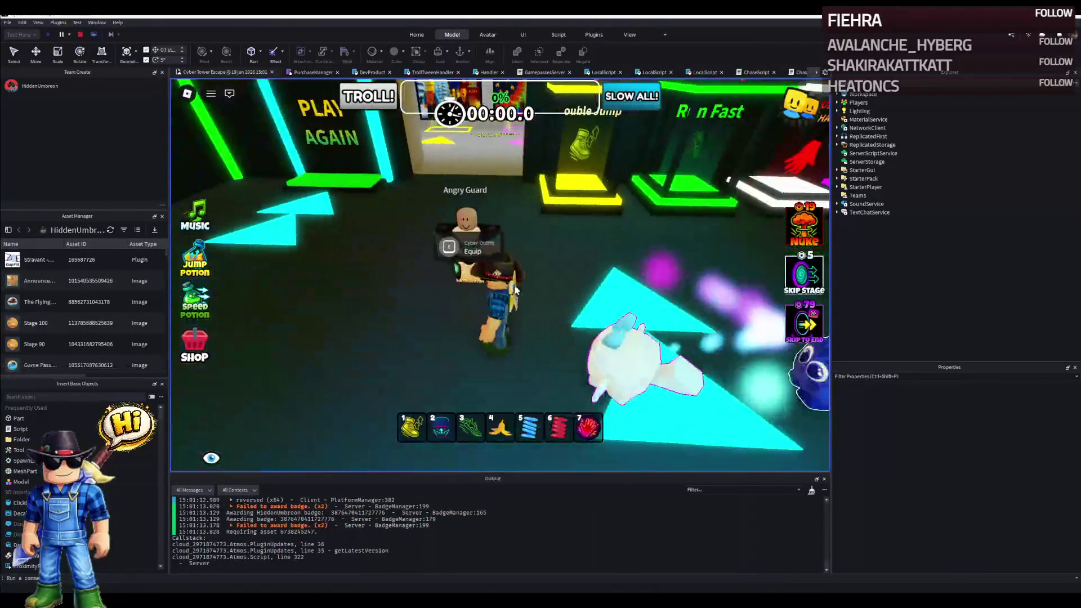
key(e)
right_click(514, 288)
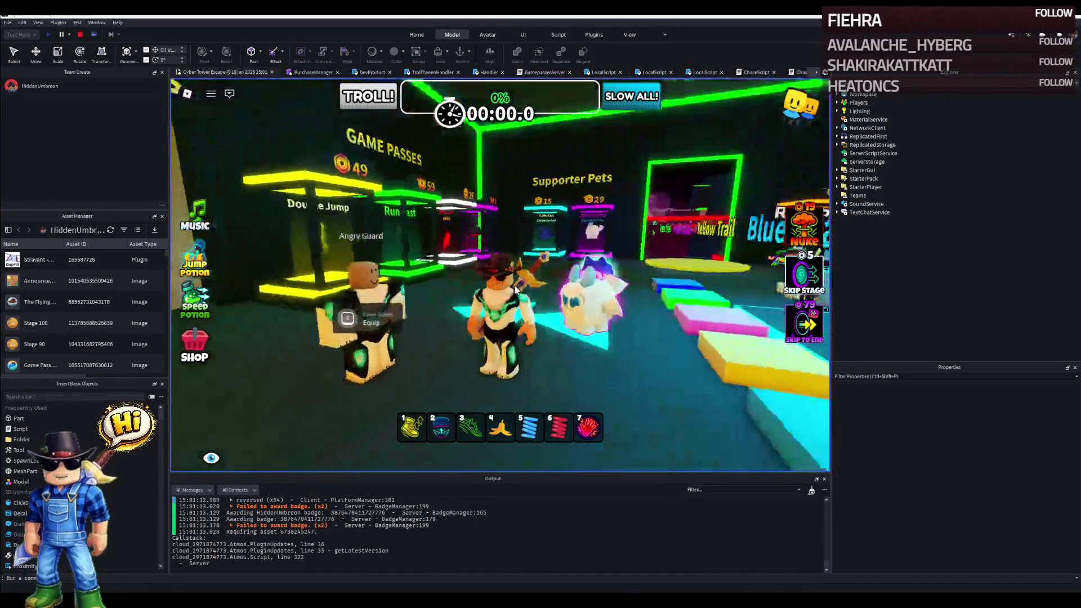
drag(516, 290, 516, 290)
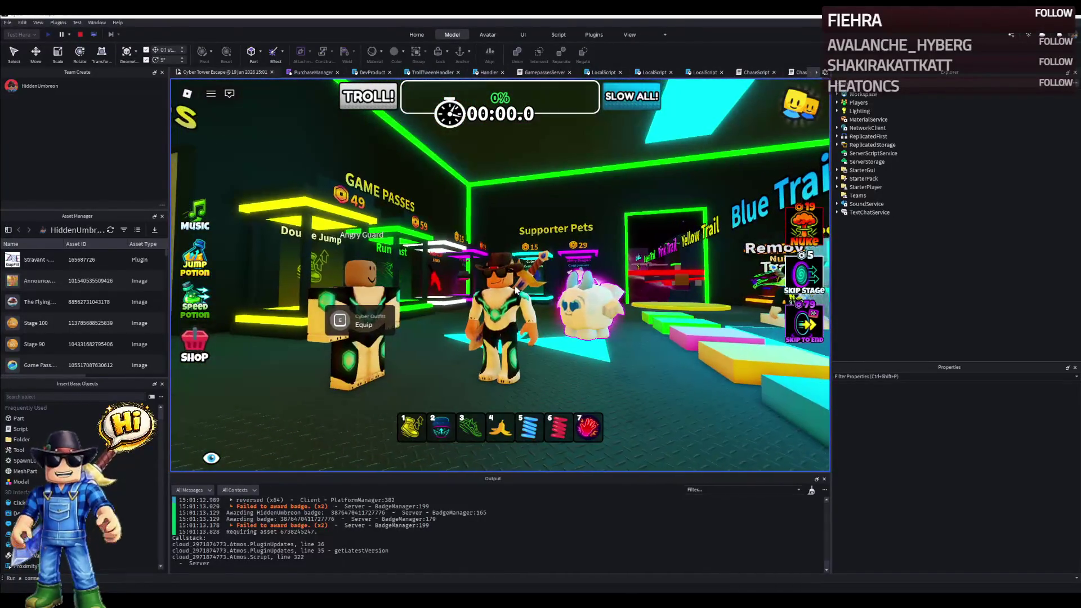
Walk the outfitted character around the lobby, then stop the playtest.
key(w)
key(w)
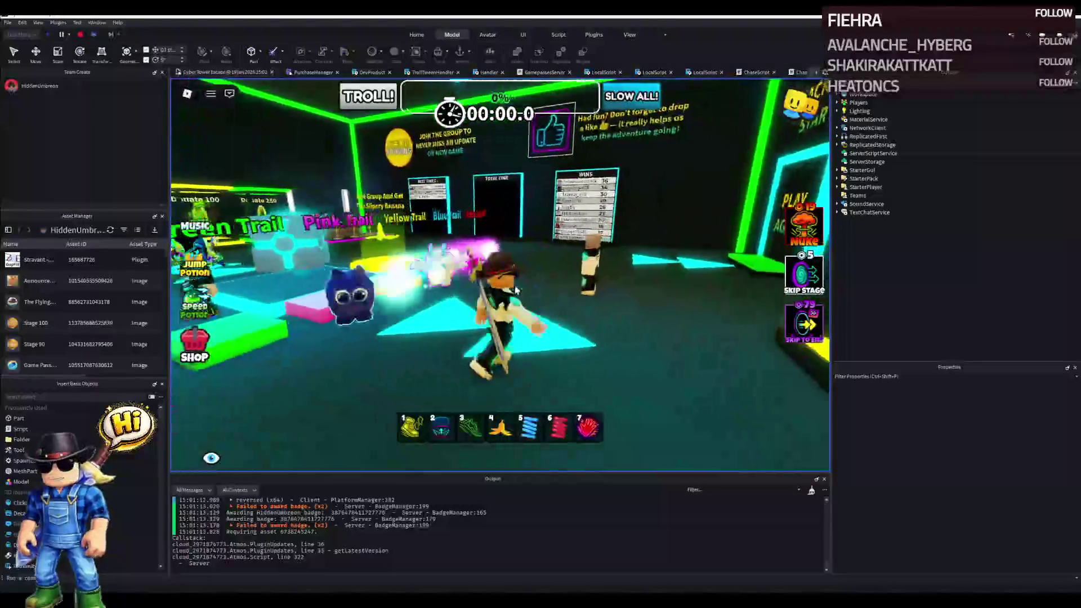
key(w)
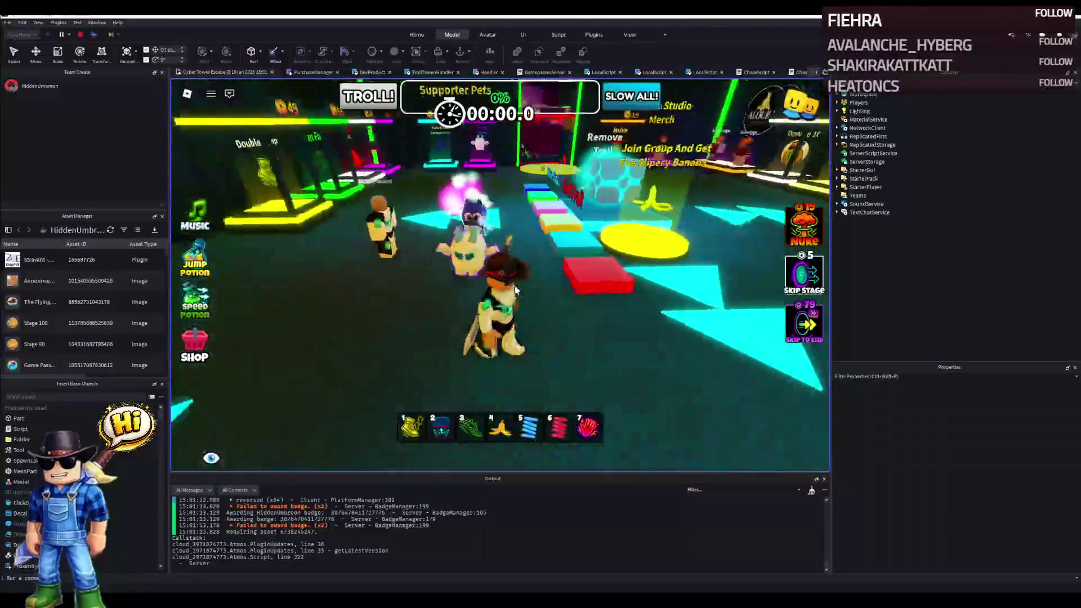
key(w)
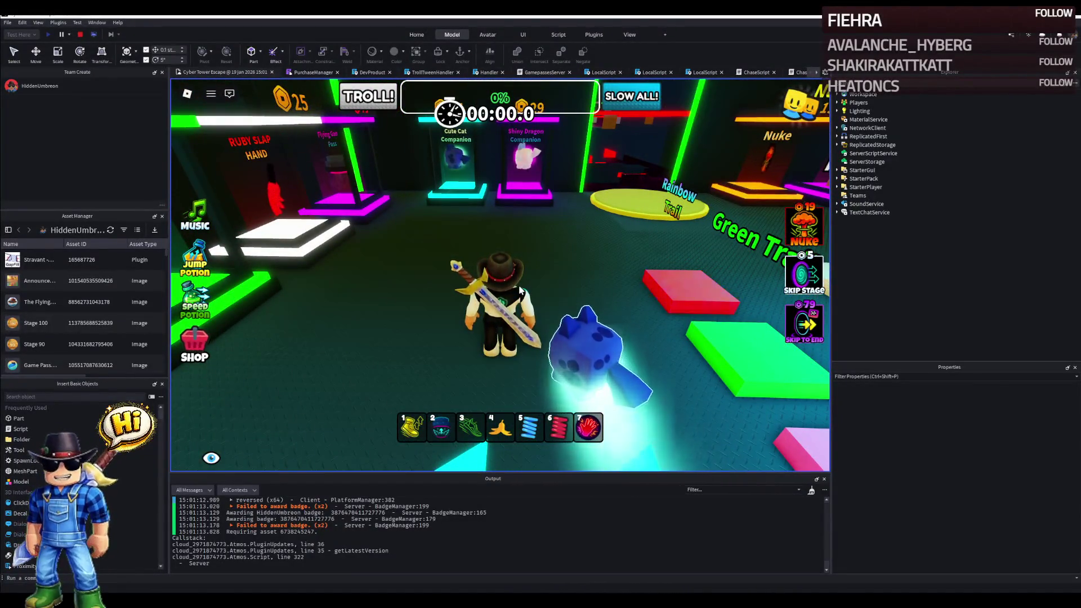
key(w)
key(w)
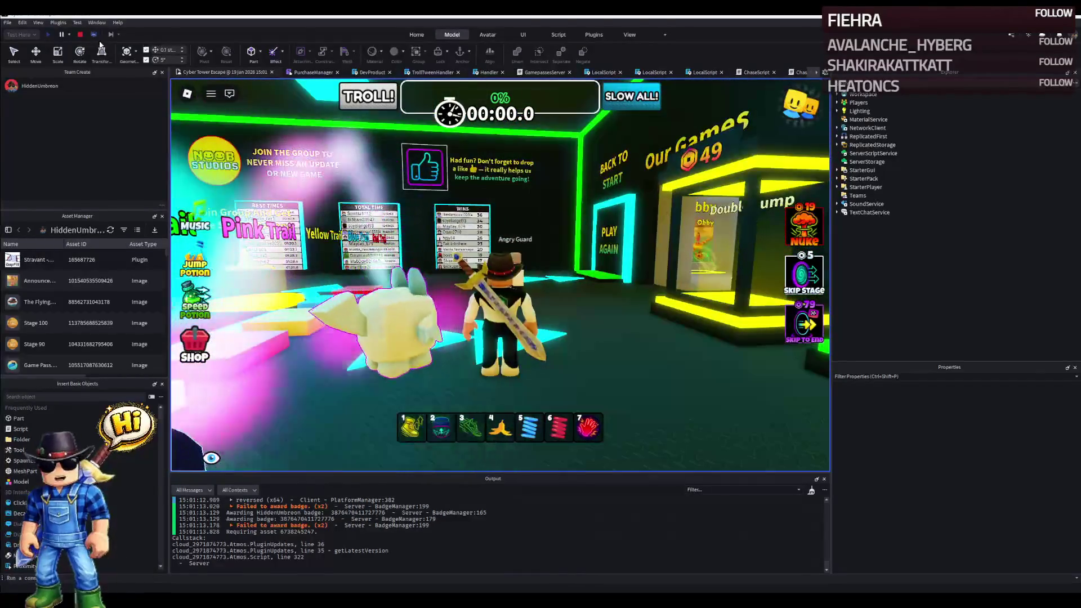
click(81, 35)
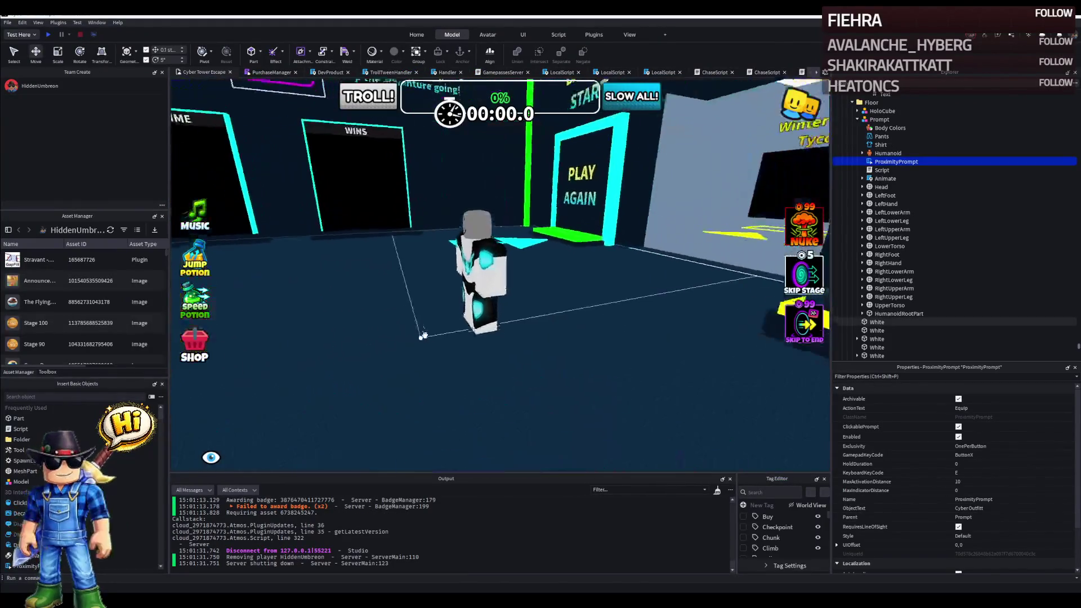
Change the Prompt Humanoid's DisplayName from Angry Guard to Cyber Outfitt and start dragging the rig.
click(456, 320)
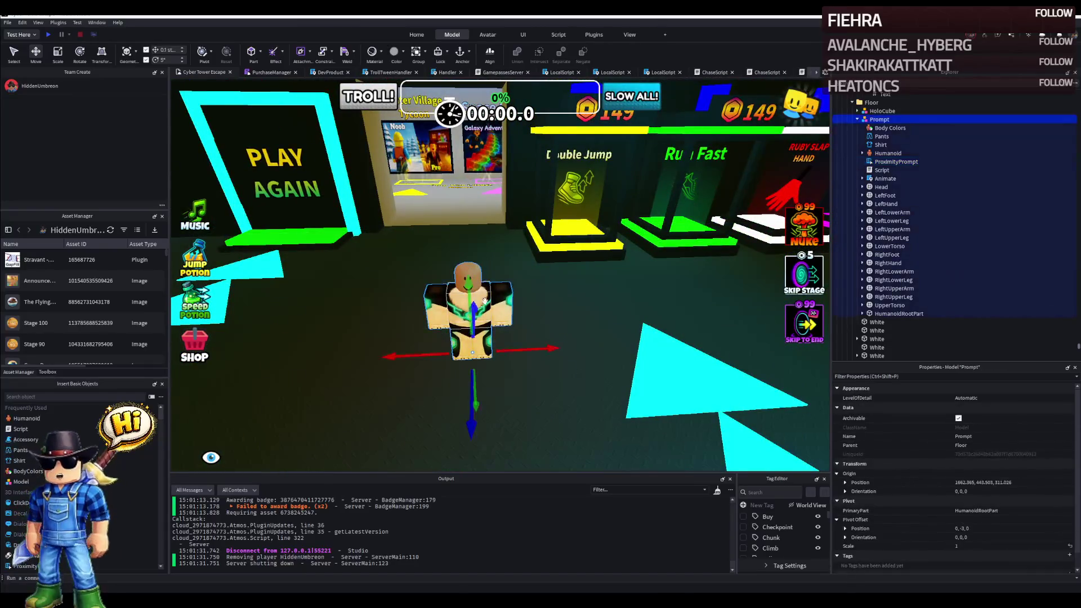
scroll(595, 260, up, 3)
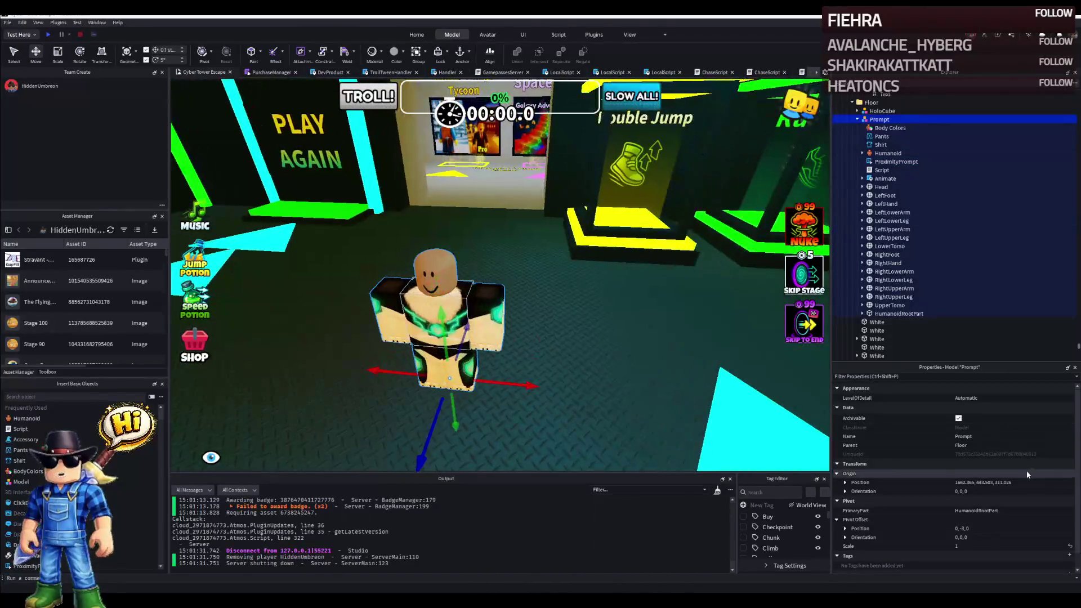
click(881, 170)
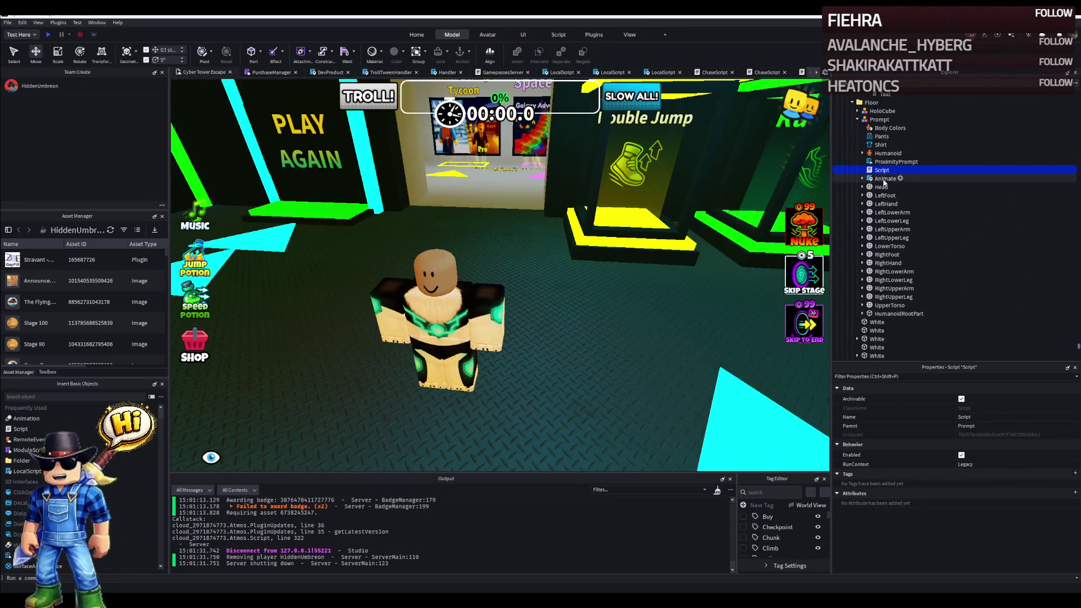
click(891, 162)
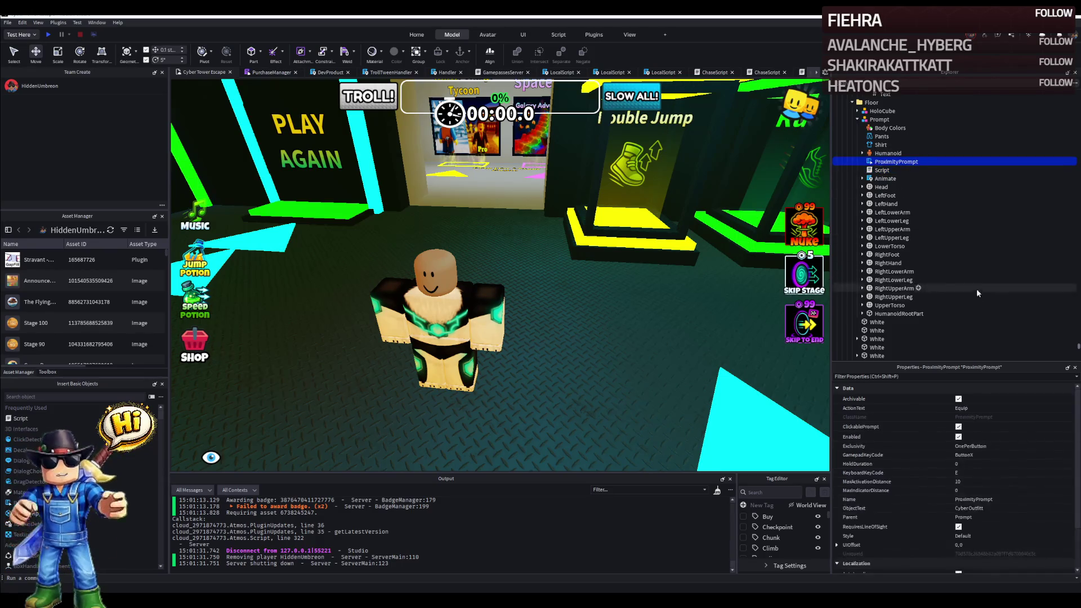
click(887, 153)
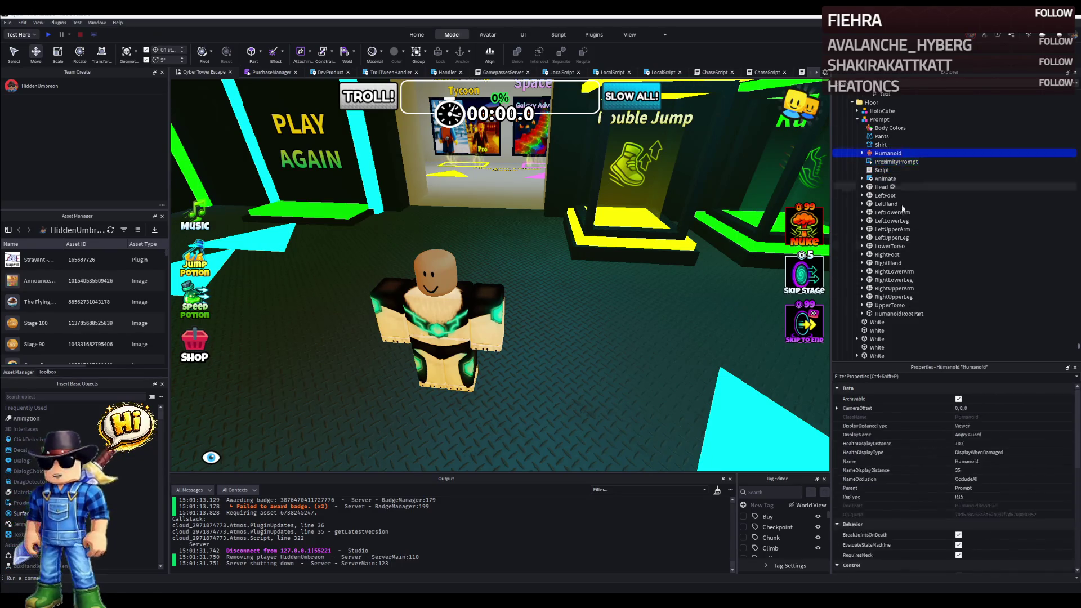
click(989, 434)
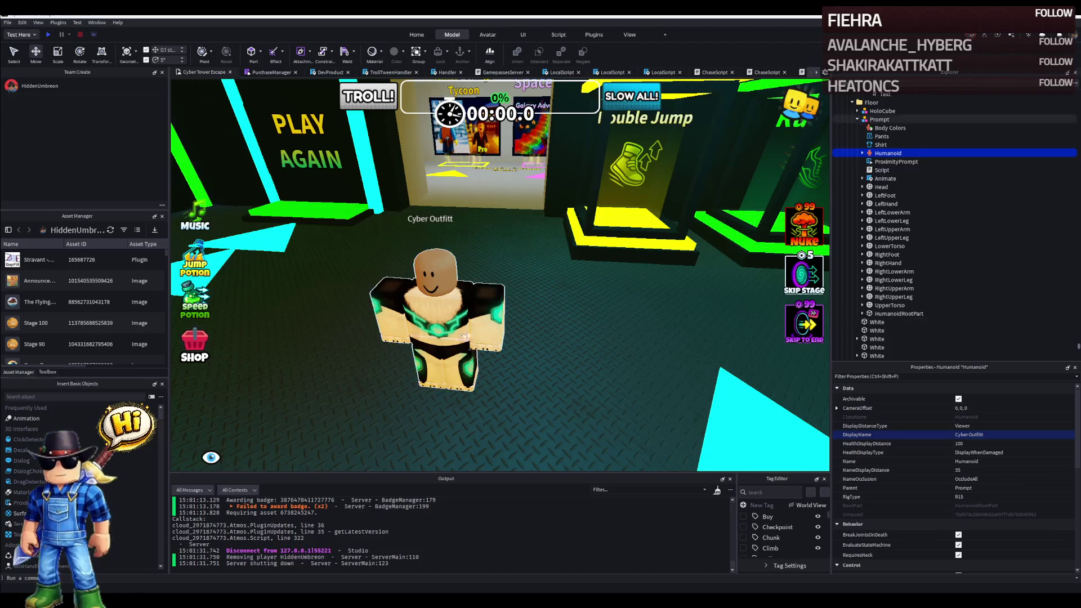
click(437, 321)
mouse_move(436, 320)
mouse_down()
mouse_move(420, 340)
mouse_move(540, 341)
mouse_up()
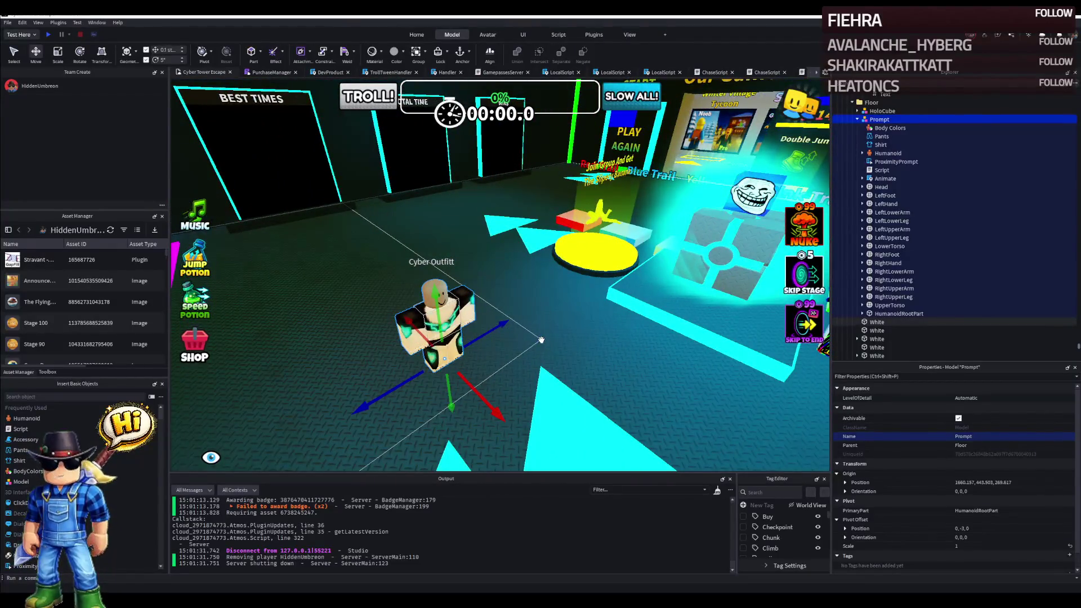
scroll(540, 341, down, 3)
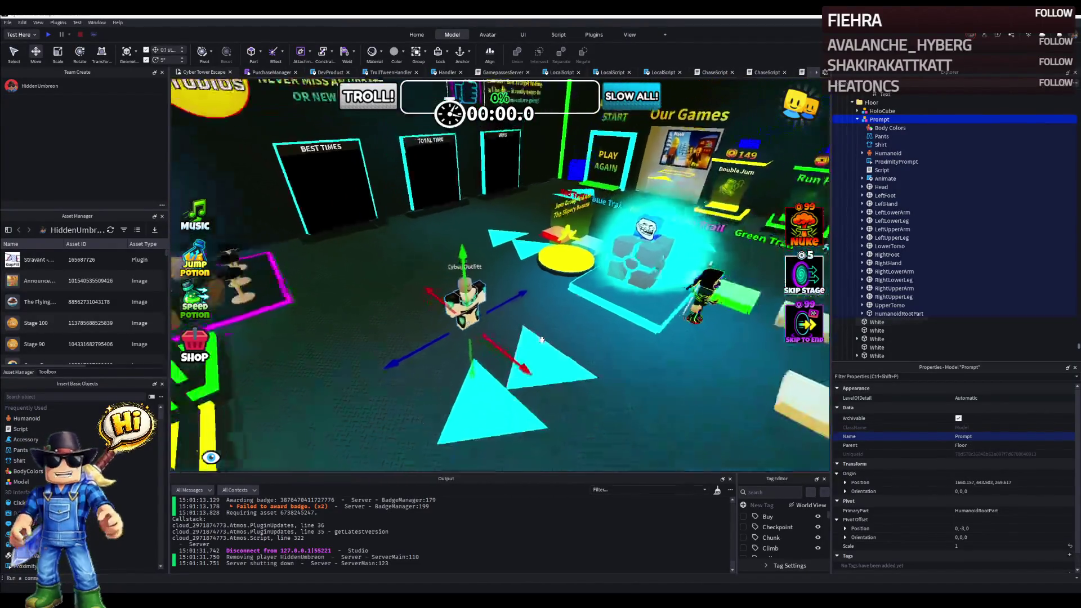
Fly the view from the lobby across to the starry obby track.
mouse_move(540, 341)
mouse_down()
mouse_move(493, 336)
mouse_move(652, 249)
mouse_up()
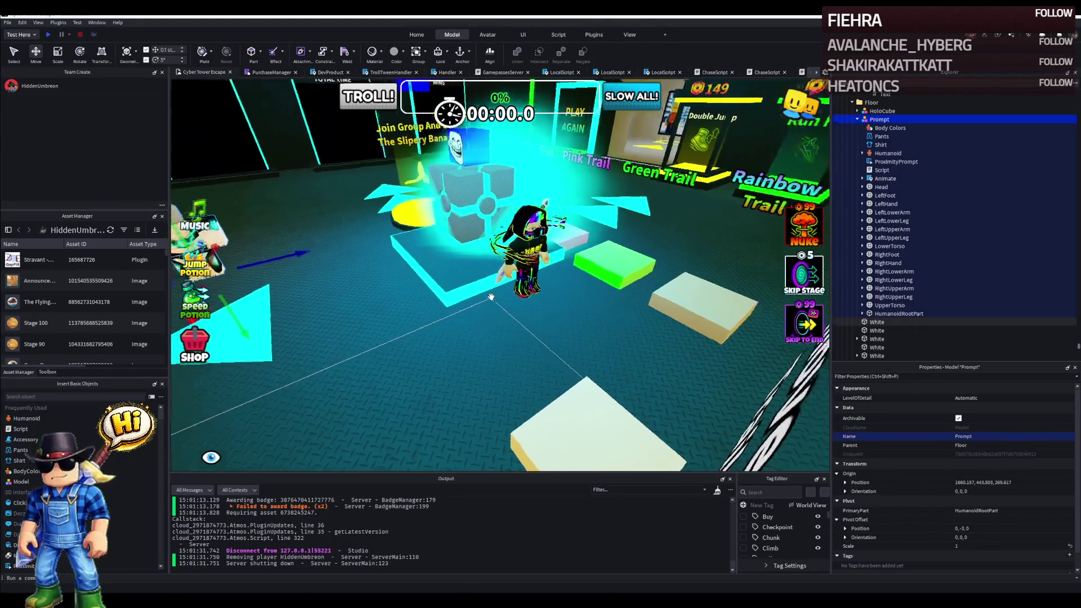
drag(609, 253, 493, 300)
scroll(490, 301, down, 8)
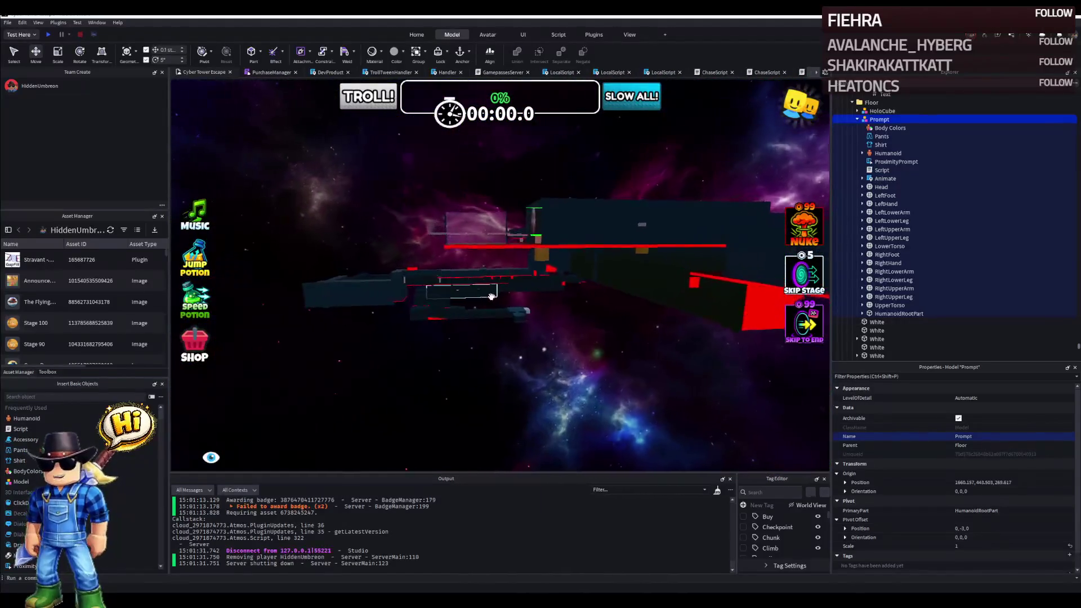
scroll(491, 297, up, 6)
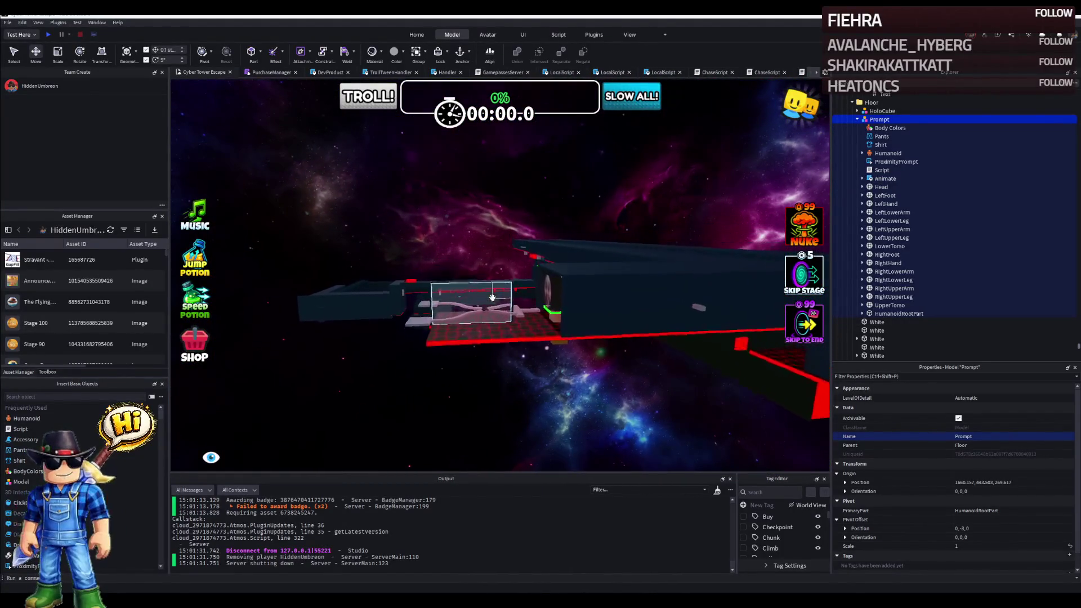
scroll(519, 329, up, 4)
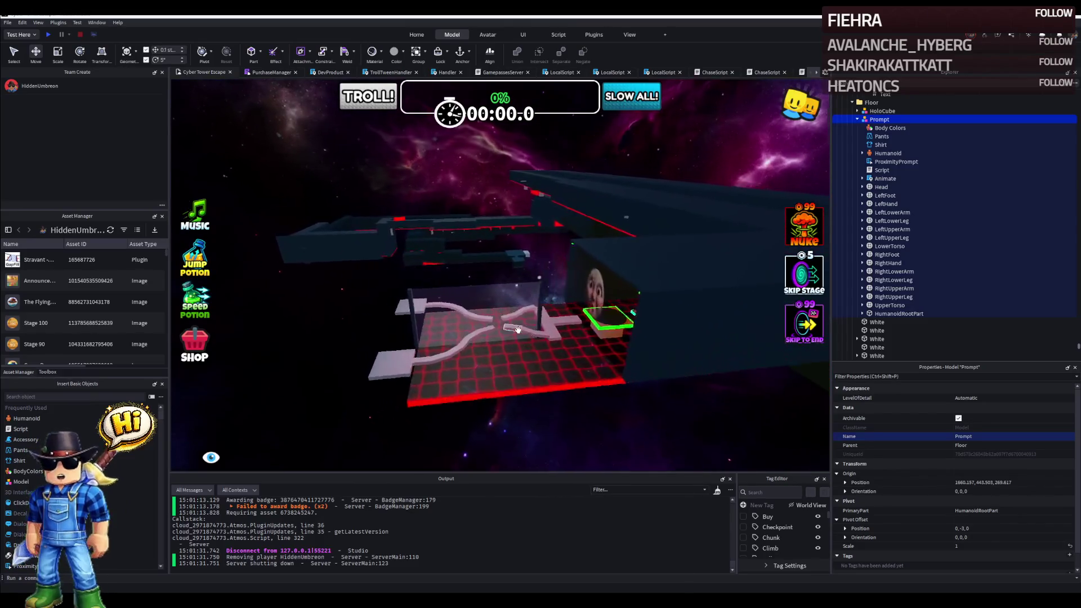
scroll(518, 328, up, 4)
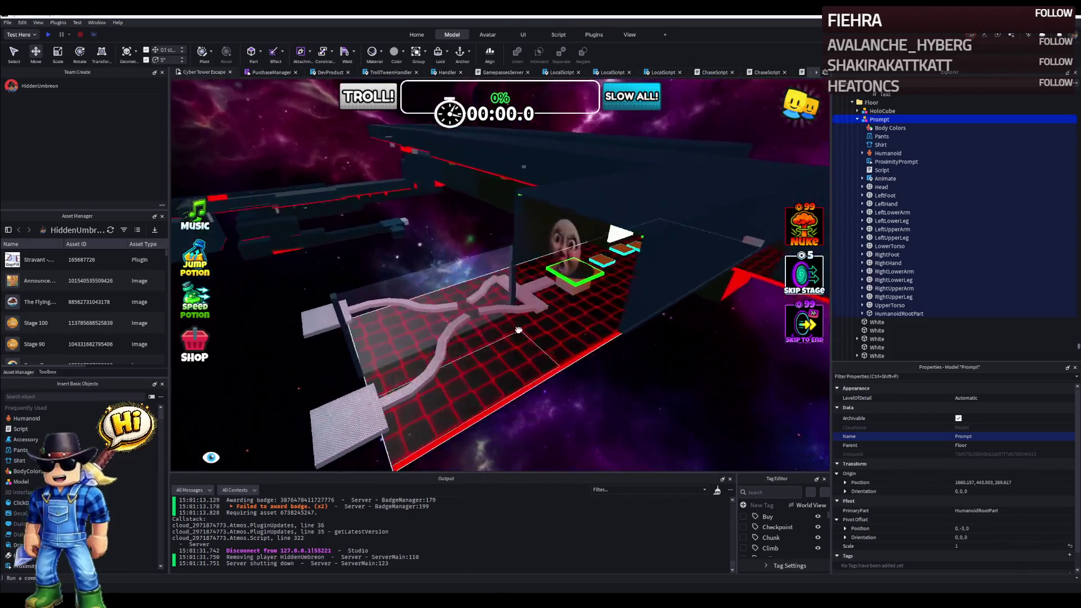
scroll(518, 329, up, 3)
scroll(519, 329, up, 3)
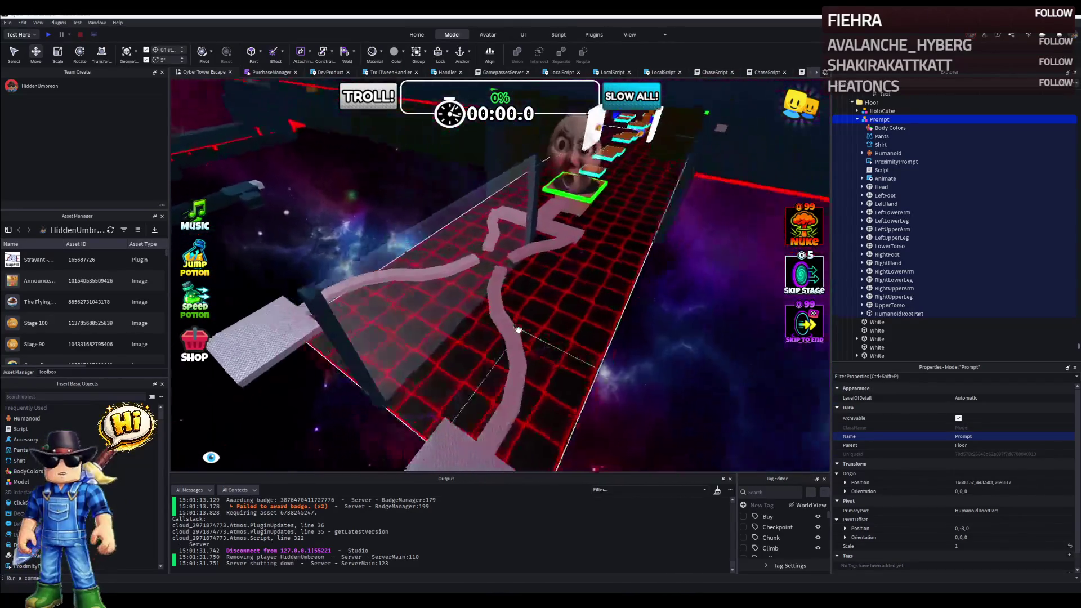
scroll(519, 329, up, 3)
scroll(518, 329, up, 2)
drag(519, 329, 487, 231)
mouse_move(389, 212)
mouse_down()
mouse_move(555, 259)
mouse_move(478, 288)
mouse_move(439, 254)
mouse_up()
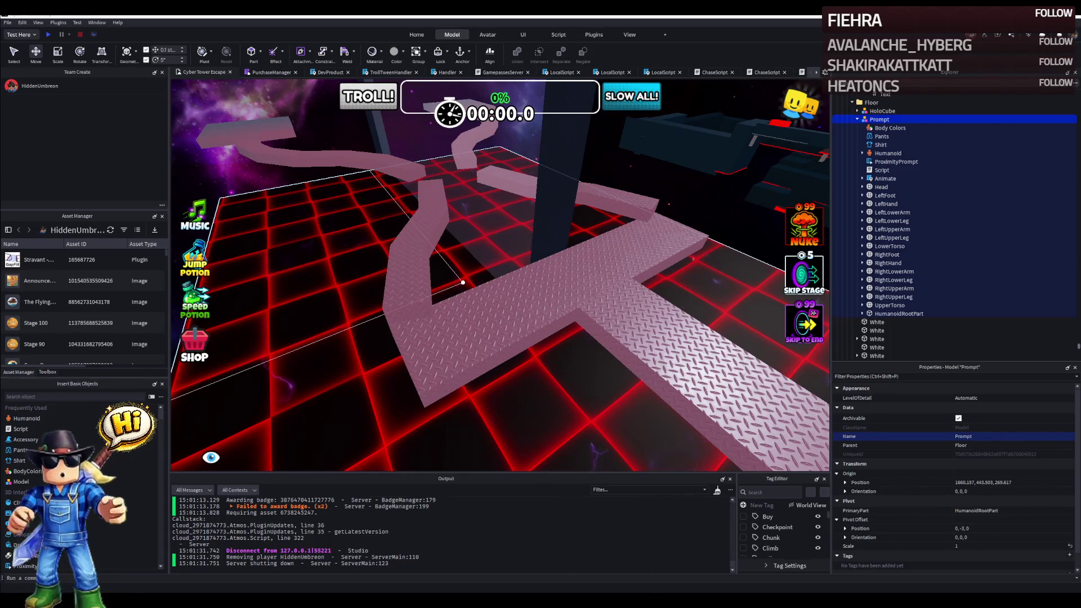
scroll(463, 281, down, 3)
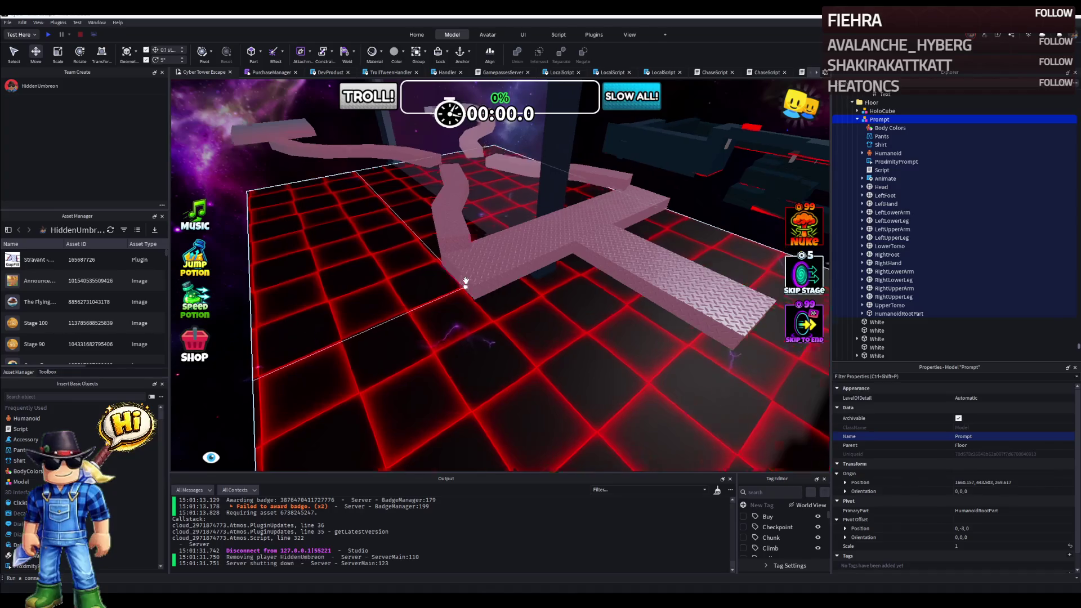
scroll(465, 280, down, 2)
scroll(464, 280, down, 1)
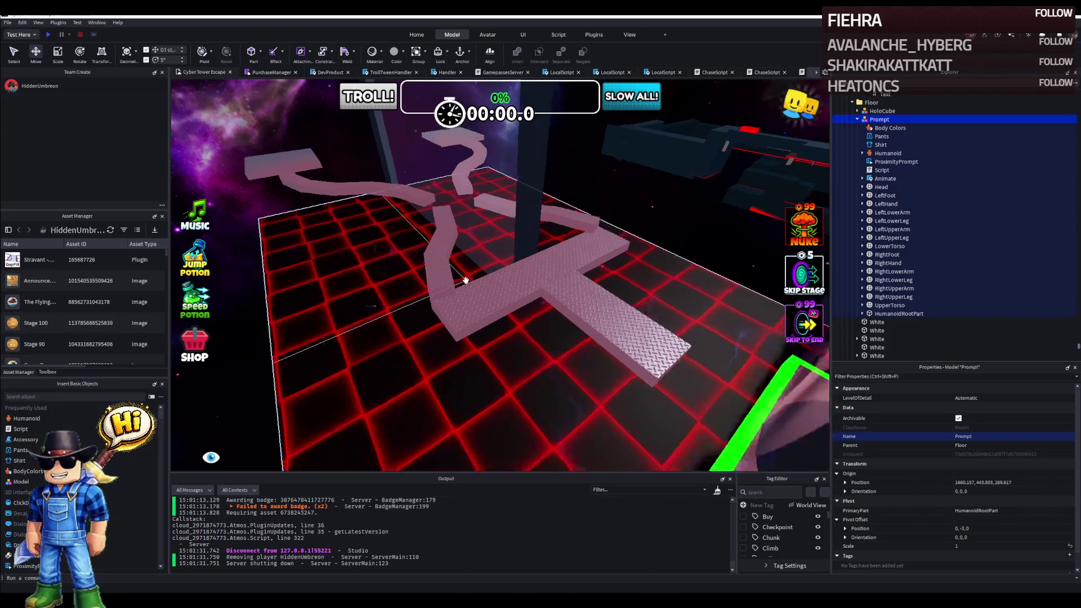
scroll(465, 280, down, 3)
click(456, 256)
drag(460, 253, 502, 207)
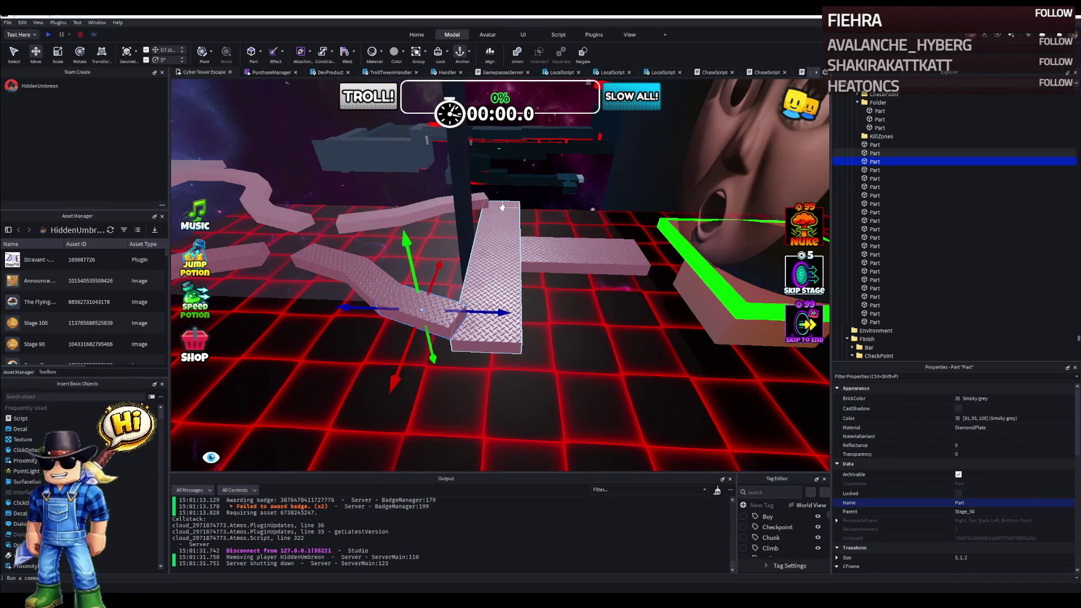
mouse_move(502, 206)
mouse_down()
mouse_move(480, 207)
mouse_move(469, 227)
mouse_up()
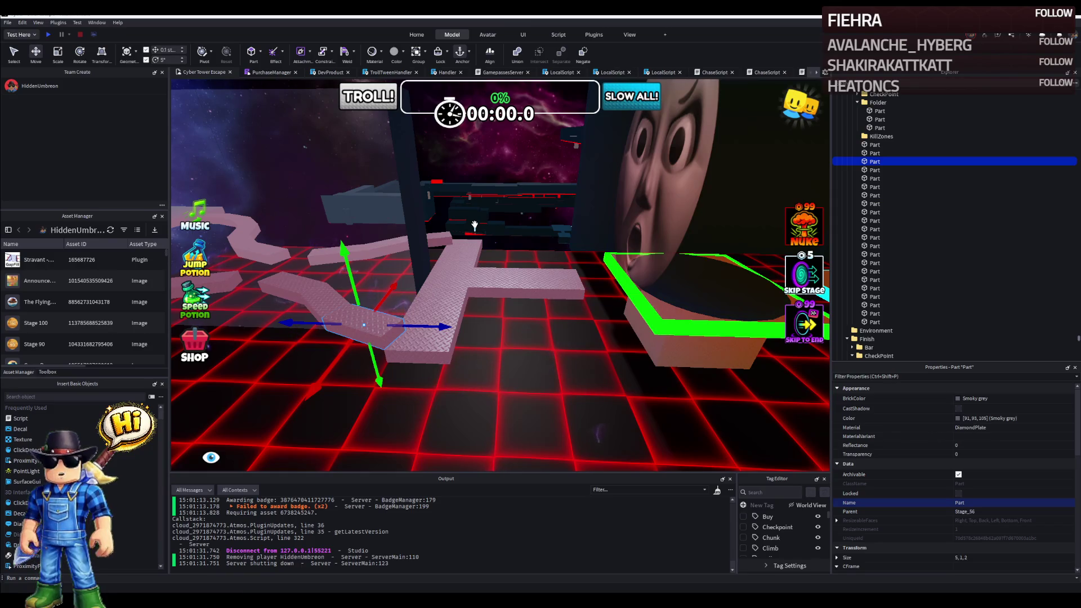
right_click(474, 226)
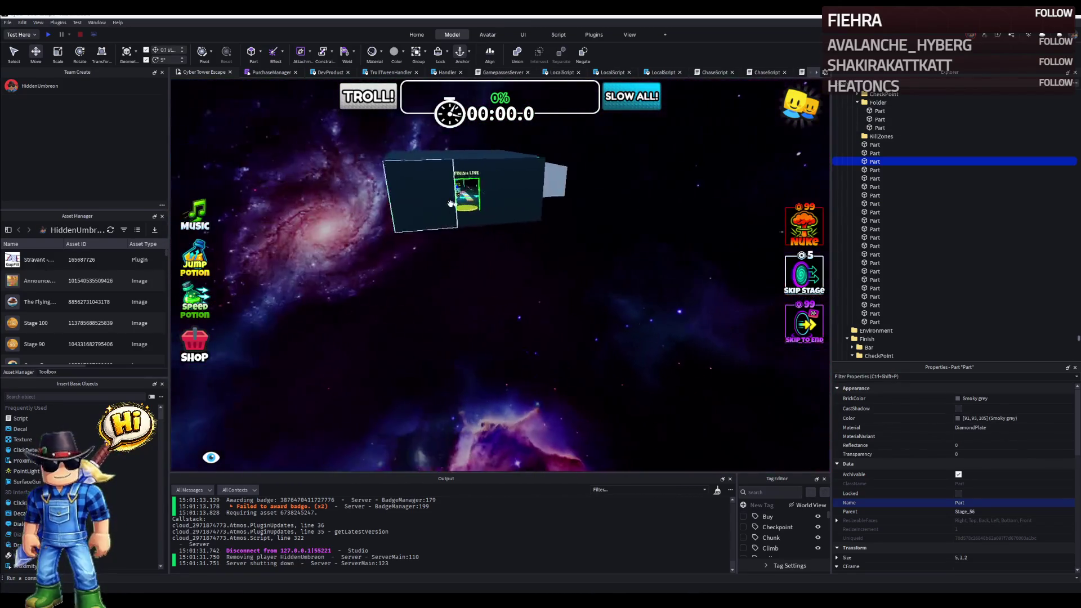
click(466, 191)
Focus a lobby part, inspect the Prompt model's script, and fly to the fashion podium mannequin.
key(f)
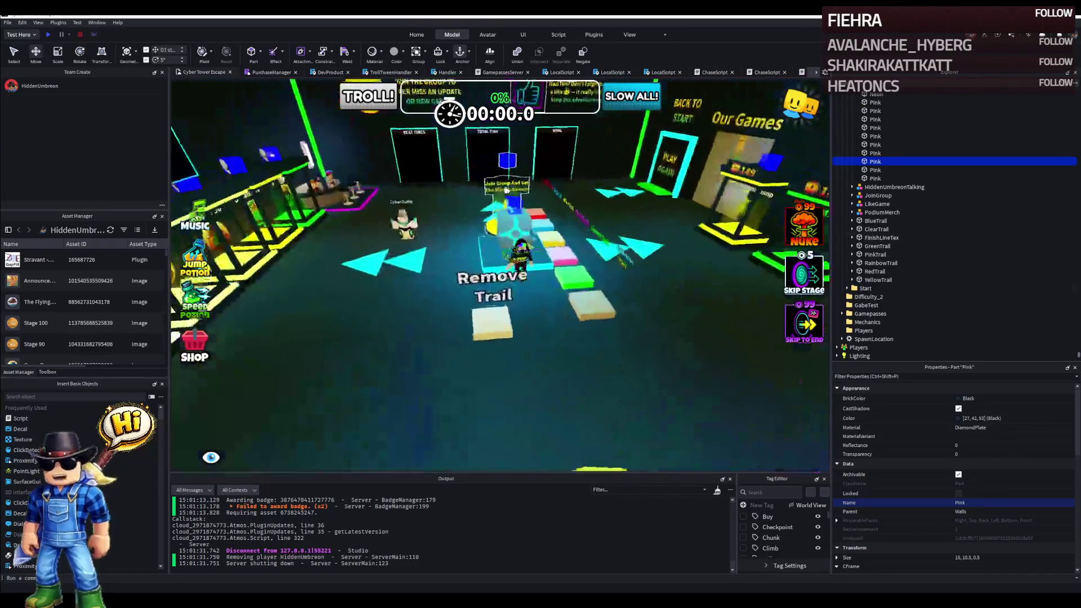
click(418, 240)
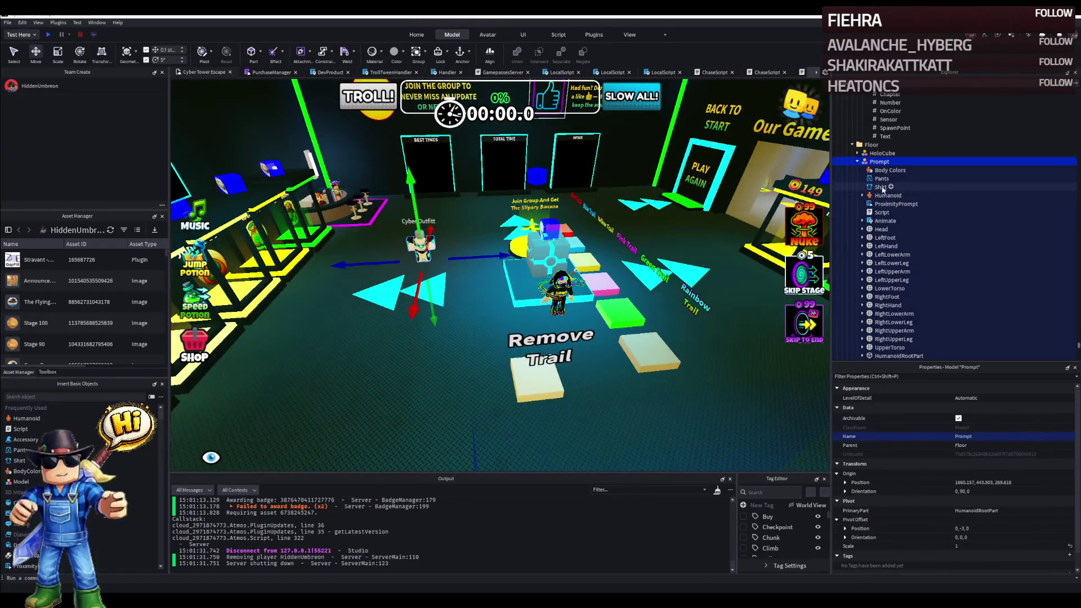
click(884, 213)
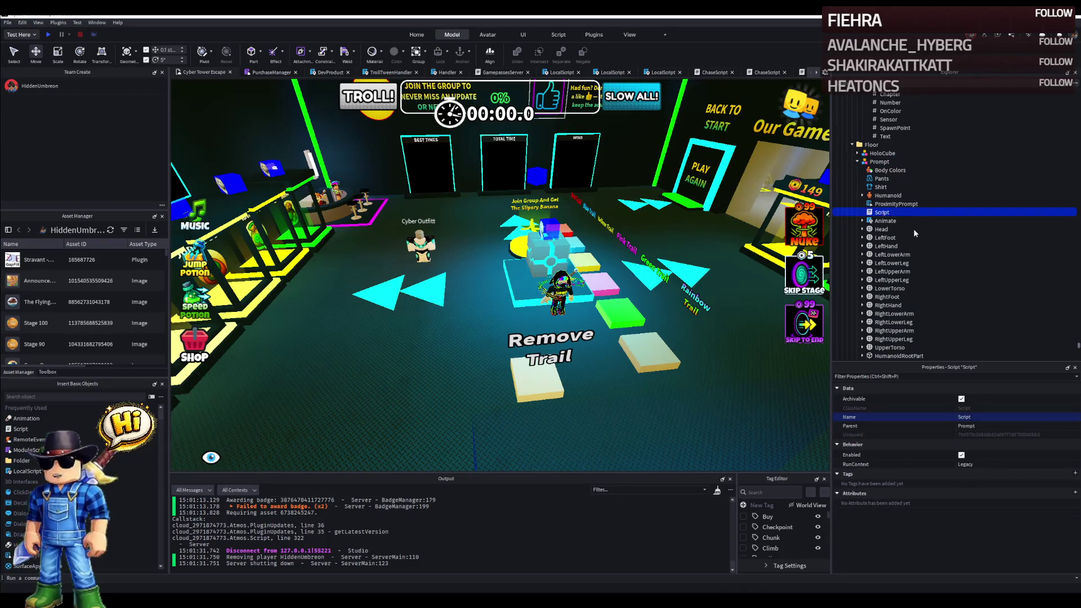
mouse_move(540, 253)
mouse_down()
mouse_move(483, 247)
mouse_move(518, 224)
mouse_move(507, 228)
mouse_up()
click(346, 279)
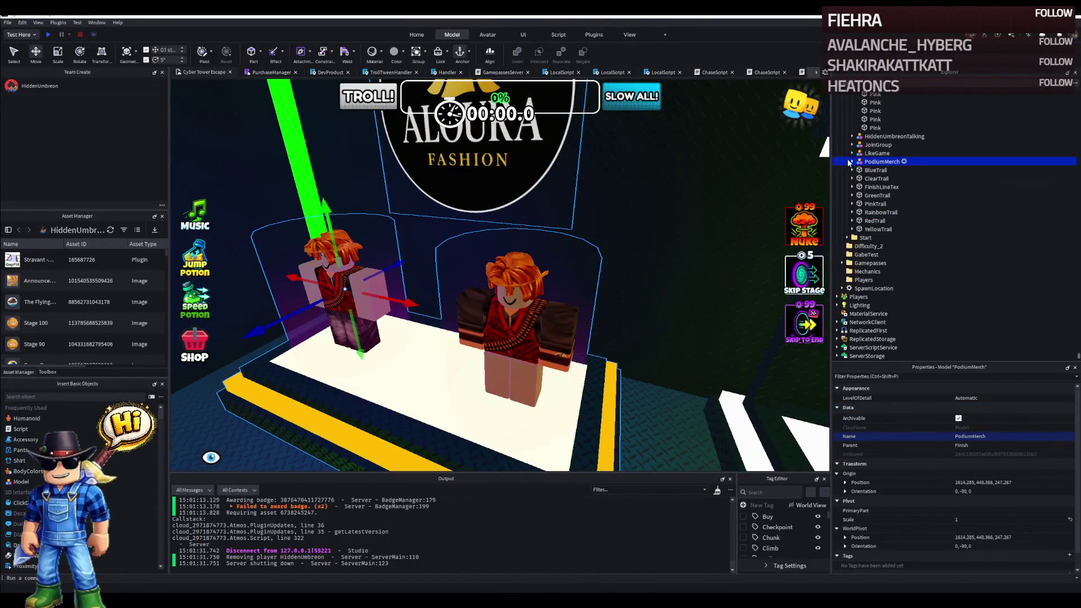
Expand PodiumMerch and its Rigs and Frames down to the right-hand mannequin's Rig.
click(849, 162)
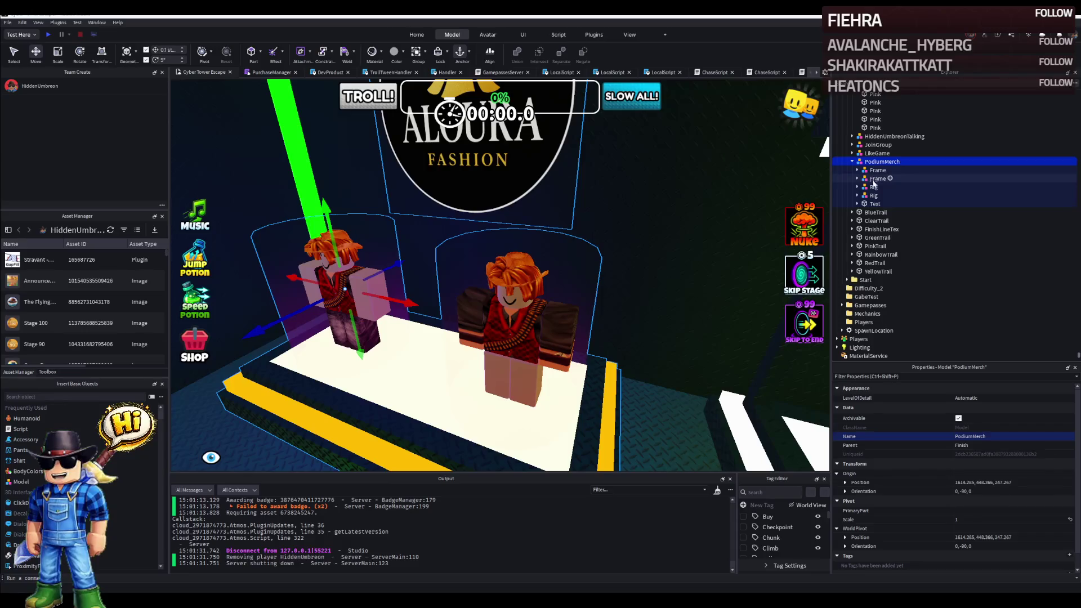
click(873, 187)
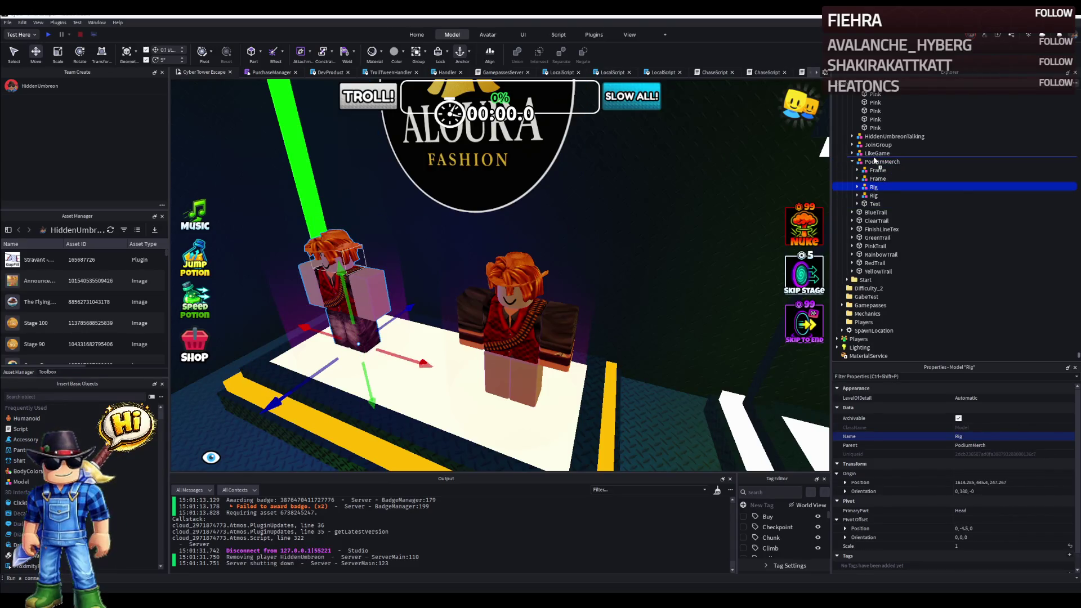
click(877, 178)
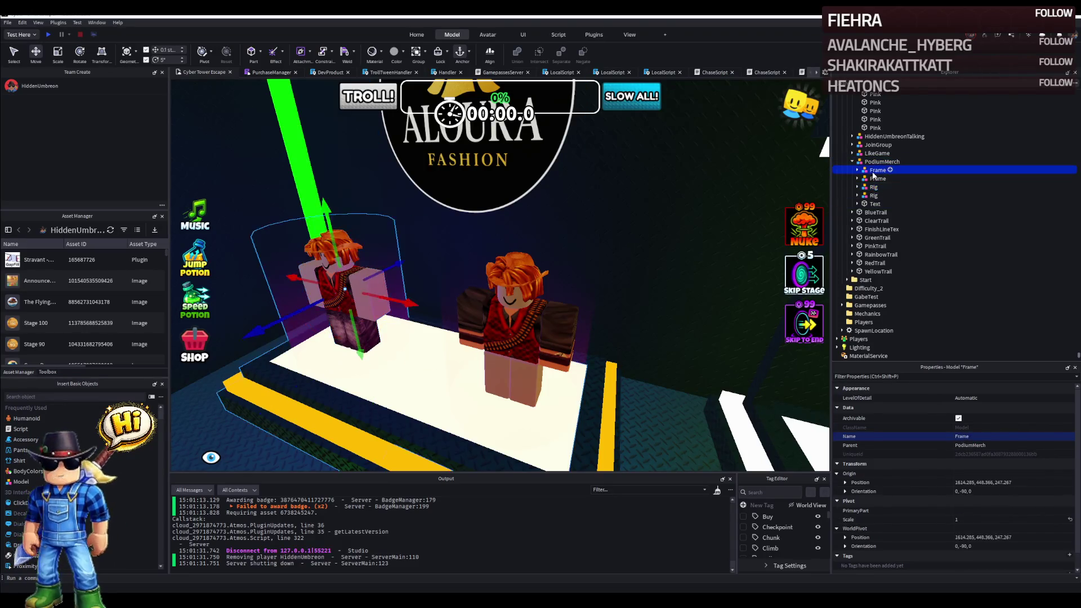
click(873, 187)
click(858, 178)
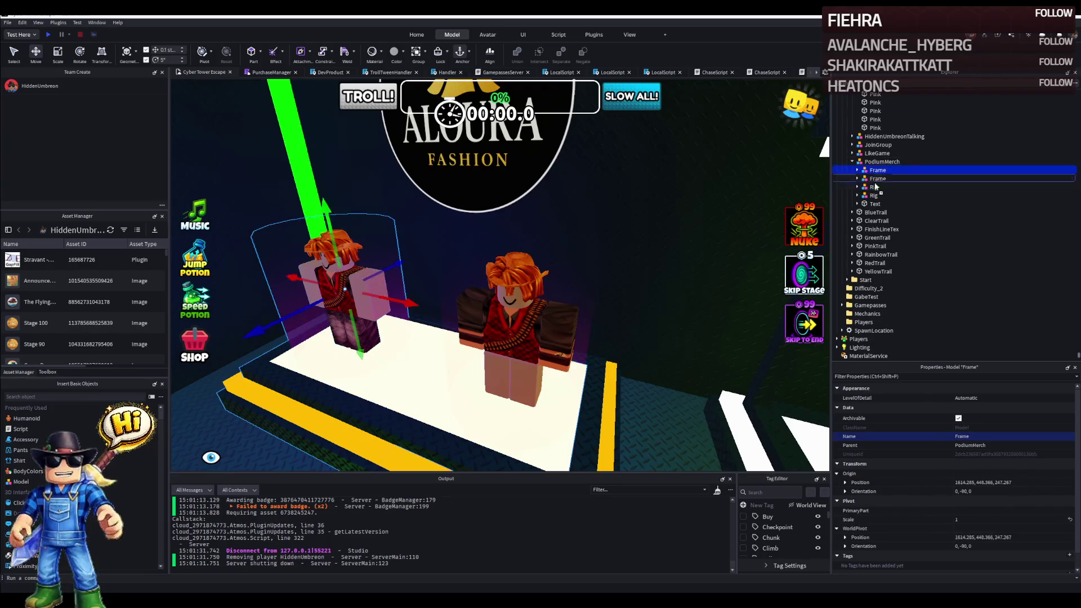
click(881, 246)
click(862, 179)
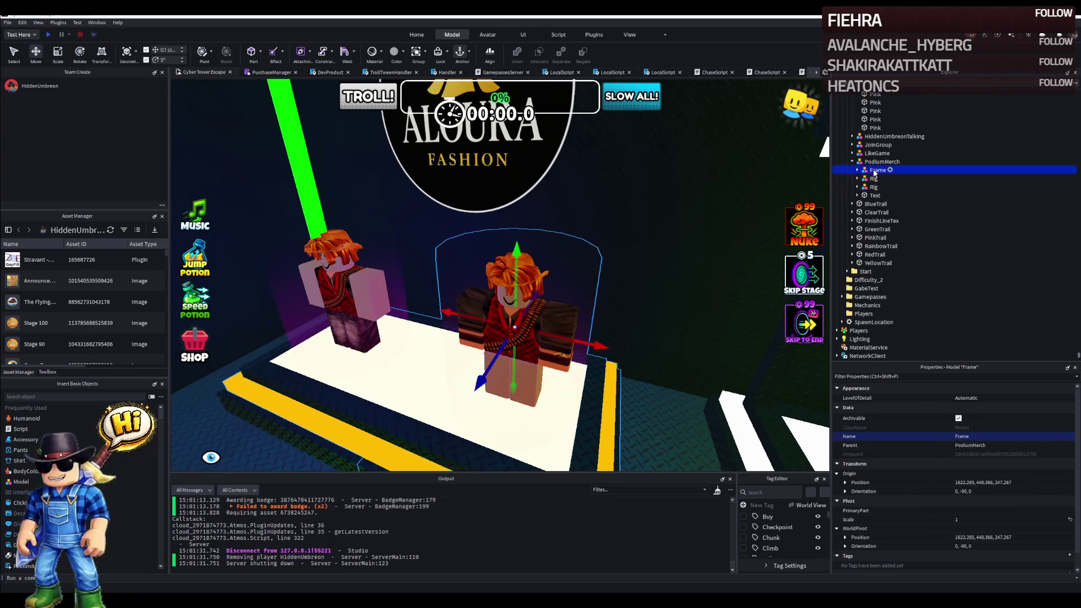
click(862, 180)
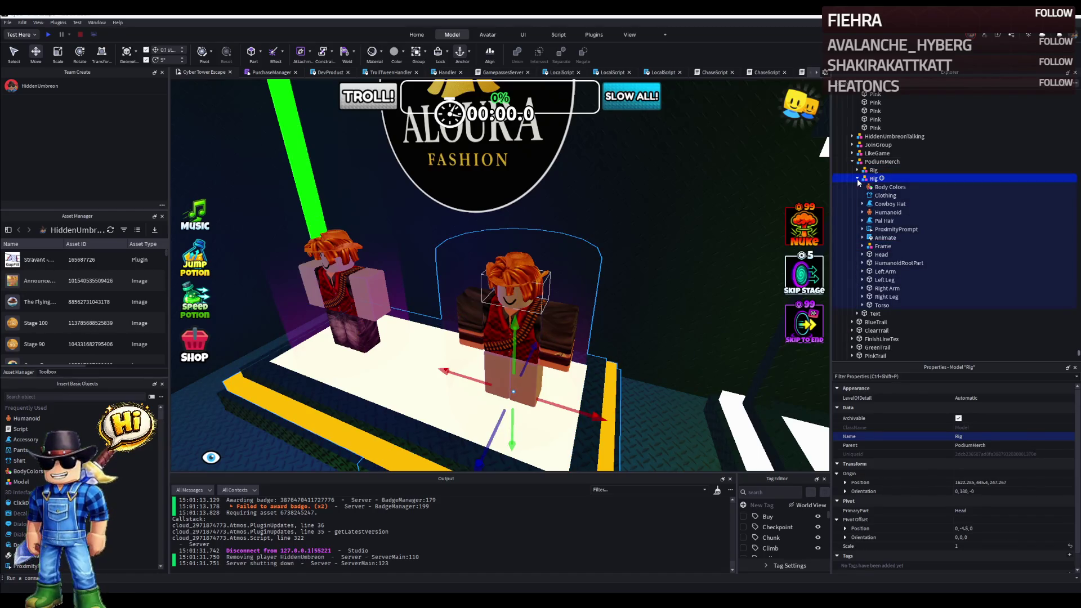
Insert a Script into the Rig and open the ProximityPrompt's purchase script at its ItemID.
click(886, 210)
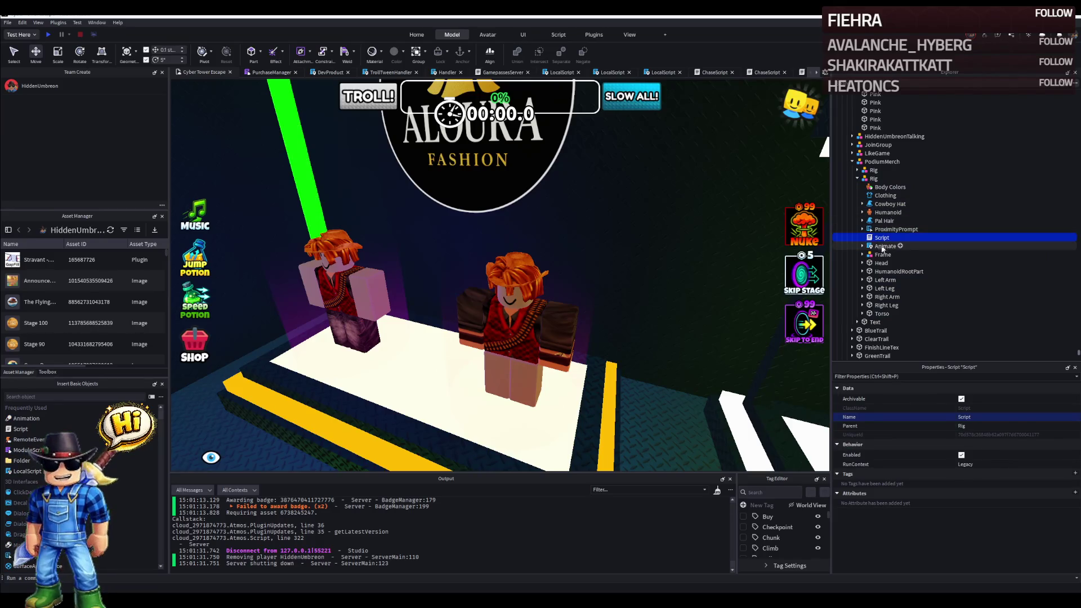
drag(882, 238, 896, 229)
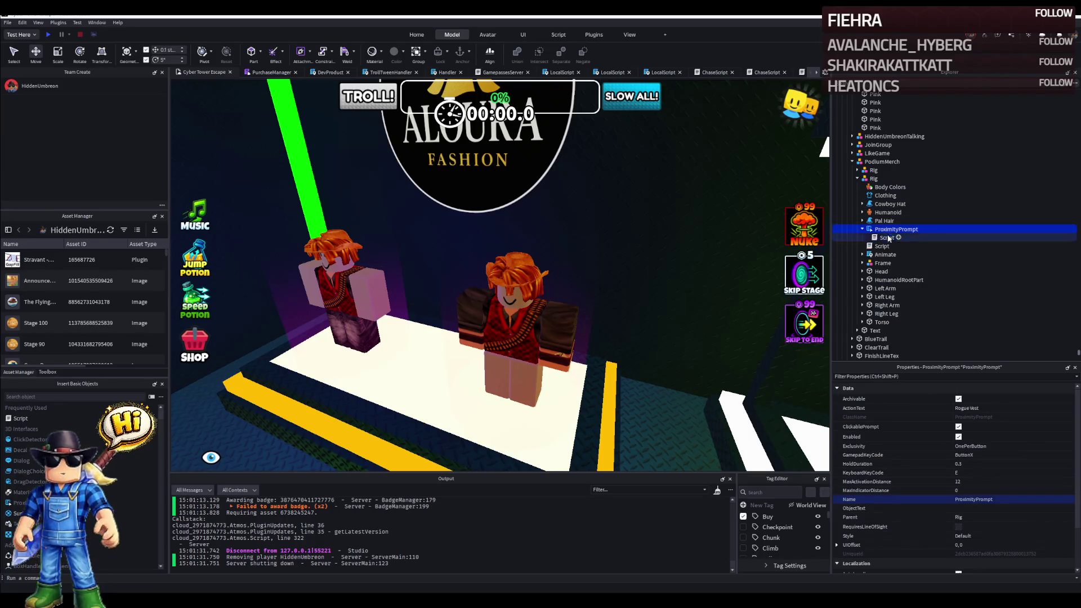
double_click(887, 237)
double_click(294, 92)
click(327, 93)
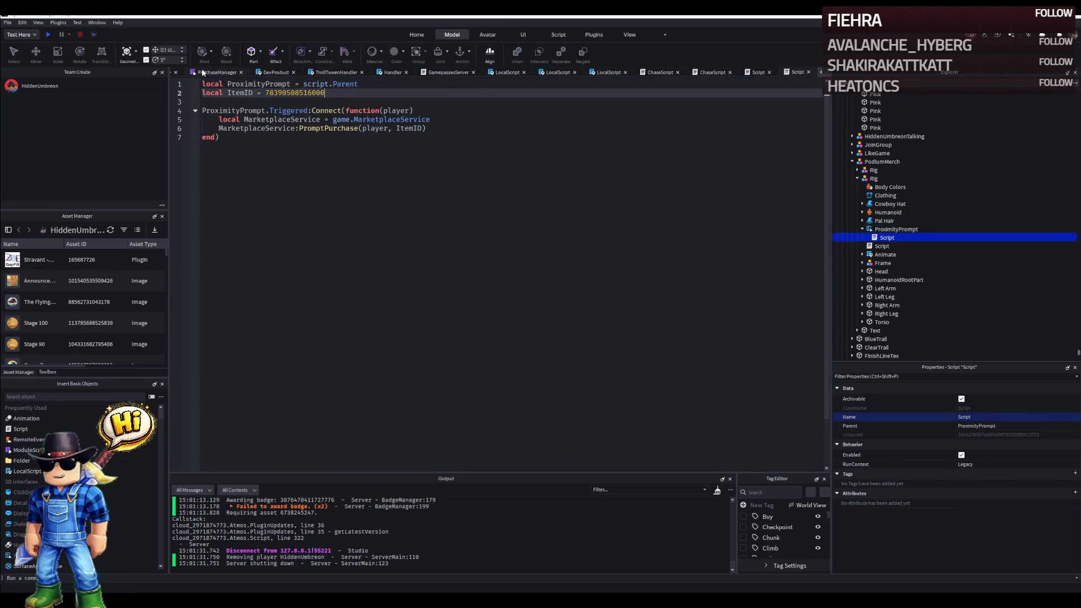
Review the ProximityPrompt's purchase script and close the open script tabs.
click(171, 77)
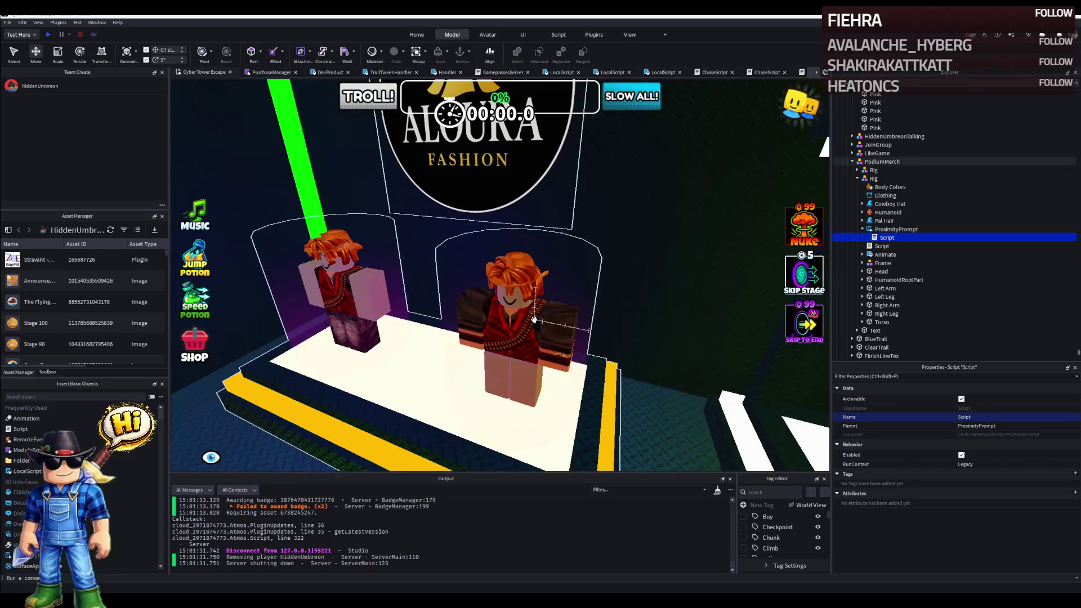
click(895, 229)
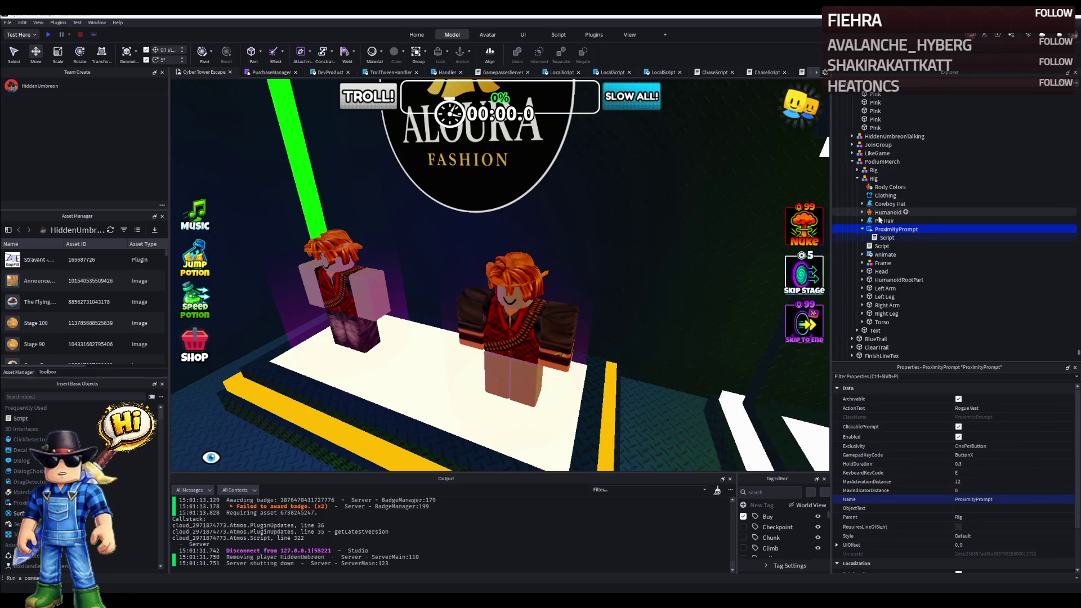
double_click(886, 237)
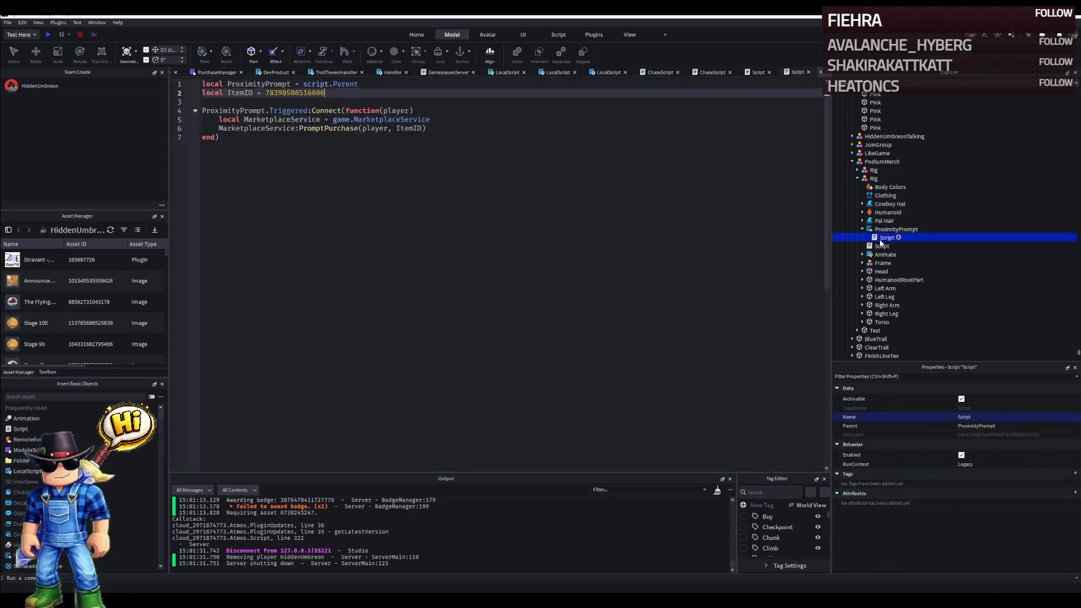
click(808, 71)
click(808, 72)
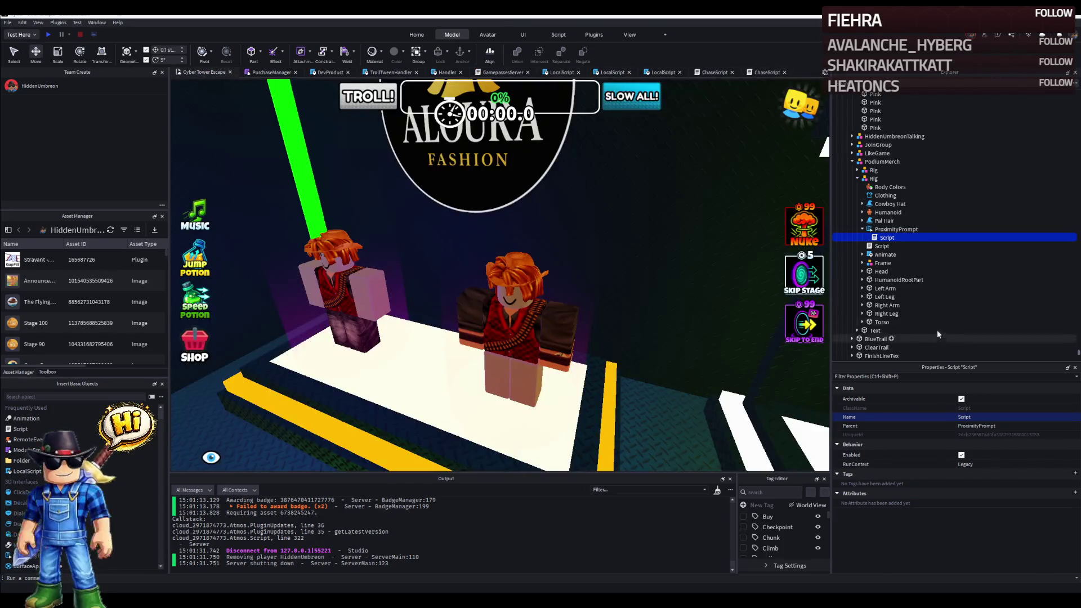
Move the new script out from under the prompt, rename it TestClothing, open it, and select the Clothing ShirtTemplate.
drag(886, 237, 873, 230)
key(F2)
text(TestClothing)
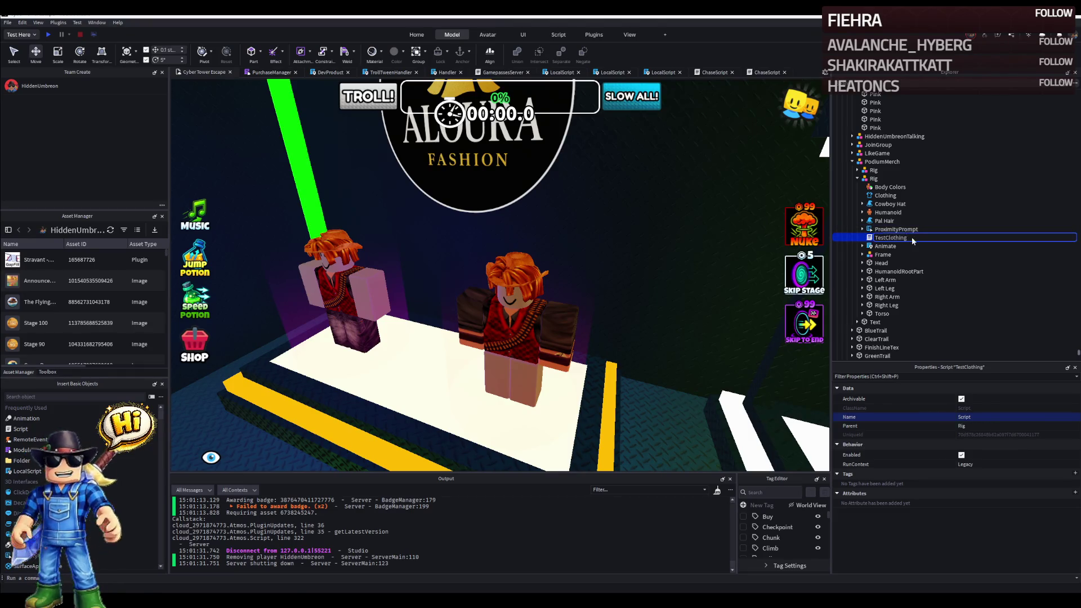
key(Return)
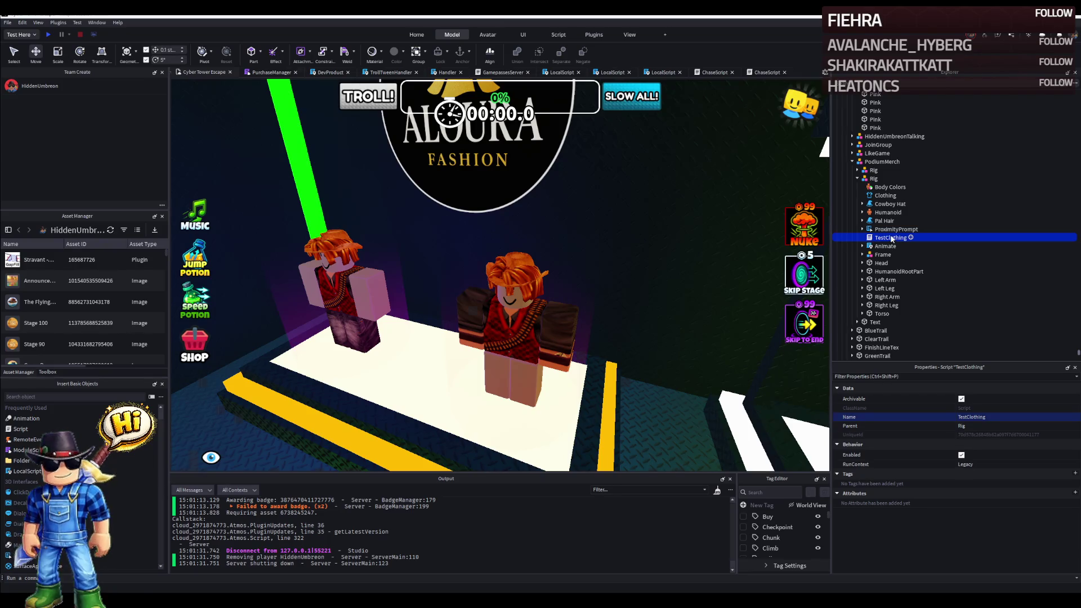
double_click(890, 238)
click(885, 195)
click(1037, 406)
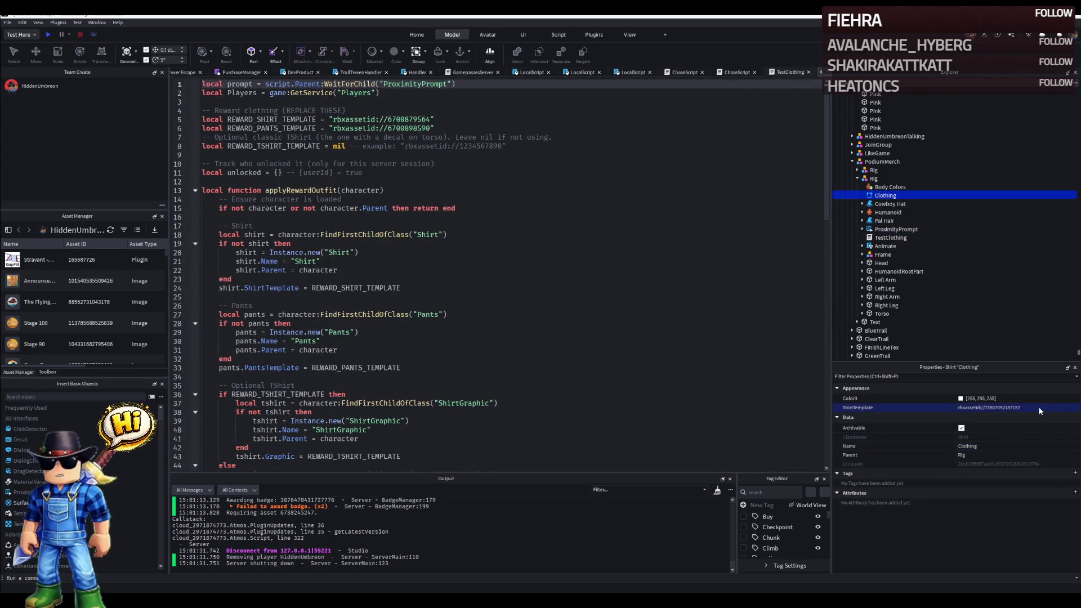
Paste the new asset id over the pants template id in TestClothing and return to the place view.
click(279, 147)
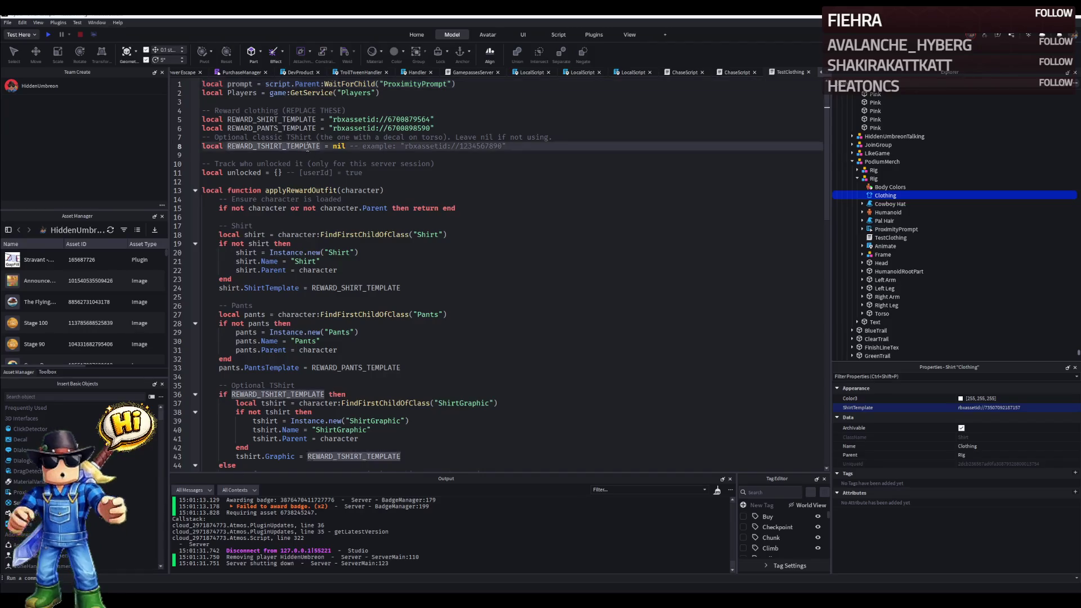
double_click(293, 154)
key(ctrl+c)
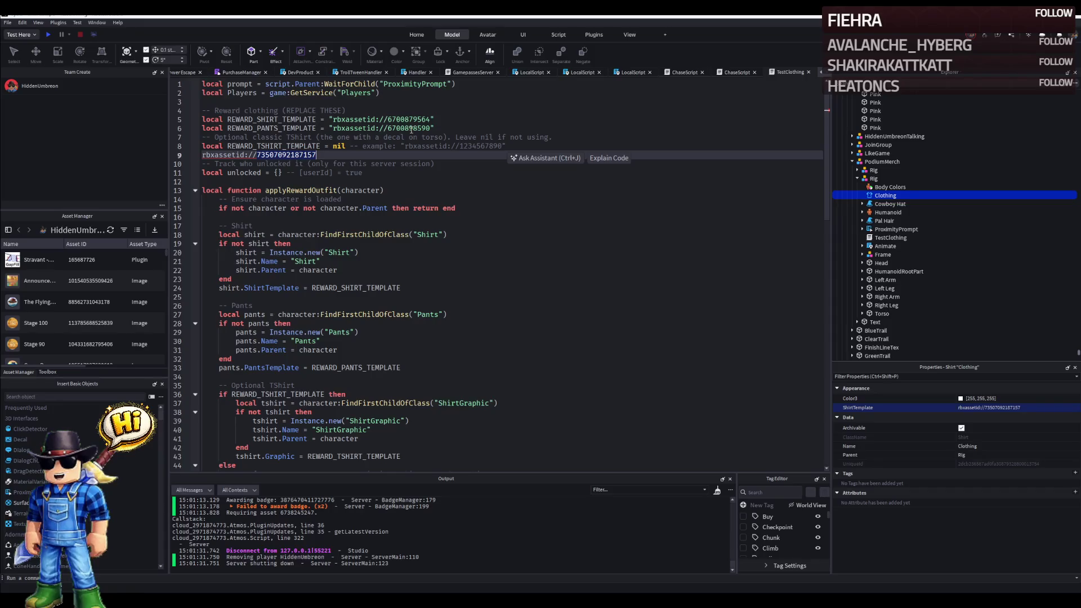
double_click(410, 128)
key(ctrl+v)
click(228, 154)
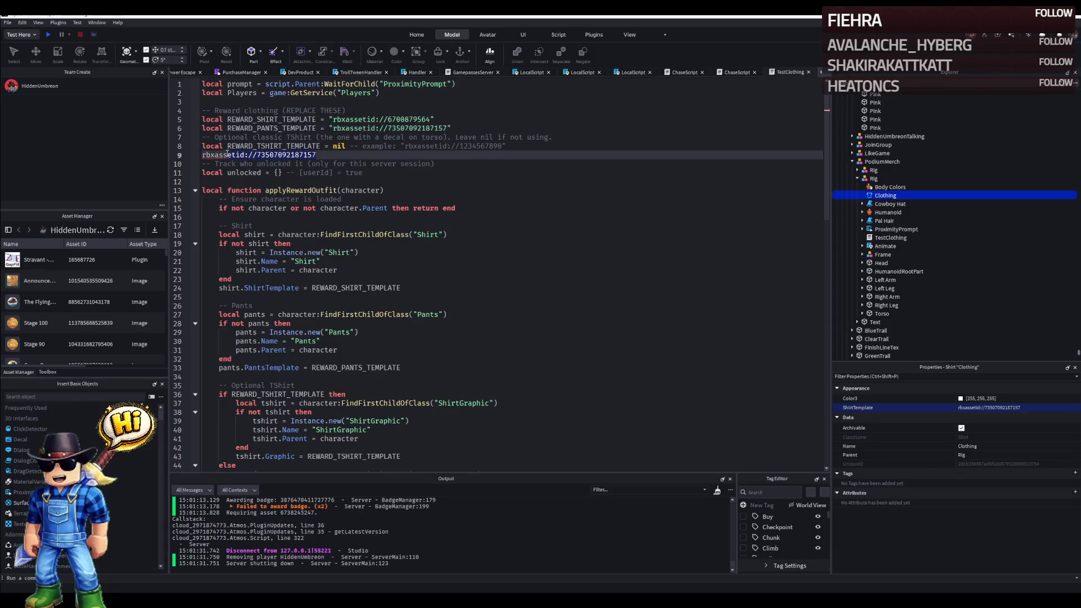
click(203, 120)
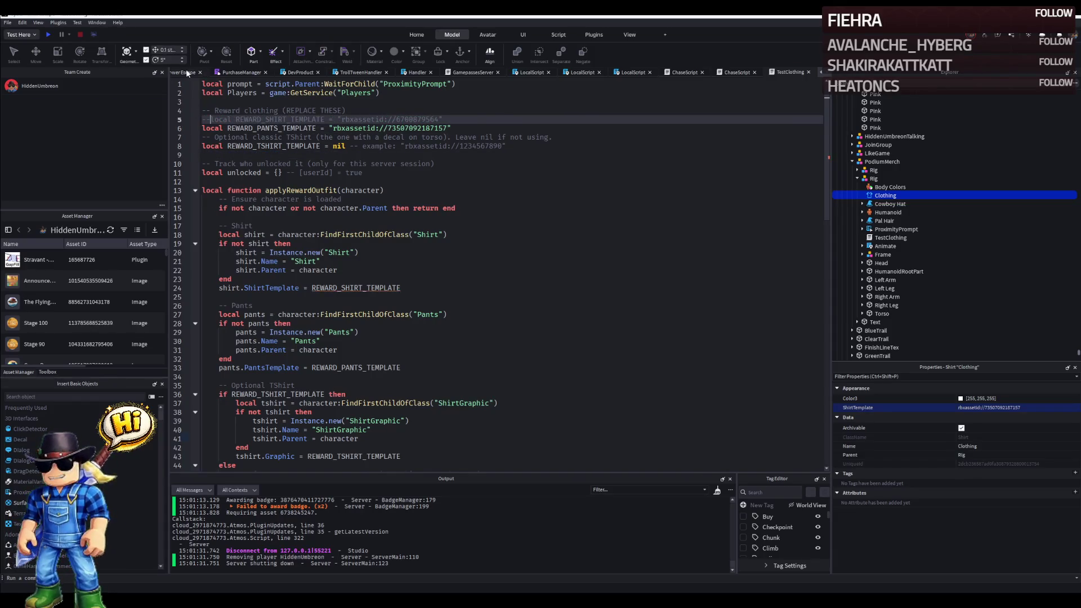
click(189, 72)
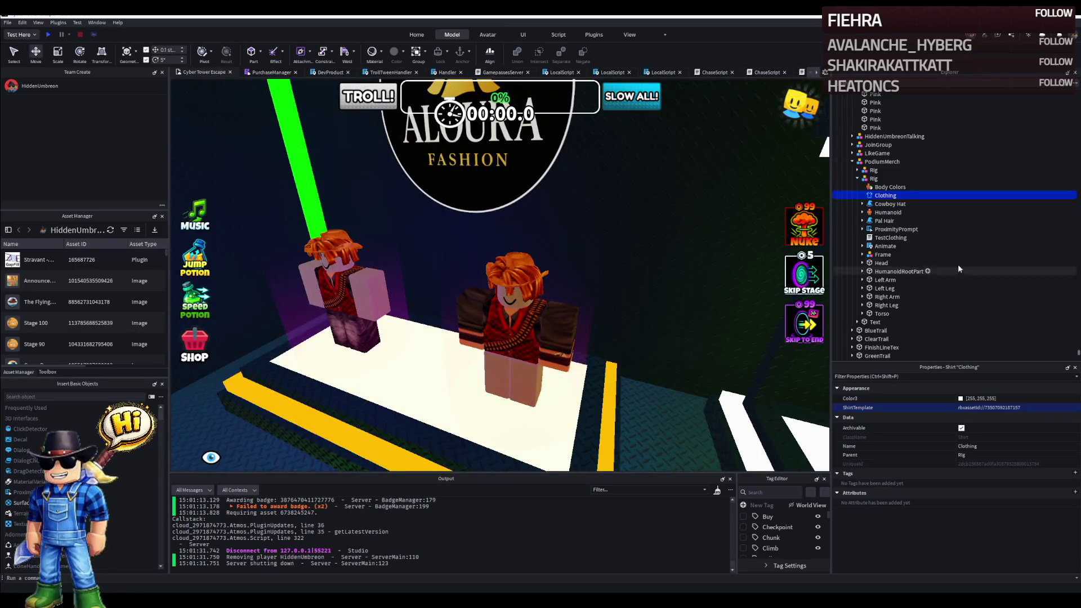
Duplicate the rig's ProximityPrompt and name the copy Test.
click(895, 229)
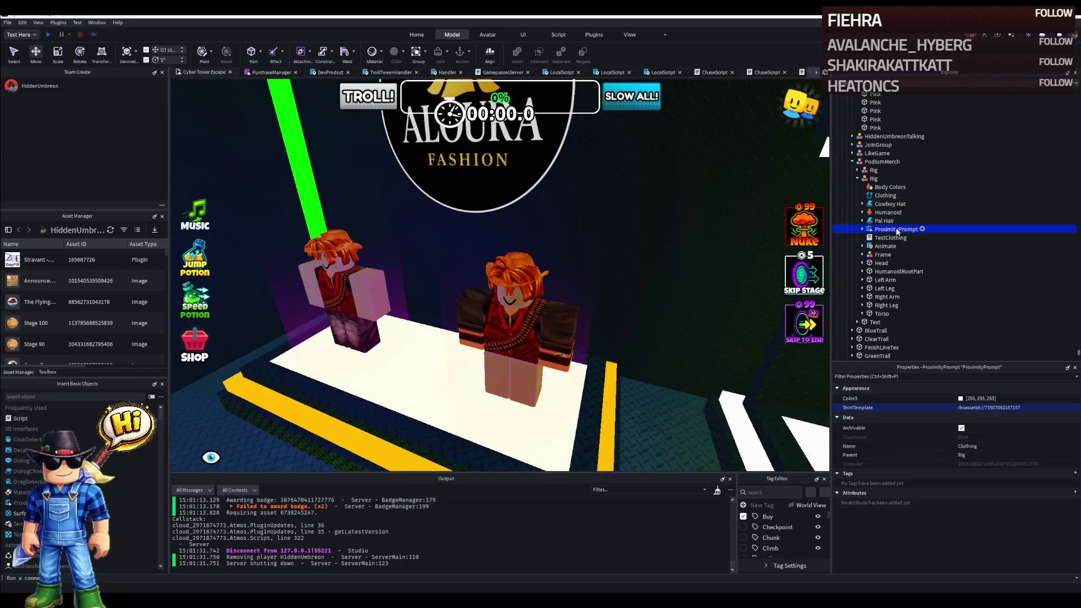
key(ctrl+d)
text(Clothin)
key(ctrl+a)
text(Test)
key(Return)
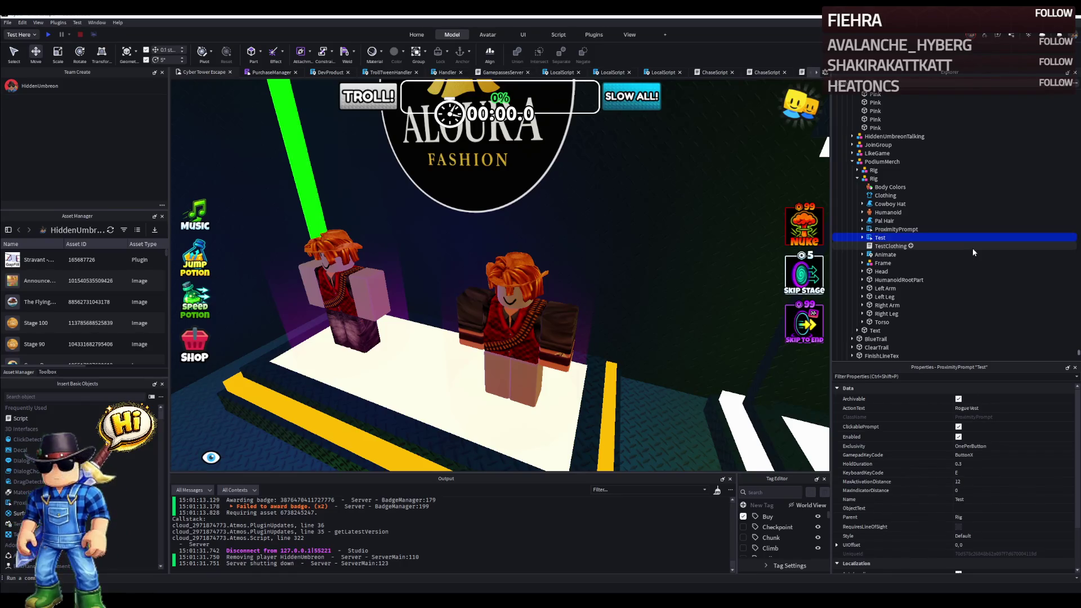
In TestClothing, comment out the shirt-template line 24 and edit the WaitForChild prompt name on line 1.
double_click(891, 246)
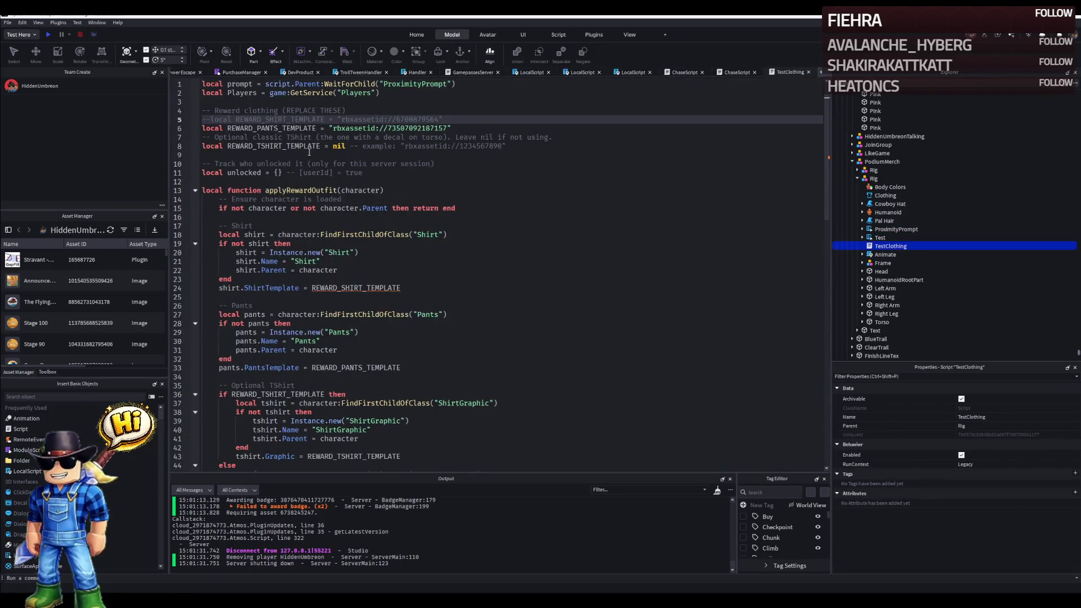
click(439, 84)
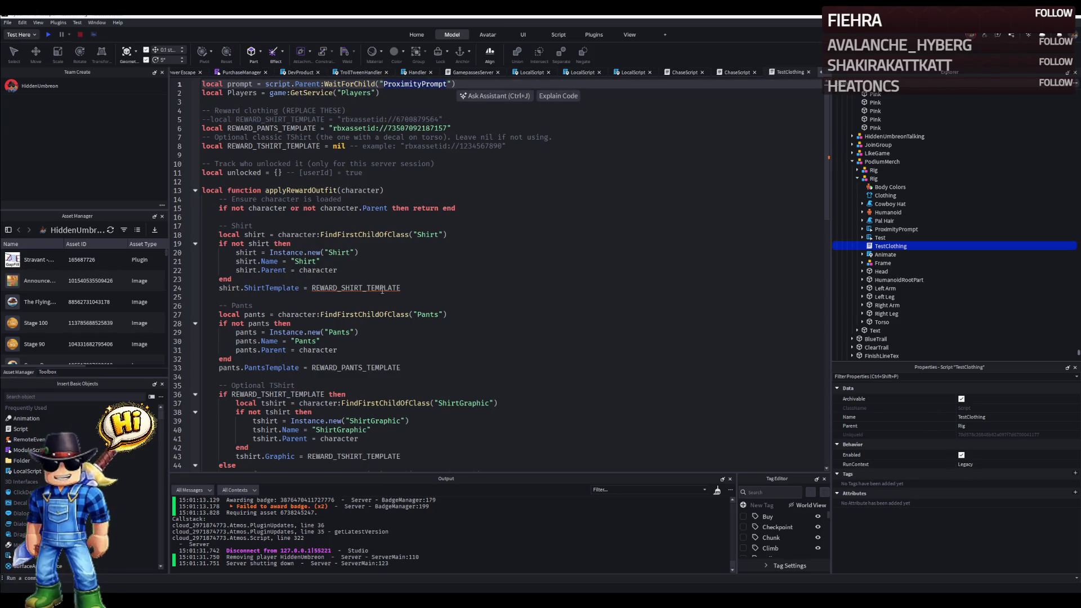
click(221, 288)
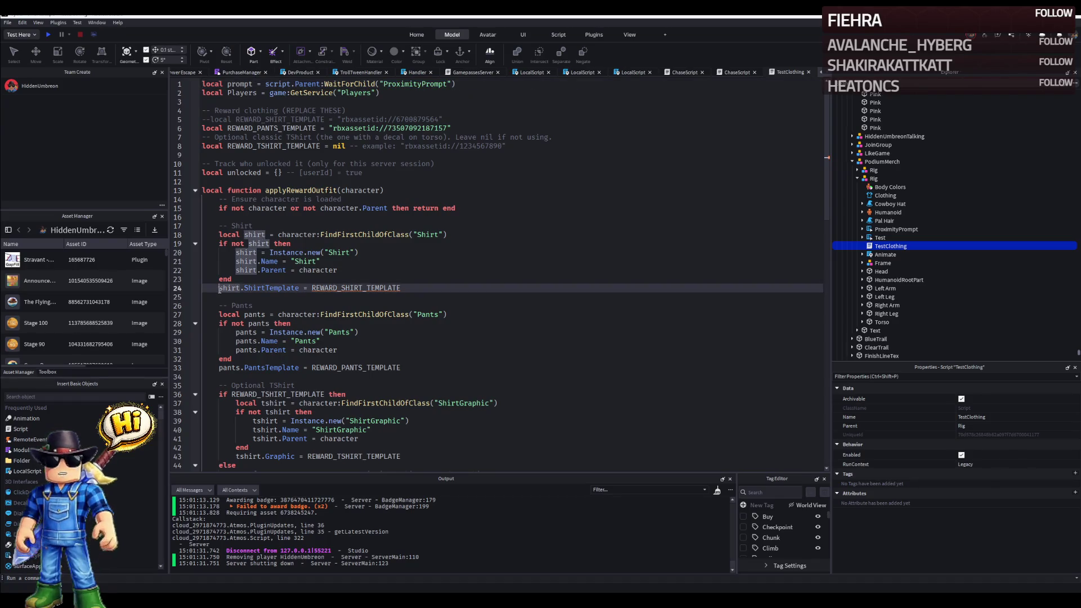
text(--)
scroll(401, 286, down, 5)
scroll(422, 279, down, 5)
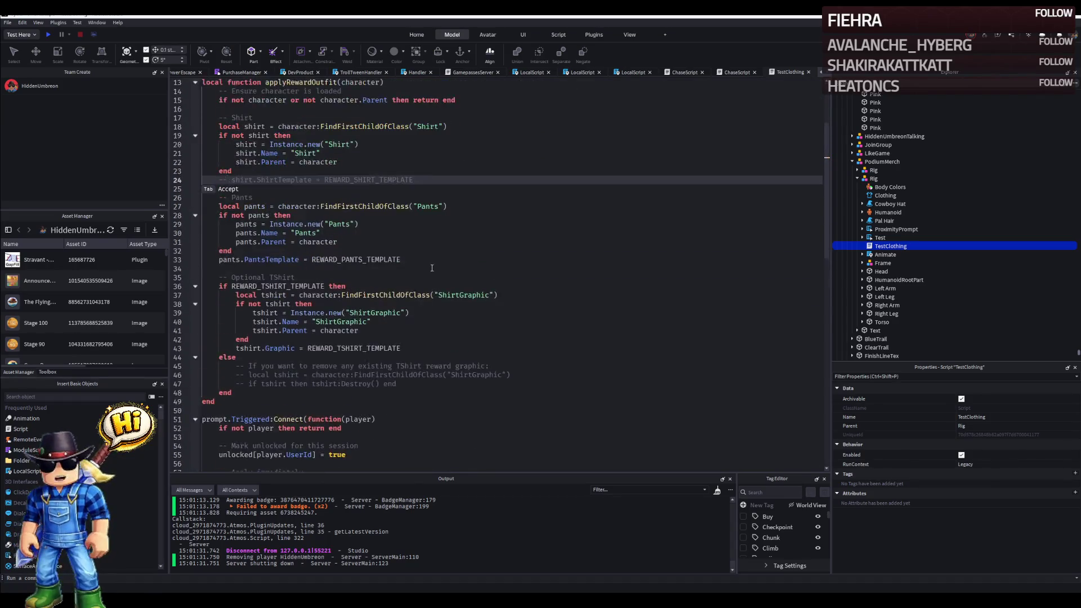
scroll(433, 270, up, 4)
scroll(435, 211, up, 4)
scroll(440, 111, up, 4)
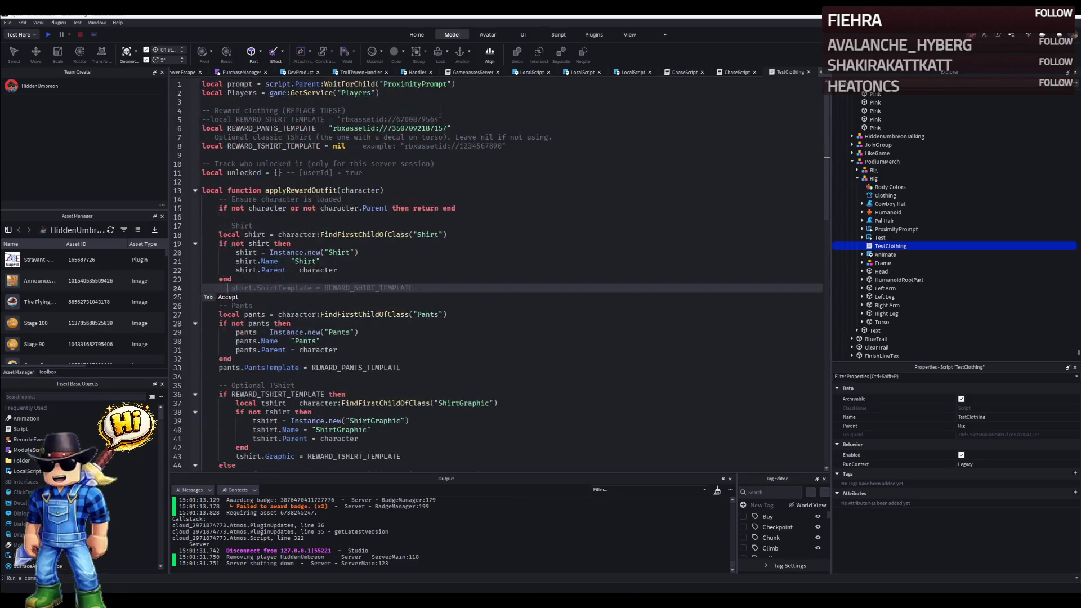
double_click(414, 84)
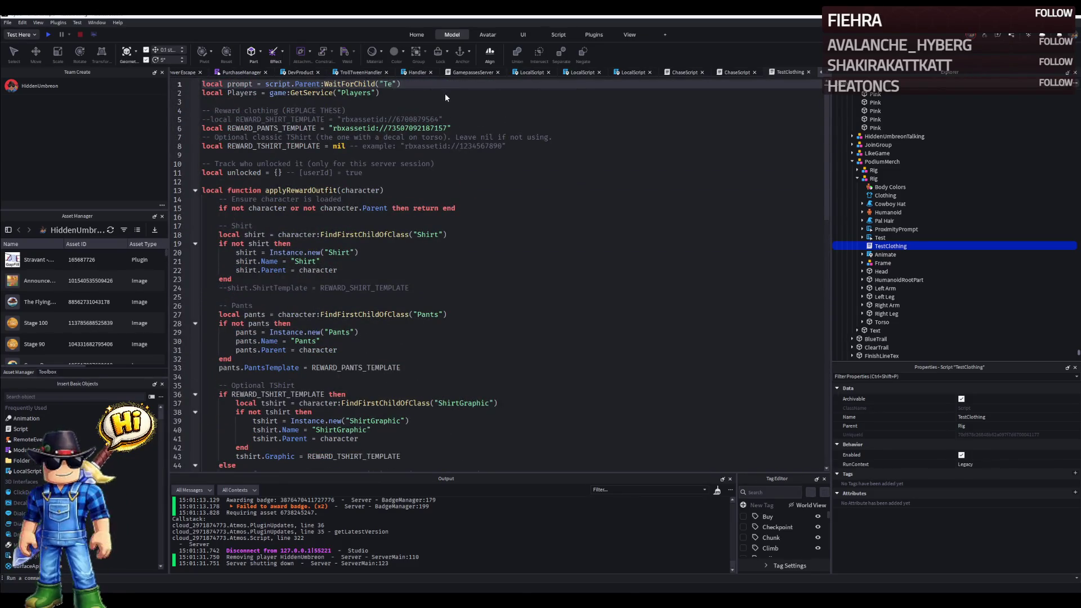
click(179, 74)
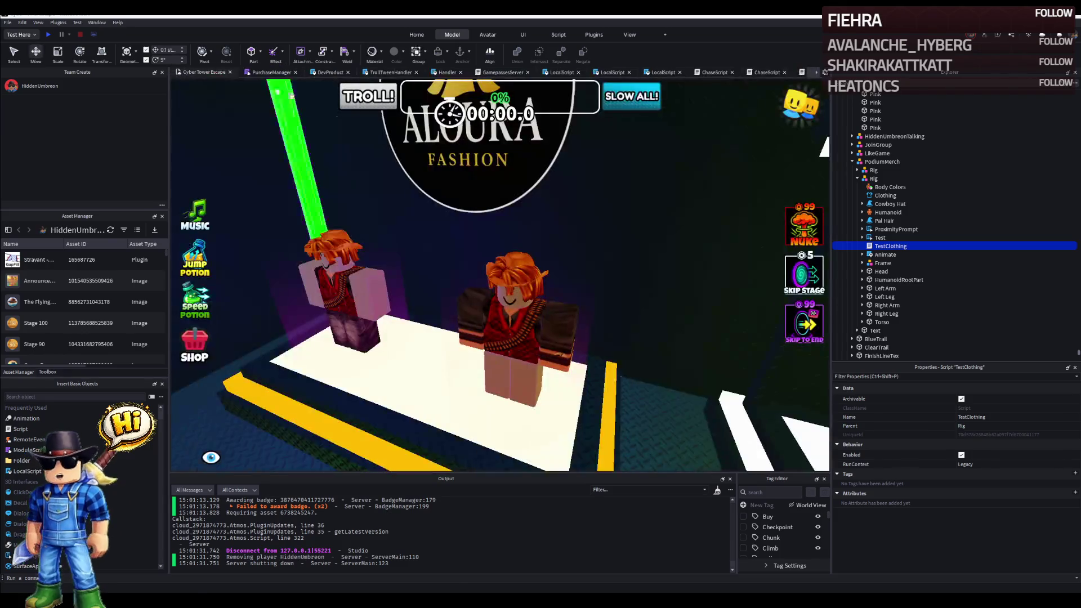
click(45, 33)
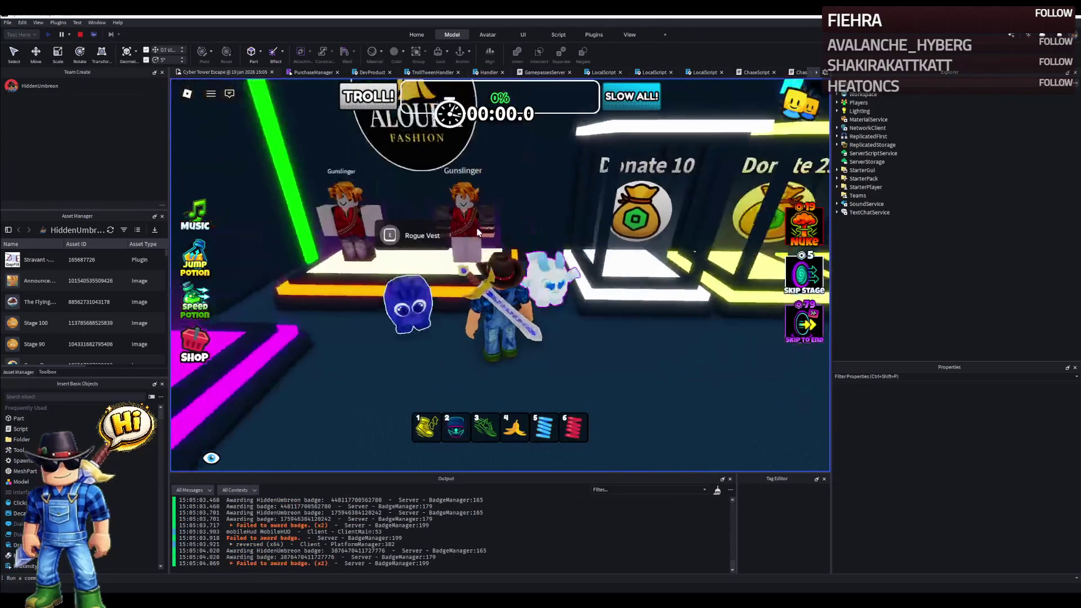
key(s)
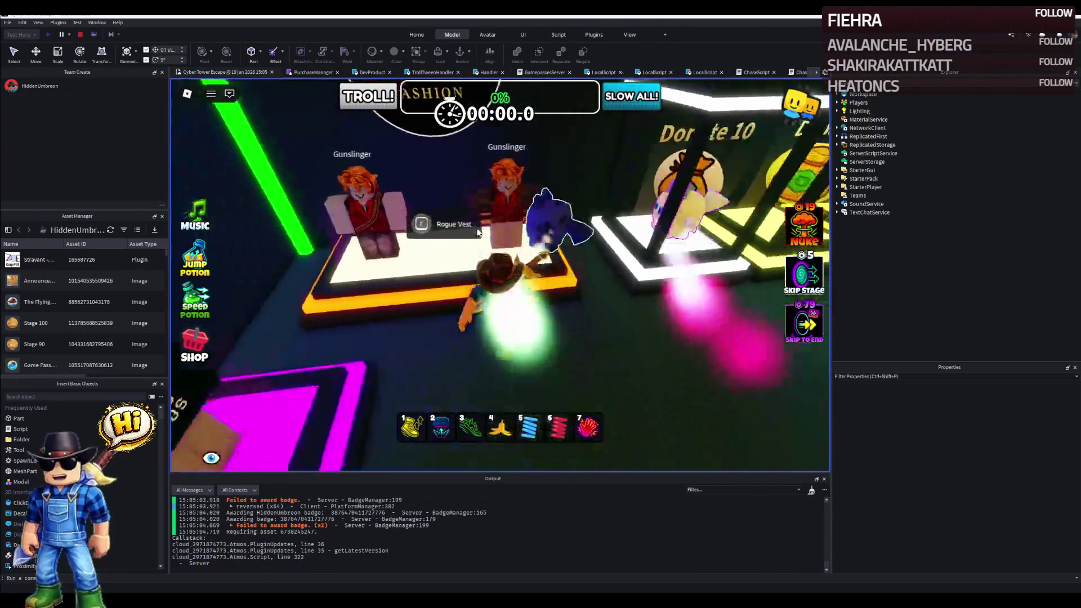
key(Right)
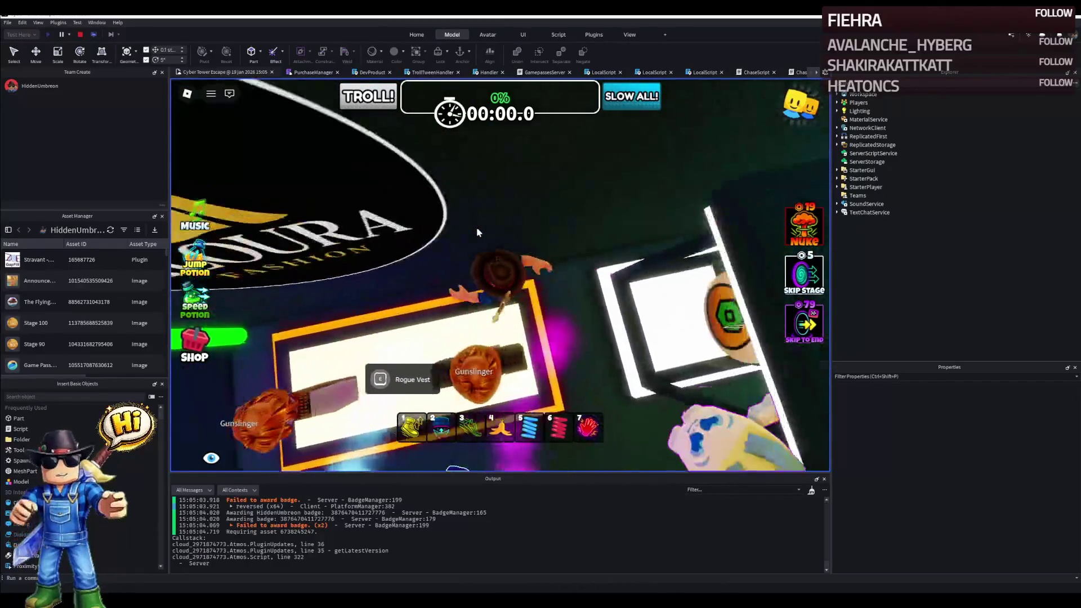
key(Left)
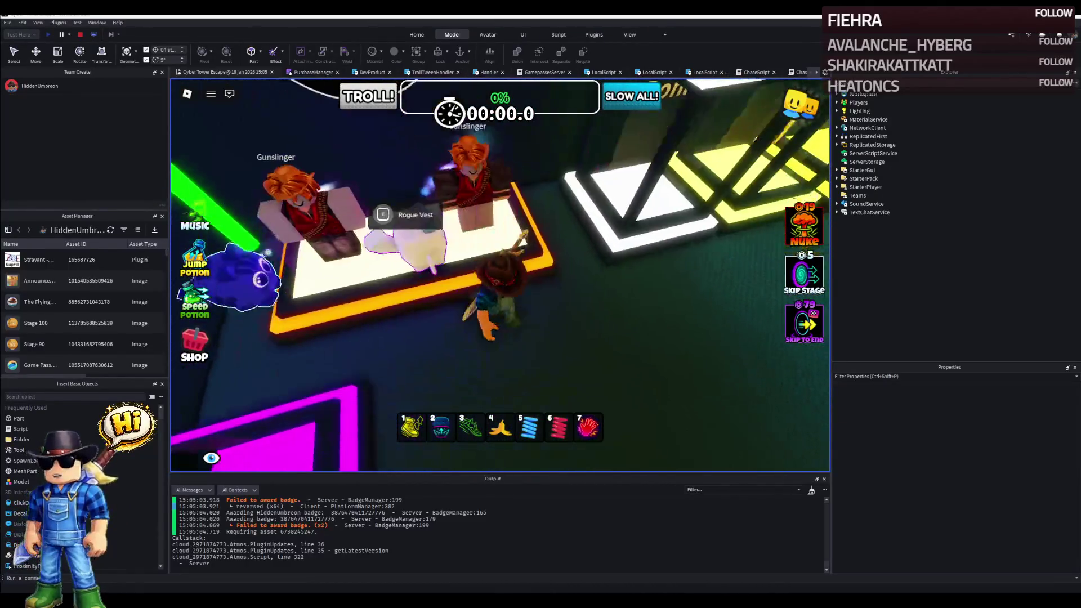
click(80, 35)
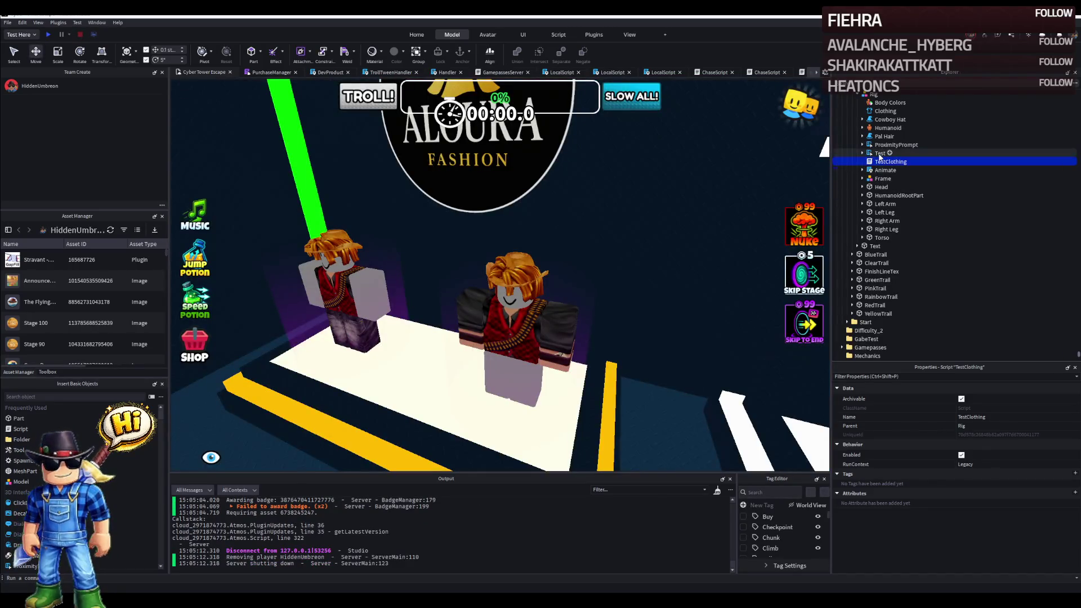
click(879, 153)
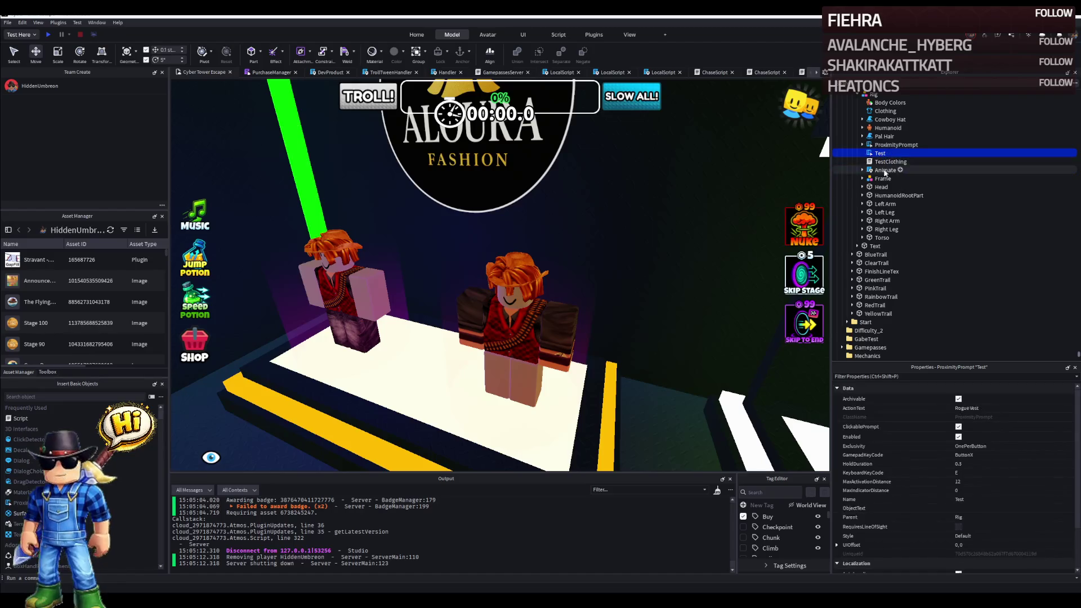
Move Test and TestClothing under the rig's Frame and start a playtest.
click(882, 186)
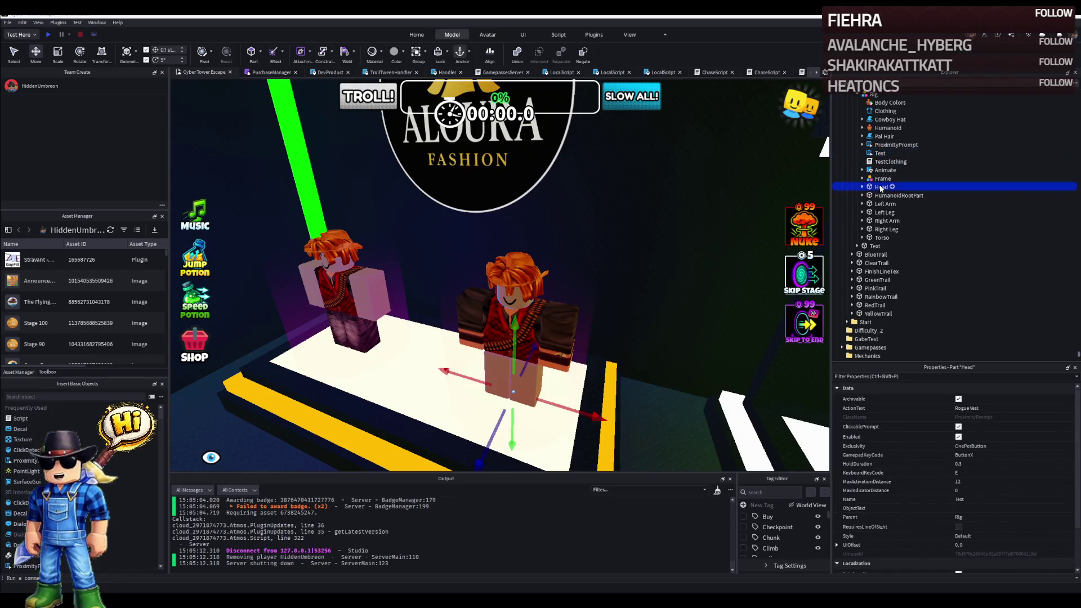
click(882, 154)
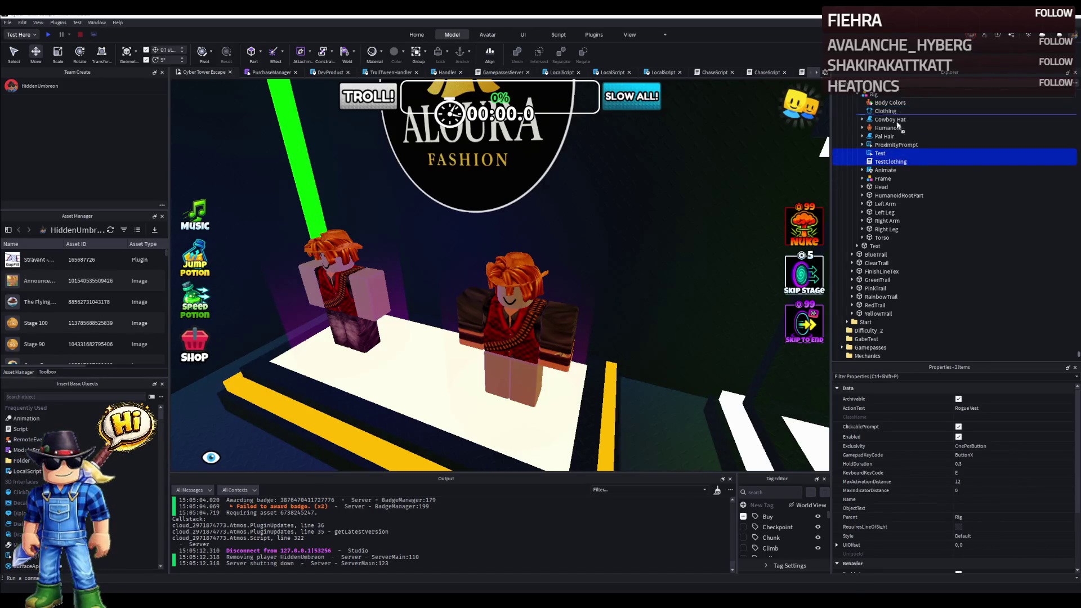
scroll(883, 251, up, 3)
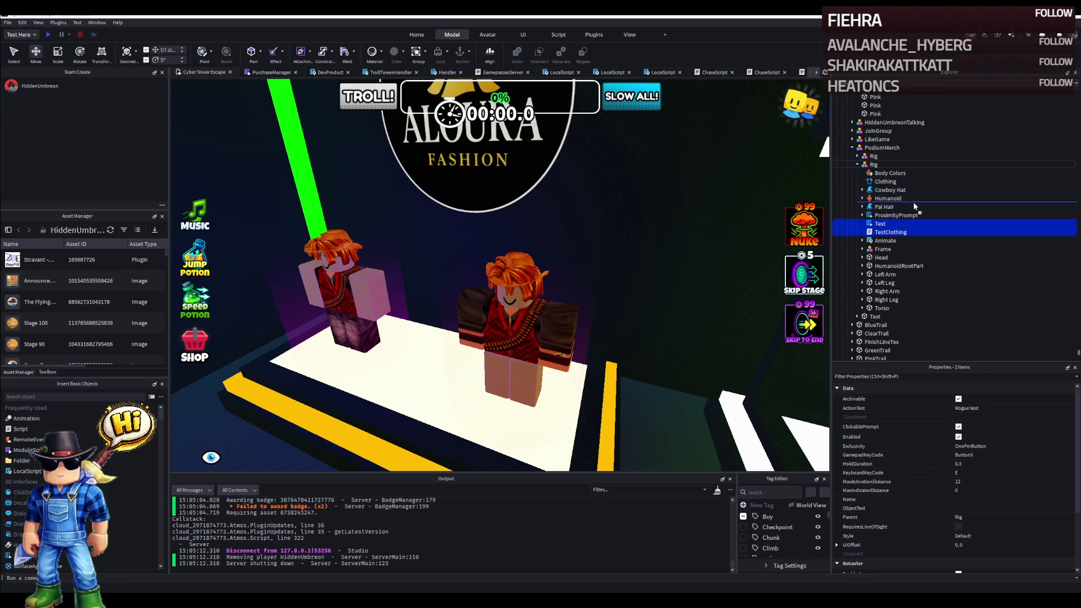
click(884, 250)
drag(507, 254, 254, 138)
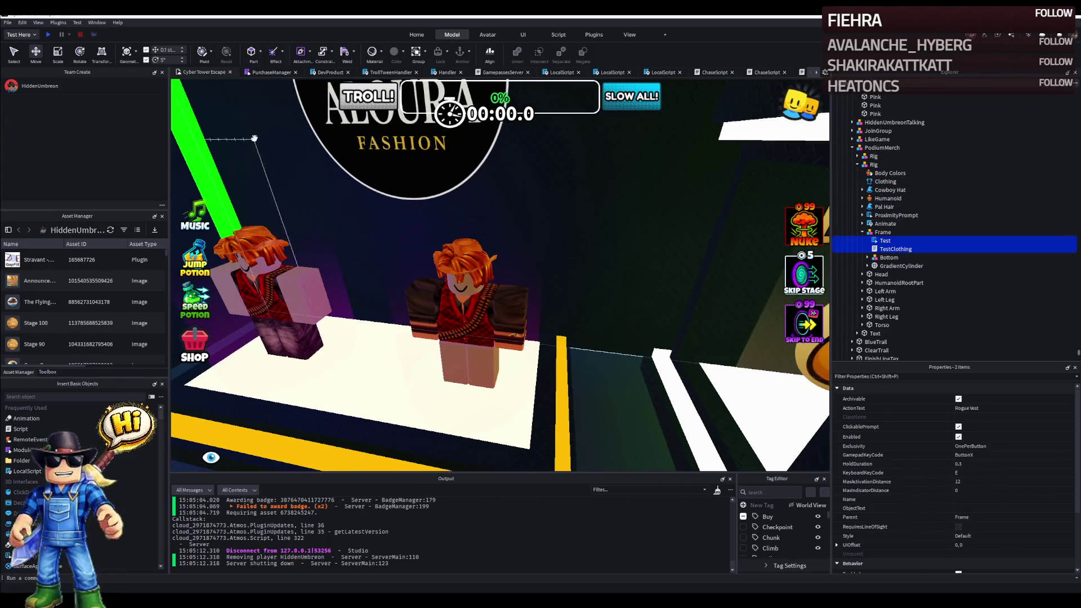
click(49, 36)
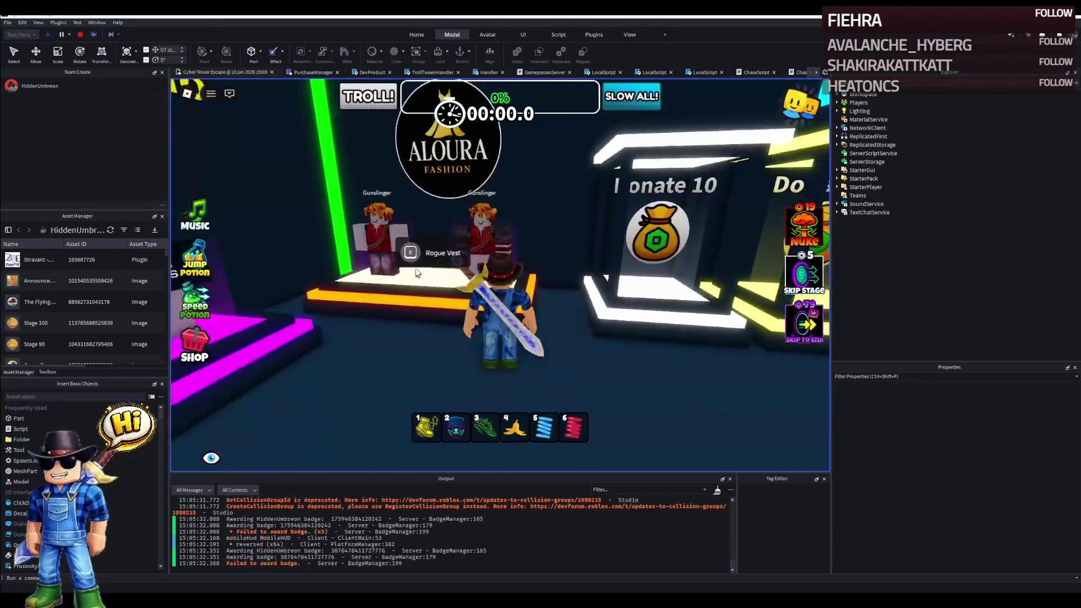
Walk to the podium, trigger the Rogue Vest prompt, dismiss the already-owned notice, and stop the playtest.
key(w)
key(w)
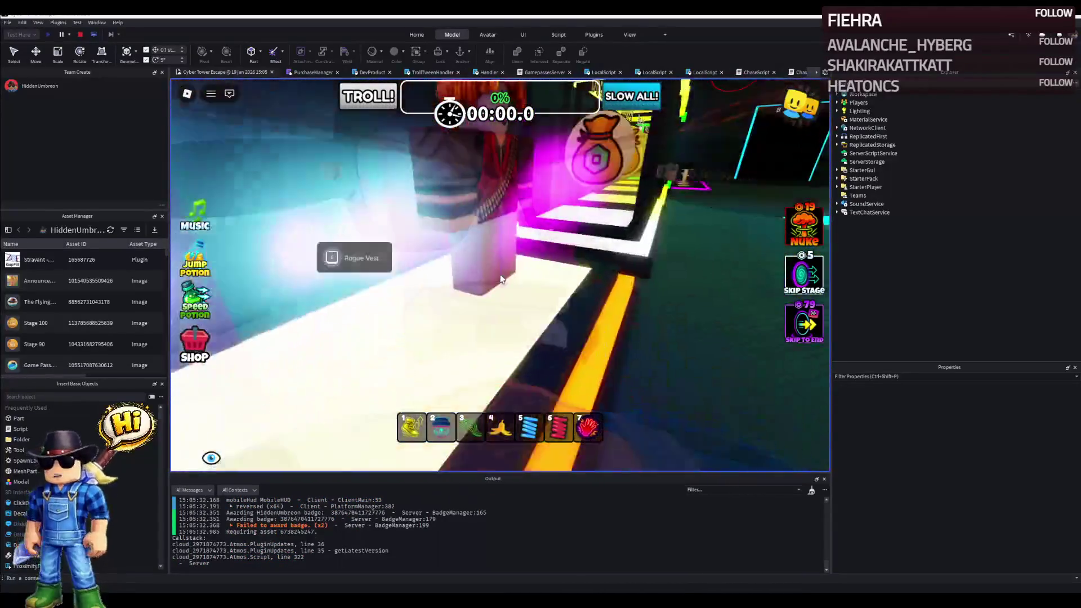
key(w)
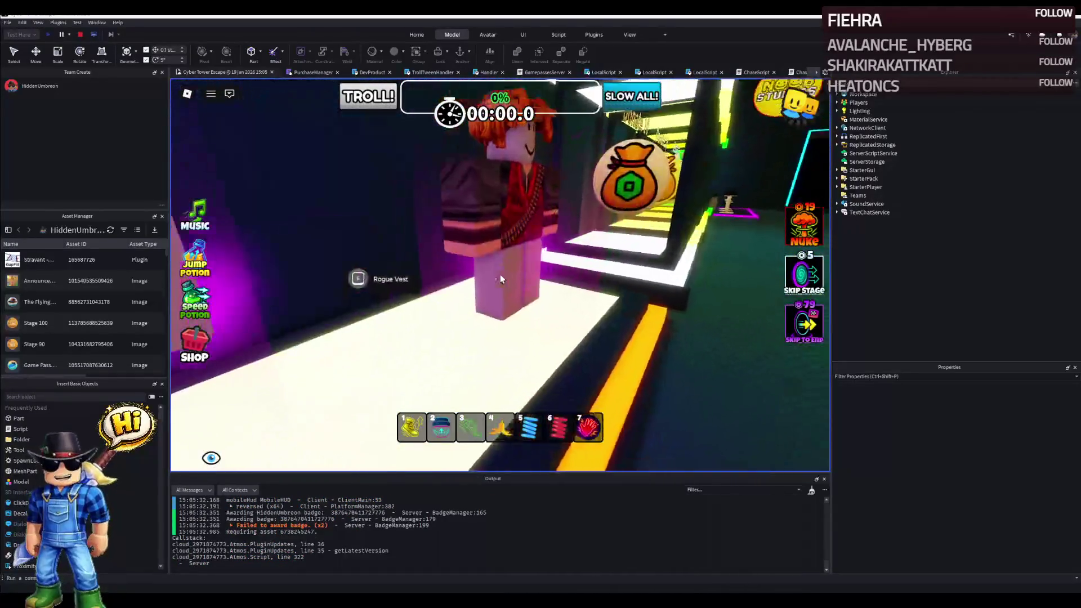
key(w)
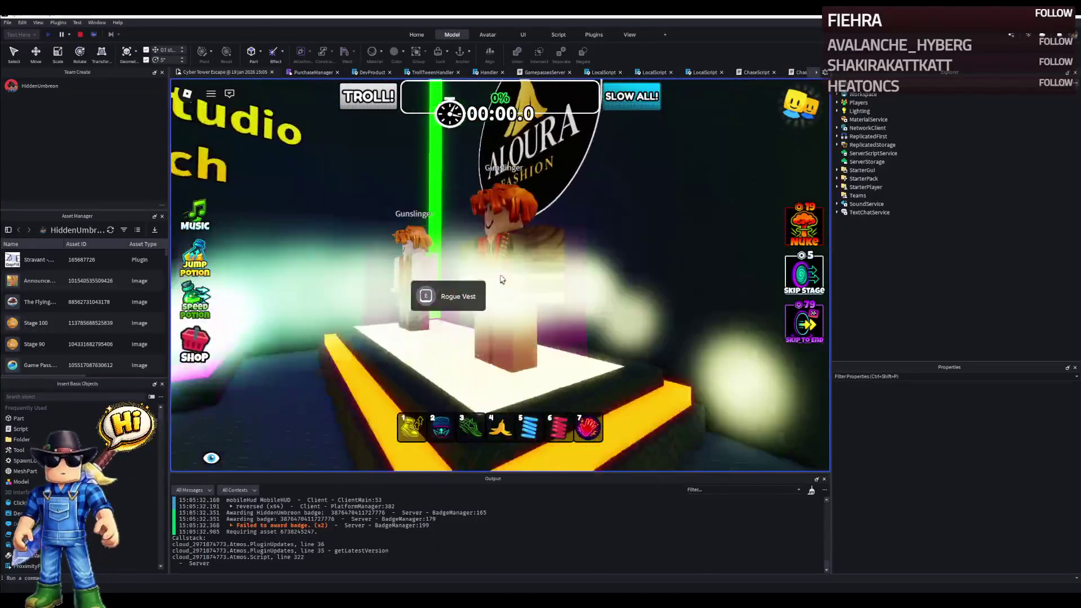
click(496, 278)
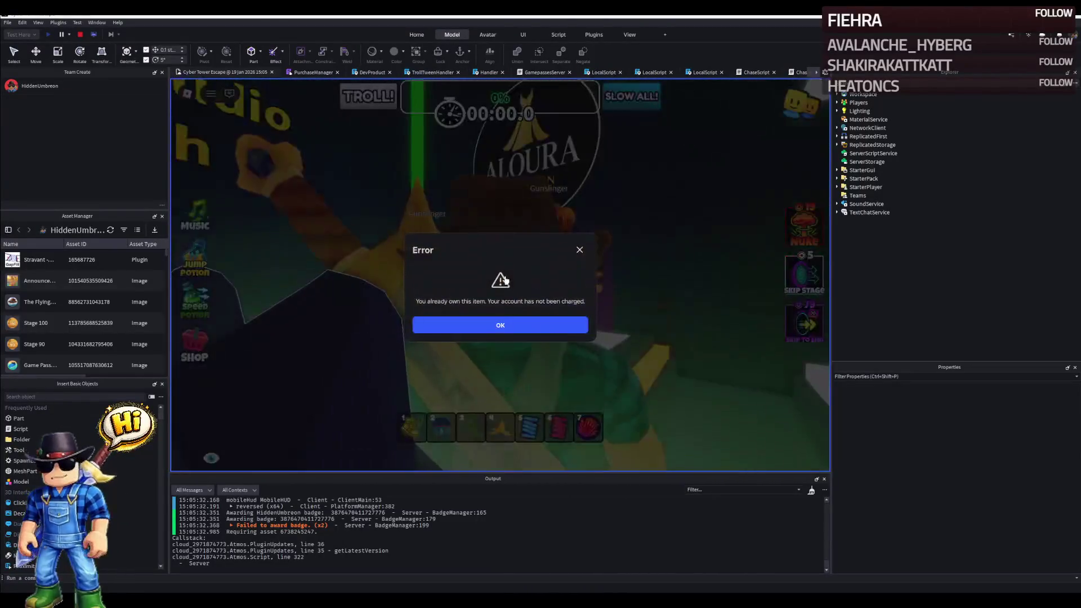
click(499, 319)
click(80, 35)
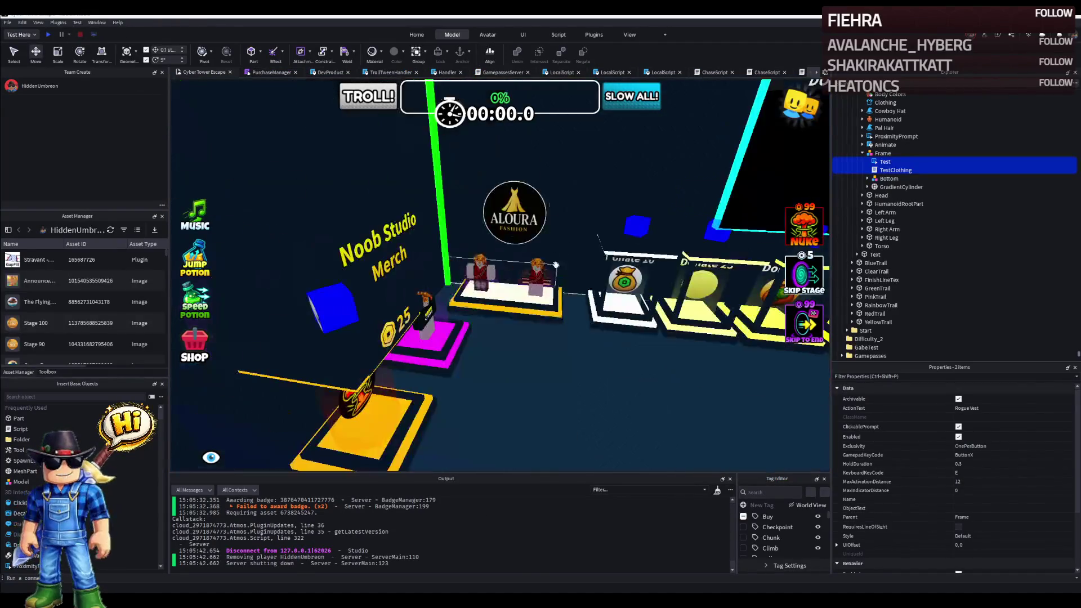
Move Test and TestClothing under the rig's GradientCylinder and start a playtest.
key(w)
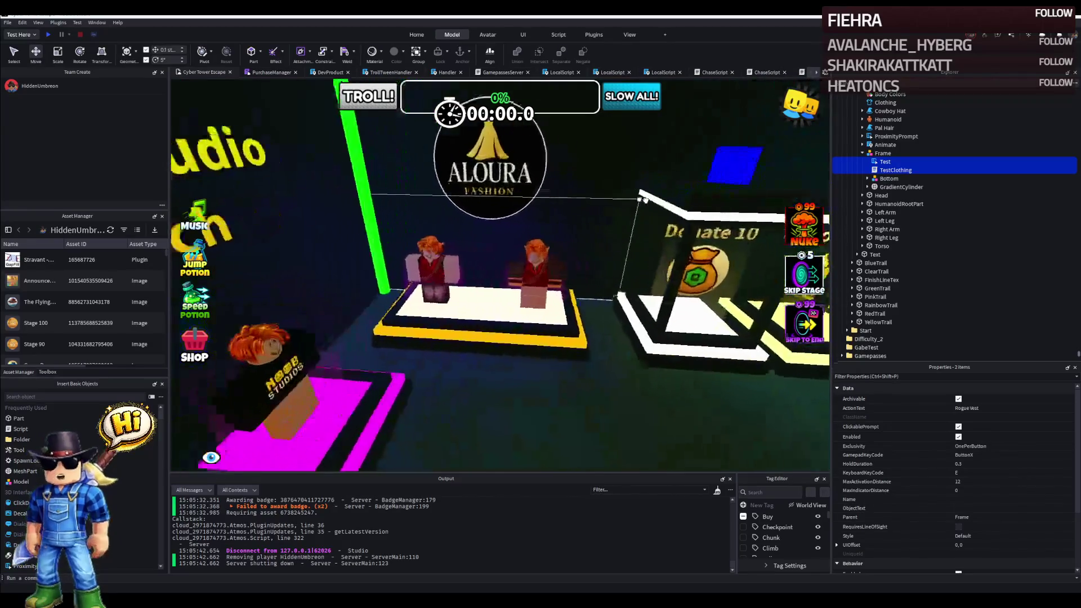
click(895, 170)
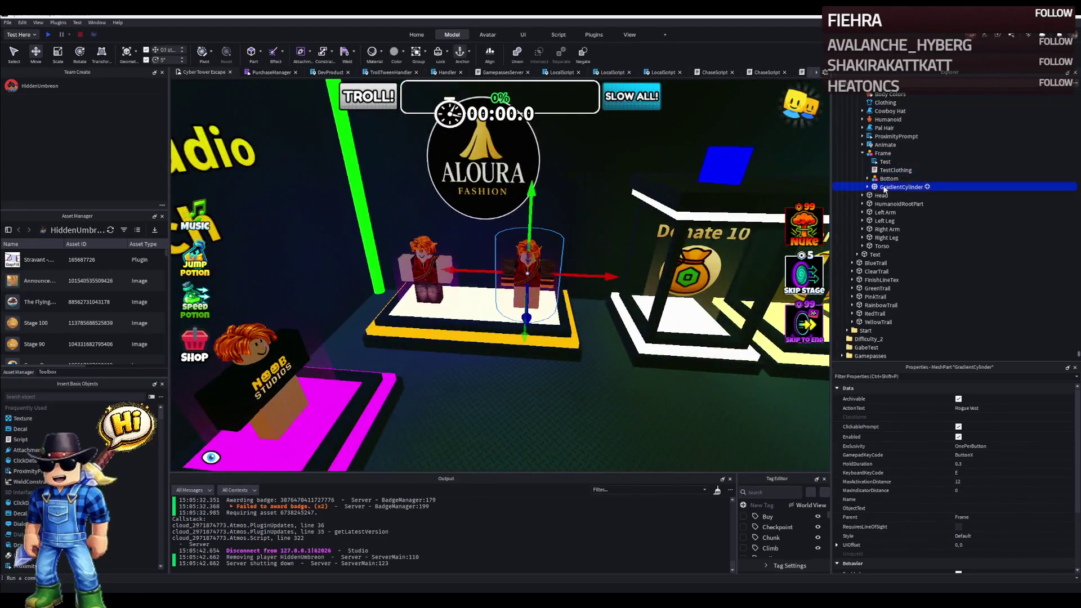
ctrl+click(883, 162)
drag(886, 165, 900, 187)
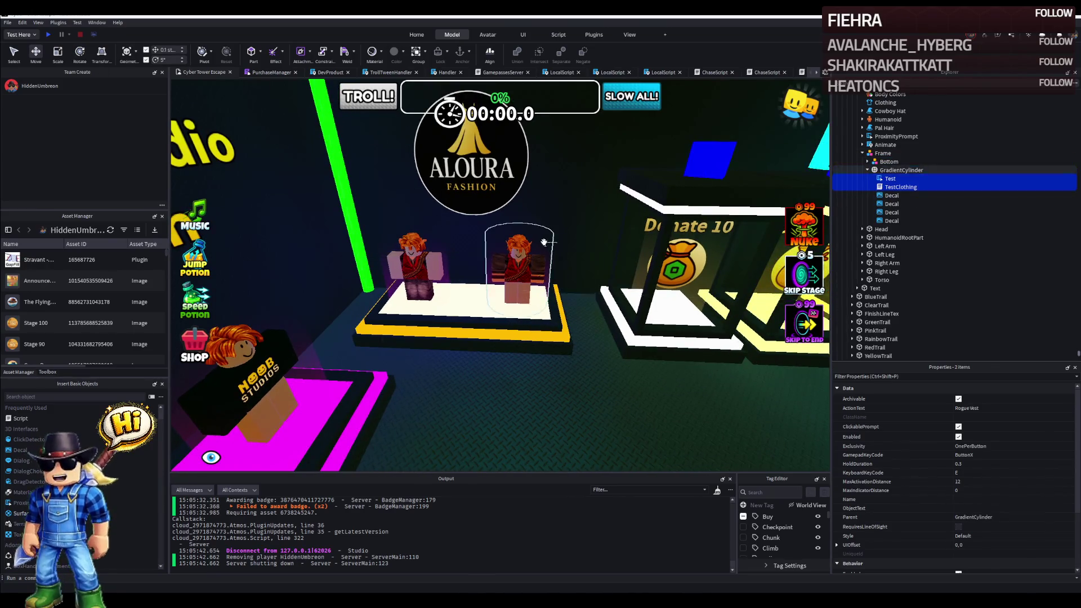
click(545, 243)
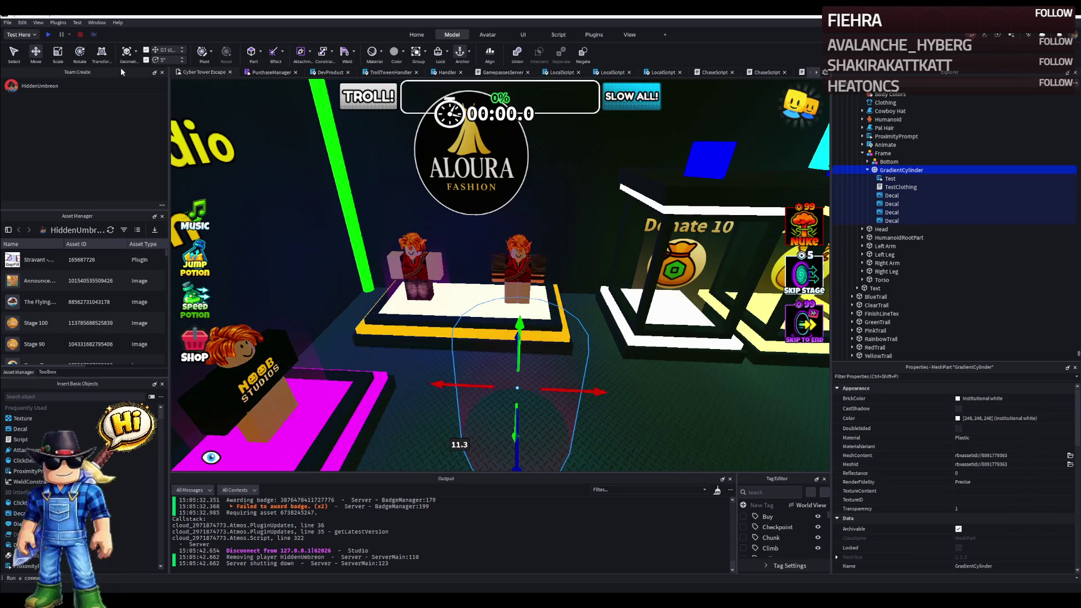
click(53, 35)
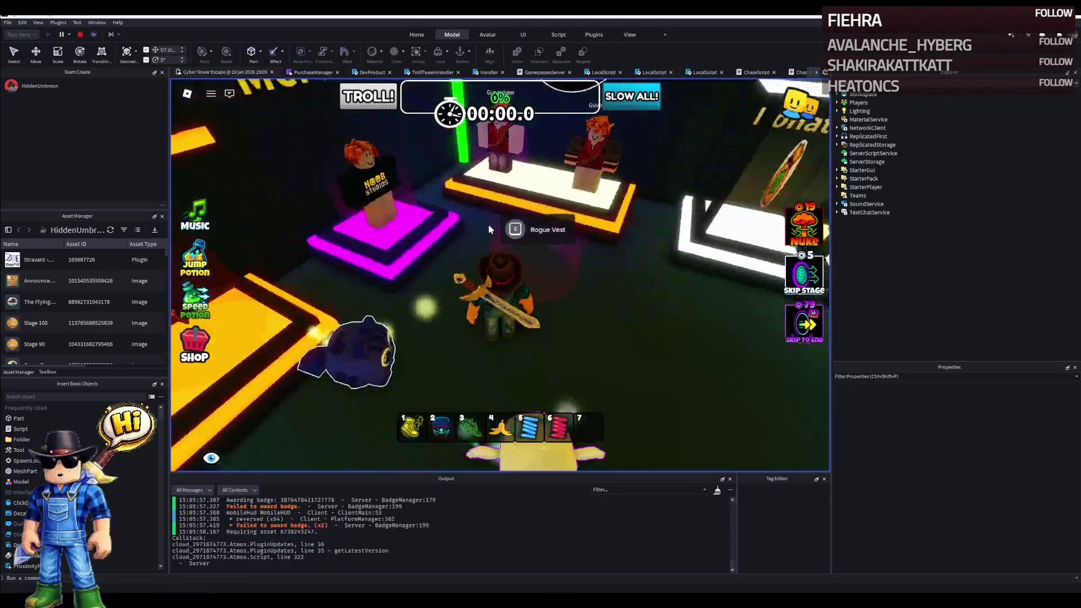
Walk through the lobby onto the Aloura stage by the Gunslinger mannequins, then stop the playtest.
key(w)
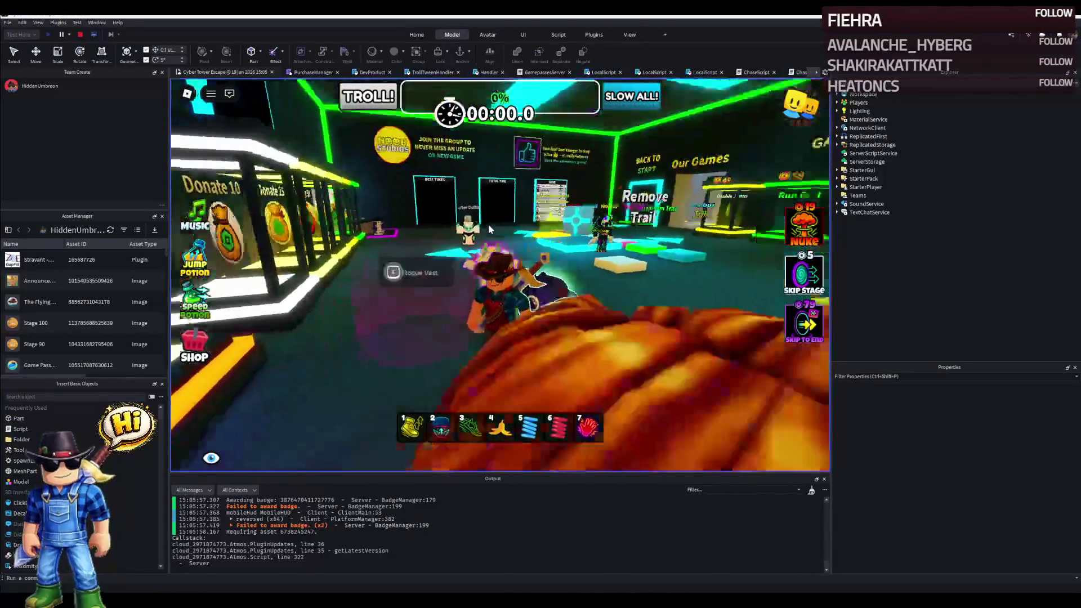
key(w)
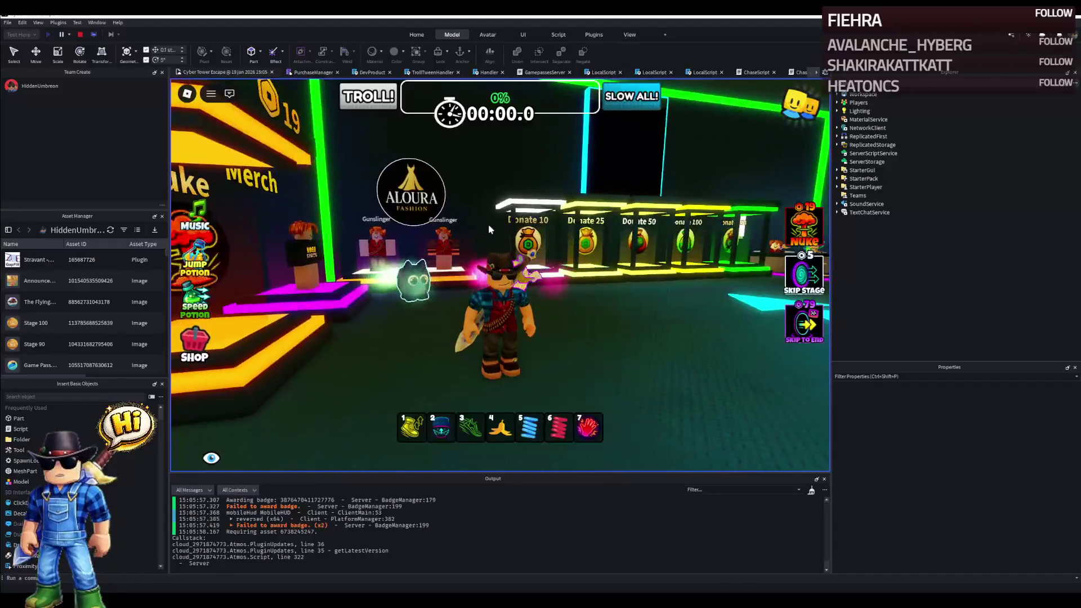
key(w)
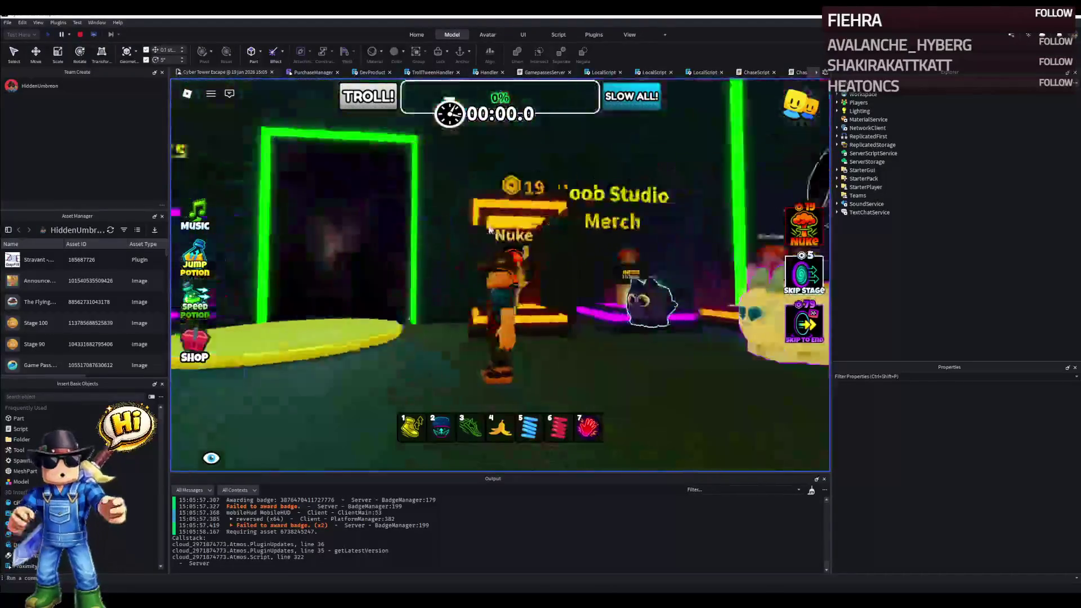
key(w)
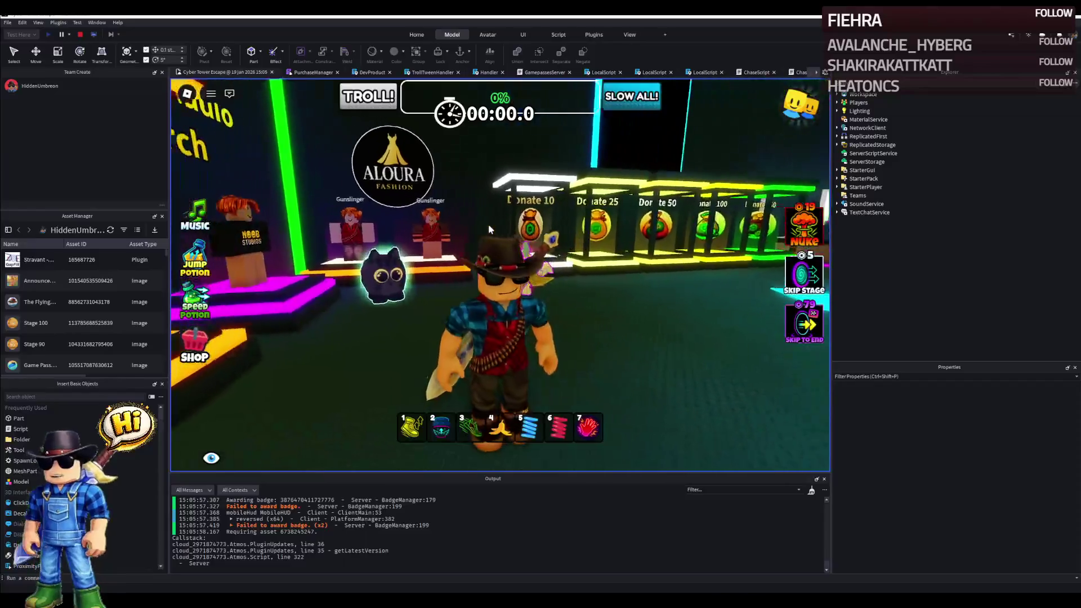
key(7)
key(w)
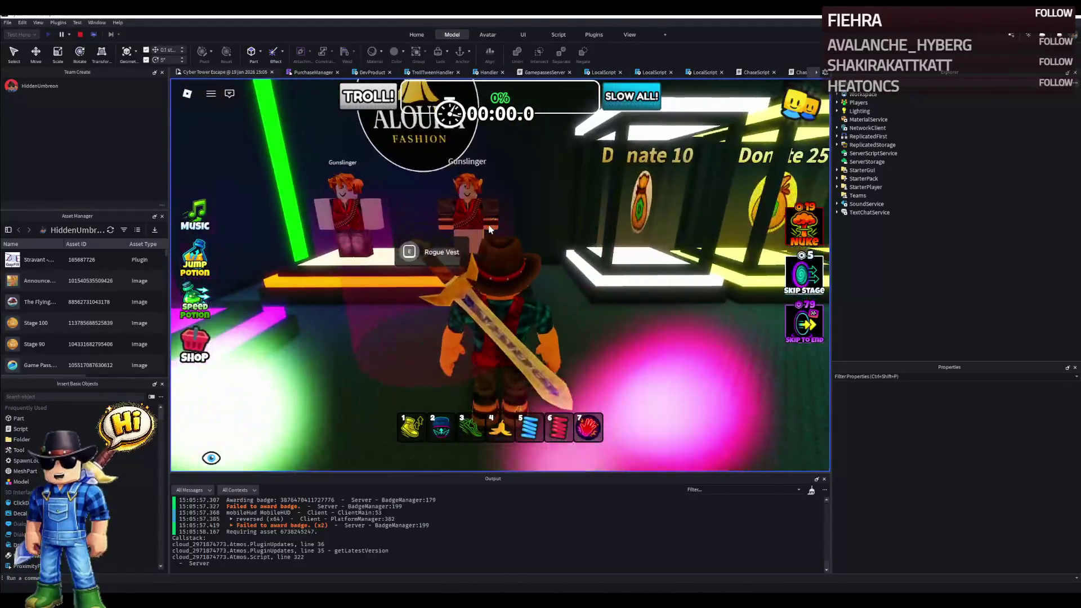
key(w)
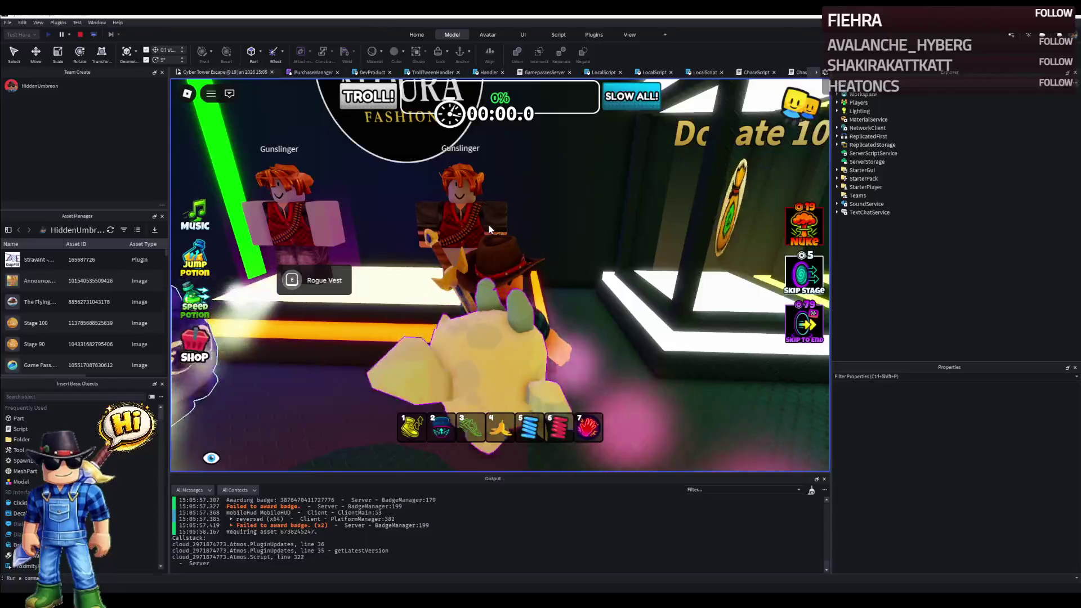
key(w)
click(79, 33)
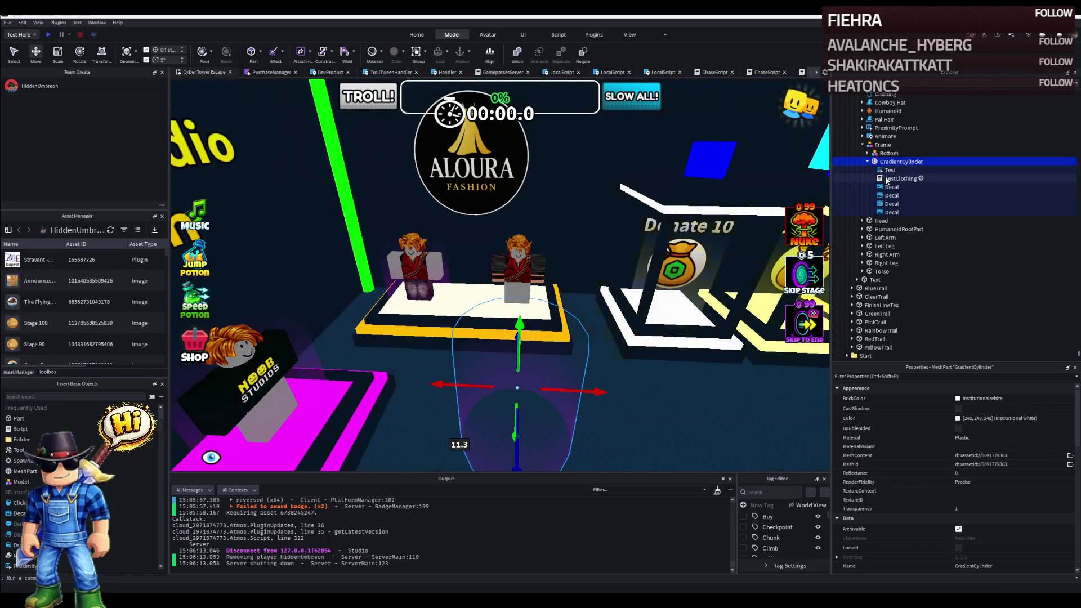
In TestClothing, fix the awaited prompt name and uncomment the REWARD_SHIRT_TEMPLATE lines 5 and 24.
double_click(897, 179)
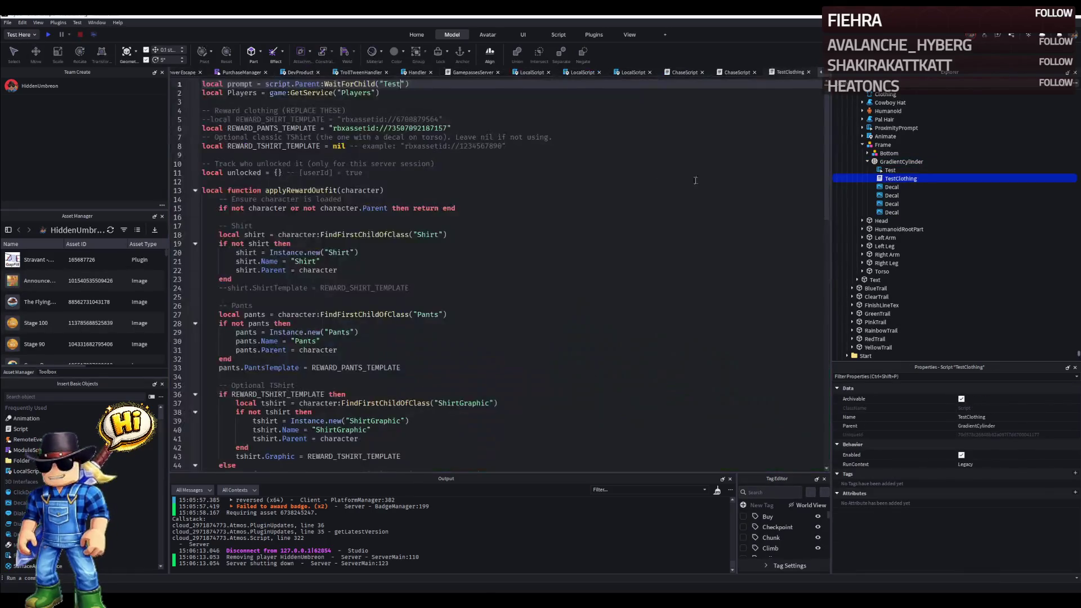
key(BackSpace)
key(BackSpace)
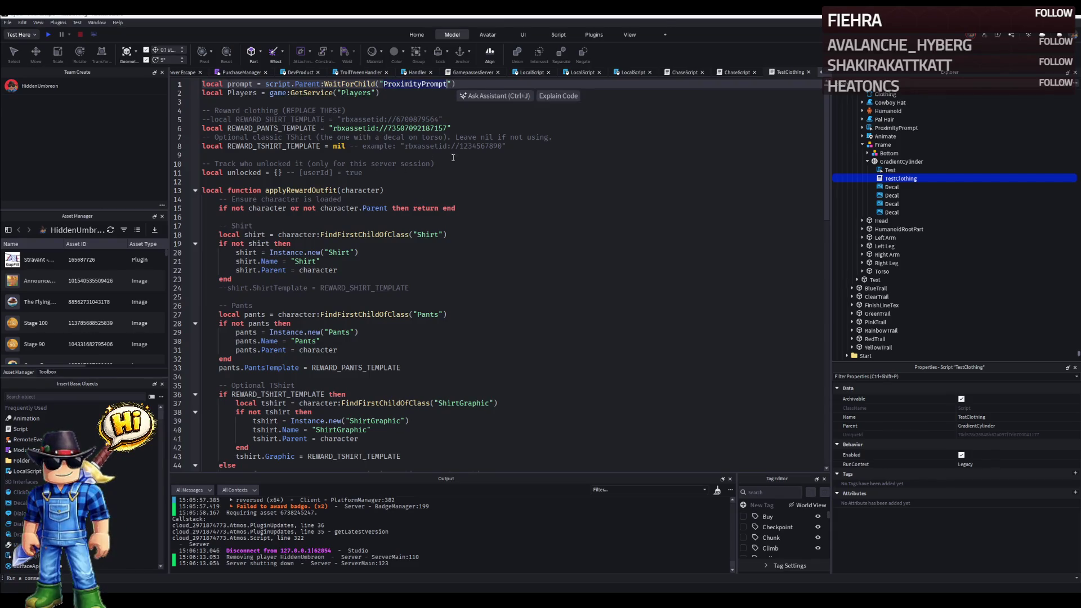
click(218, 287)
key(Delete)
key(Delete)
click(202, 120)
key(Delete)
key(Delete)
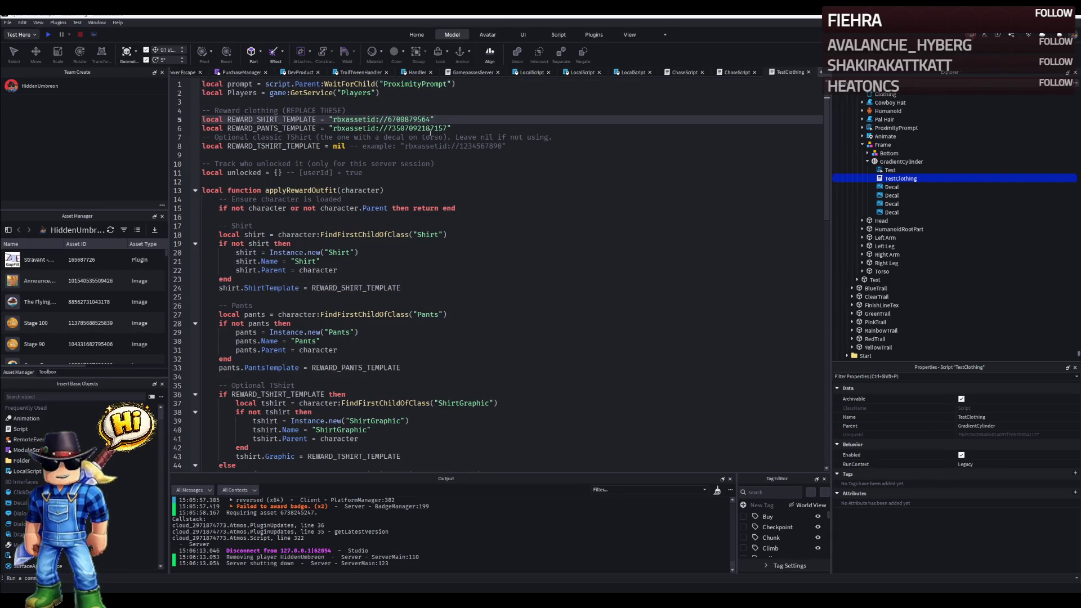
Give the shirt template the pants asset id, comment out the pants assignment on line 33, and return to the place view.
double_click(421, 129)
key(ctrl+c)
double_click(405, 120)
key(ctrl+v)
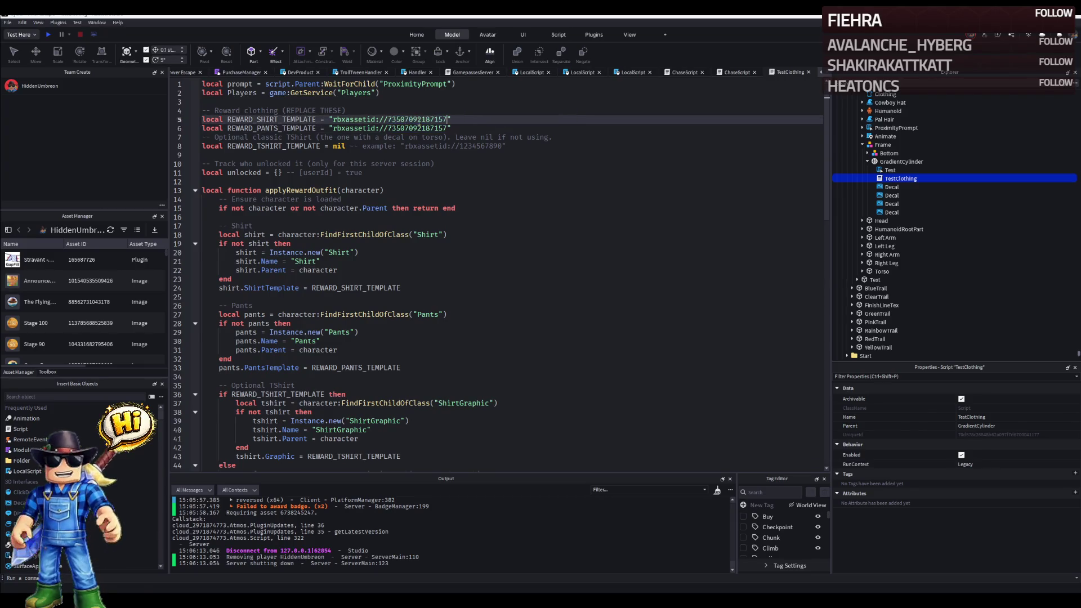
key(Down)
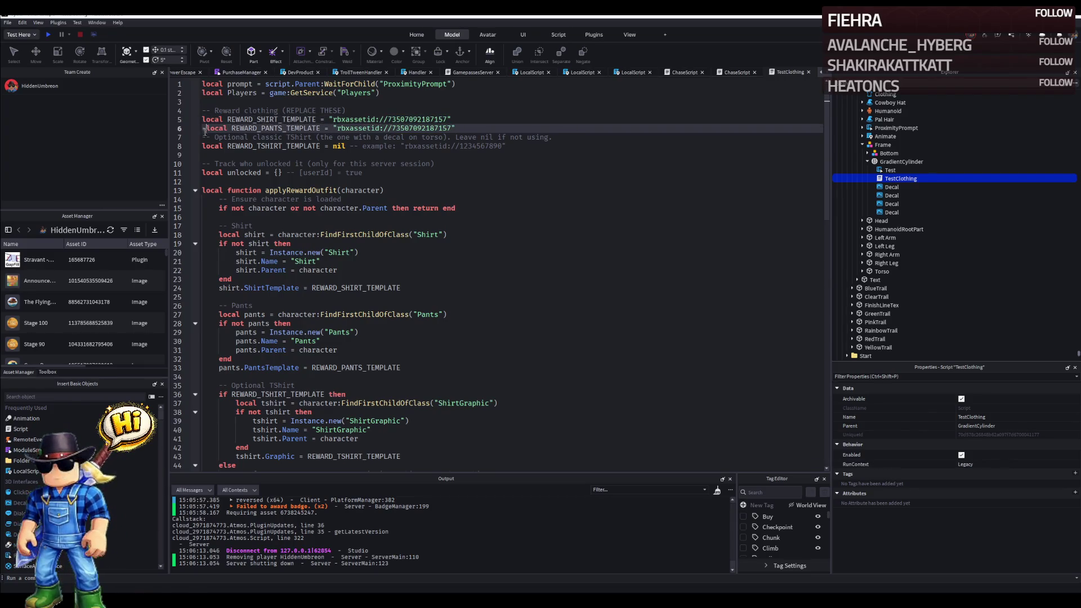
scroll(413, 287, down, 4)
scroll(372, 317, down, 3)
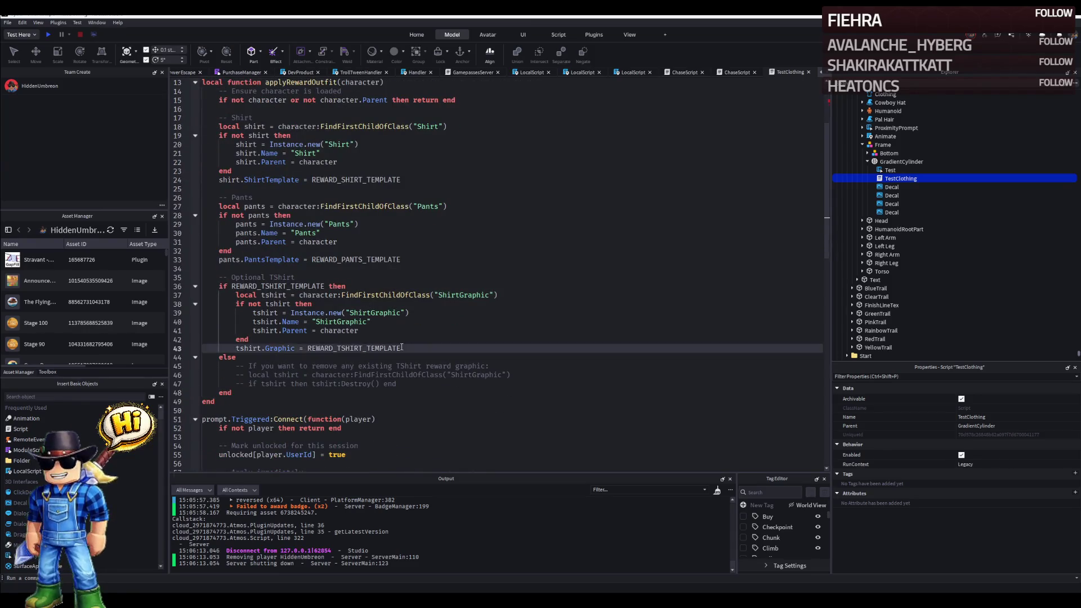
scroll(372, 316, down, 3)
scroll(372, 316, down, 3)
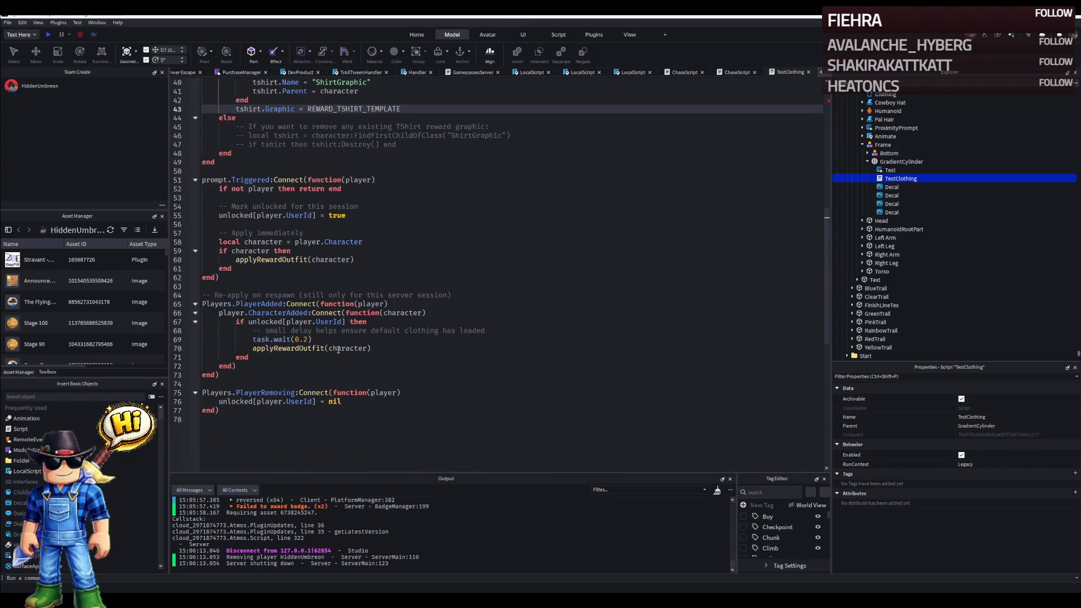
scroll(337, 350, up, 5)
scroll(338, 350, up, 4)
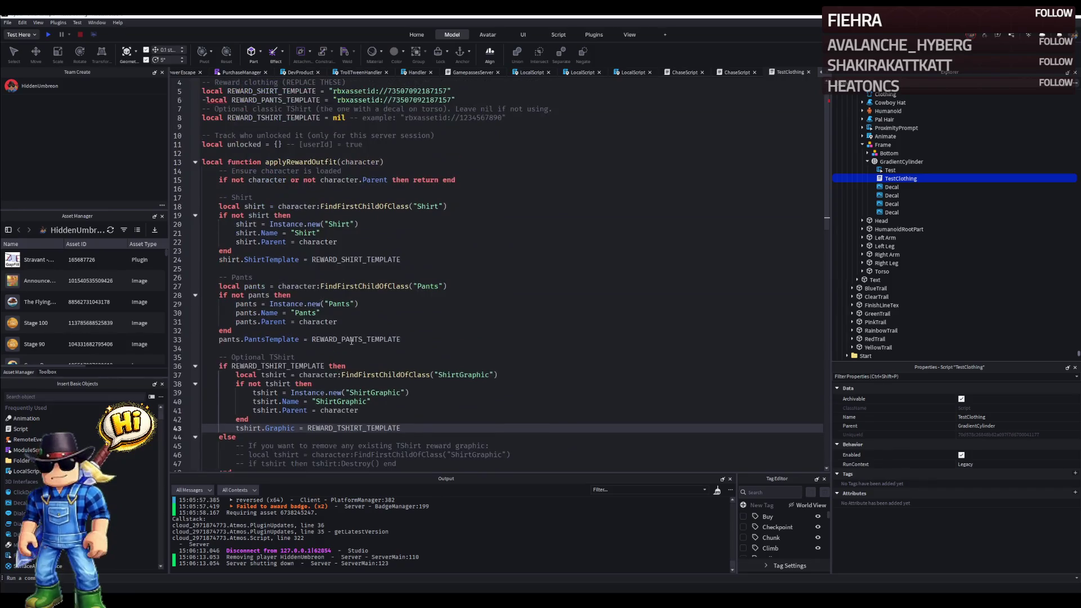
click(219, 339)
text(--)
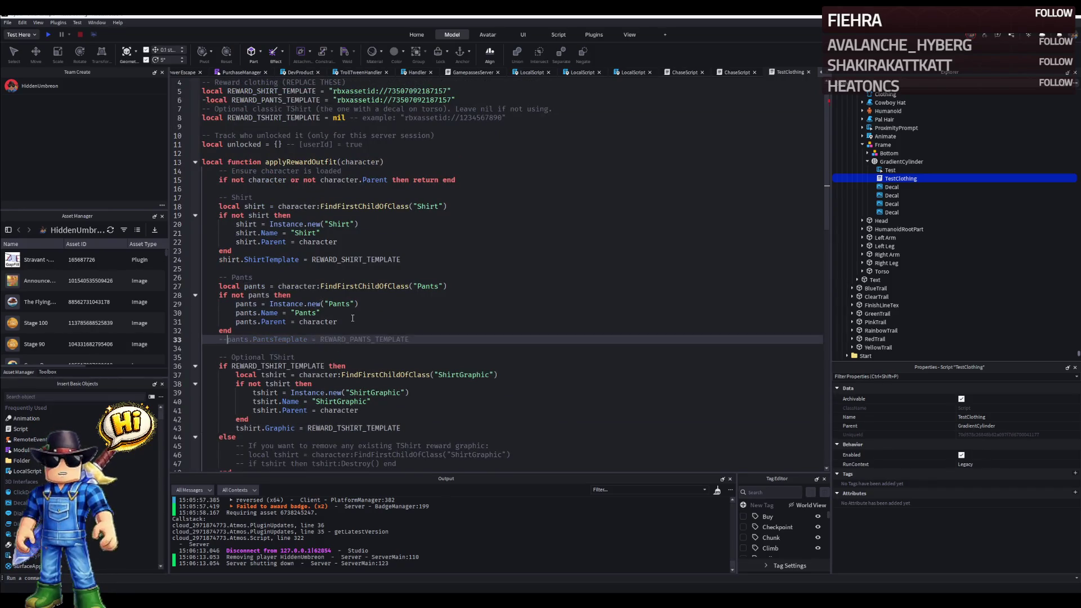
key(Tab)
scroll(359, 310, up, 1)
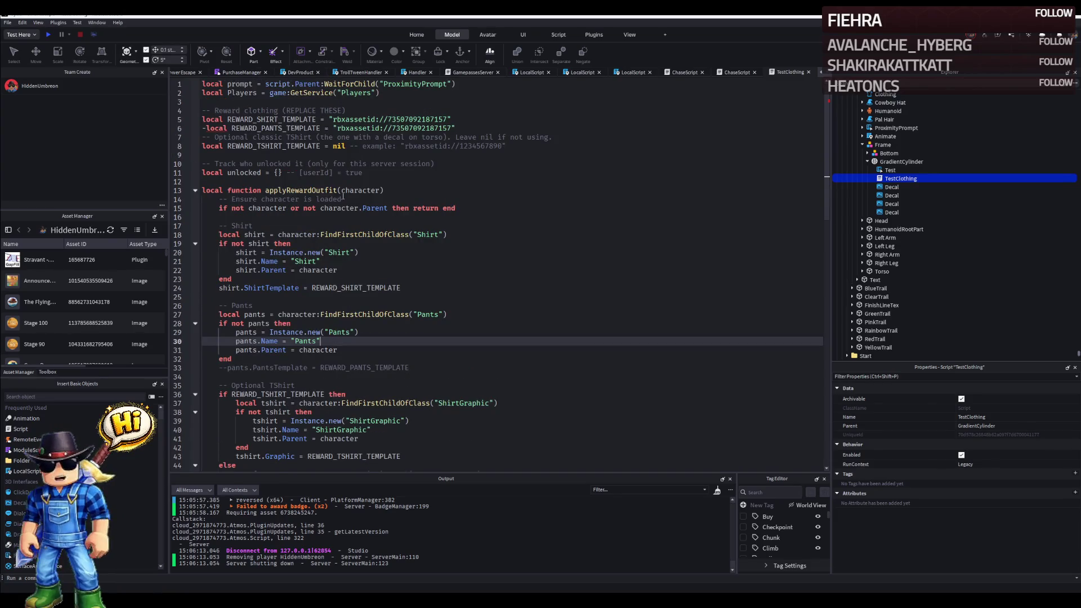
click(412, 84)
text(Tes)
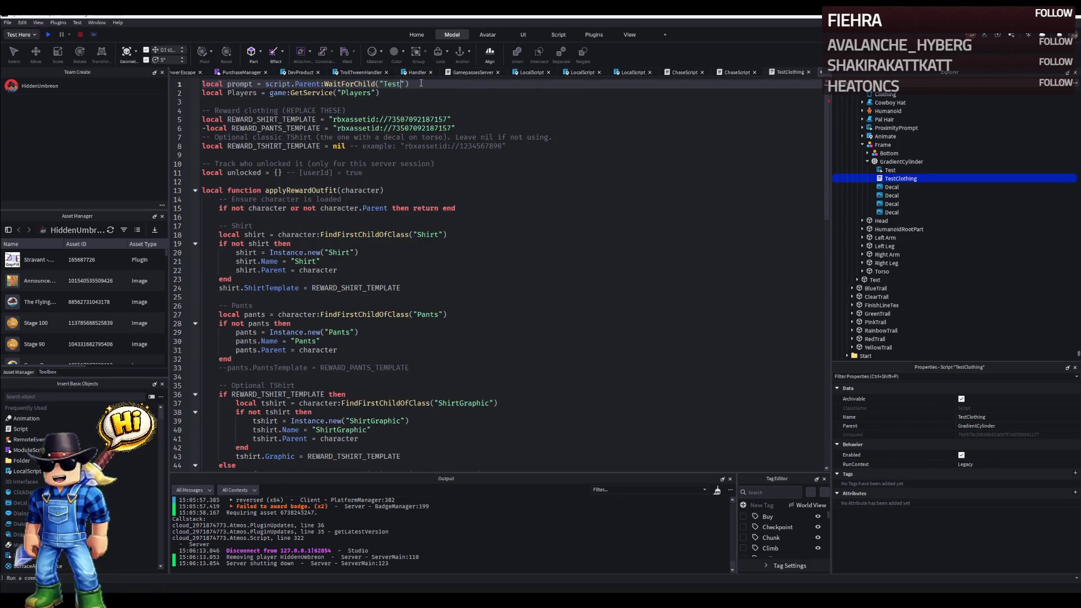
click(185, 72)
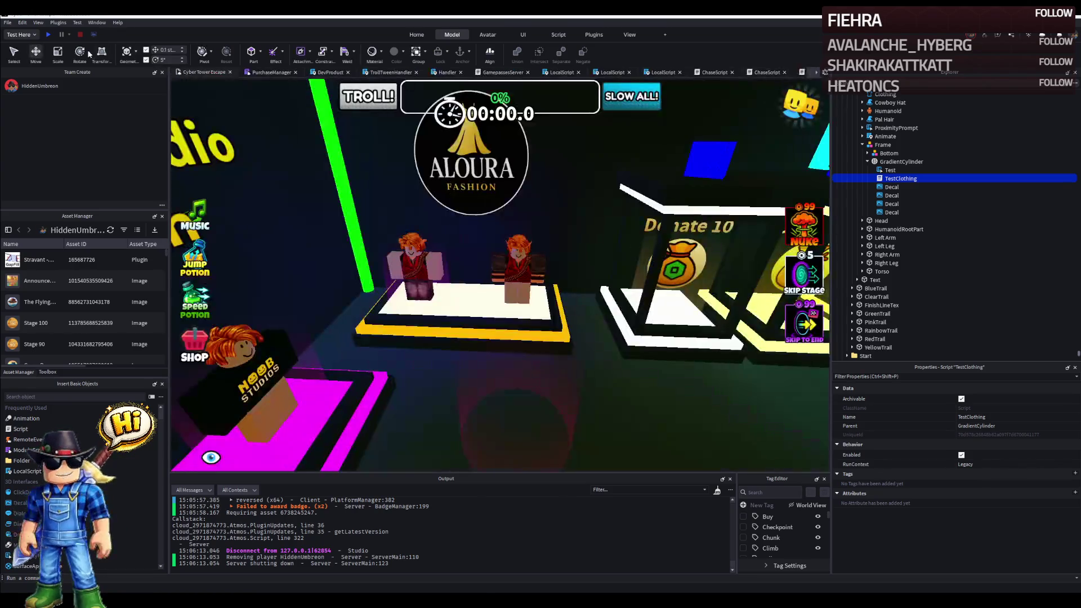
click(46, 35)
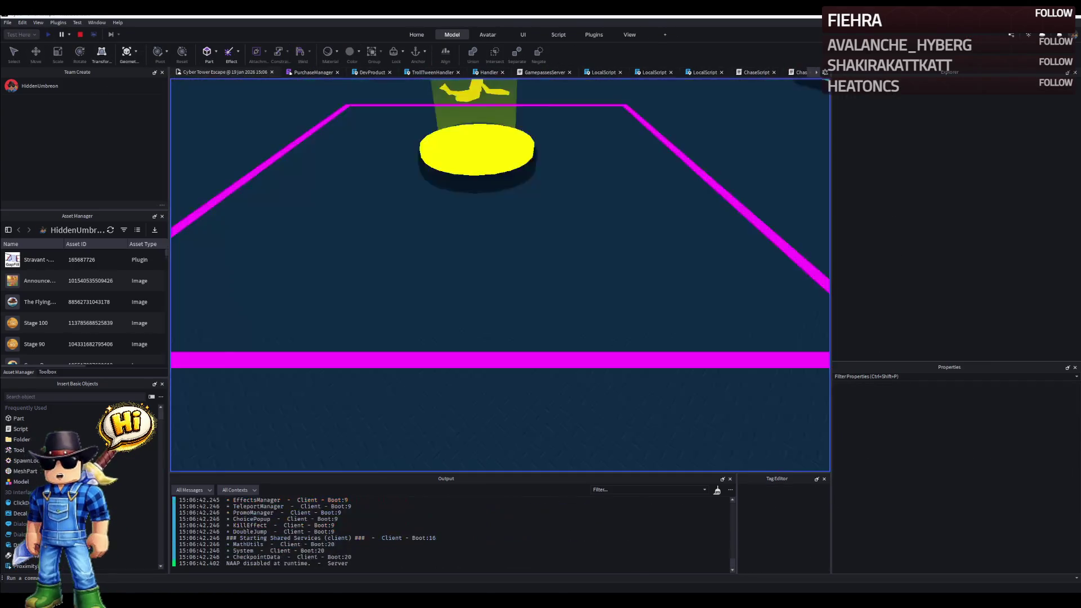
key(w)
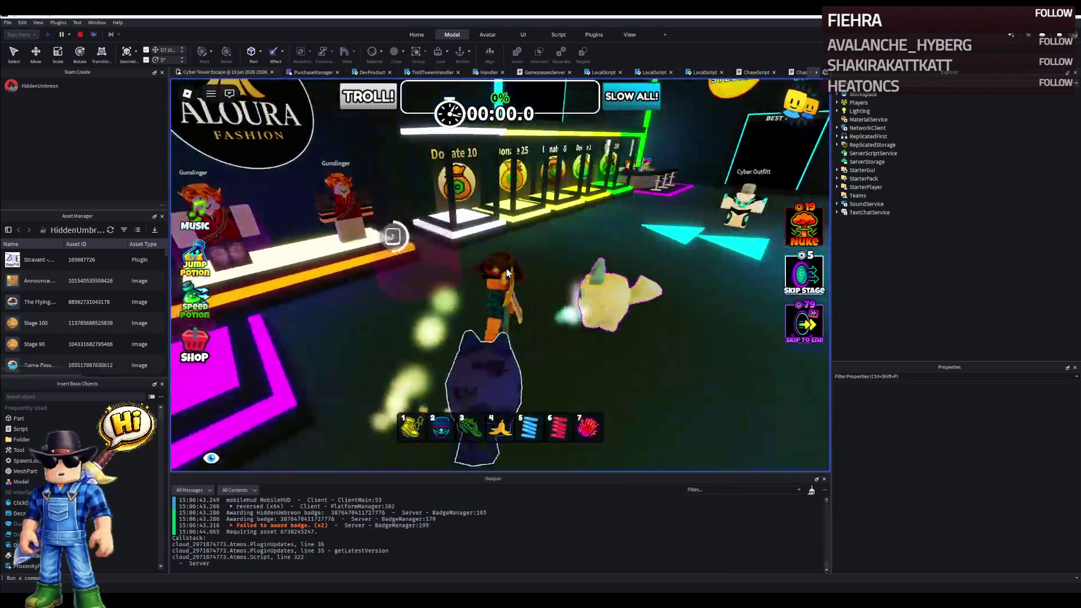
key(w)
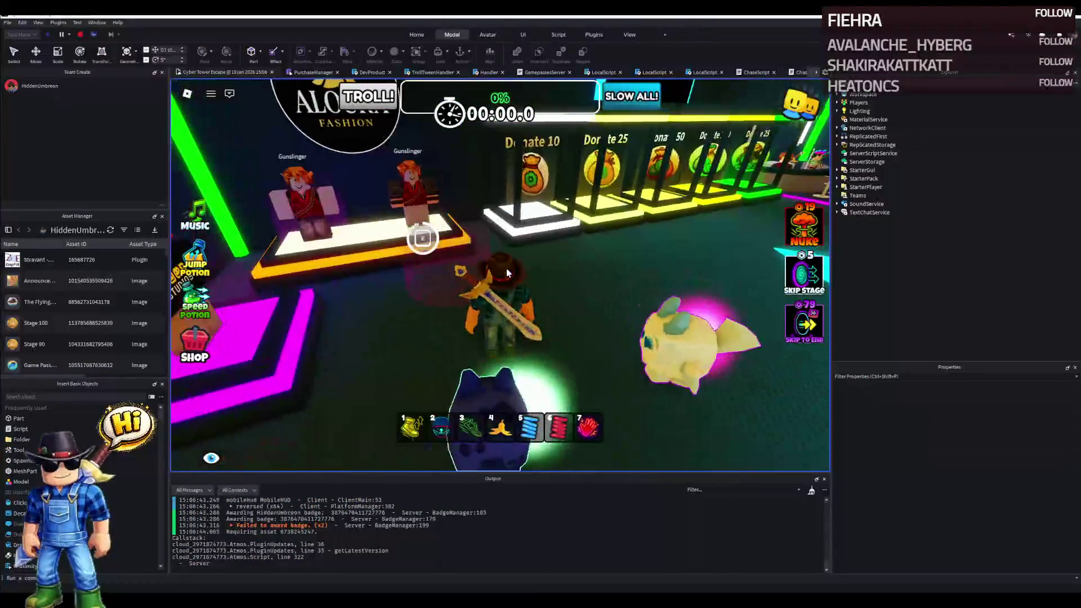
right_click(506, 267)
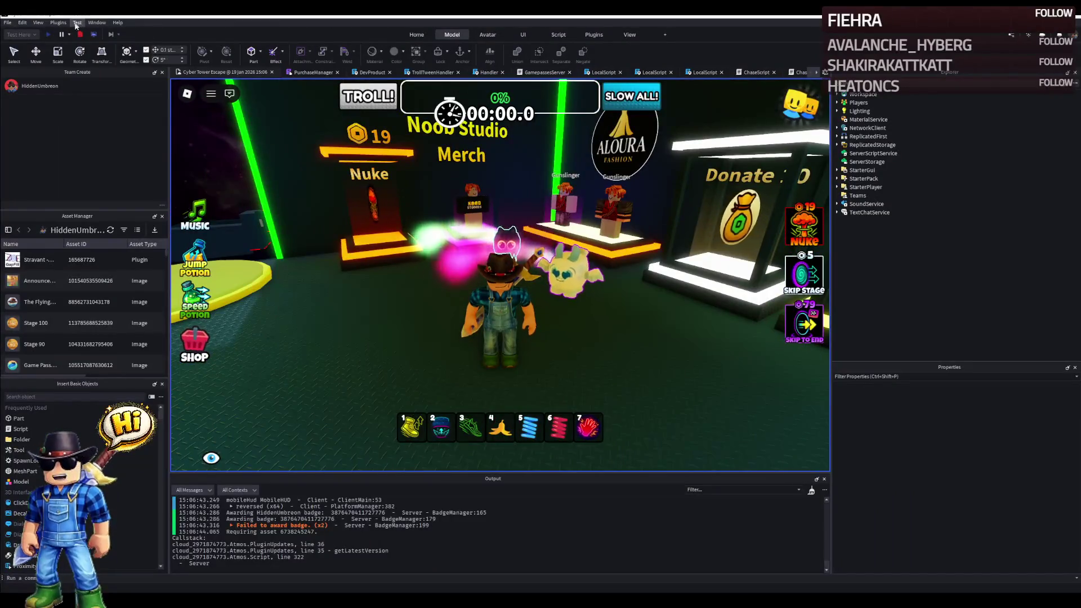
click(79, 35)
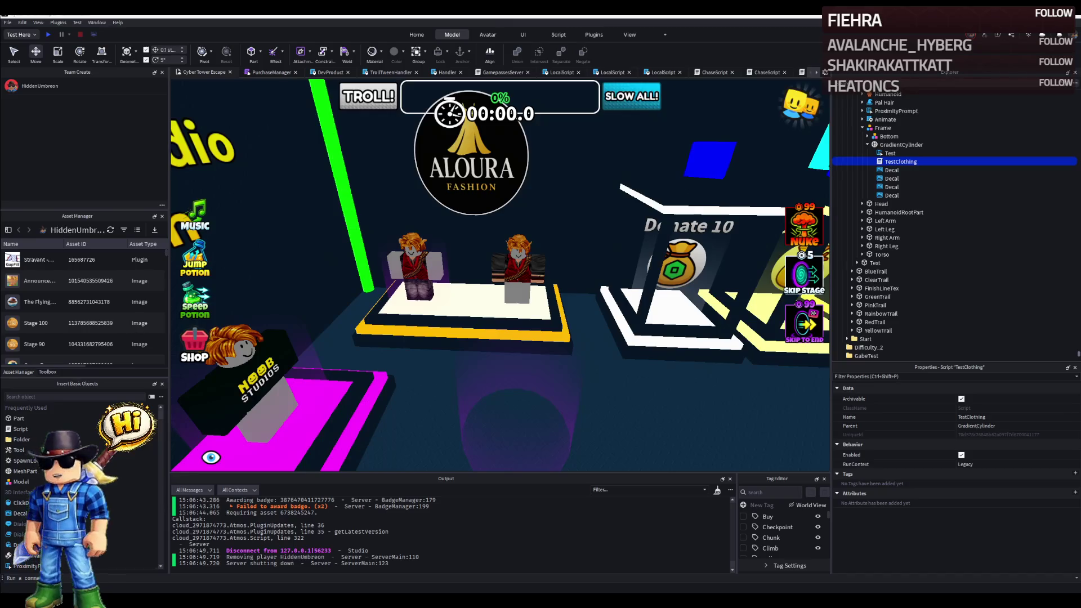
Review TestClothing's pants template line, return to the lobby view, and start a new playtest.
double_click(897, 161)
scroll(421, 181, down, 5)
scroll(422, 181, down, 8)
scroll(421, 181, down, 5)
scroll(368, 239, up, 10)
scroll(369, 238, up, 6)
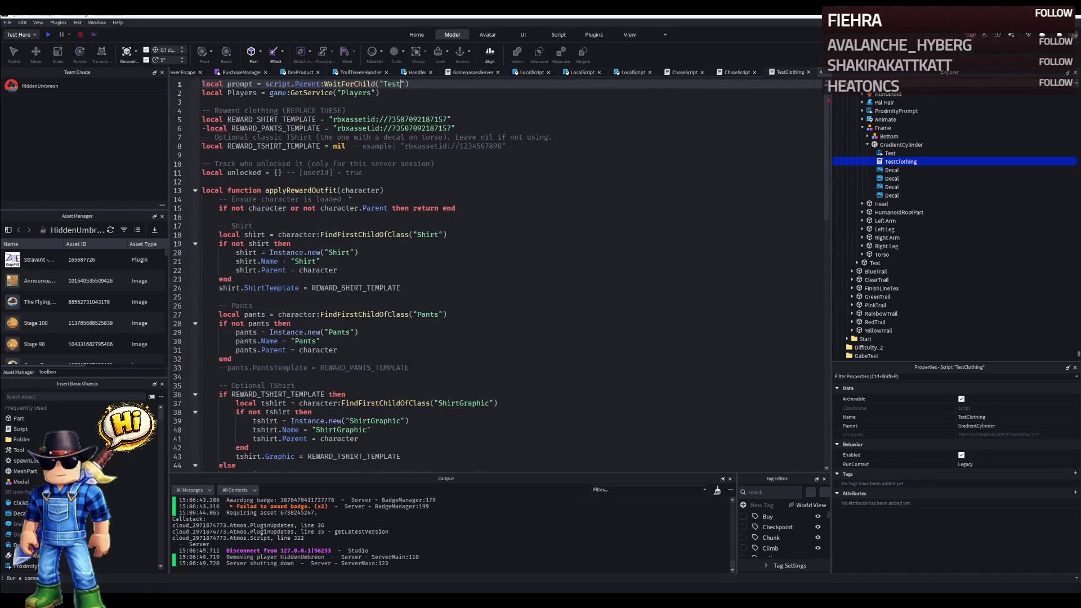
click(204, 127)
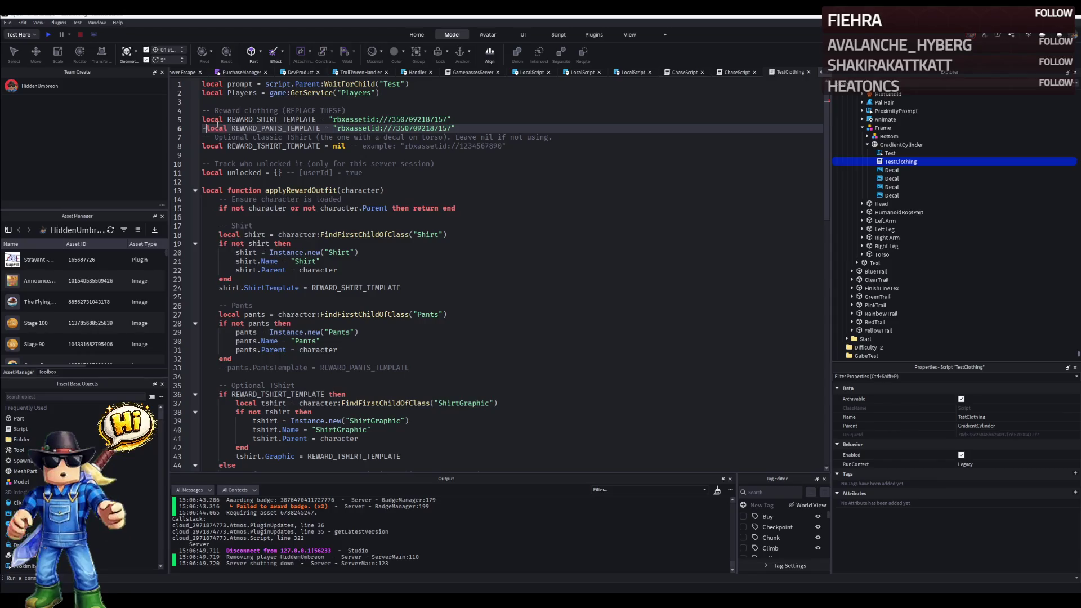
text(-)
click(181, 71)
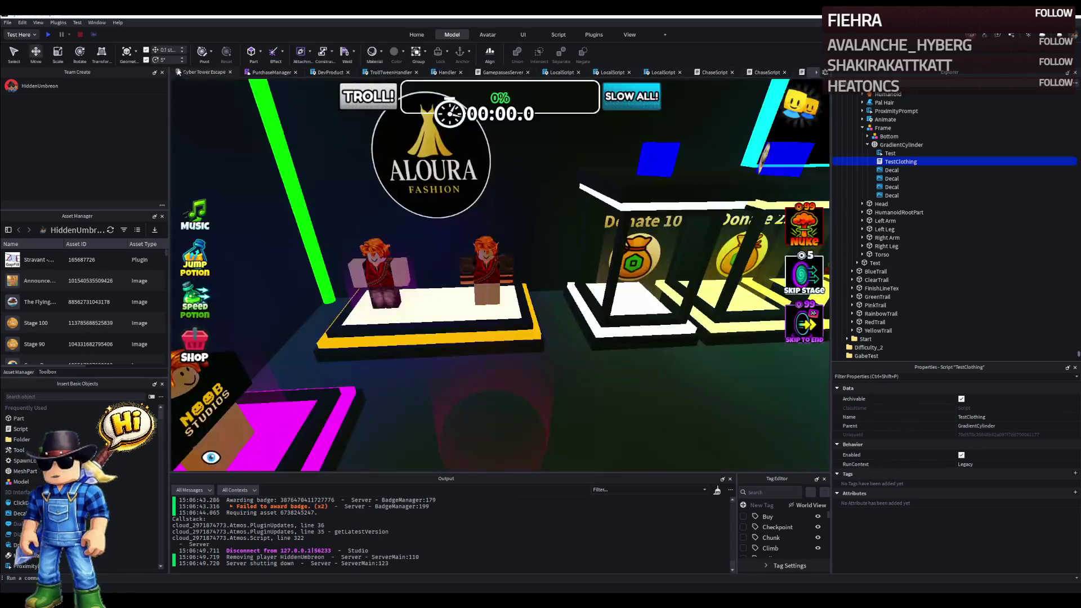
click(48, 35)
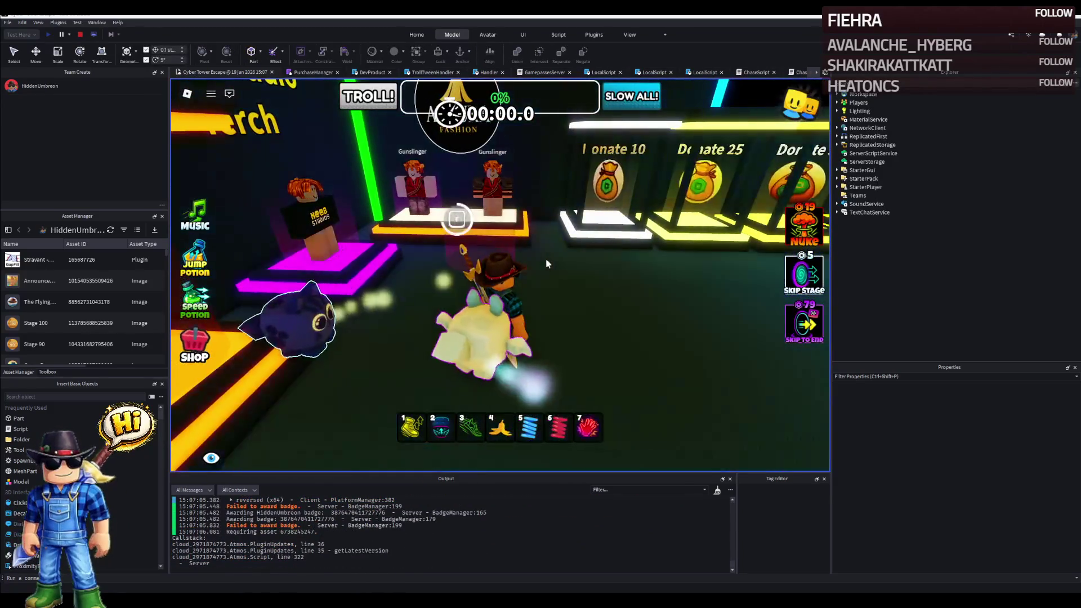
Walk the avatar across the lobby to the Aloura podium until the Rogue Vest prompt appears.
key(w)
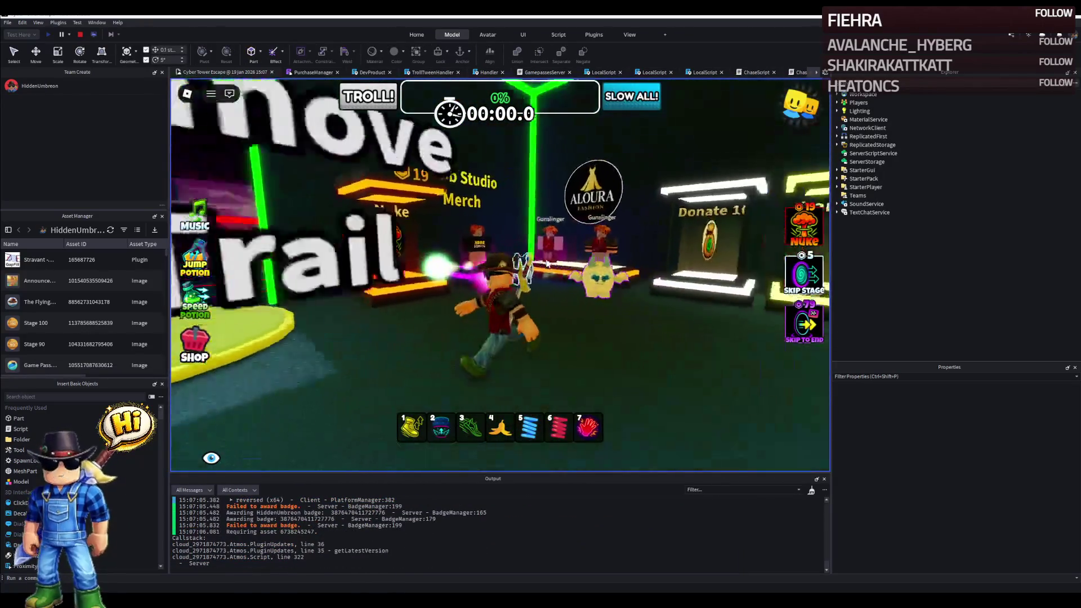
key(w)
key(4)
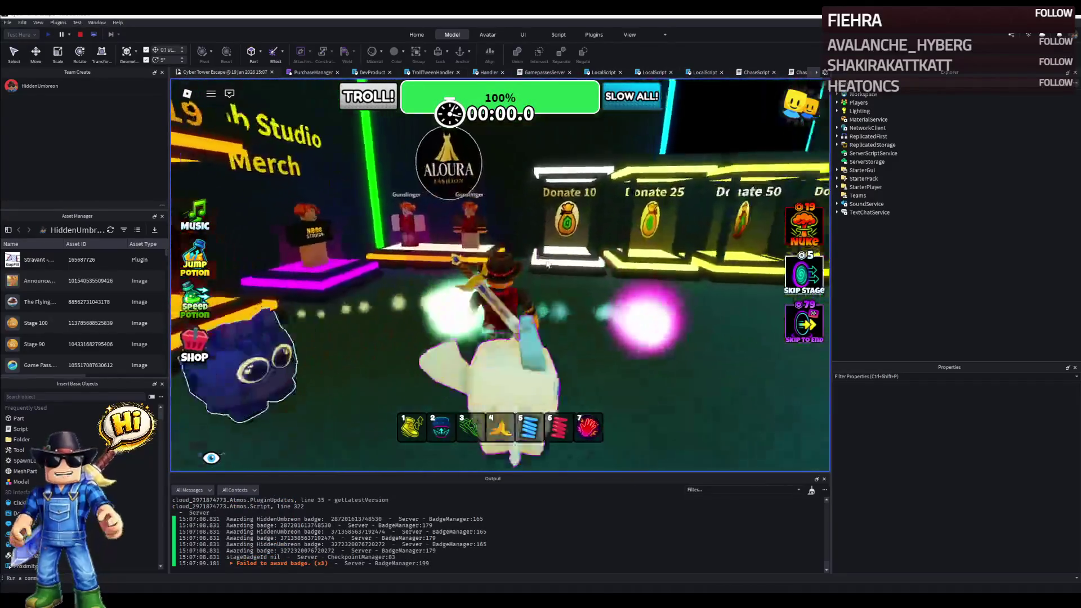
key(w)
key(1)
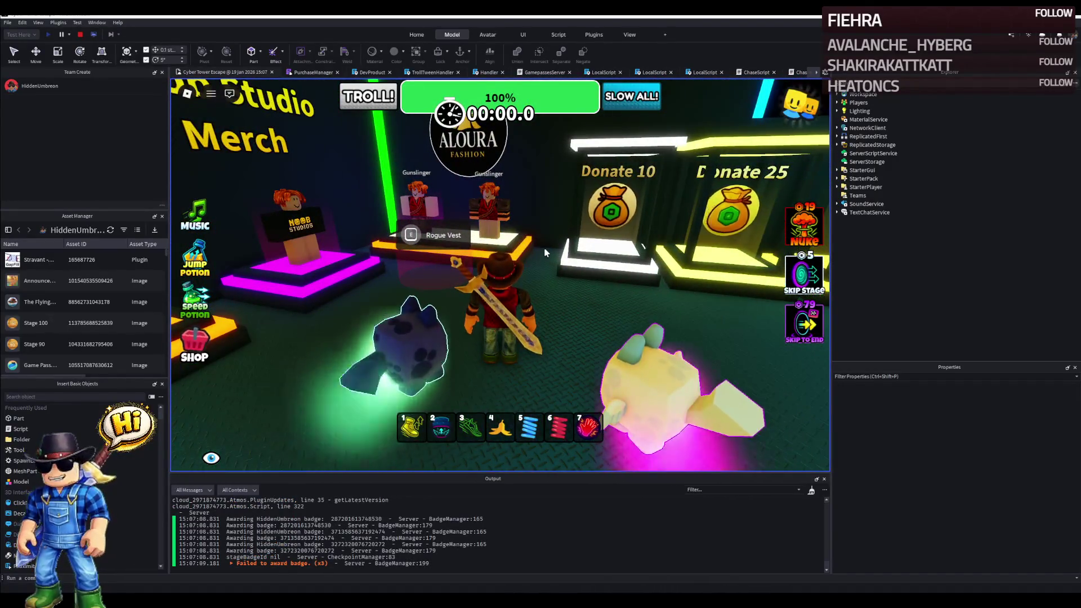
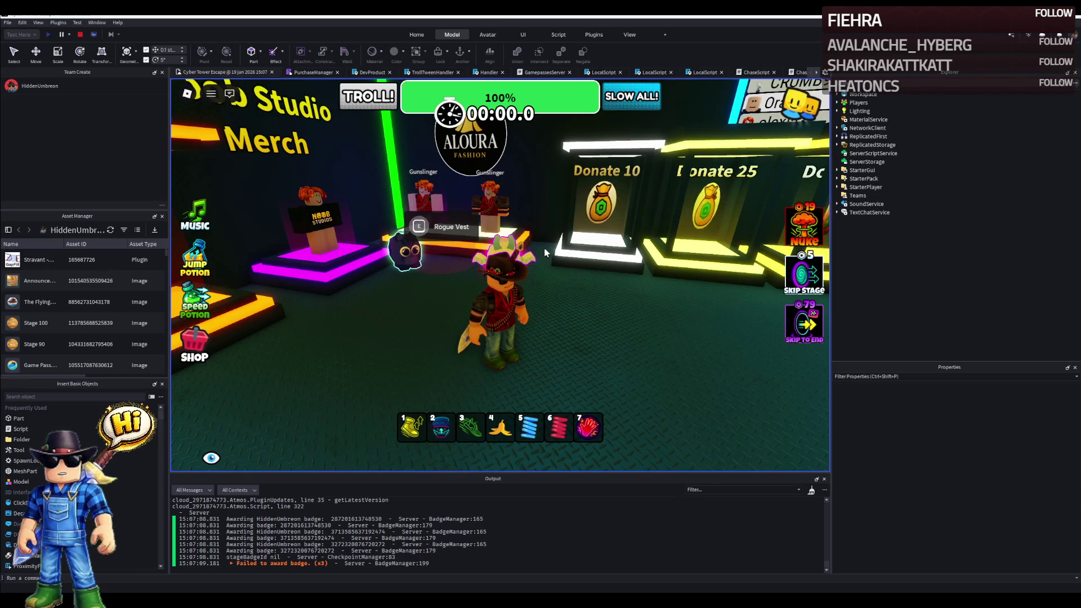
Walk the character past the Cyber Outfit and donate stands, then stop the playtest.
key(w)
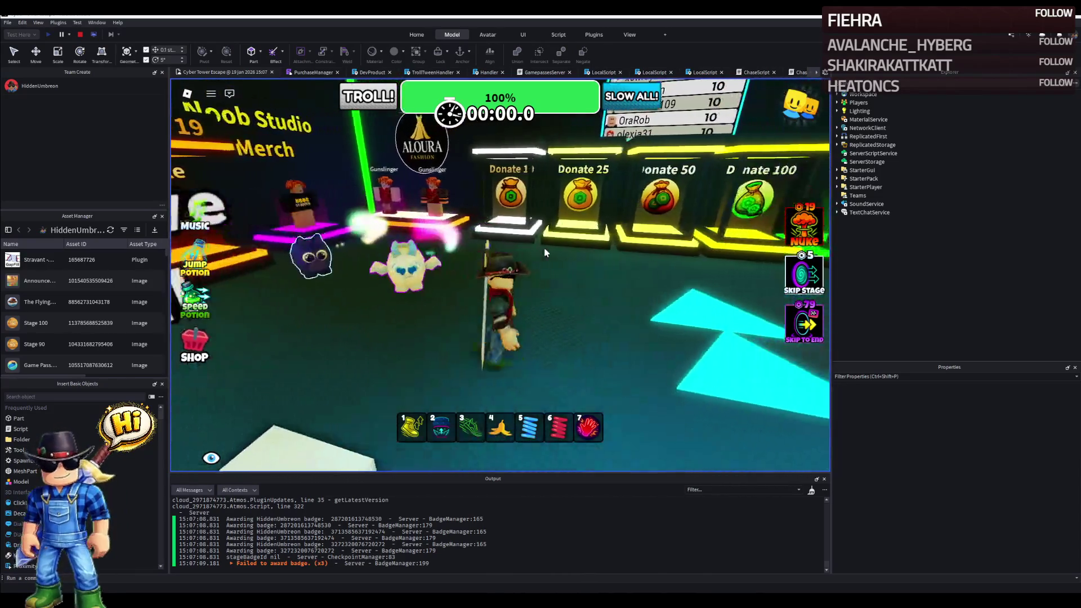
key(w)
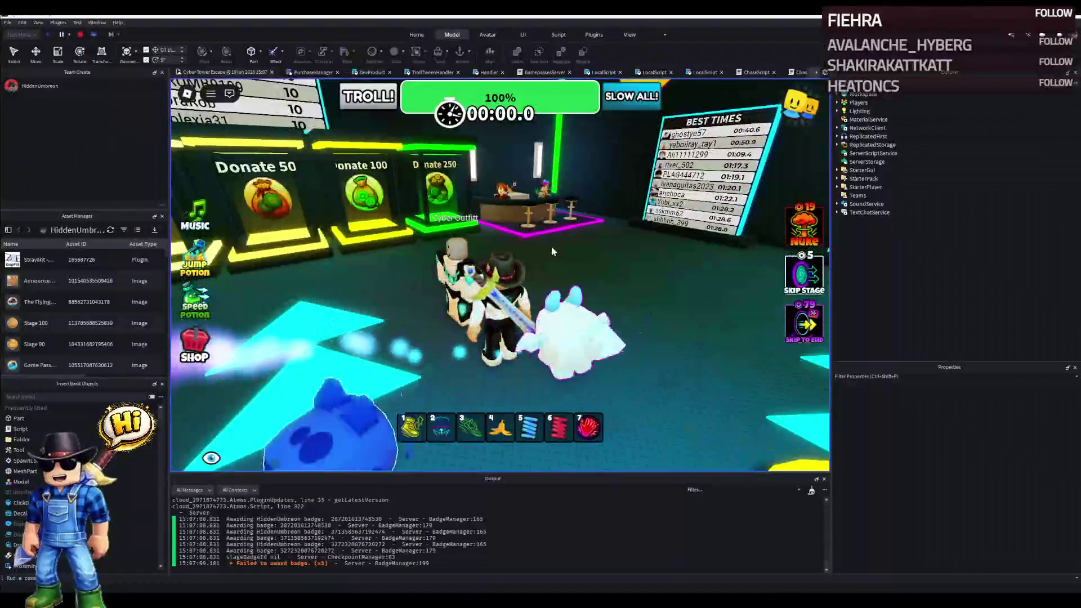
key(w)
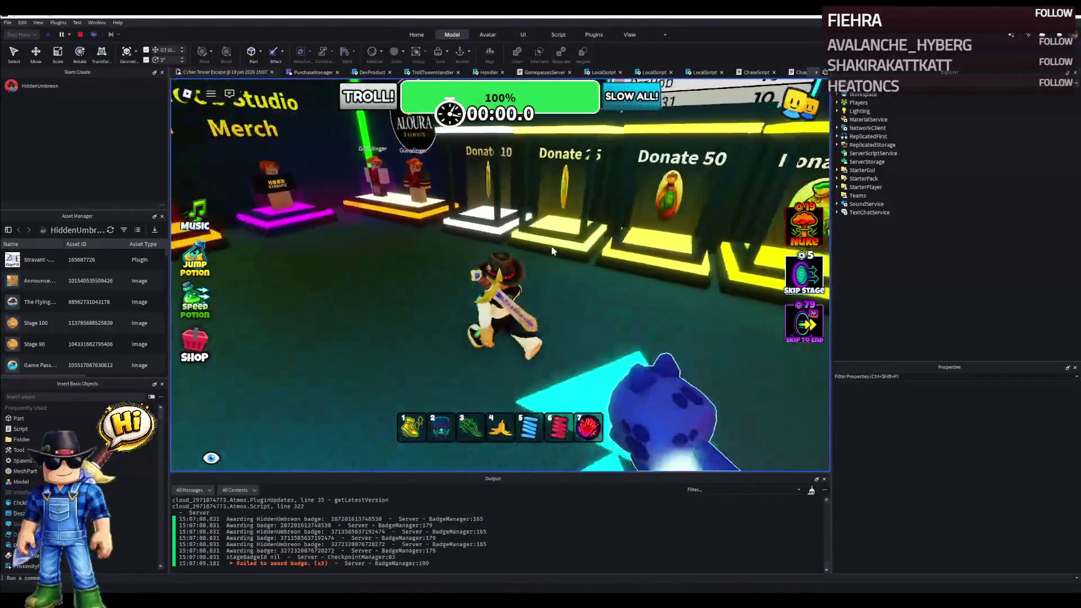
key(w)
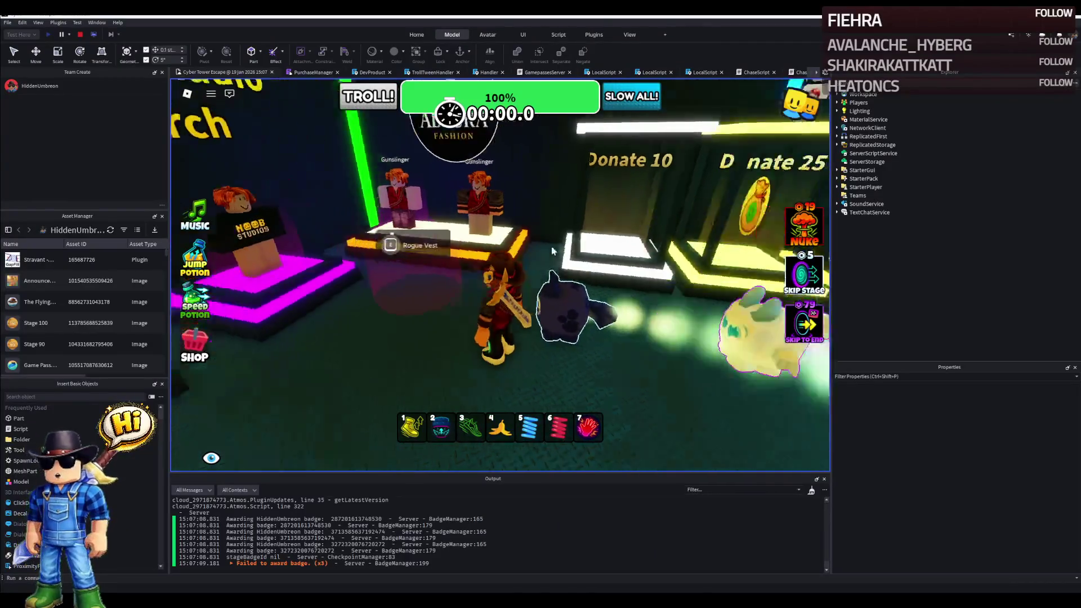
key(w)
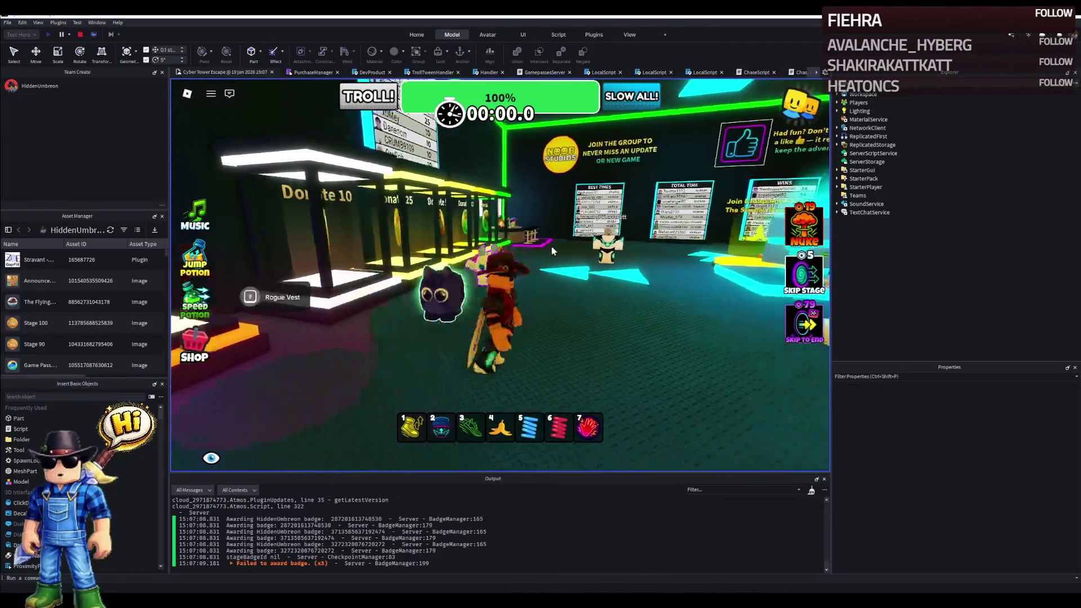
key(w)
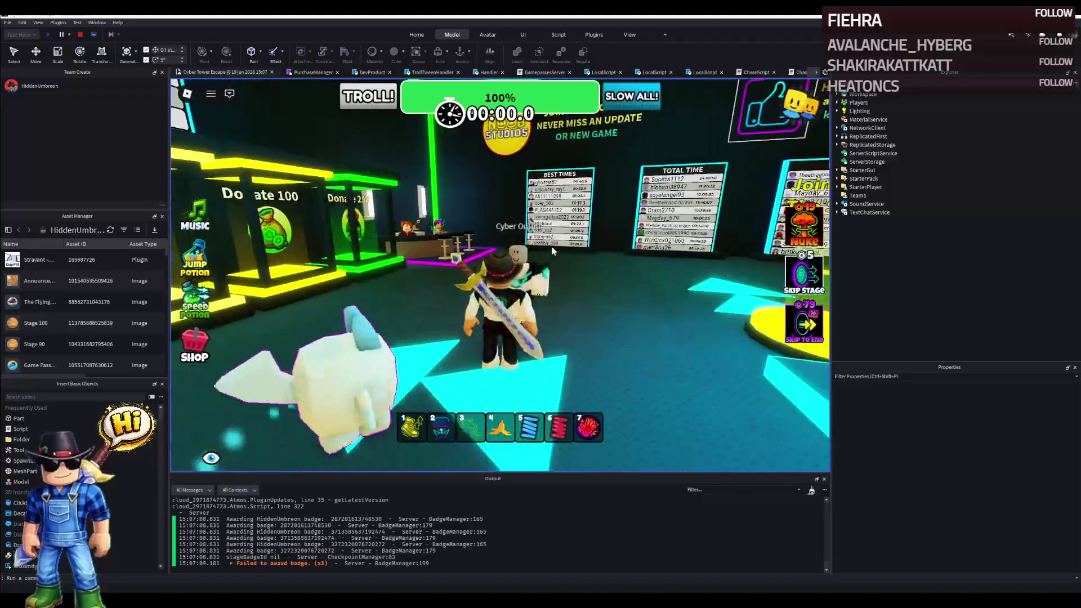
key(w)
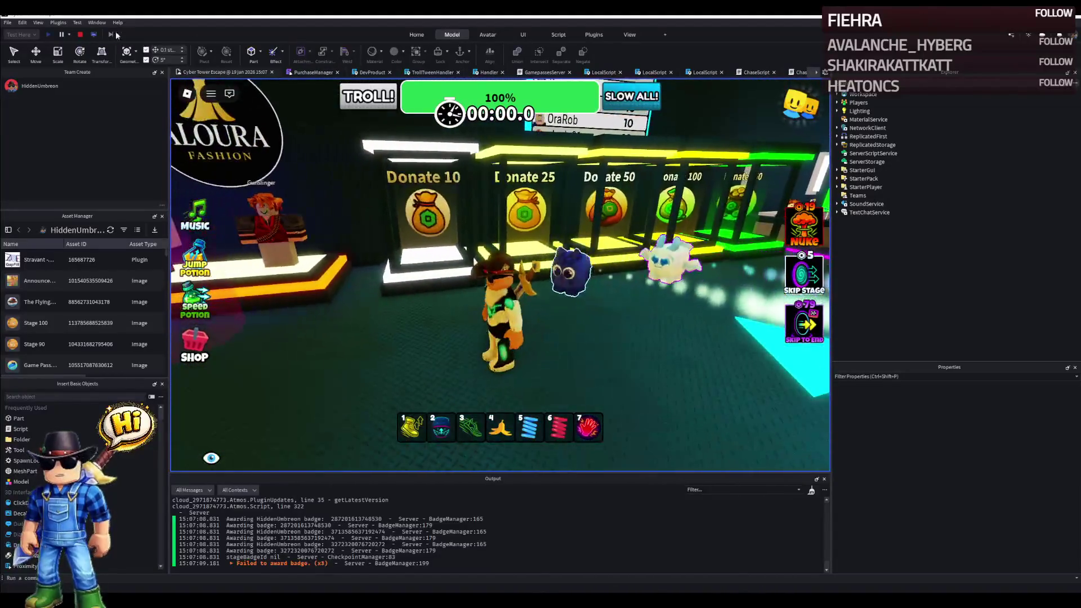
click(89, 35)
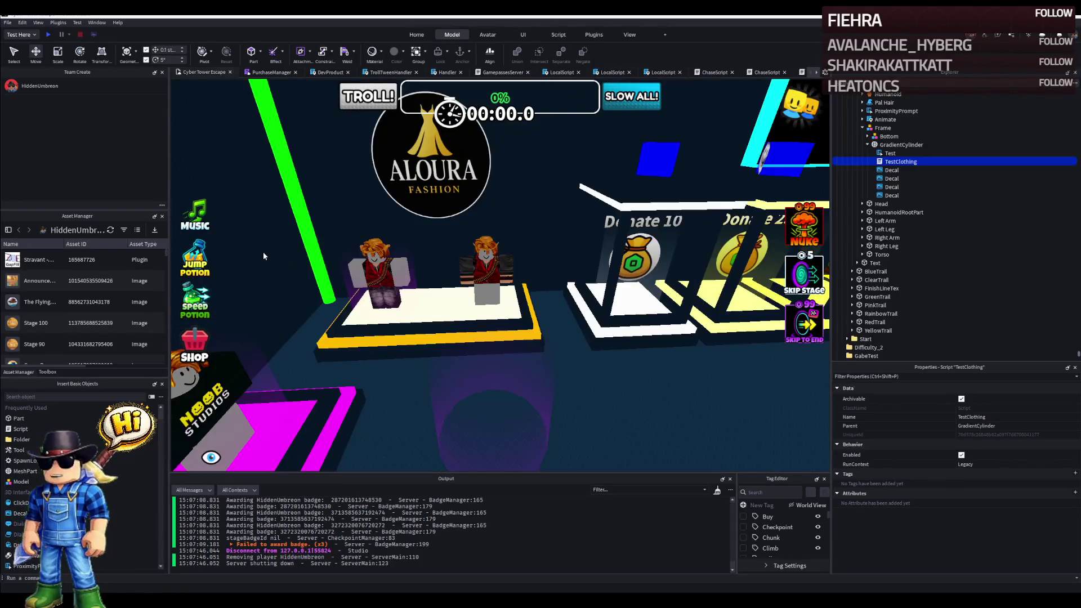
Focus on the mannequin's Frame and slide its GradientCylinder sideways along the podium.
ctrl+click(888, 152)
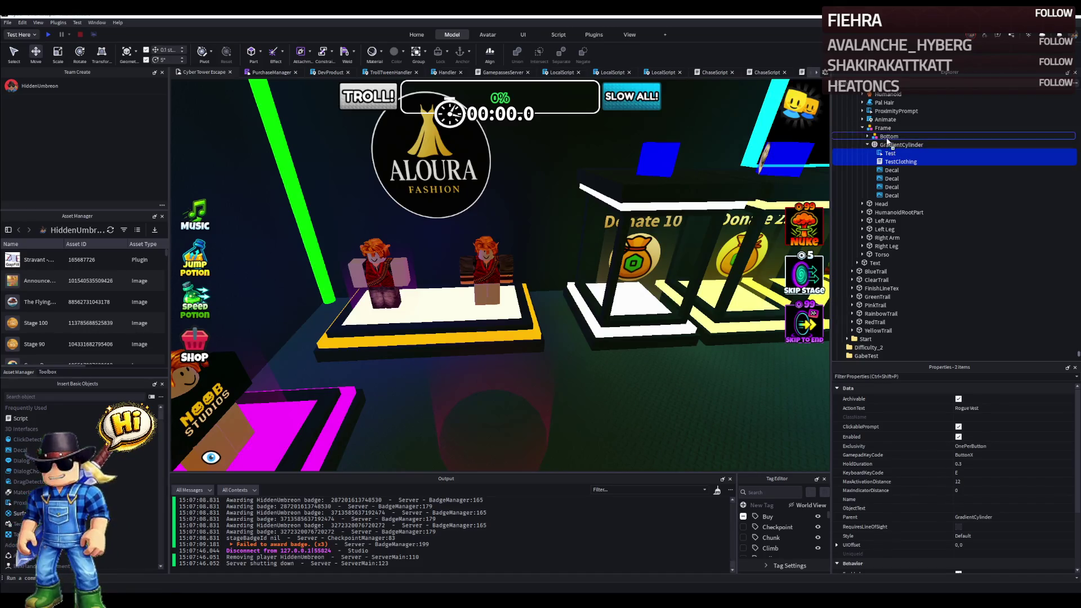
click(883, 127)
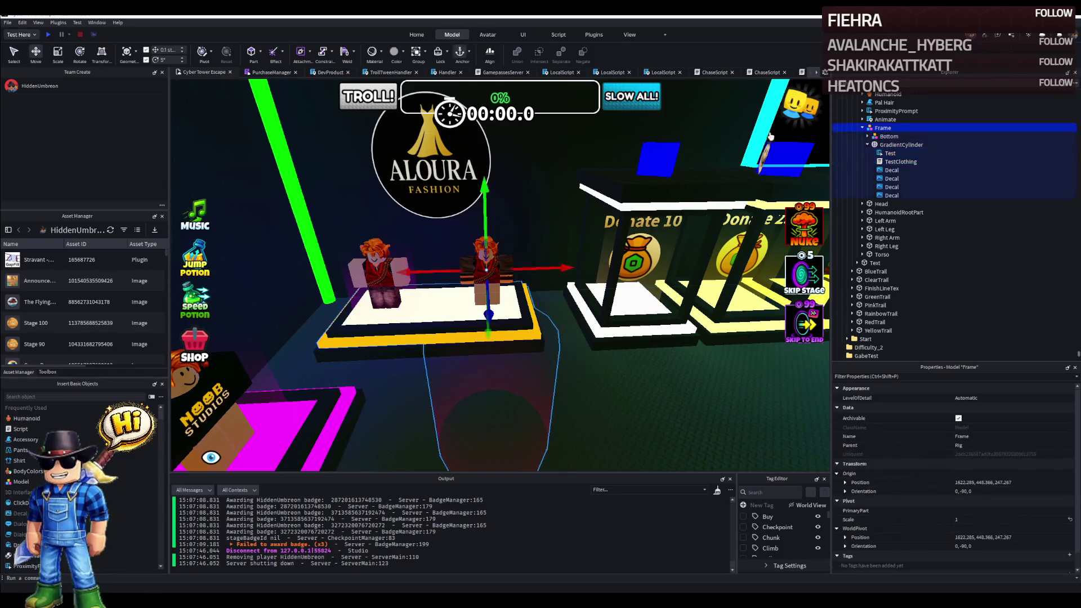
key(f)
click(886, 137)
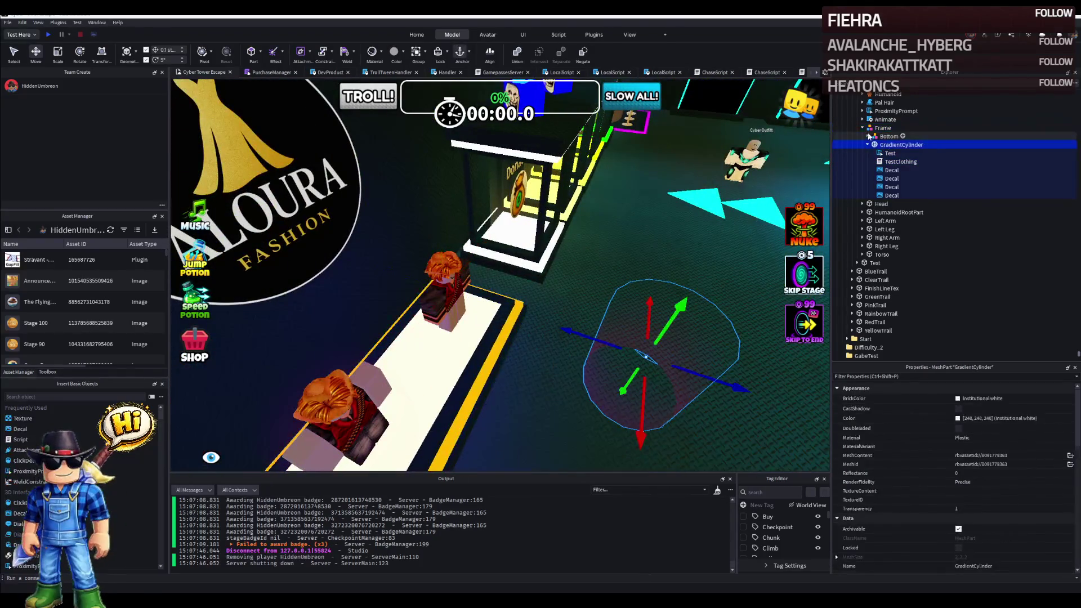
click(889, 146)
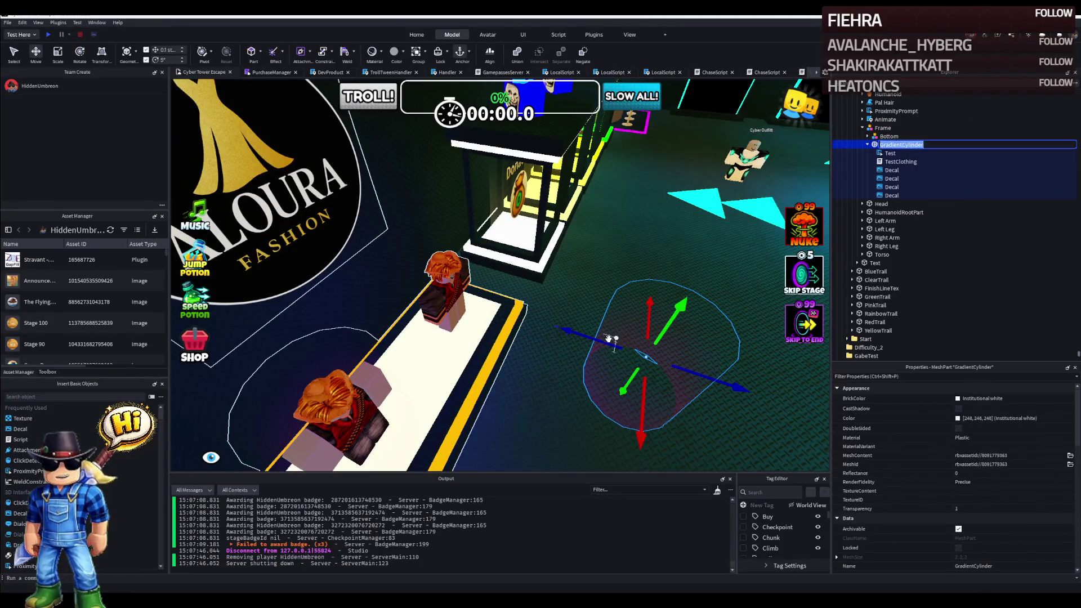
drag(642, 355, 461, 271)
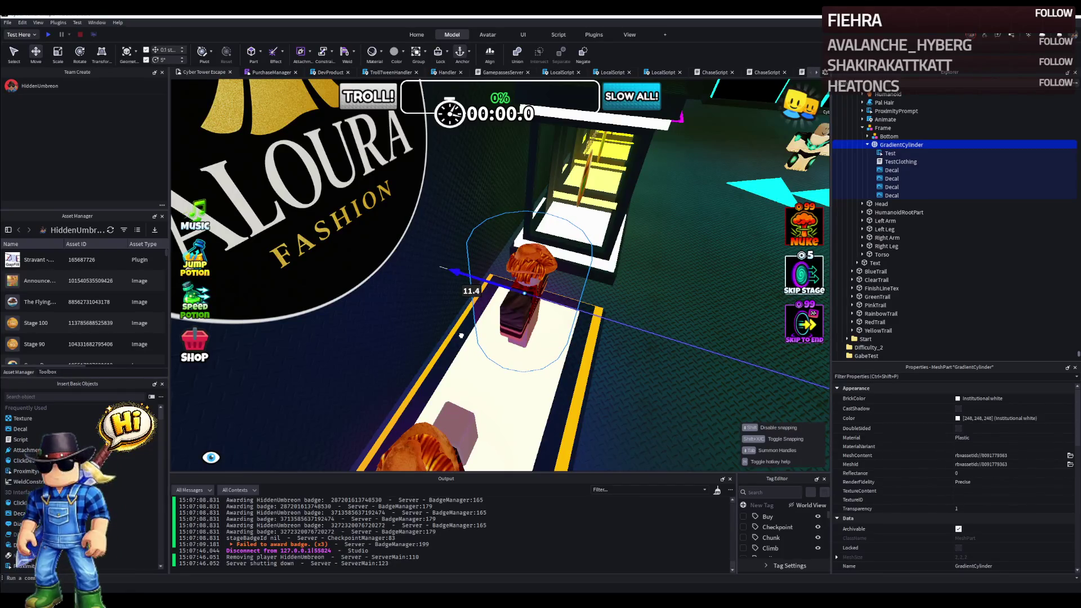
right_click(460, 334)
drag(593, 252, 625, 240)
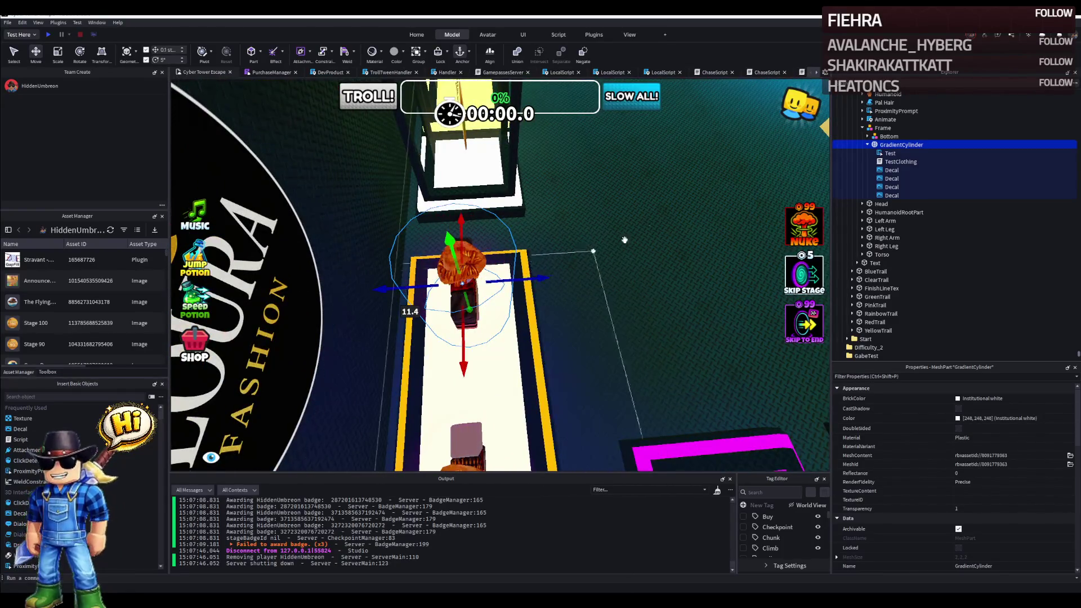
Delete the Test prompt and TestClothing script from the GradientCylinder.
click(899, 162)
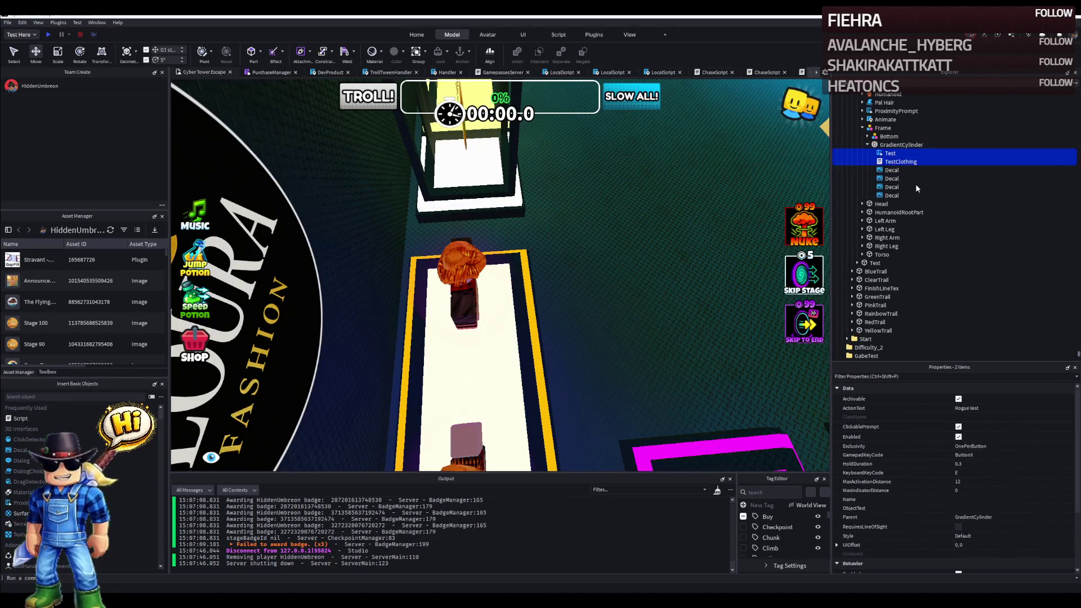
key(Delete)
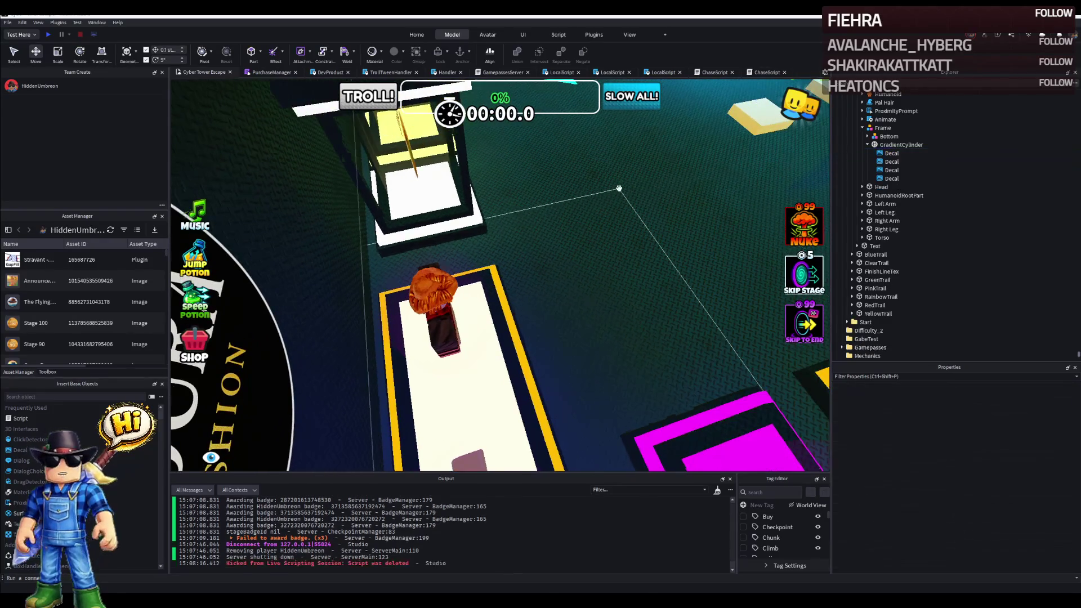
Fly to the mannequin row, rename a PodiumMerch model to TestClothing and expand it.
right_click(618, 188)
scroll(619, 187, down, 5)
click(619, 188)
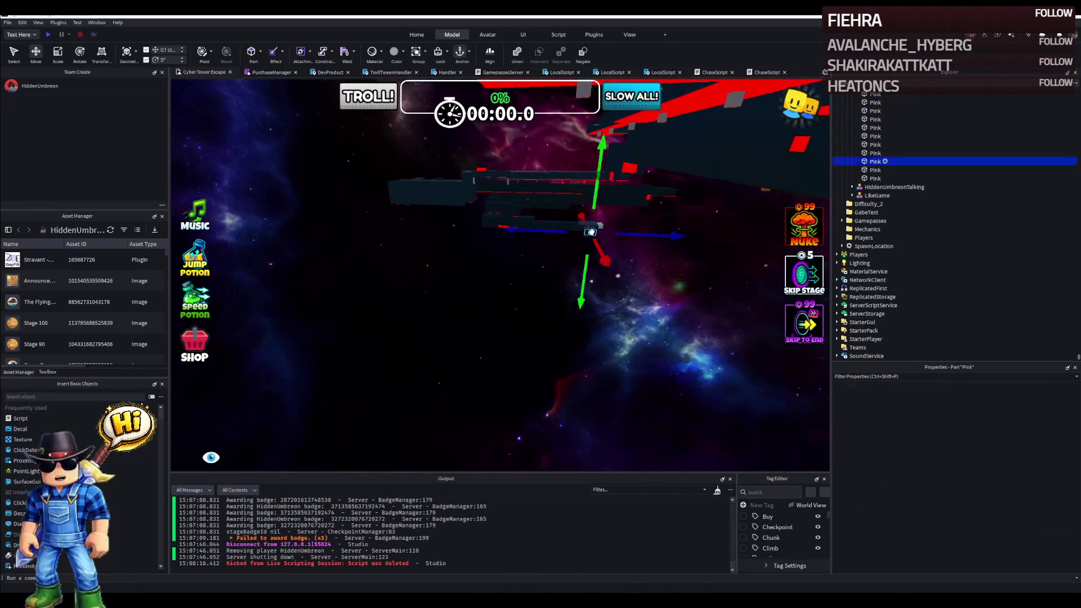
scroll(603, 224, down, 5)
scroll(604, 224, down, 5)
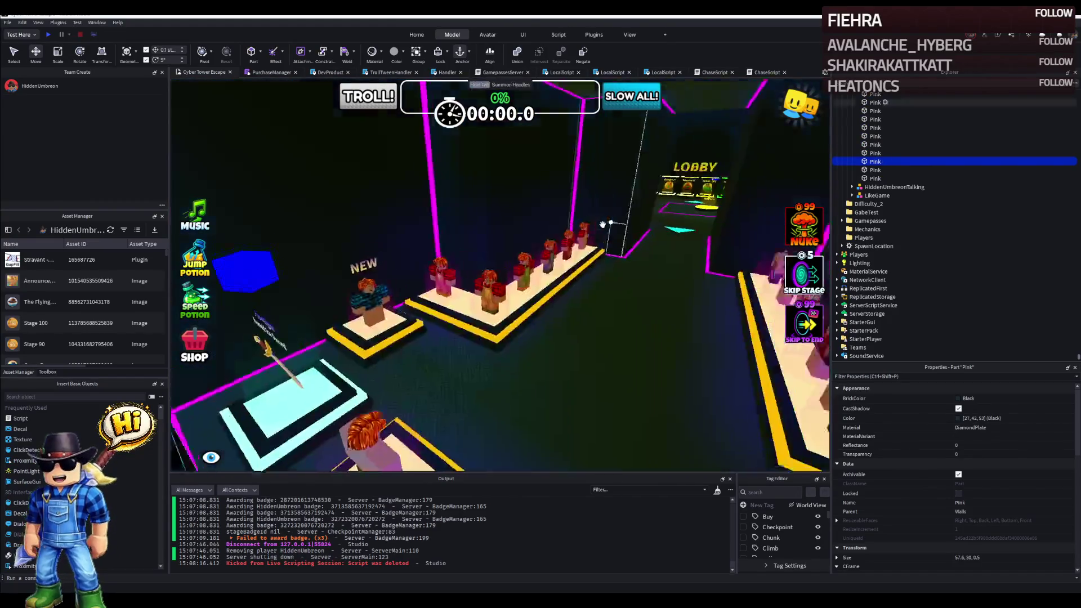
scroll(604, 224, up, 5)
scroll(604, 224, up, 5)
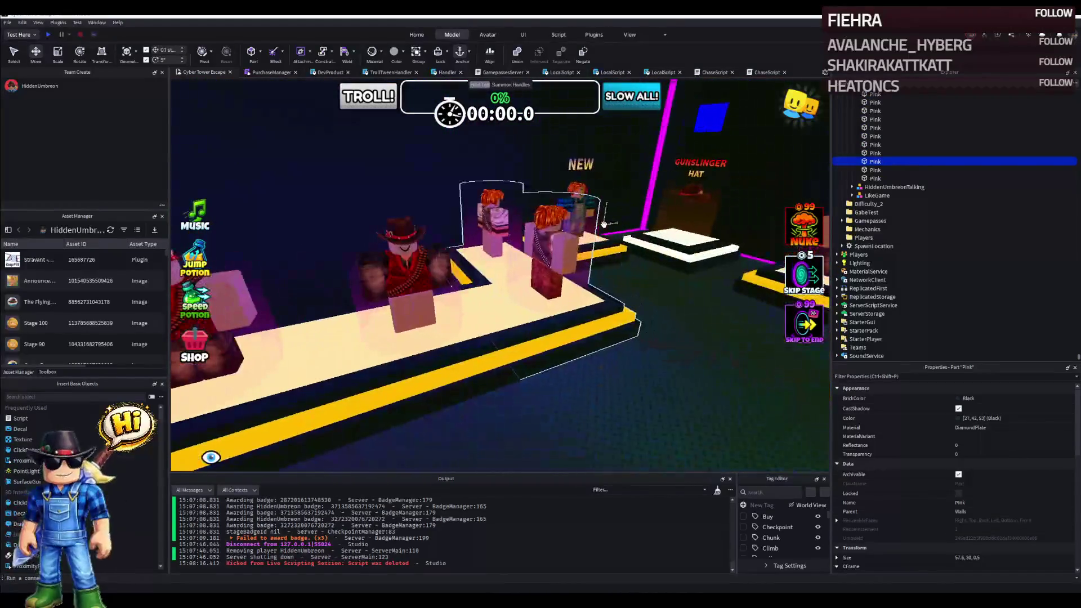
right_click(604, 224)
scroll(604, 224, down, 5)
right_click(604, 223)
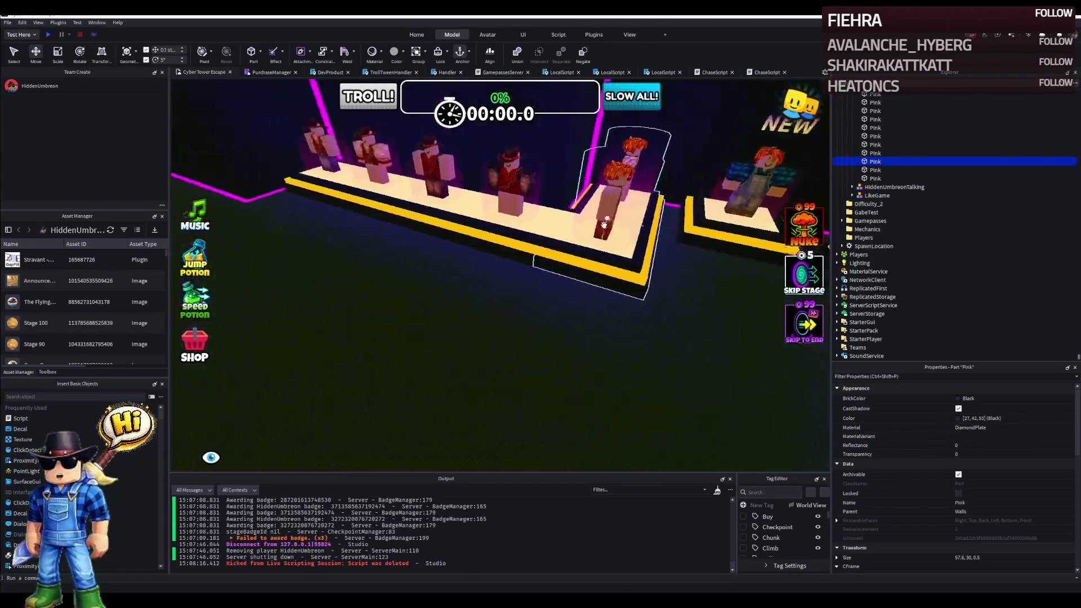
scroll(557, 254, down, 3)
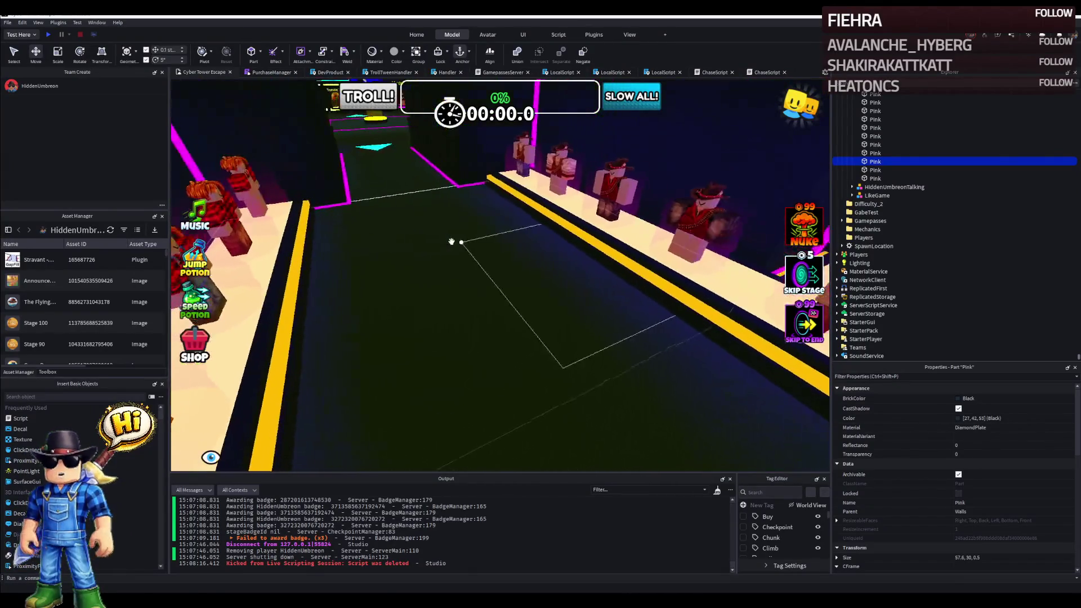
click(616, 182)
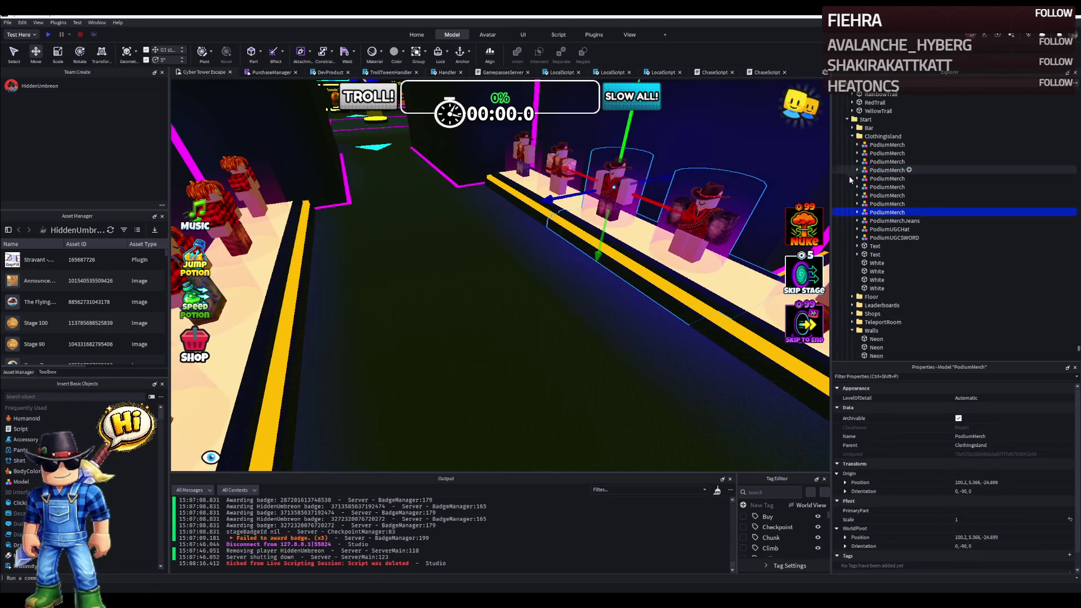
text(Test)
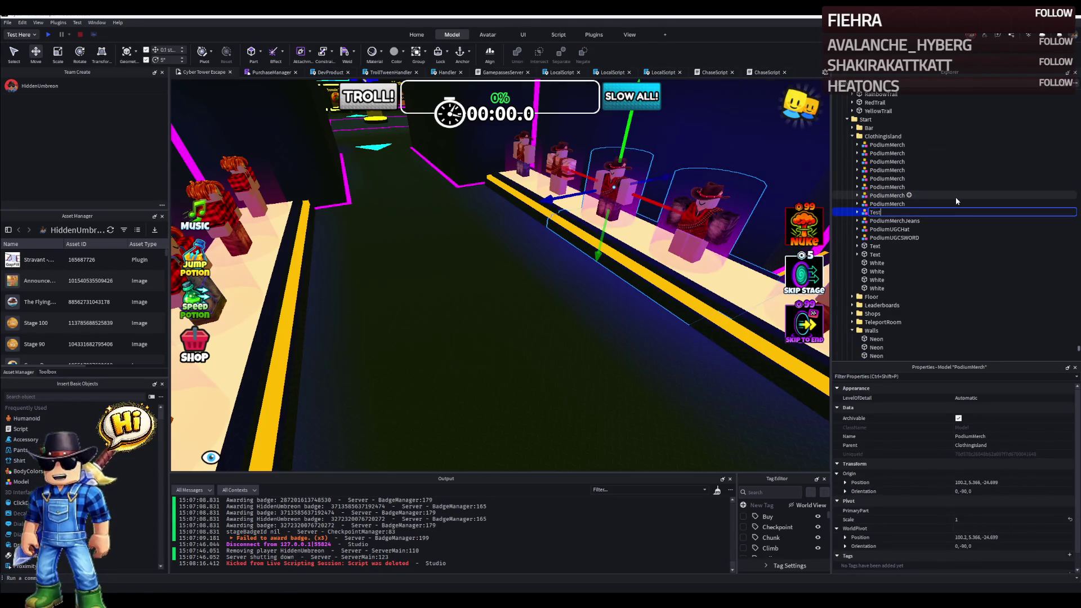
text(Clothing)
key(Return)
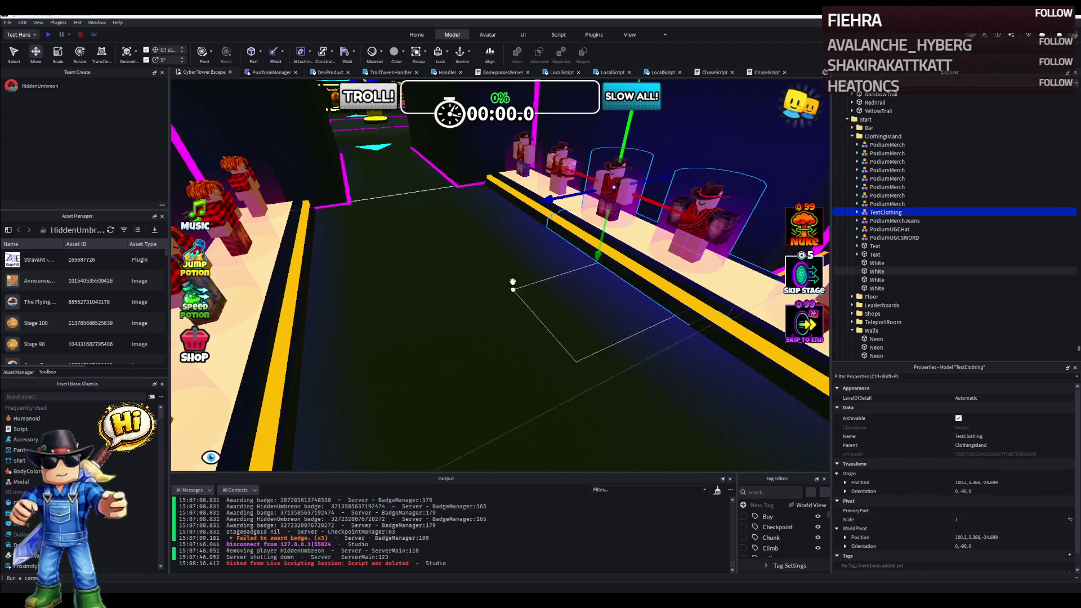
scroll(646, 234, up, 3)
click(853, 212)
Delete TestClothing's second Frame and both Rigs, keeping the first Frame.
click(882, 221)
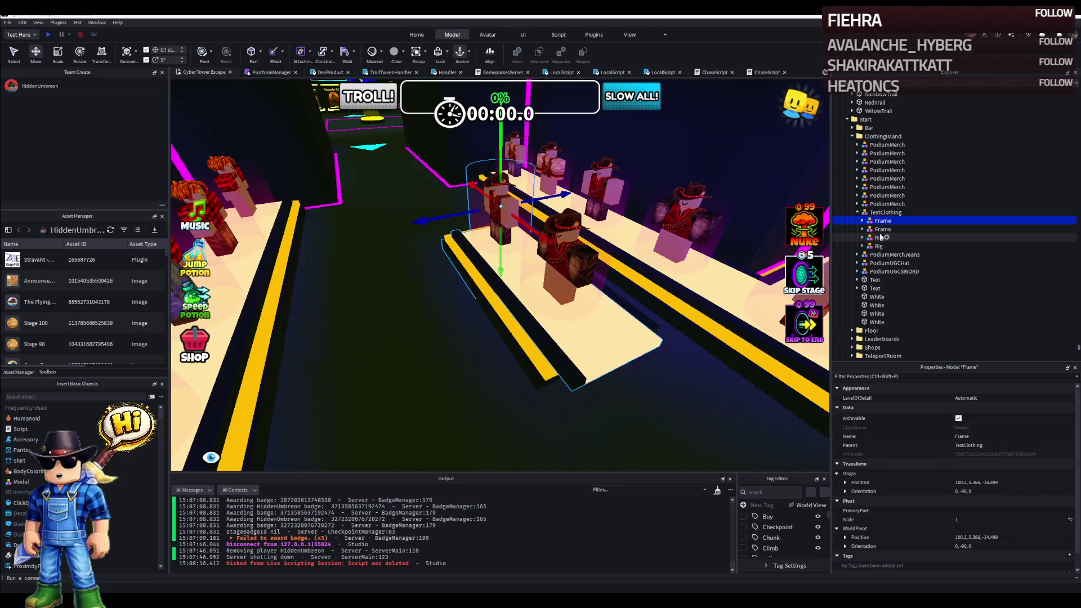
shift+click(878, 245)
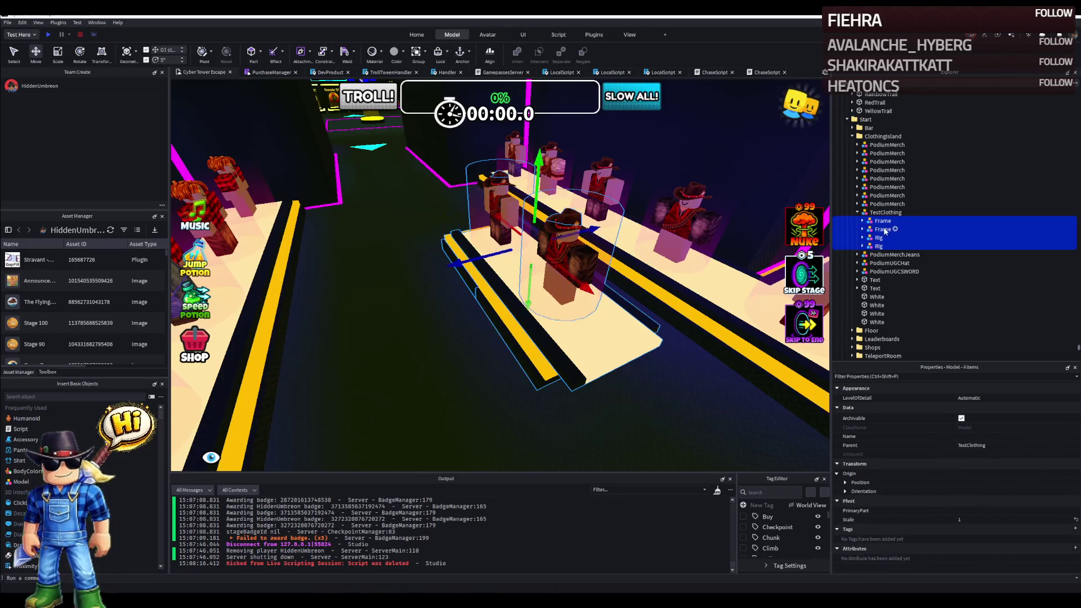
ctrl+click(883, 220)
key(Delete)
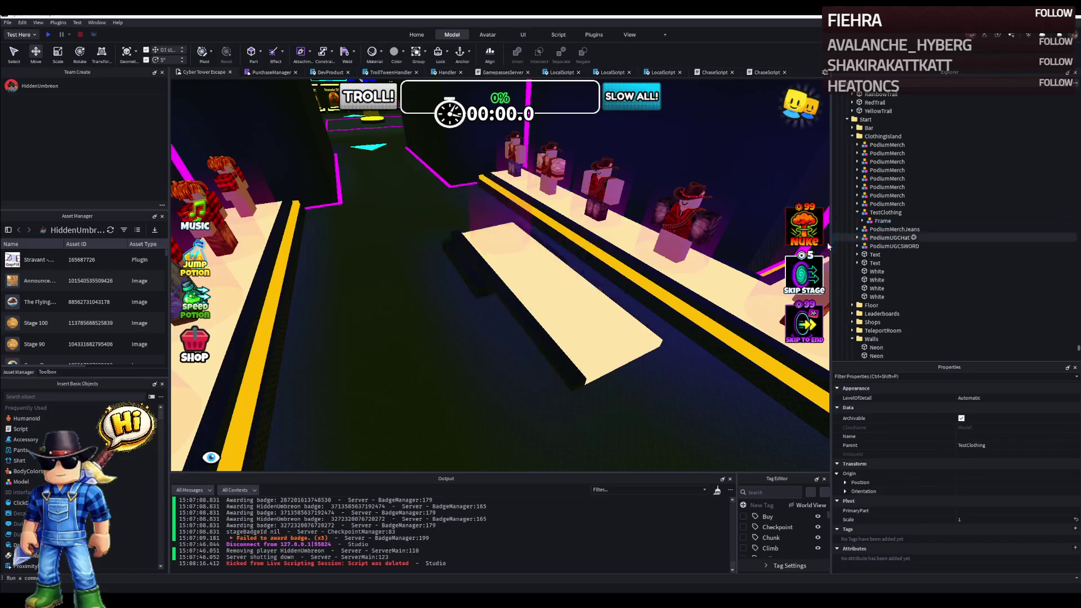
Expand the remaining Frame's GradientCylinder to its Test and TestClothing items and focus a White floor part.
click(492, 222)
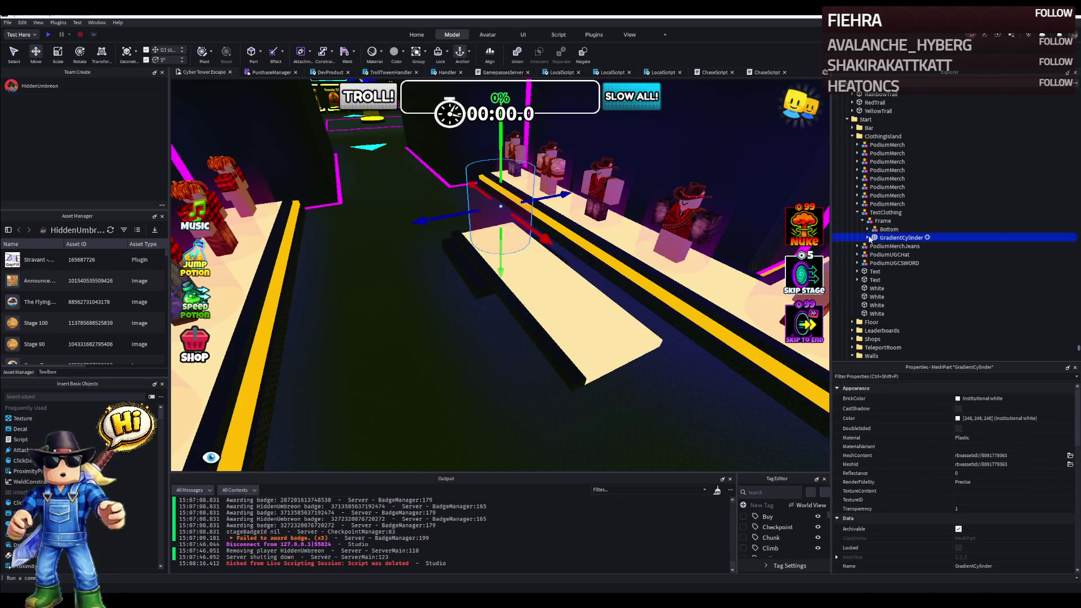
click(900, 246)
shift+click(900, 254)
key(f)
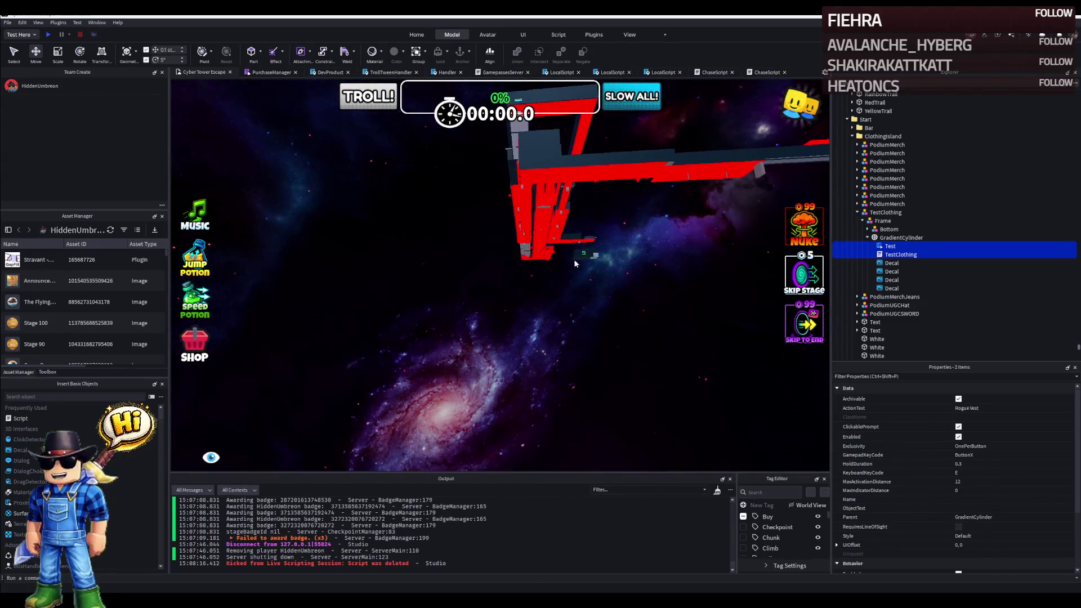
click(581, 258)
key(f)
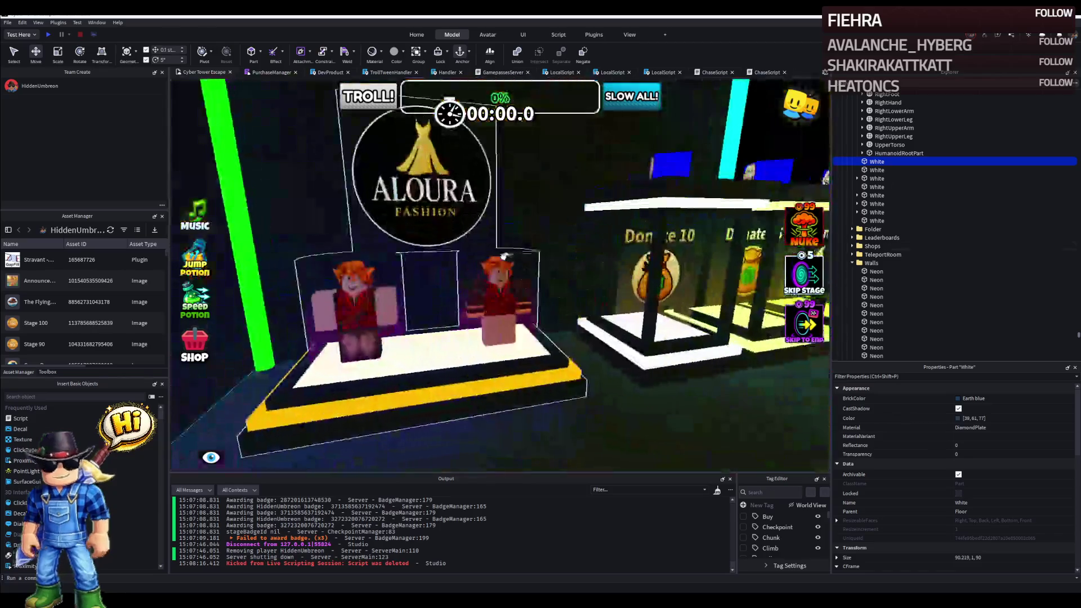
Move the Gunslinger figure model into the Finish group and bring the view above the shop.
click(503, 278)
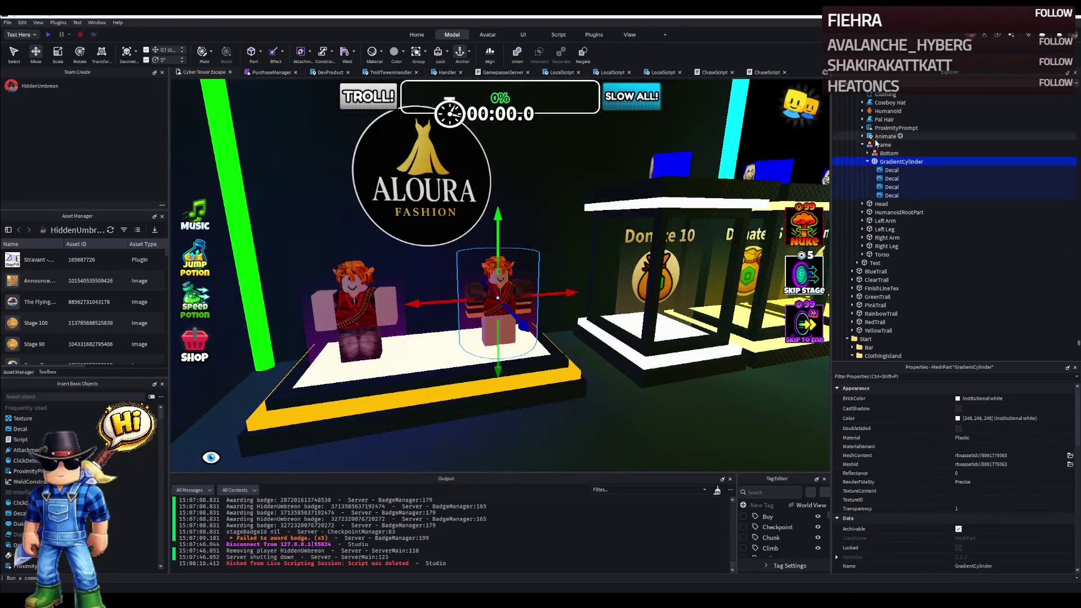
scroll(878, 168, up, 2)
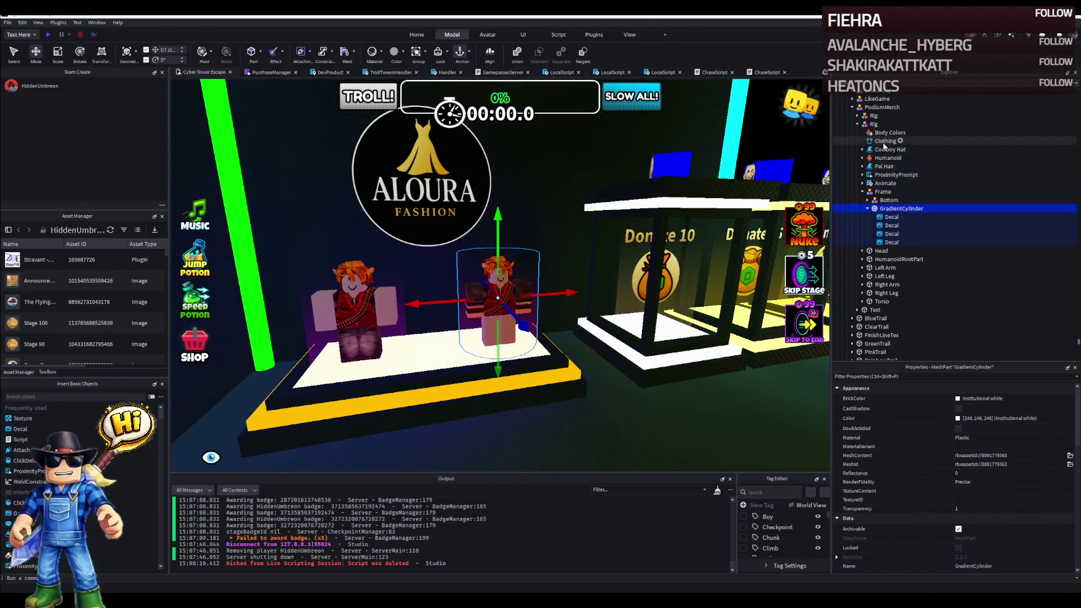
click(873, 127)
drag(873, 127, 871, 317)
key(f)
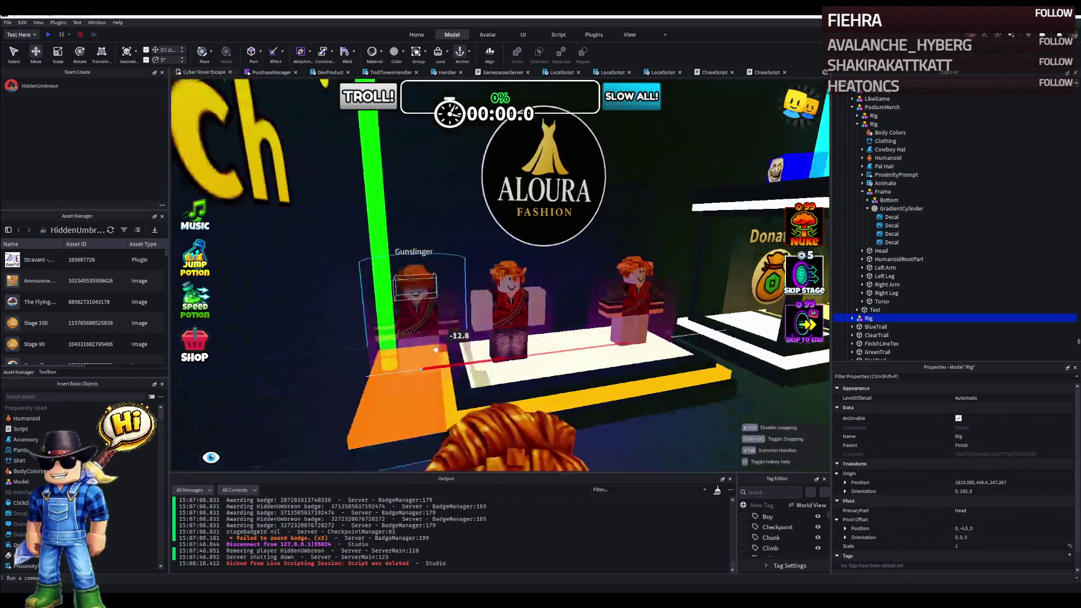
right_click(346, 361)
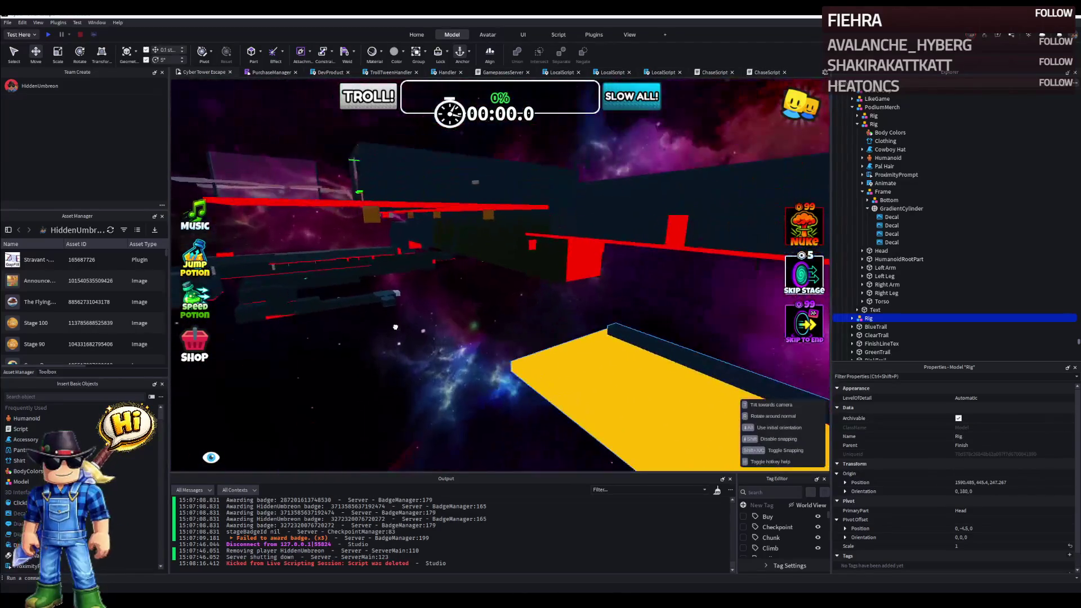
right_click(396, 306)
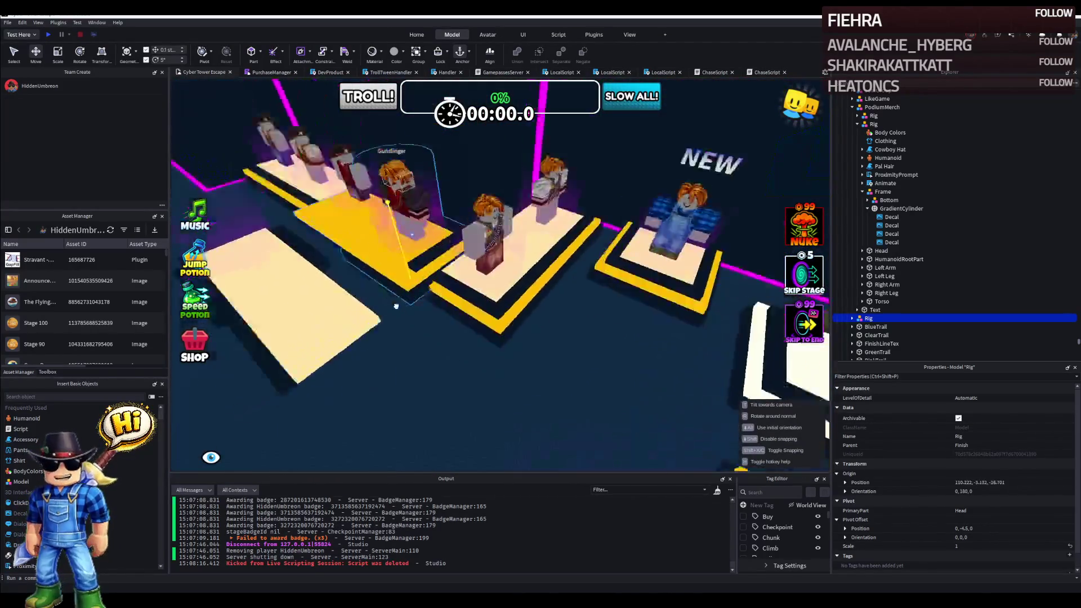
click(852, 318)
scroll(870, 291, down, 3)
scroll(863, 287, down, 3)
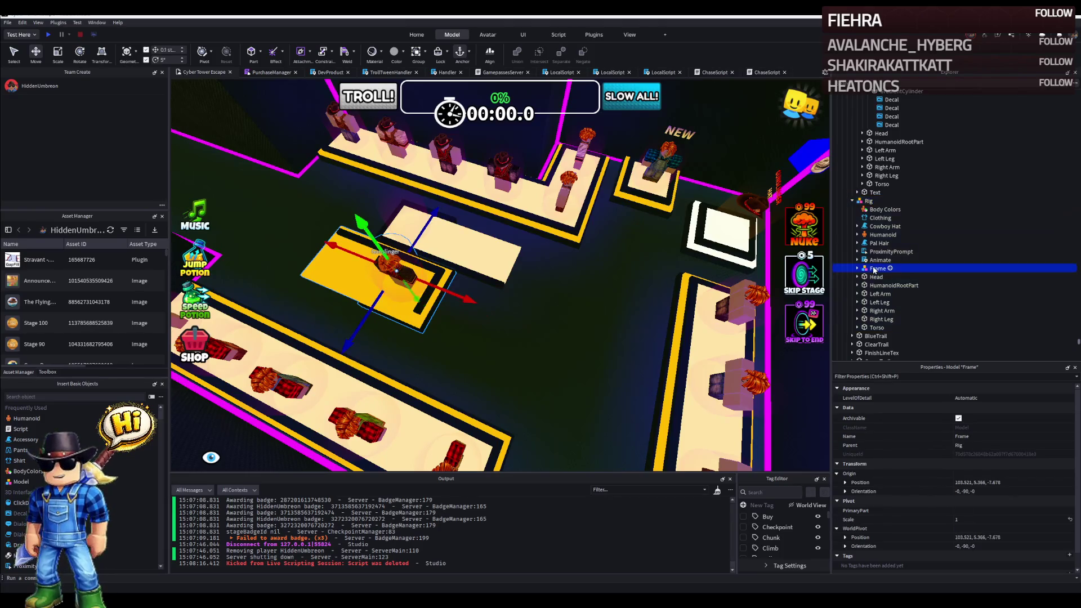
key(Delete)
Place the Gunslinger figure onto its display platform and slide it about 10 studs along it.
drag(393, 266, 488, 237)
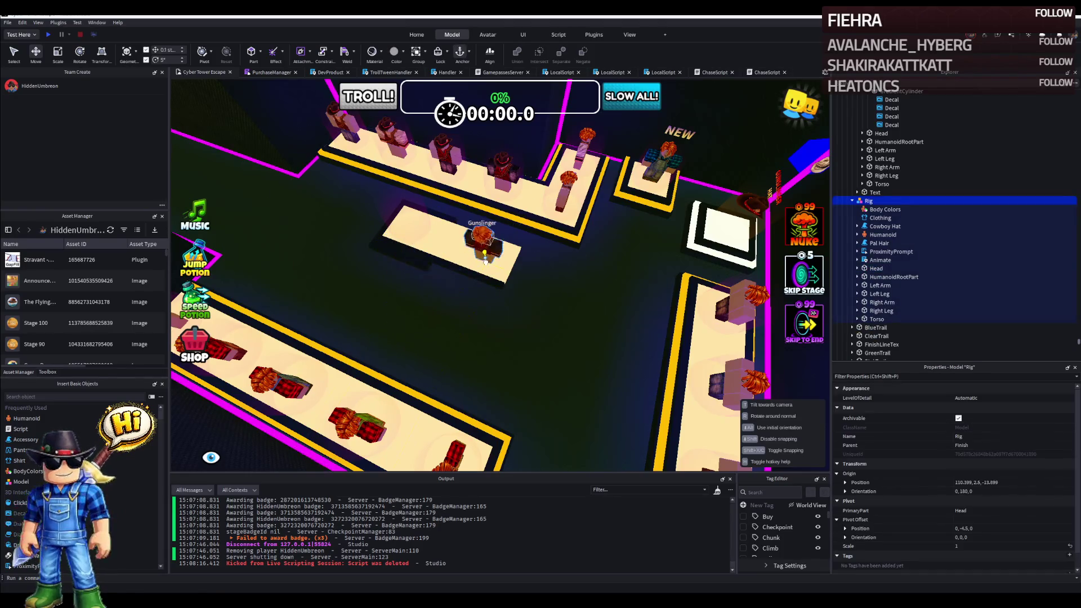
key(f)
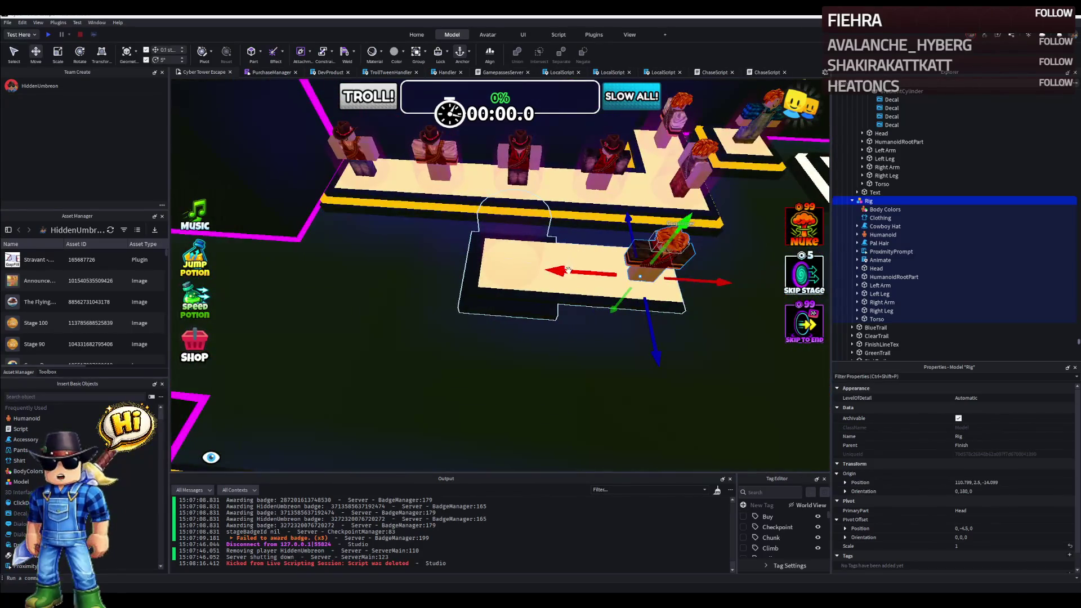
drag(573, 264, 539, 275)
click(591, 271)
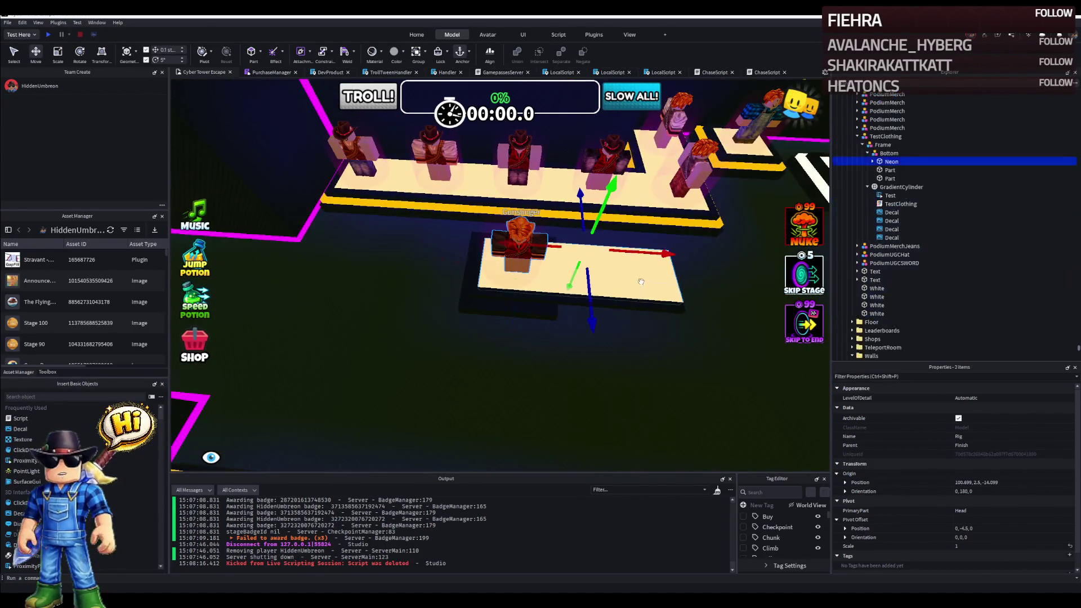
click(893, 162)
click(874, 161)
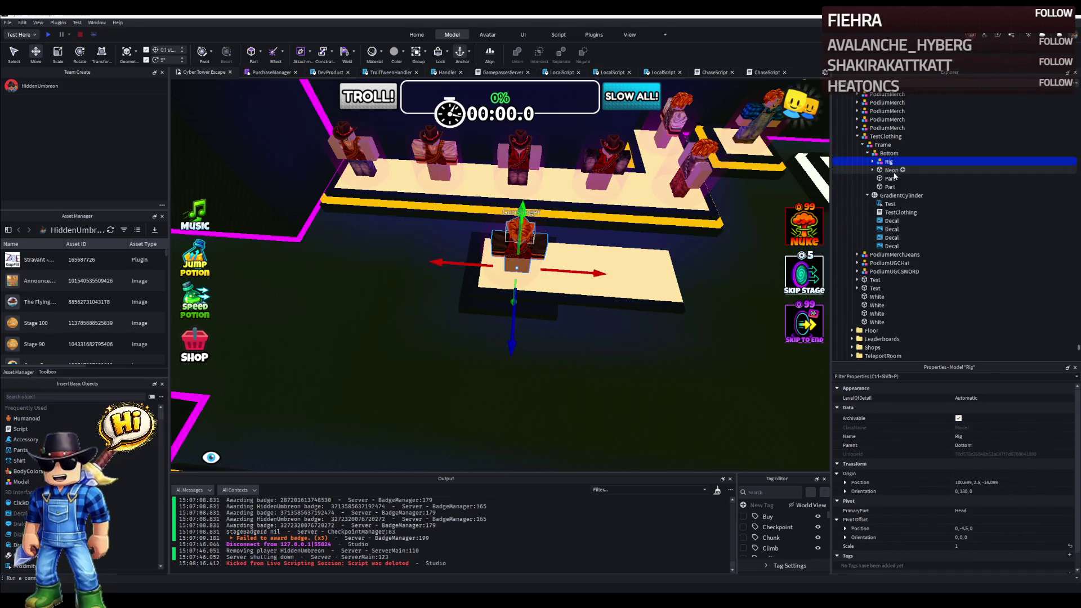
click(891, 196)
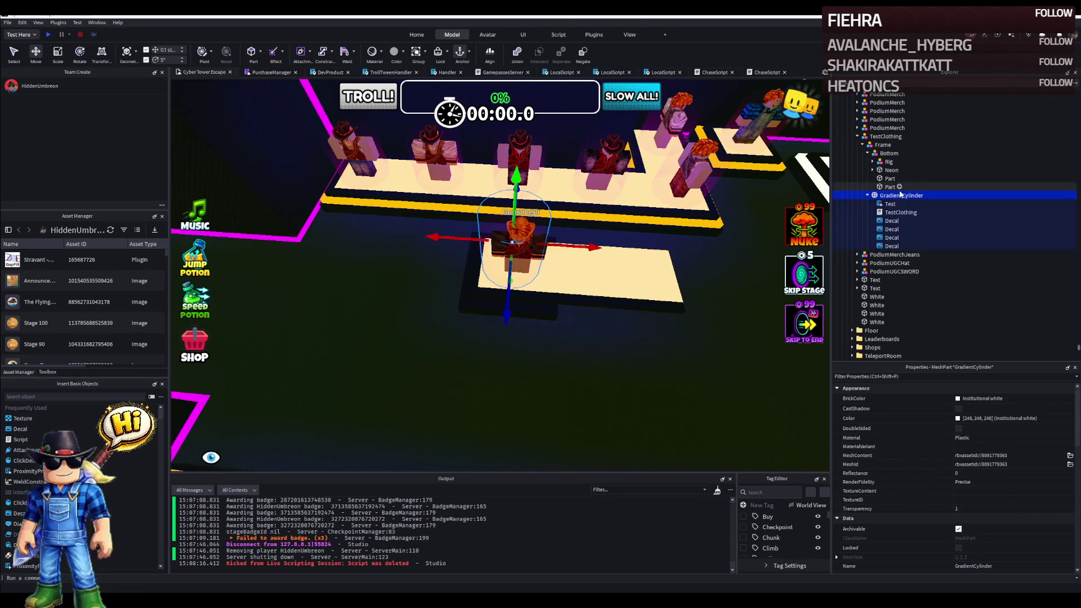
Check the figure's ProximityPrompt, nudge the figure along the platform, then focus a stage part.
click(887, 161)
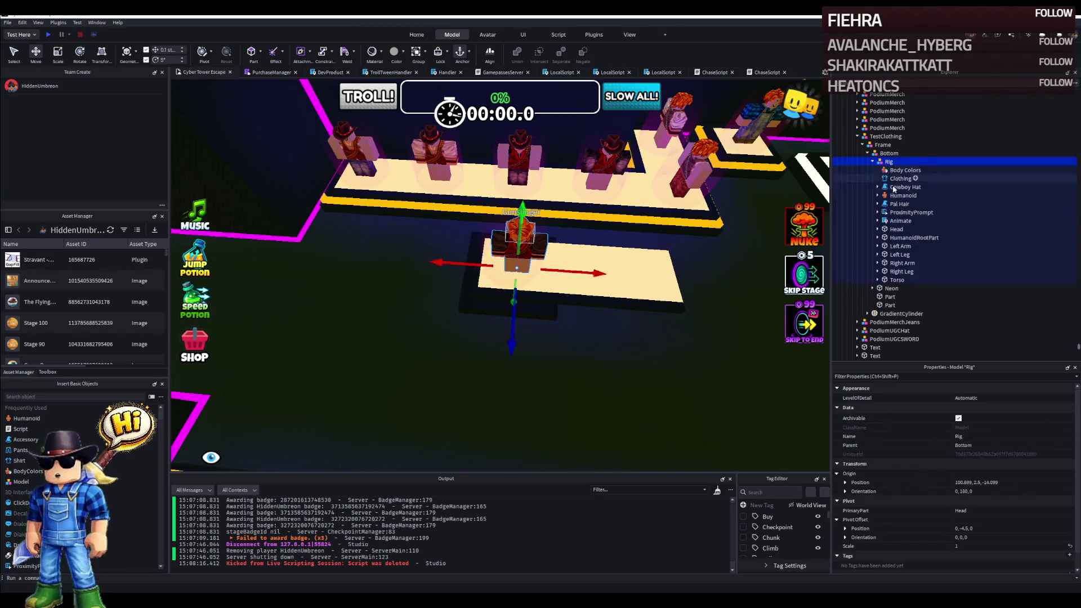
click(897, 212)
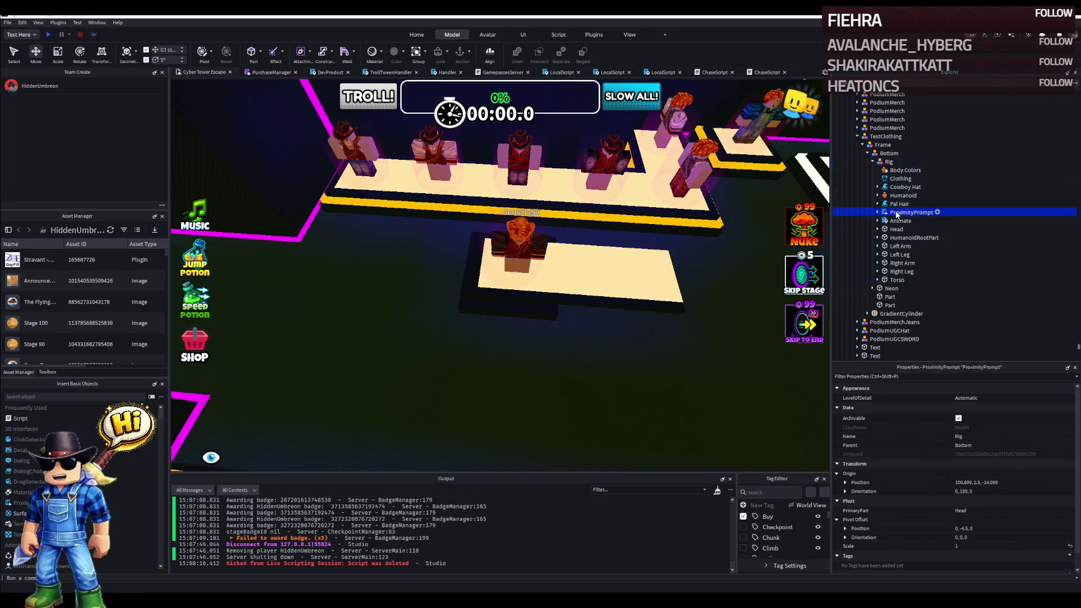
click(887, 162)
drag(561, 271, 632, 294)
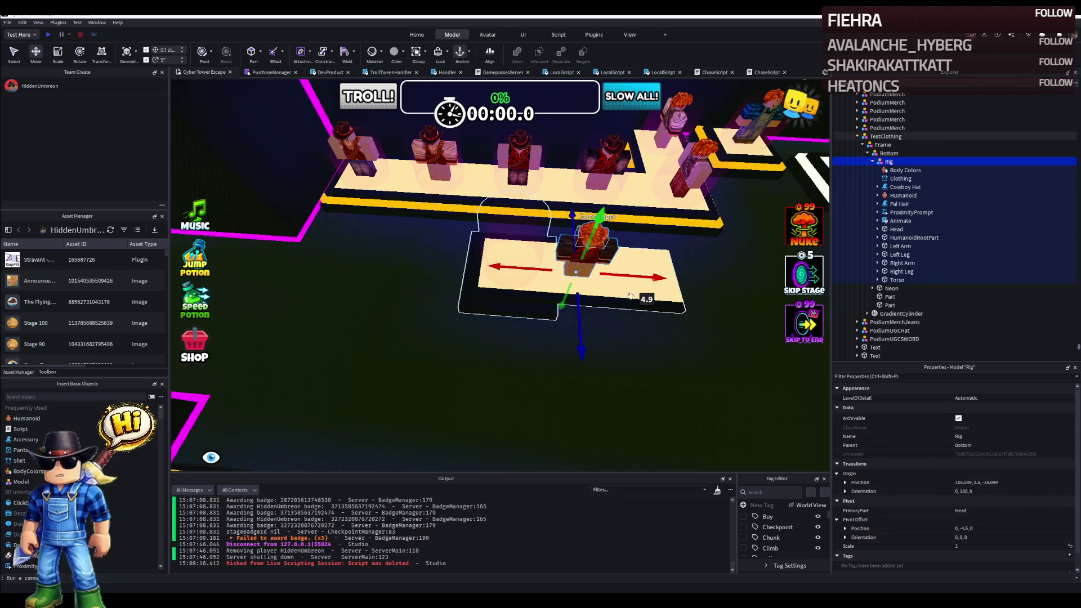
click(593, 310)
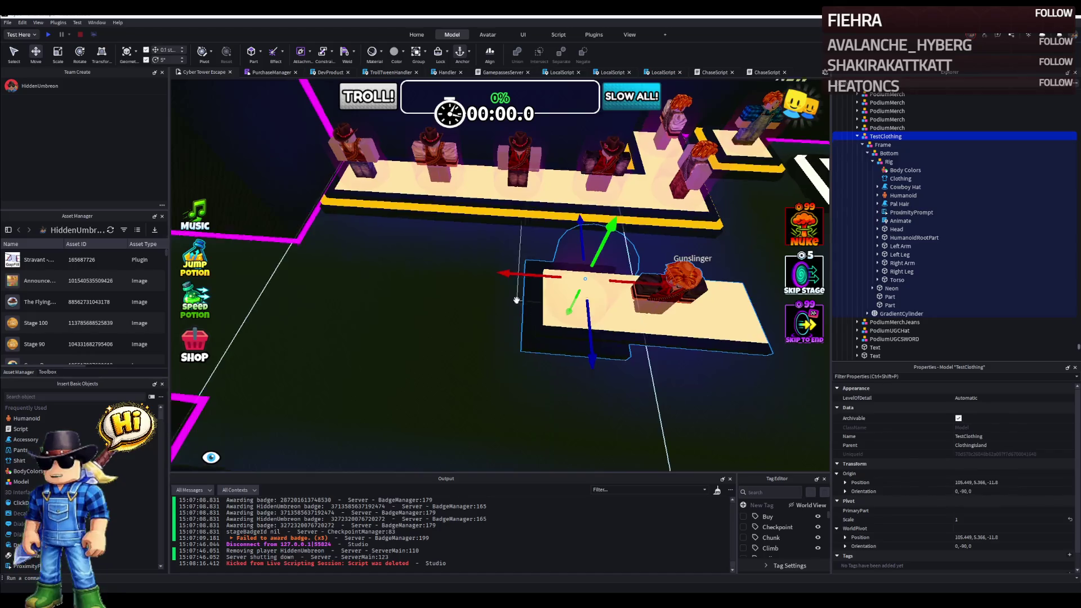
scroll(521, 323, down, 3)
click(857, 137)
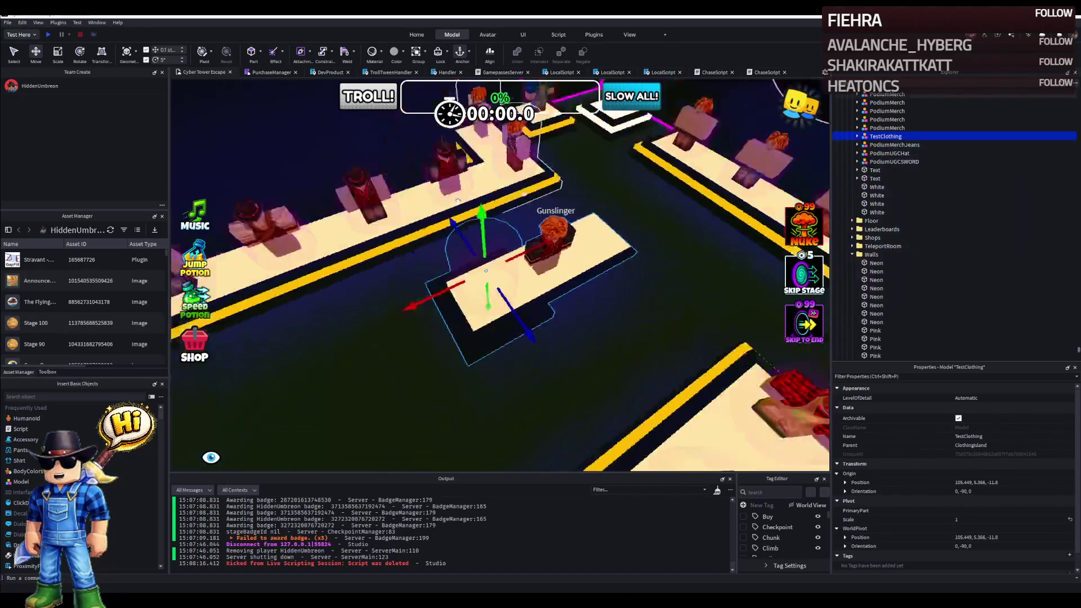
scroll(458, 201, up, 5)
scroll(458, 201, up, 5)
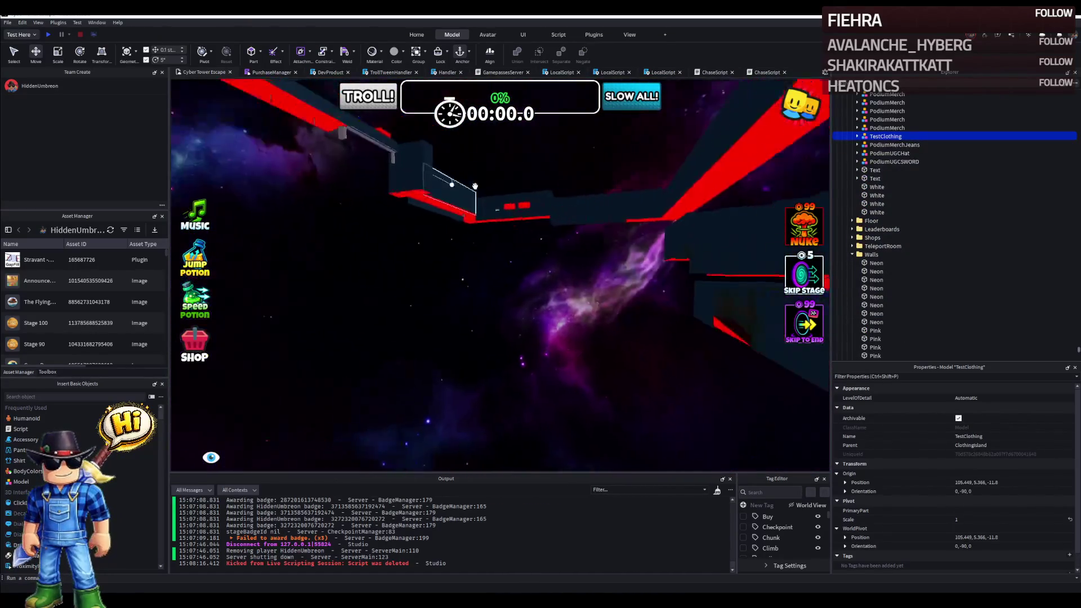
scroll(473, 185, up, 4)
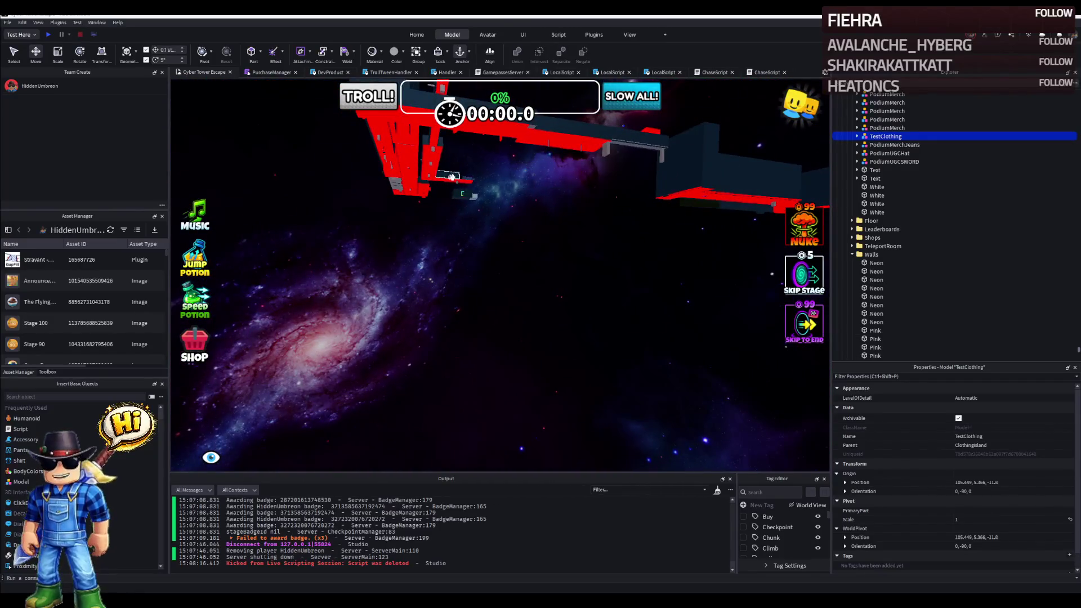
click(465, 180)
key(f)
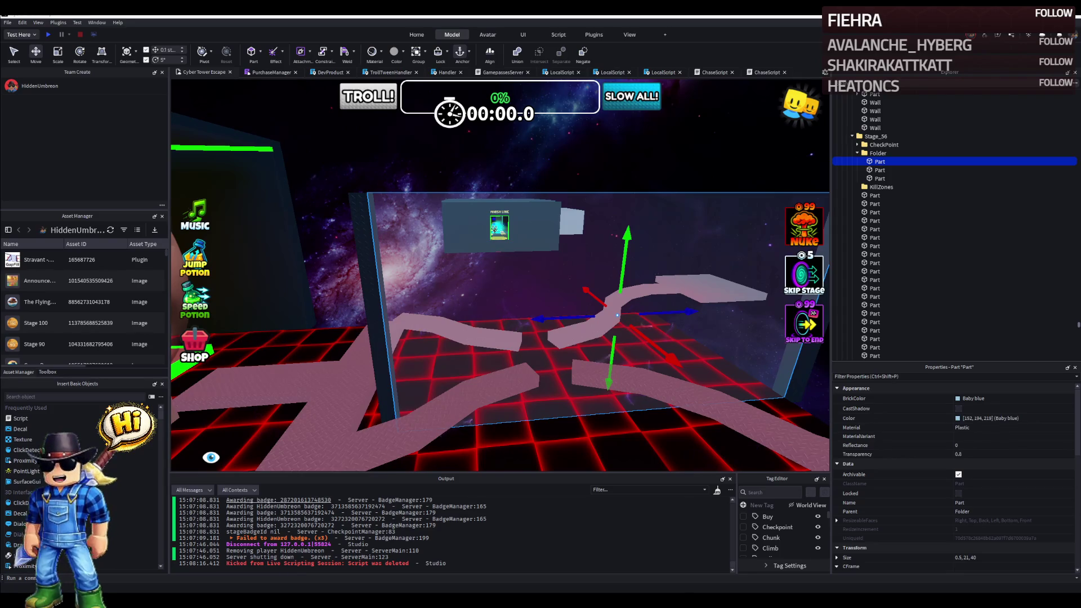
right_click(616, 315)
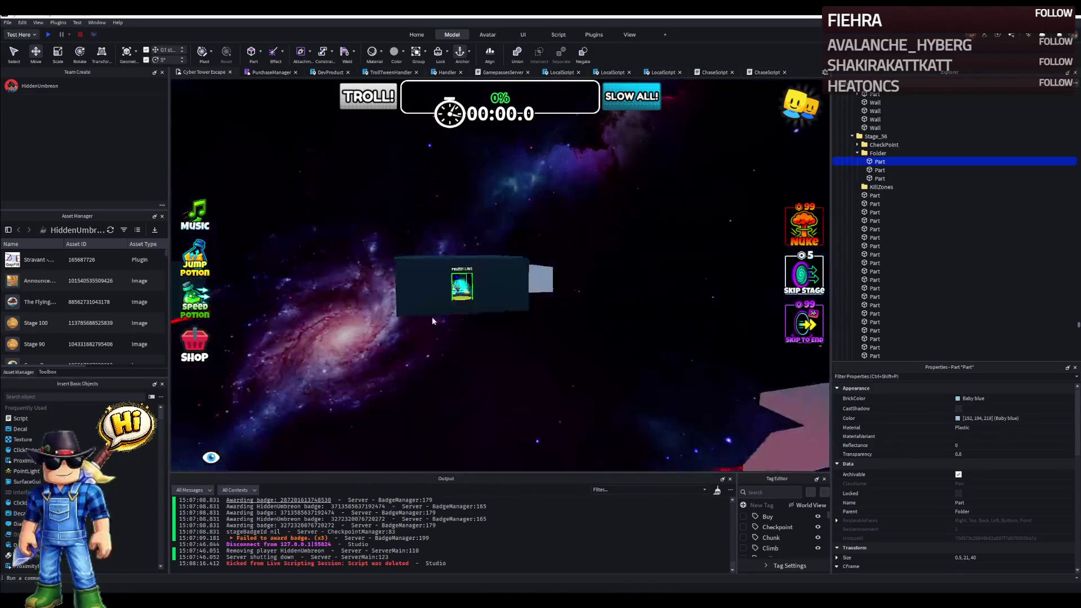
key(w)
drag(481, 303, 583, 304)
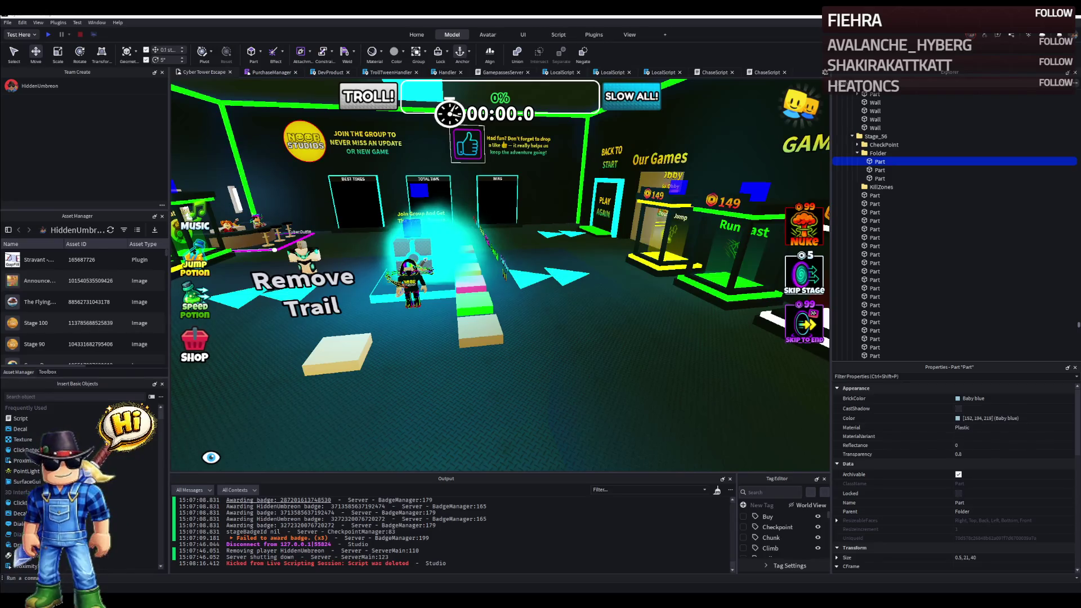
right_click(359, 318)
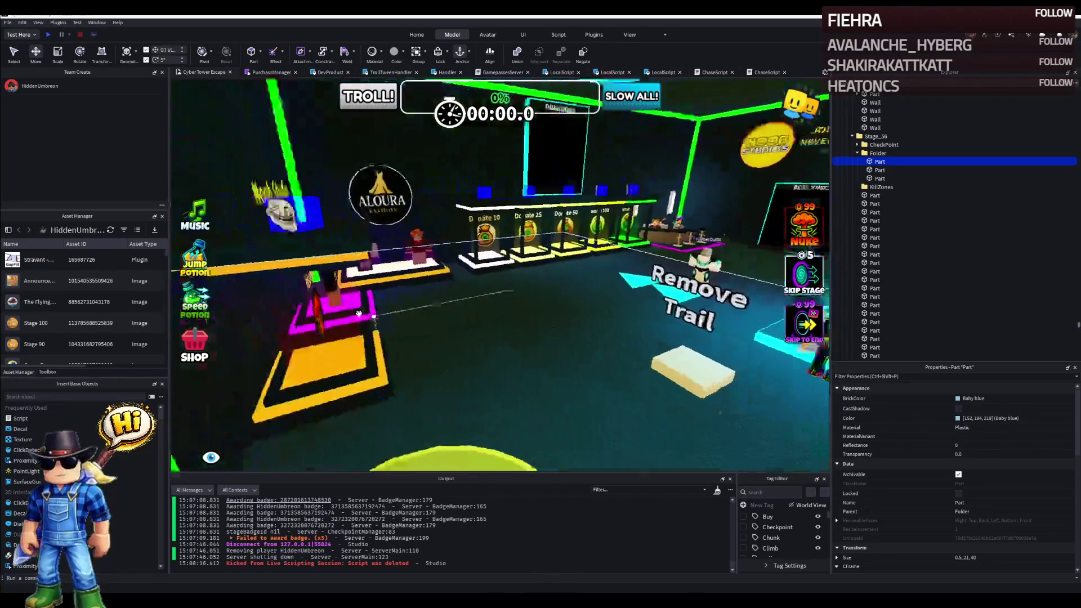
drag(360, 318, 574, 227)
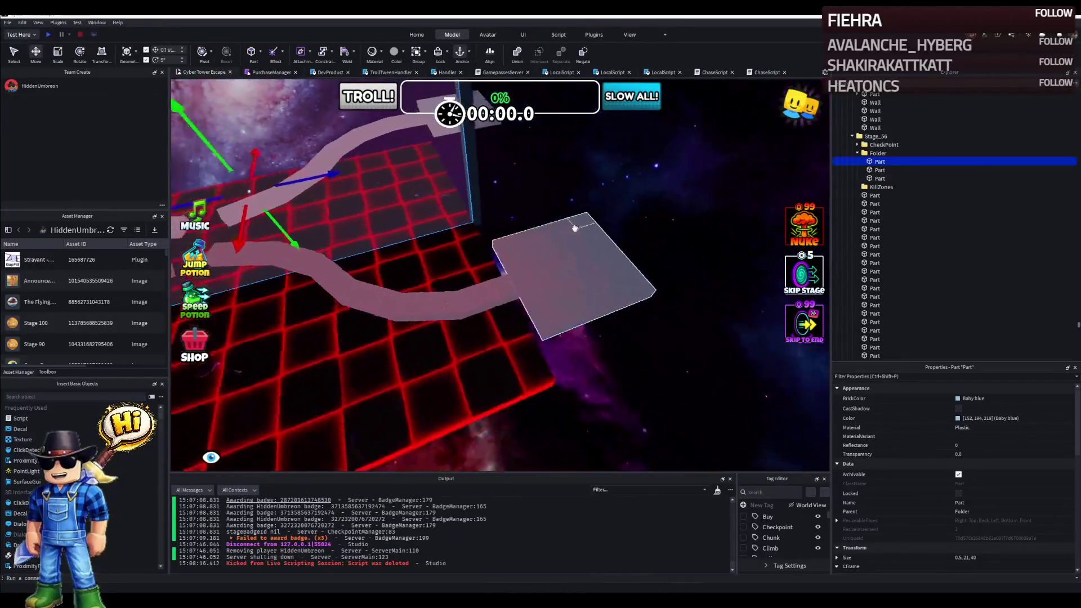
scroll(414, 283, up, 3)
Select the grey path piece to give it the Smoky grey DiamondPlate material.
click(414, 283)
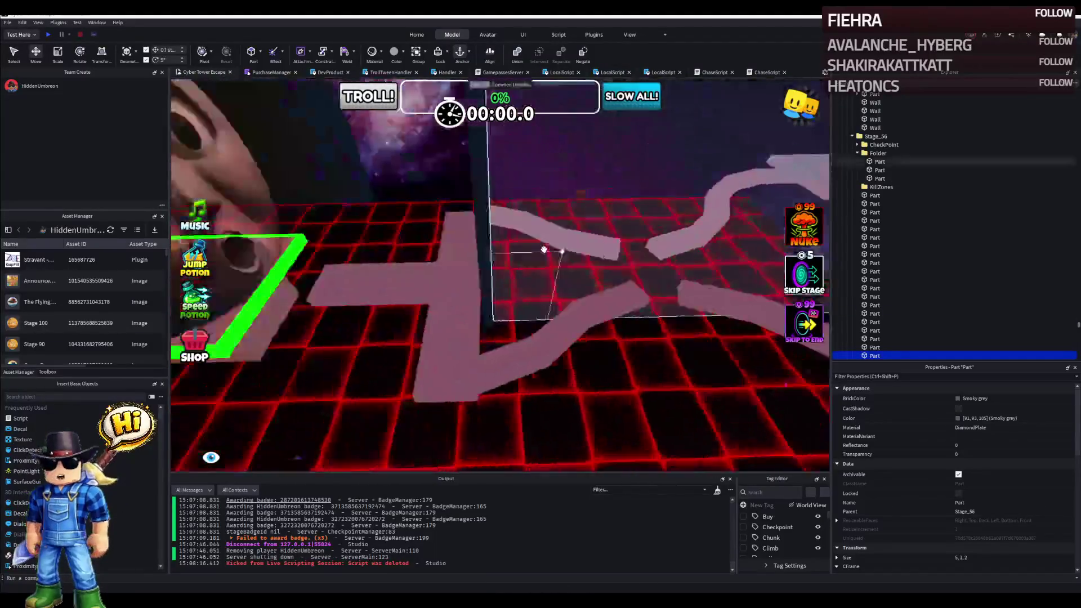
Select a path piece on the grid floor for its cyan Neon edge parts.
click(415, 408)
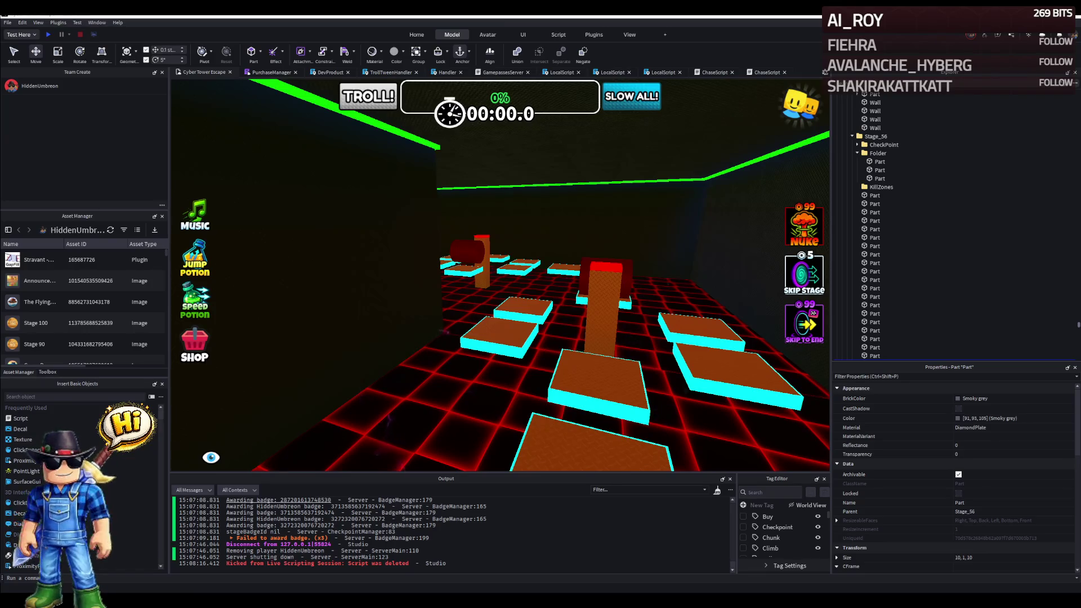
right_click(505, 299)
key(w)
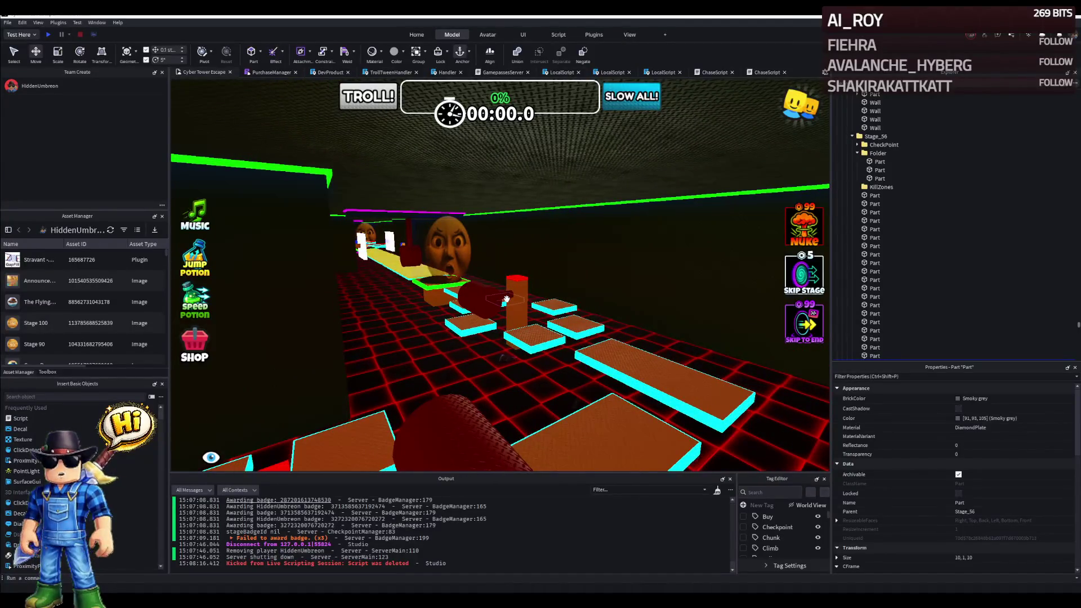
key(w)
key(w)
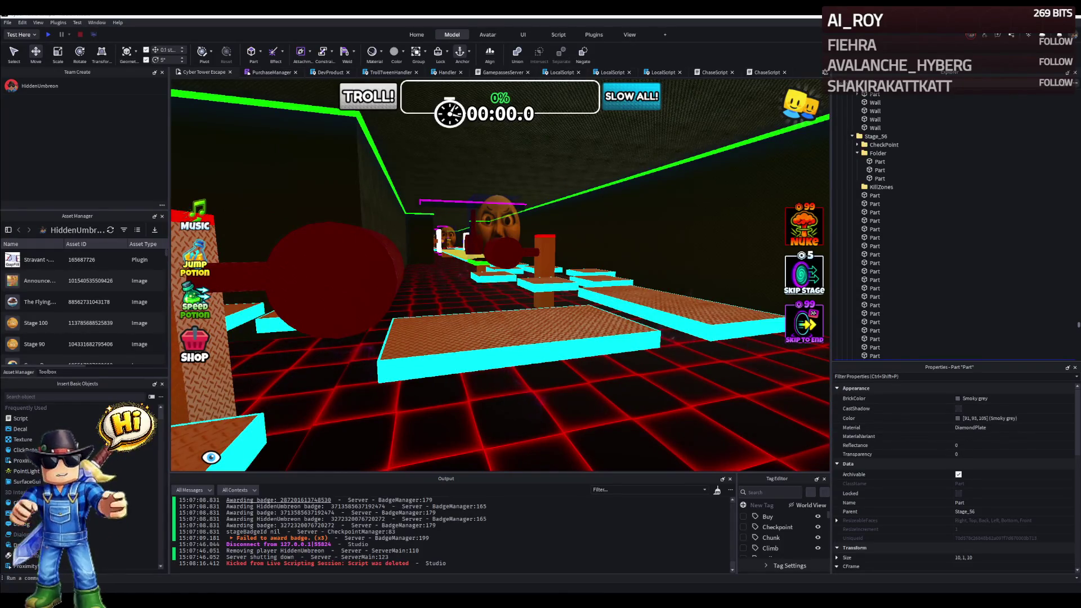
key(w)
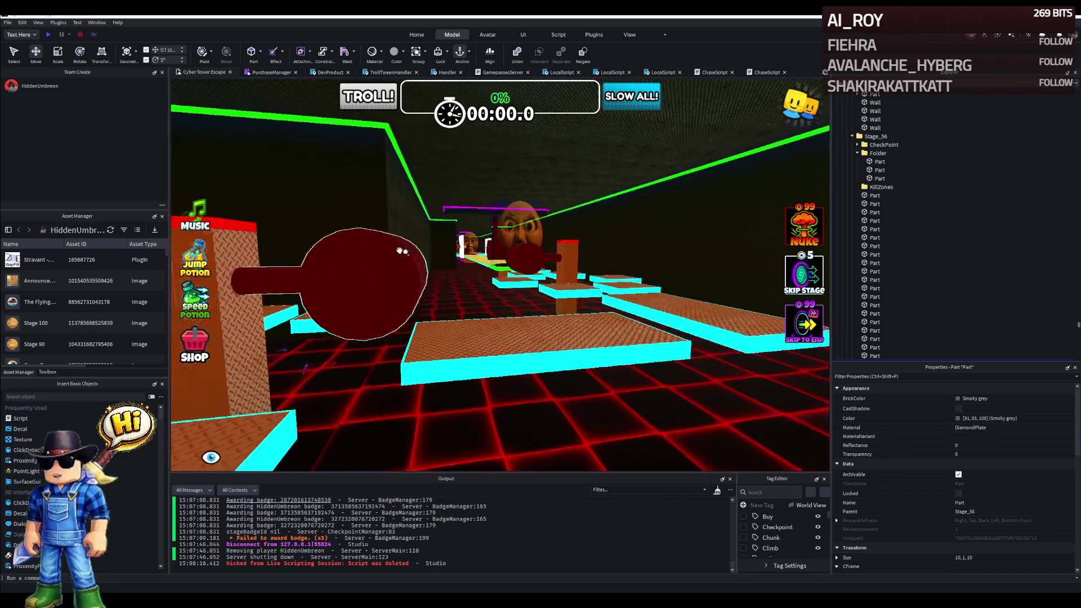
key(w)
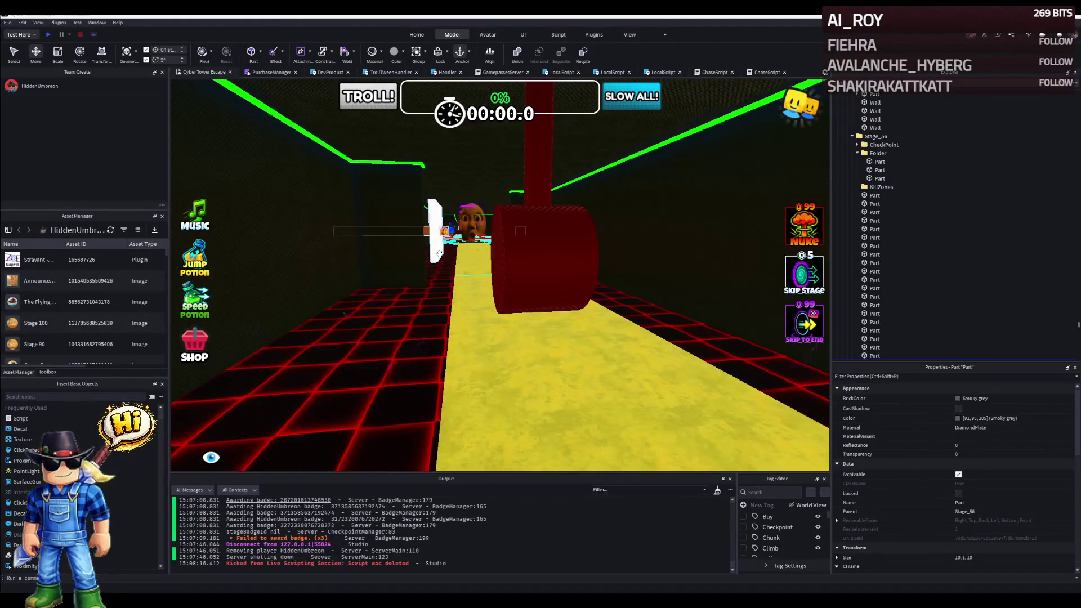
key(w)
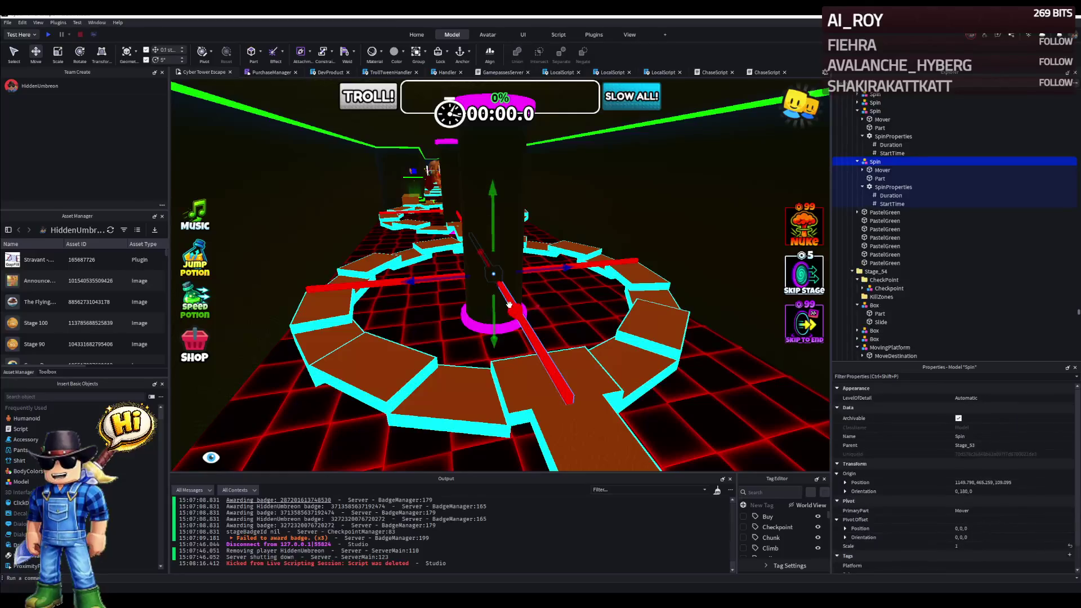
Select the Spin pillar, fly low over the platforms and open the Stage_55 folder in Explorer.
click(506, 300)
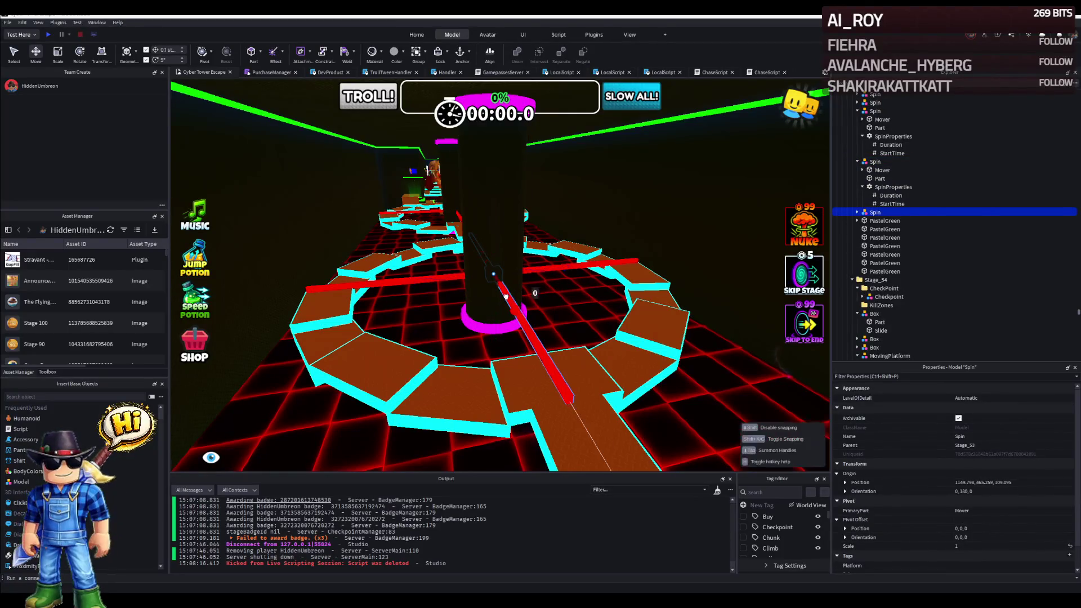
key(w)
key(w)
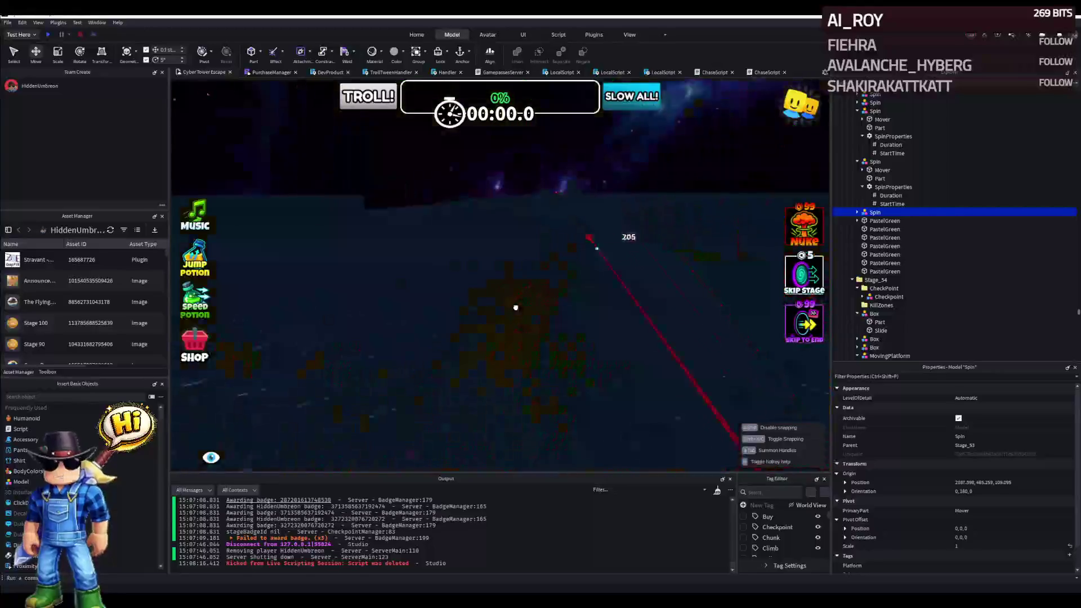
key(w)
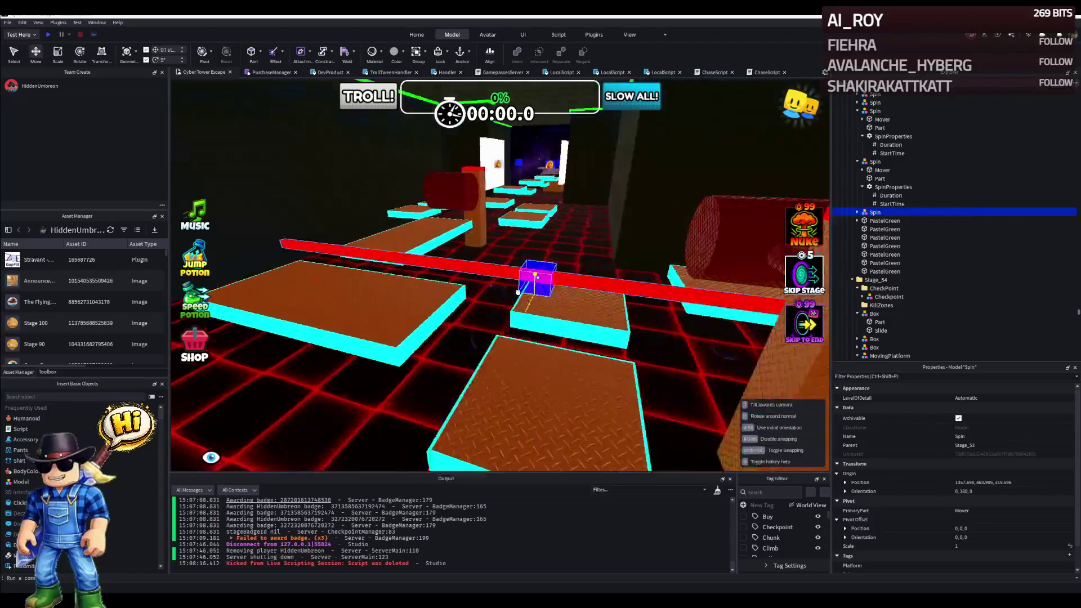
key(w)
key(w)
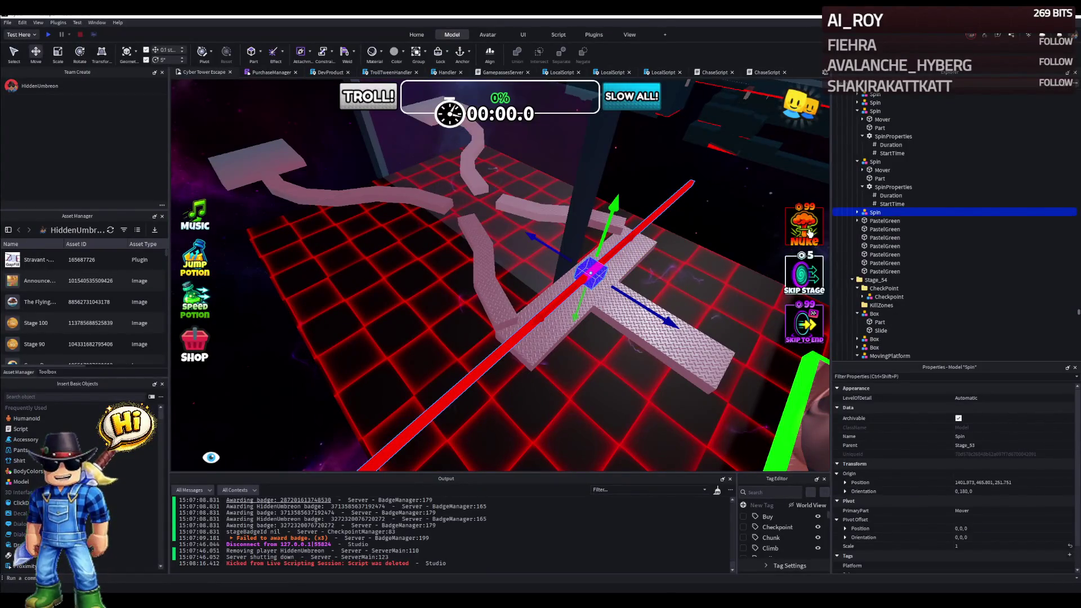
click(878, 279)
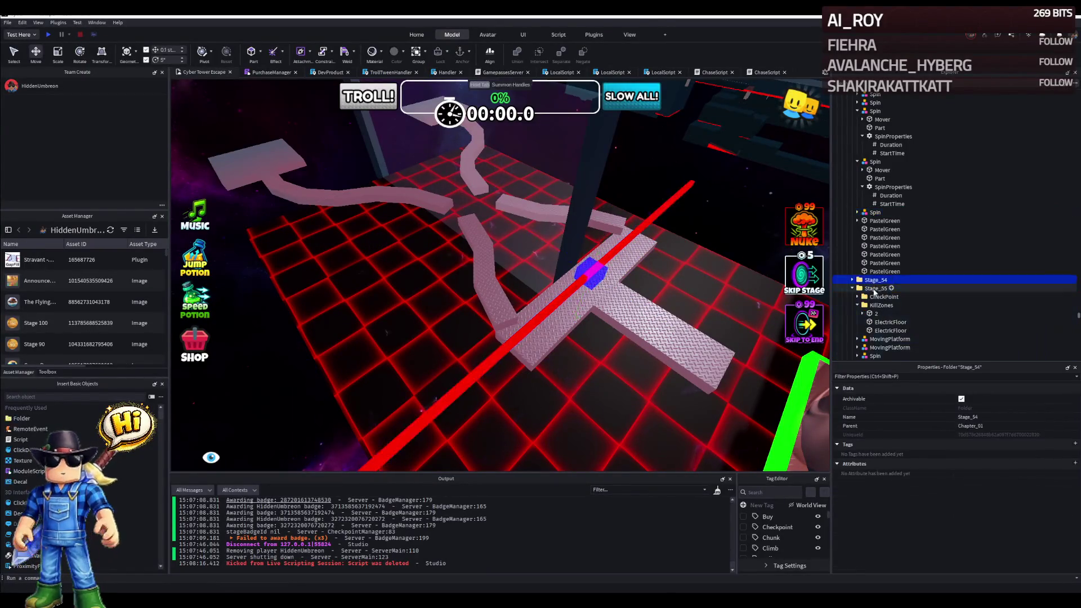
Expand the stage folder and inspect the spinning bar and a Stage_56 platform part from several angles.
click(886, 288)
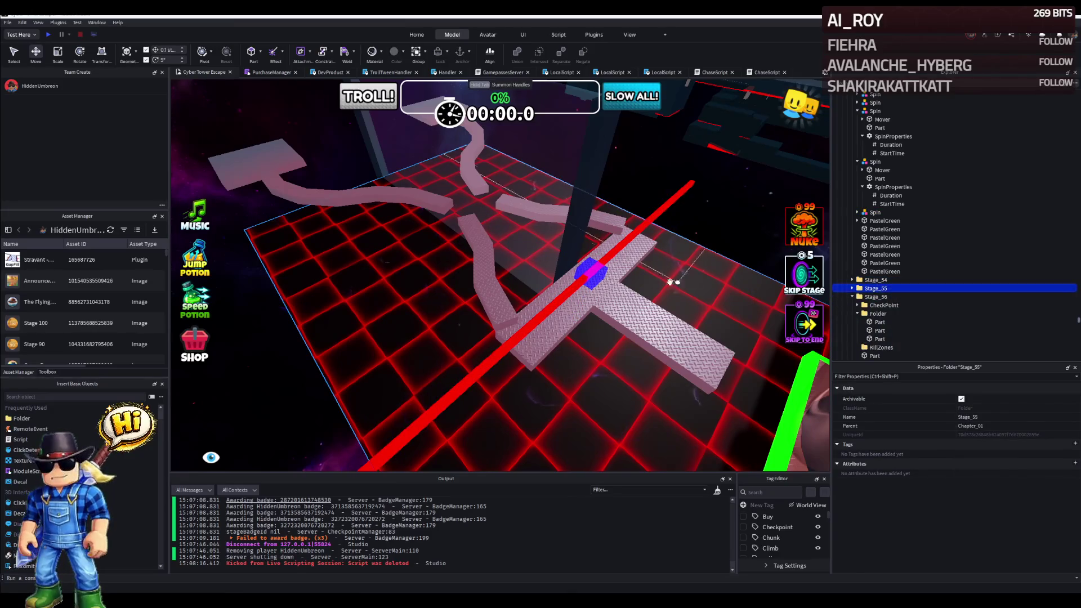
click(625, 314)
ctrl+click(624, 325)
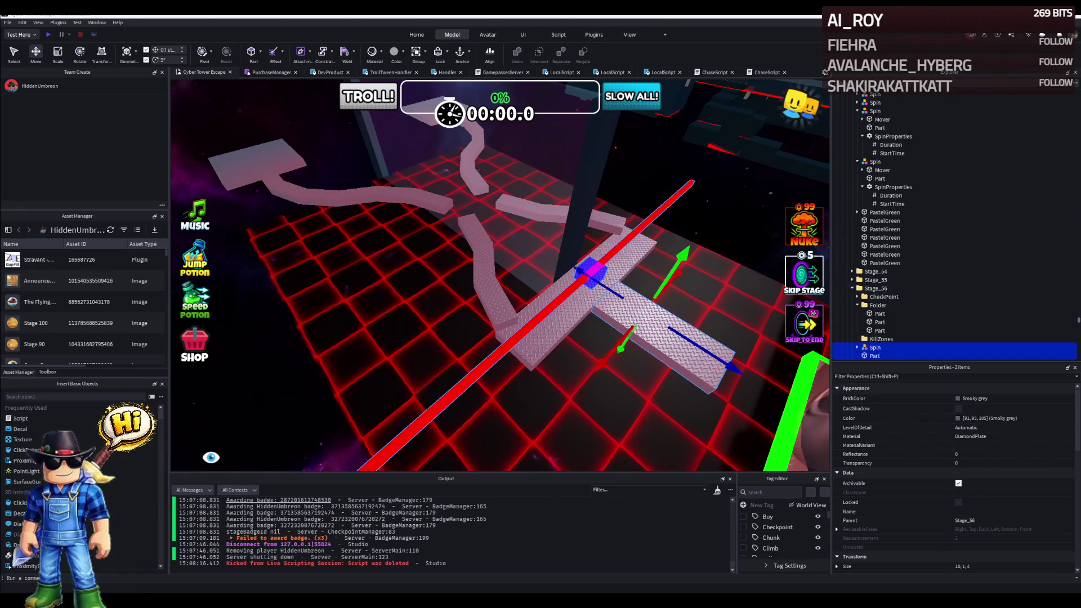
right_click(633, 330)
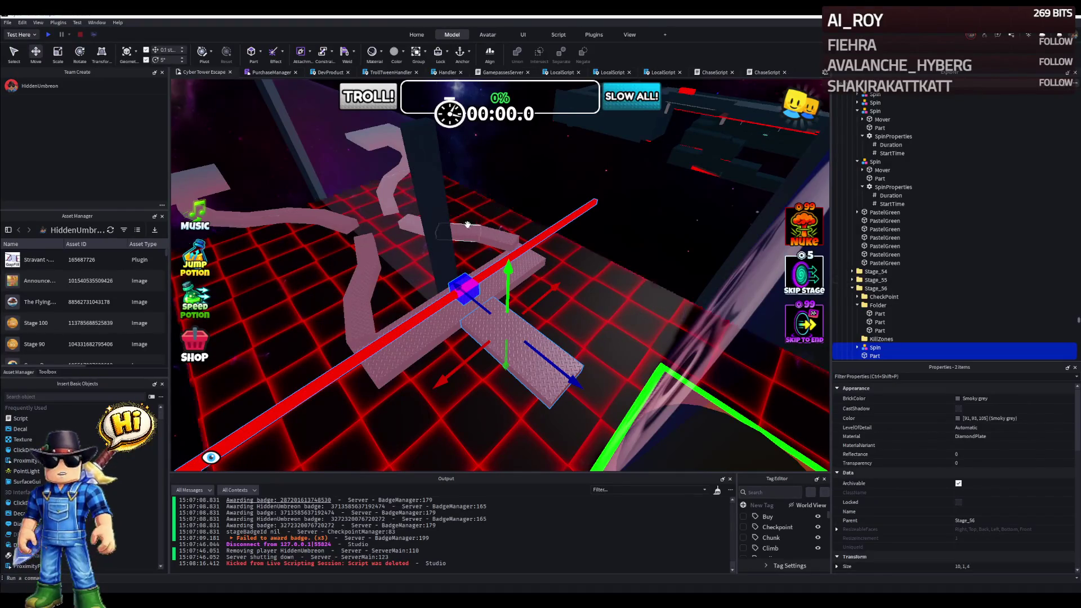
right_click(460, 271)
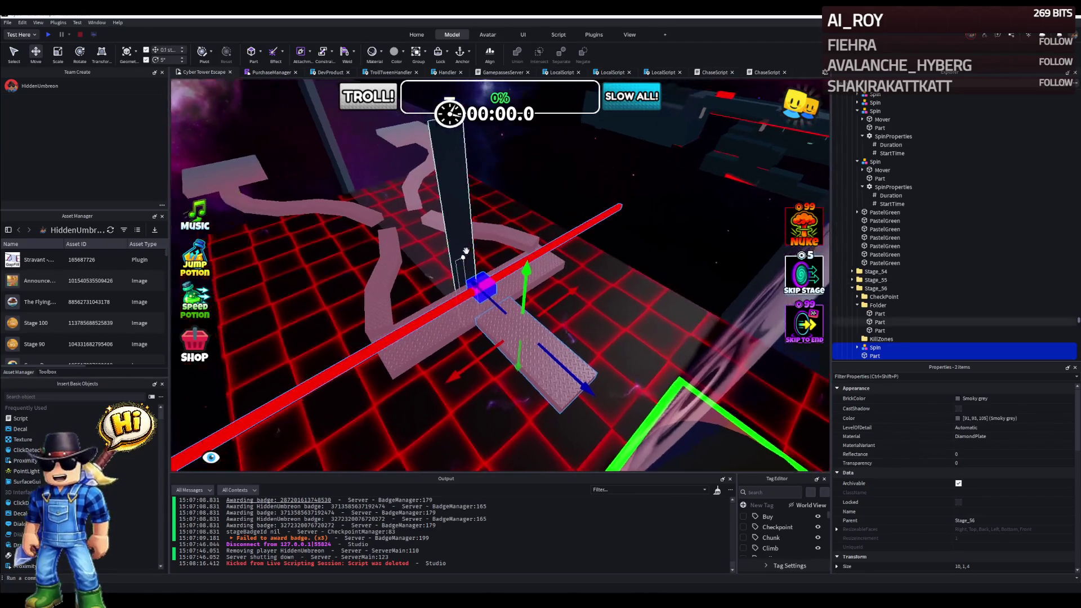
Select the part on the red rail and the spinner's blue hub, orbiting around the spinner.
key(Escape)
click(492, 282)
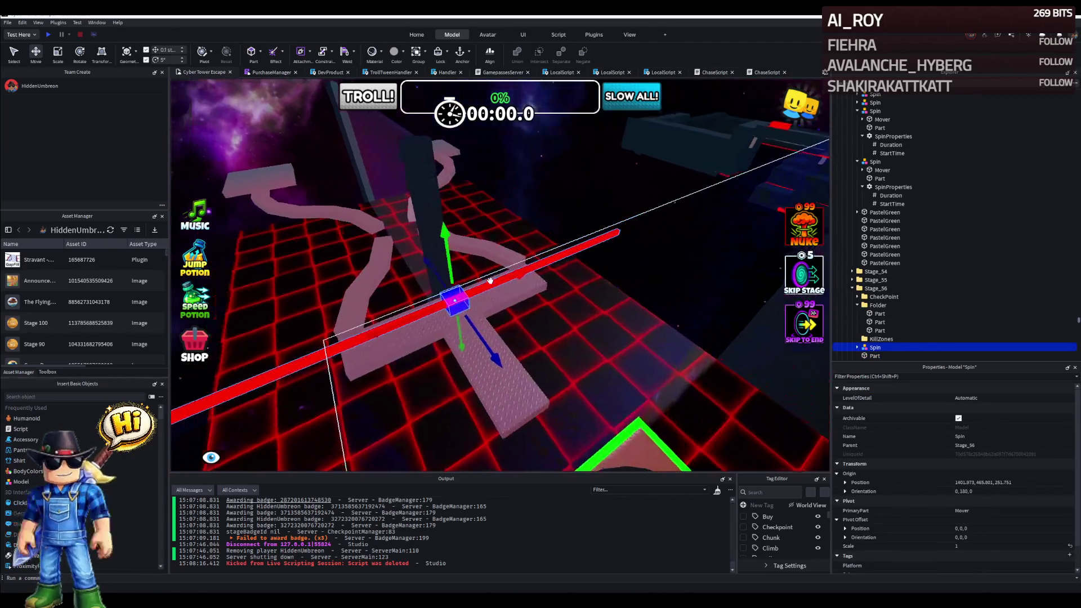
click(456, 302)
right_click(298, 362)
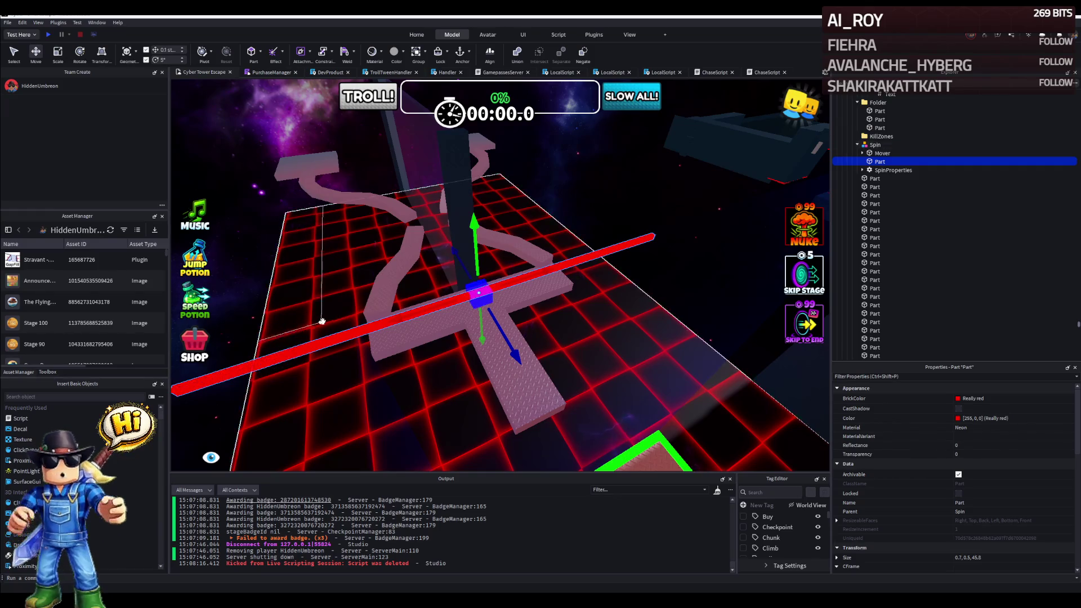
Scale the Spin model's red bar down from about 46 to about 21 studs and focus on it.
right_click(298, 361)
drag(362, 312, 347, 321)
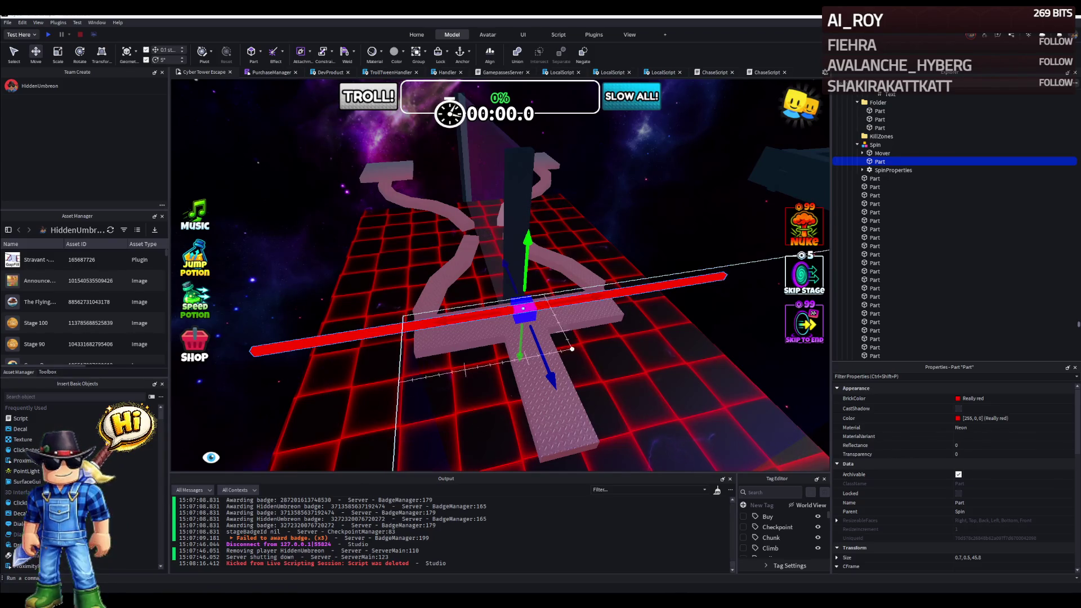
drag(573, 348, 596, 337)
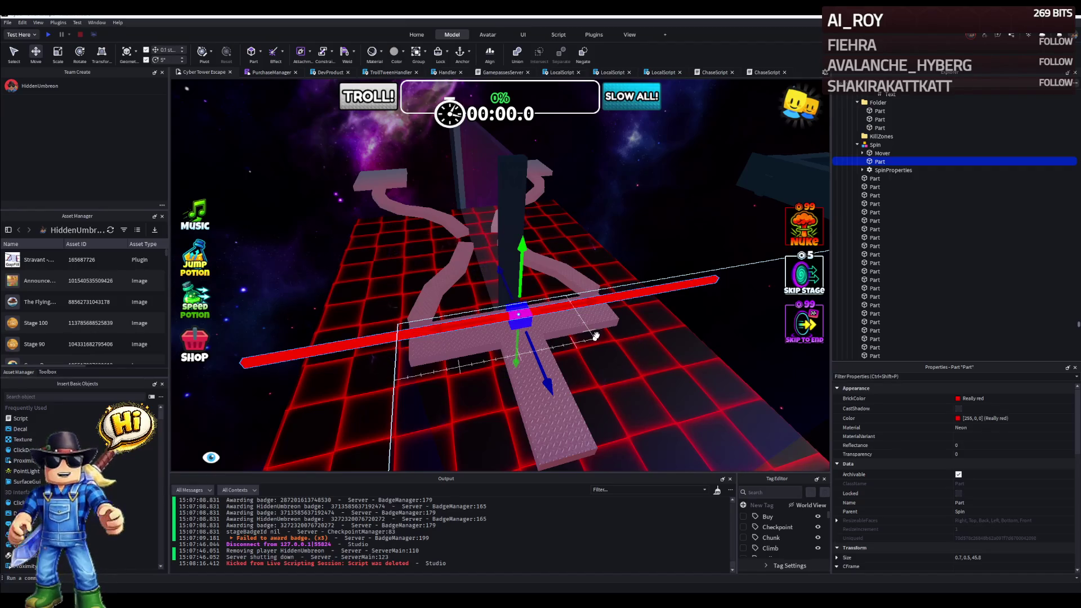
mouse_move(595, 336)
mouse_down()
mouse_move(584, 303)
mouse_move(376, 324)
mouse_up()
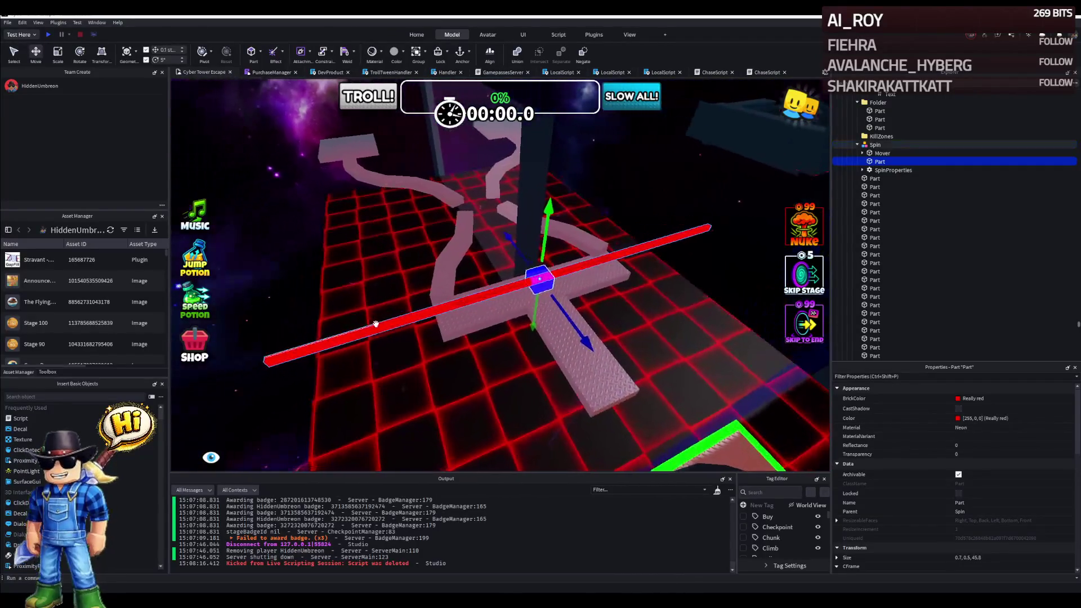
key(ctrl+3)
drag(245, 366, 432, 336)
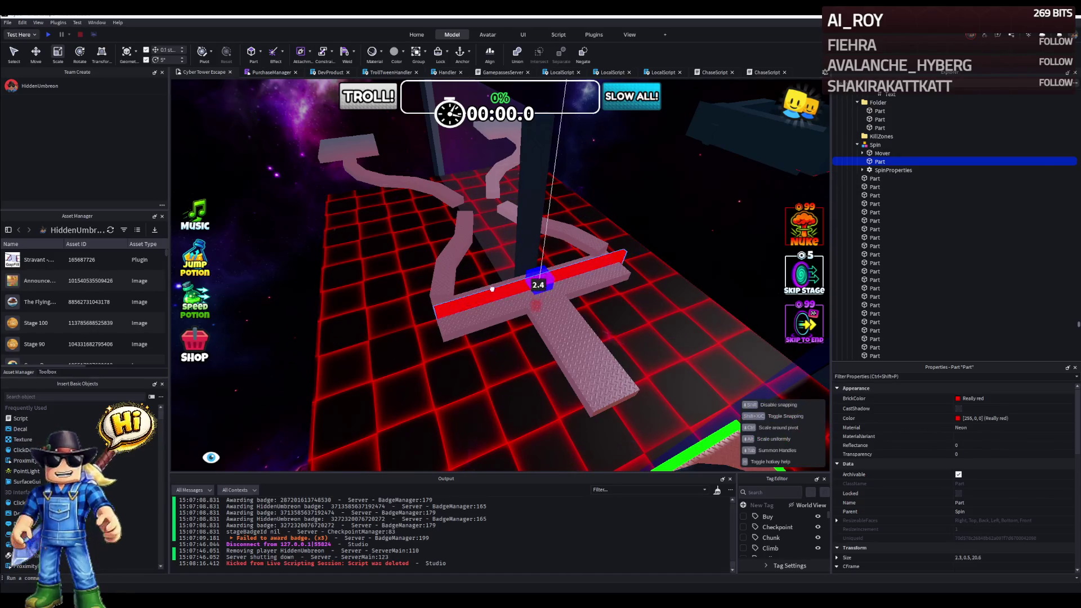
click(875, 145)
key(f)
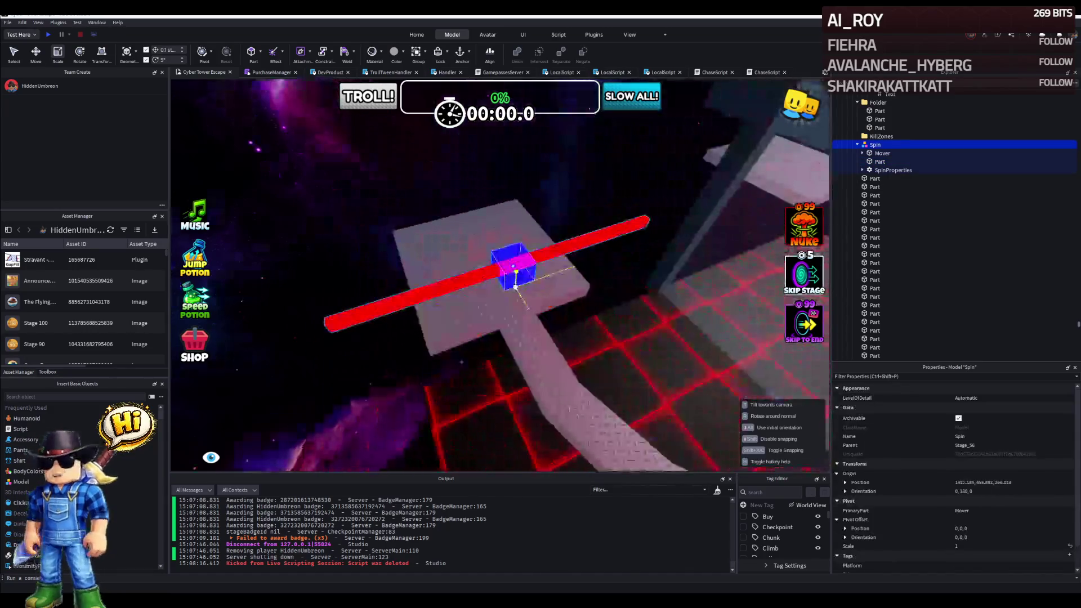
Shift the Spin model a few studs so its hub sits near the square diamond-plate pad.
drag(514, 283, 514, 283)
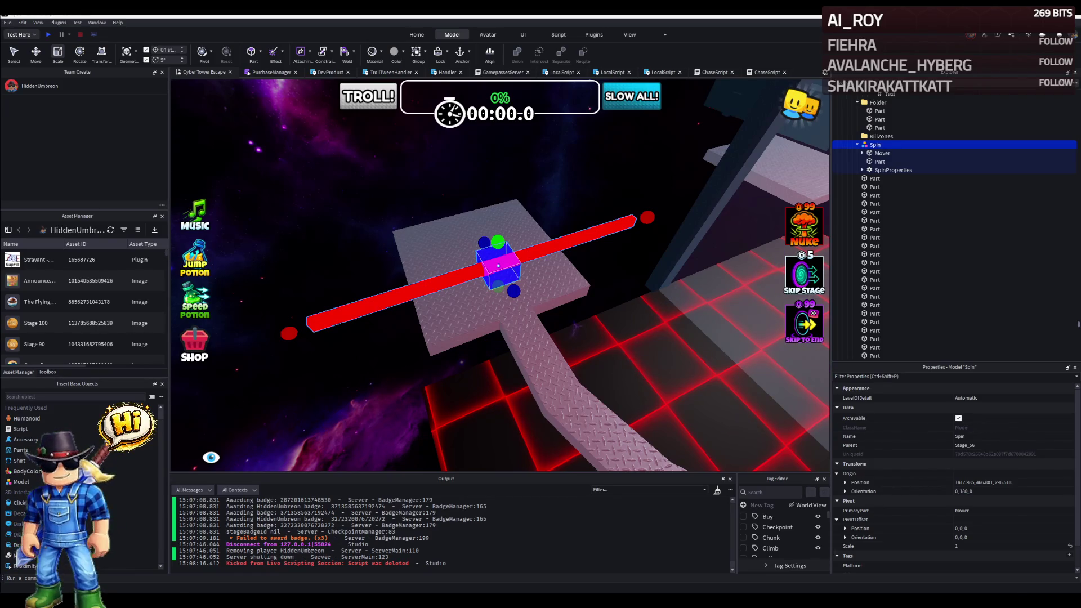
mouse_move(507, 271)
mouse_down()
mouse_move(450, 219)
mouse_move(470, 253)
mouse_move(464, 285)
mouse_move(521, 409)
mouse_move(363, 292)
mouse_up()
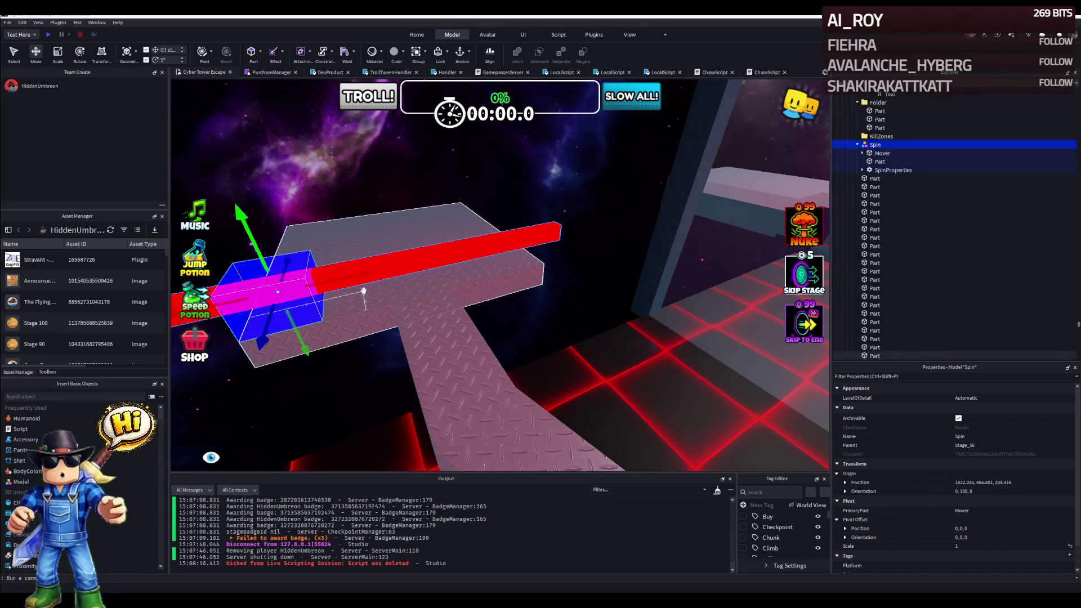
Nudge the Spin model along both move axes until its hub is centred on the square pad.
drag(364, 291, 368, 267)
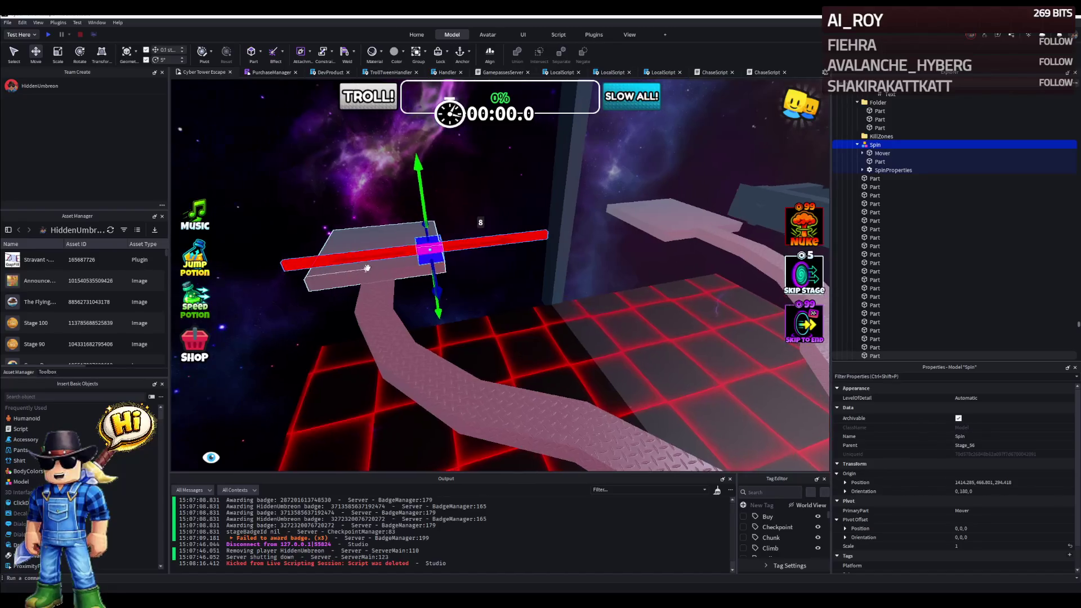
mouse_move(431, 249)
mouse_down()
mouse_move(388, 254)
mouse_move(421, 254)
mouse_up()
right_click(388, 255)
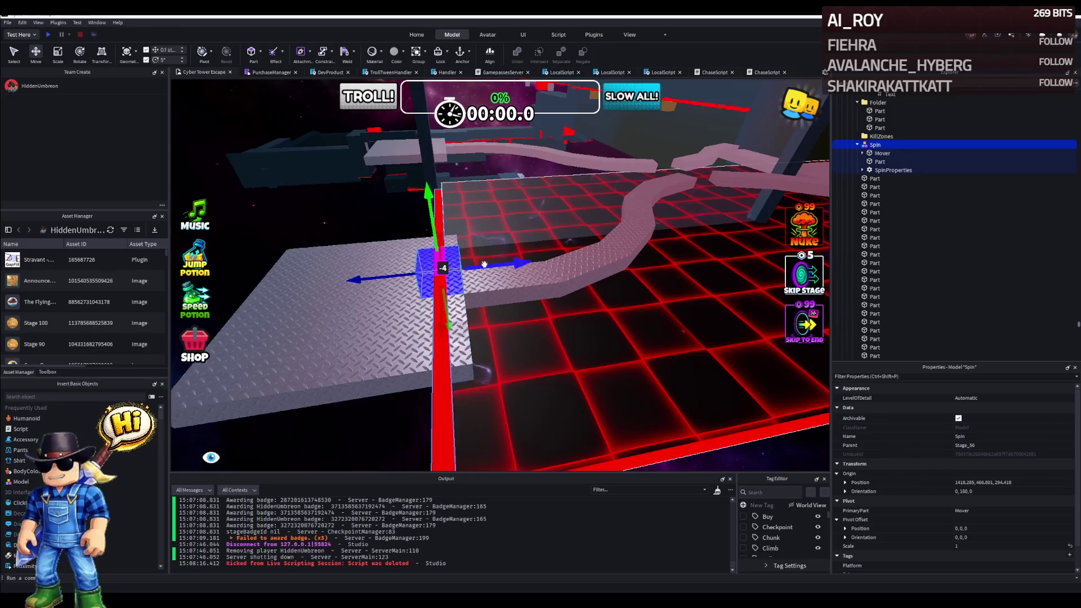
drag(412, 269, 577, 264)
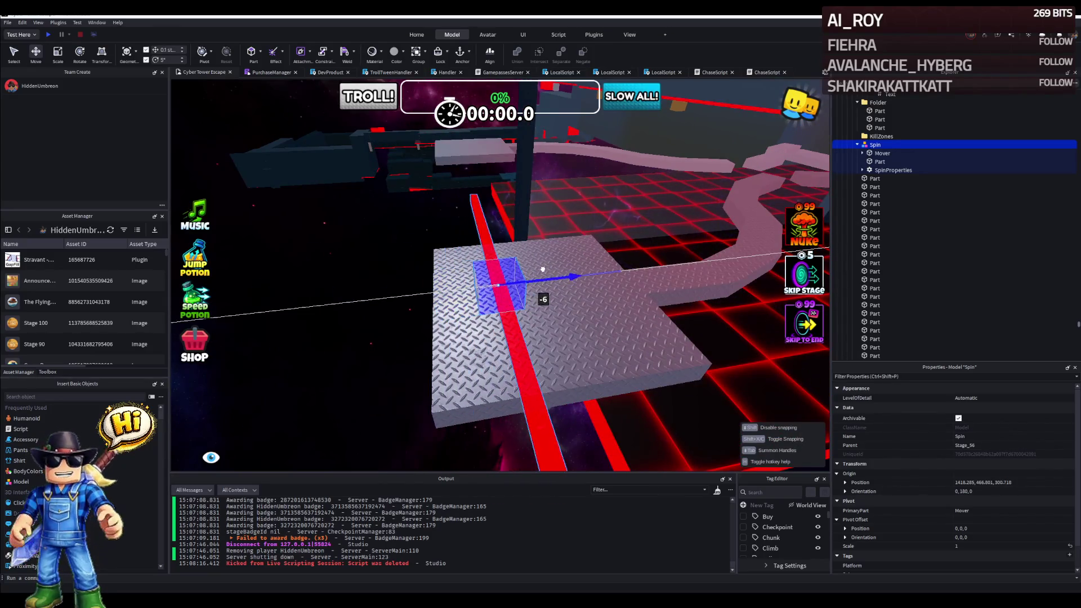
right_click(576, 264)
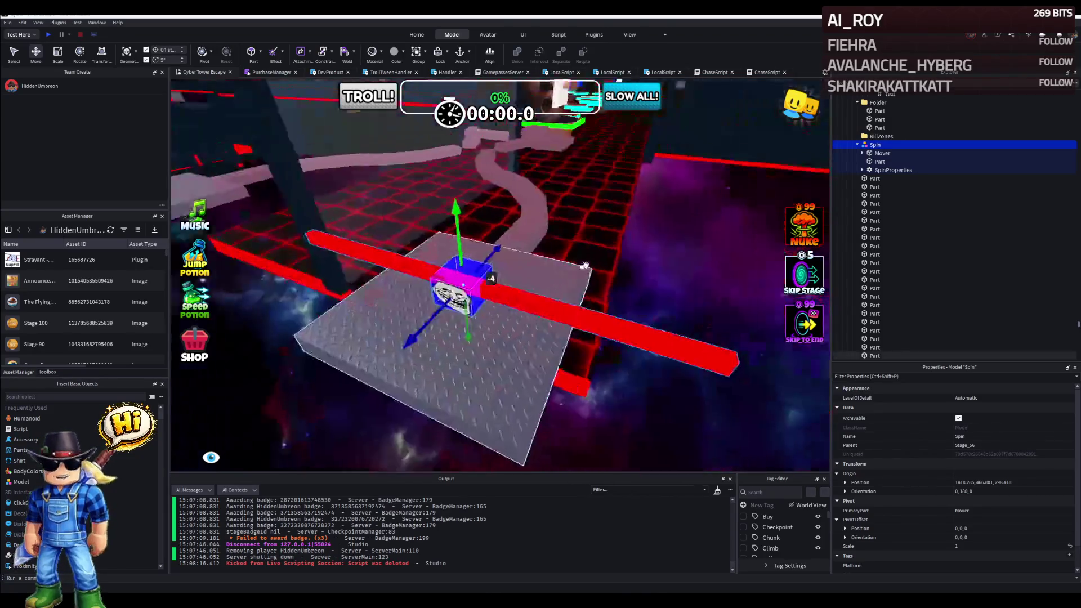
Scale the red bar Part down to about 10.4 studs so it fits the square pad.
click(590, 262)
mouse_move(617, 271)
mouse_down()
mouse_move(640, 278)
mouse_move(578, 277)
mouse_up()
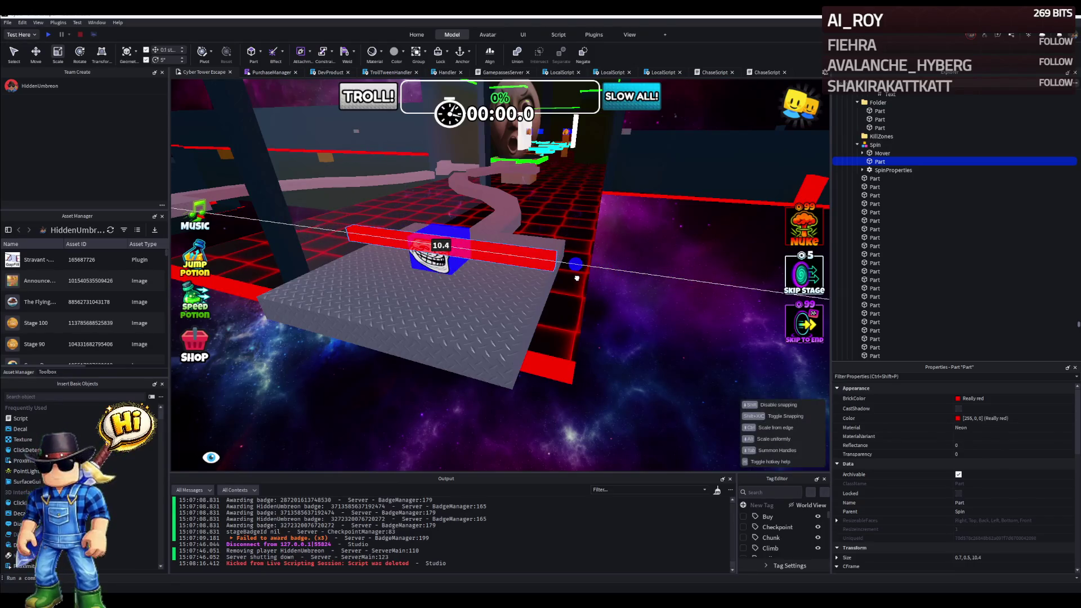
key(s)
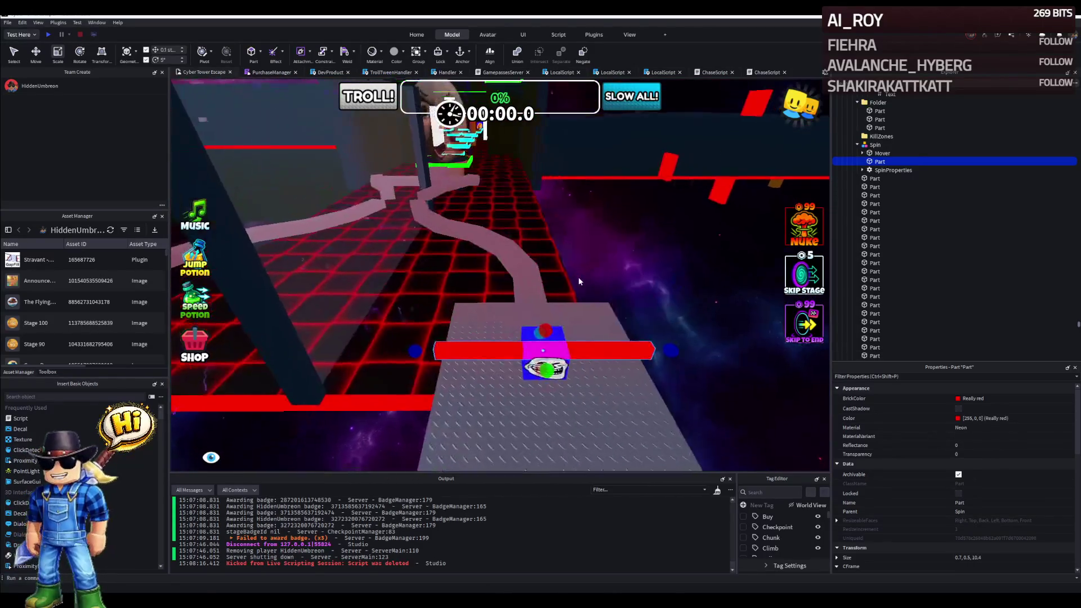
key(w)
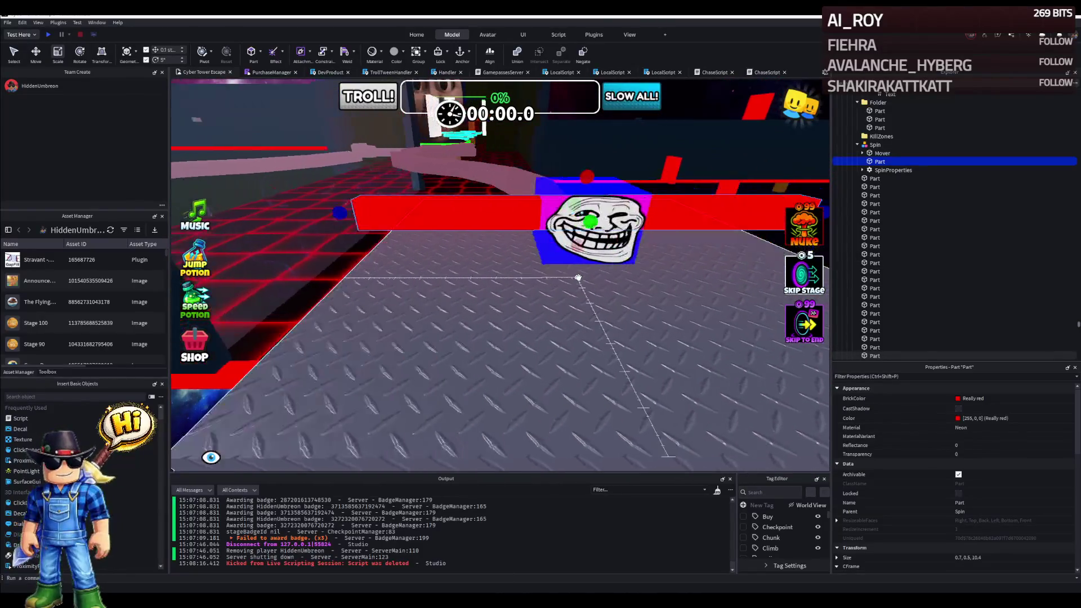
drag(577, 278, 422, 337)
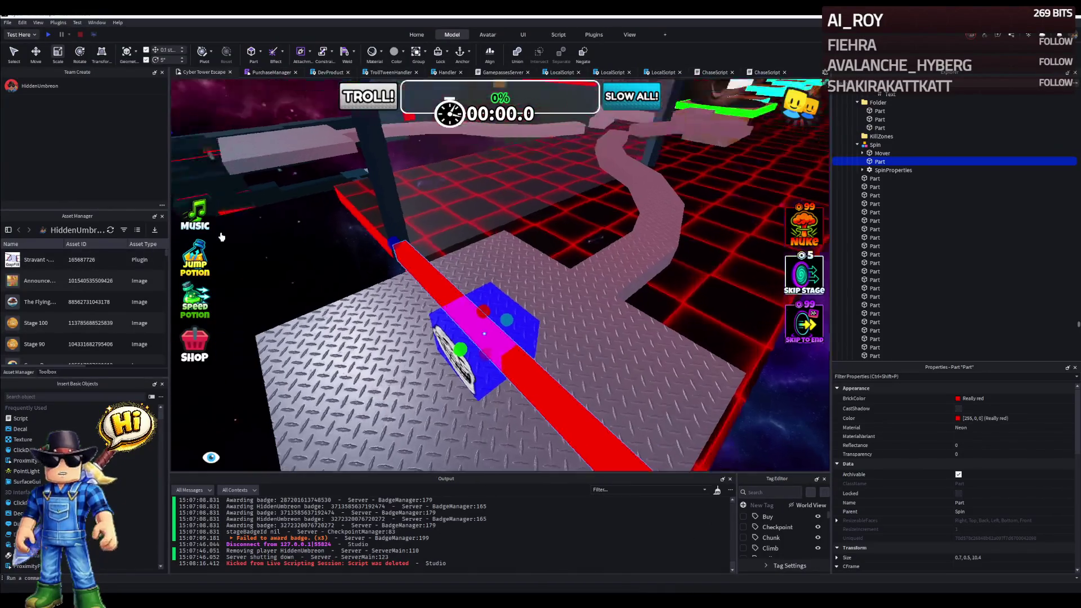
Inspect the spinner from above and reselect the whole Spin model.
drag(506, 254, 337, 279)
drag(414, 293, 380, 304)
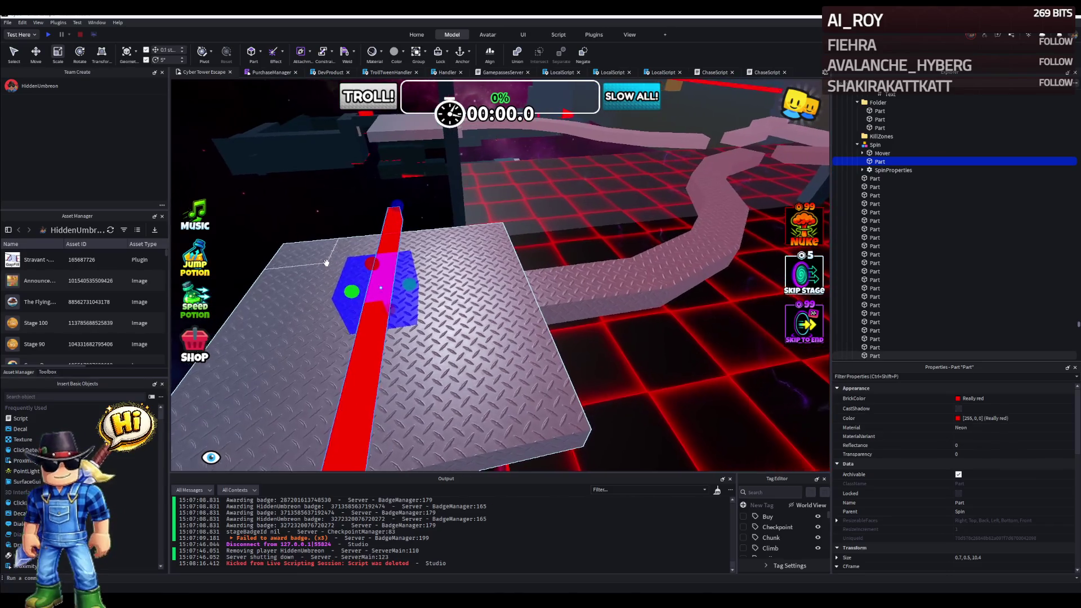
right_click(334, 260)
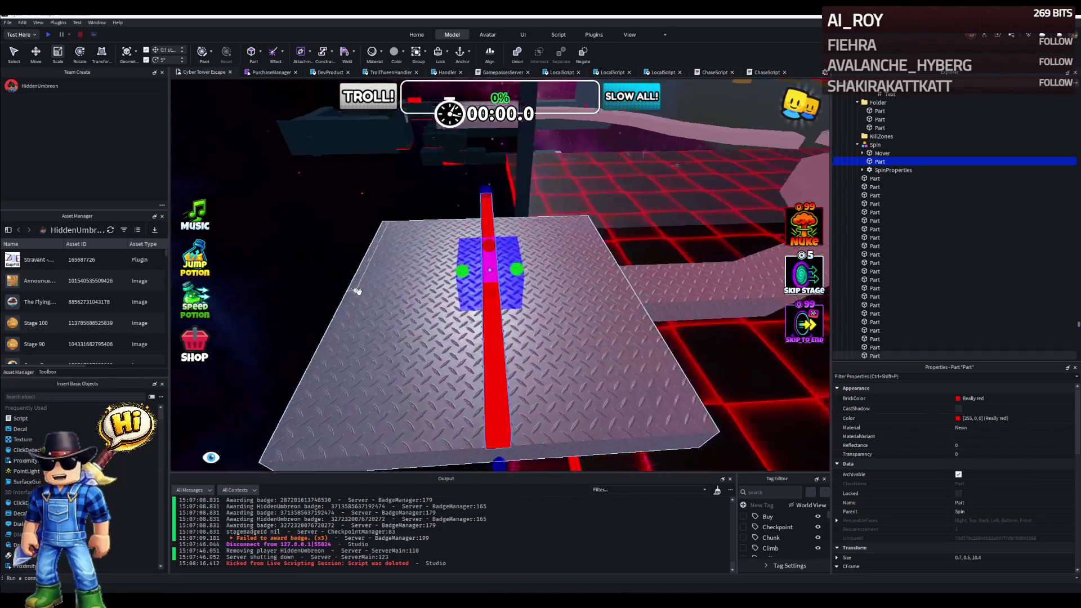
click(488, 230)
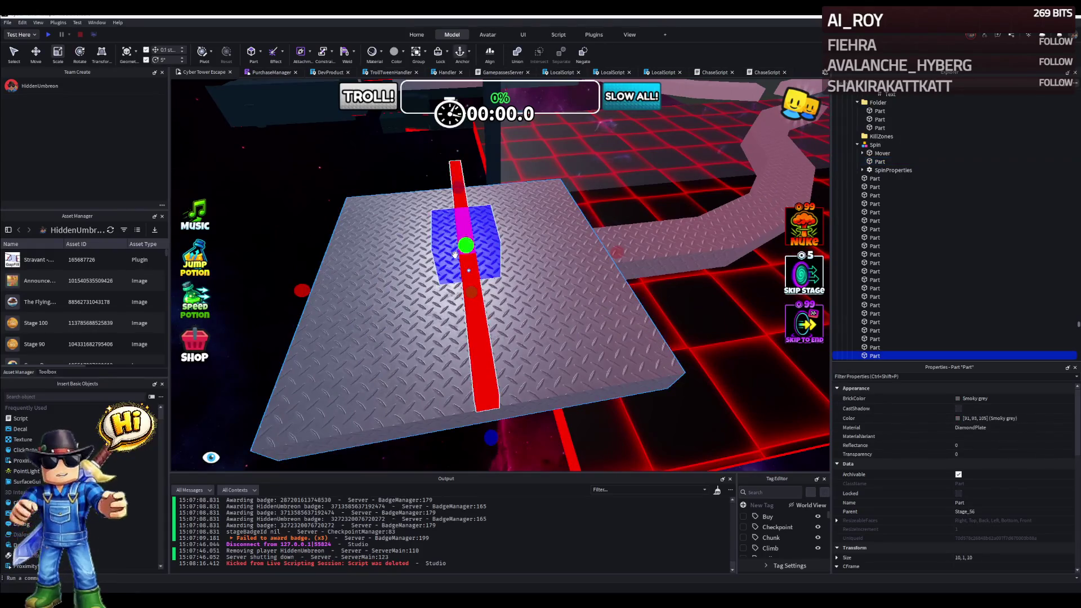
click(488, 230)
right_click(506, 253)
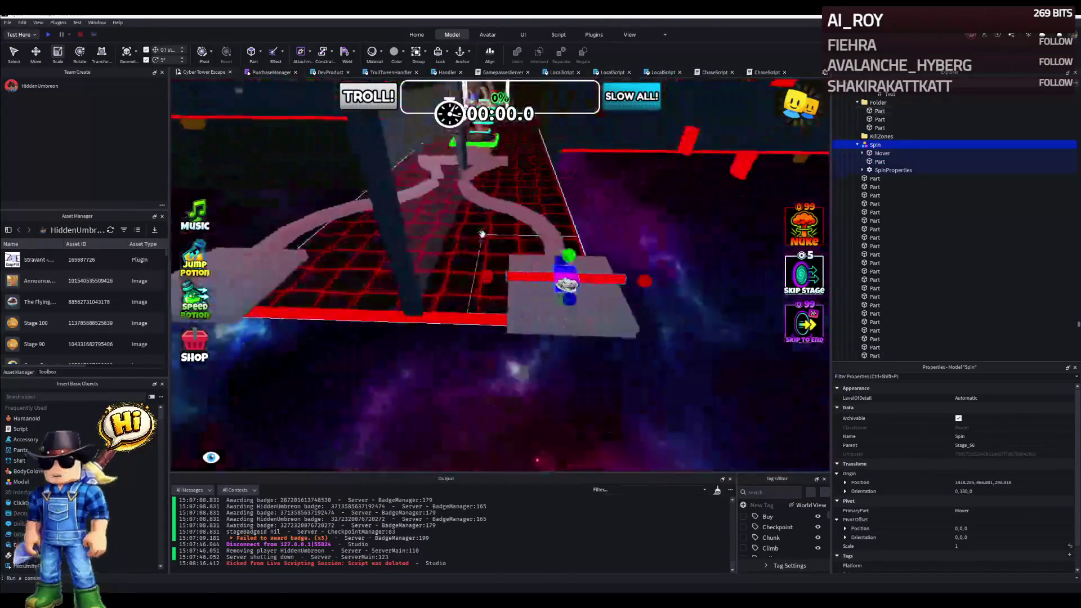
Focus the second Spin model and slide it along its red axis to about -31.8 on its platform.
key(f)
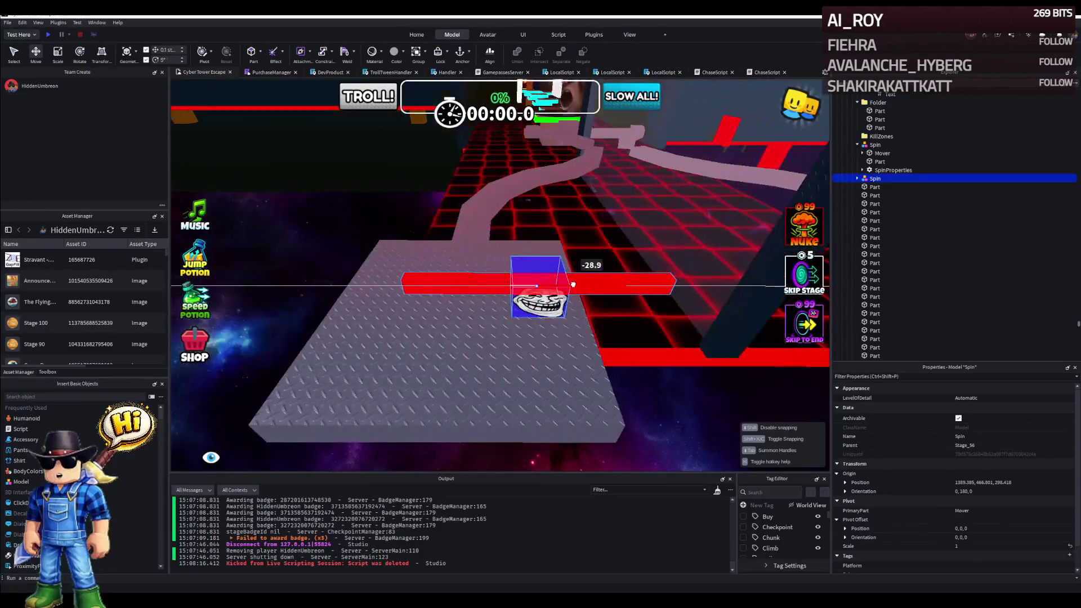
drag(603, 285, 643, 270)
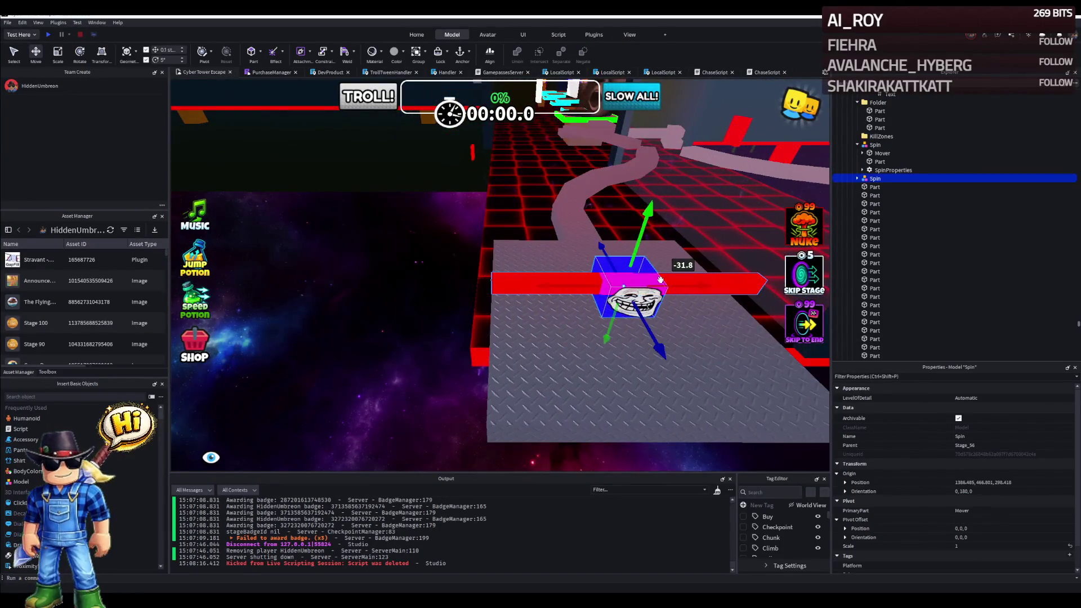
right_click(664, 274)
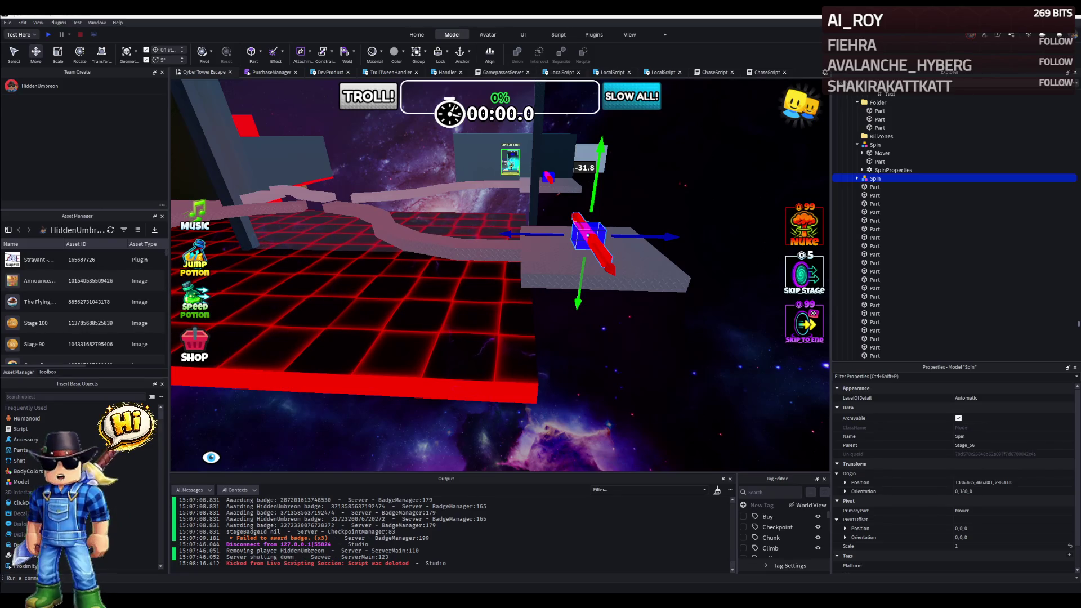
key(Right)
key(Right)
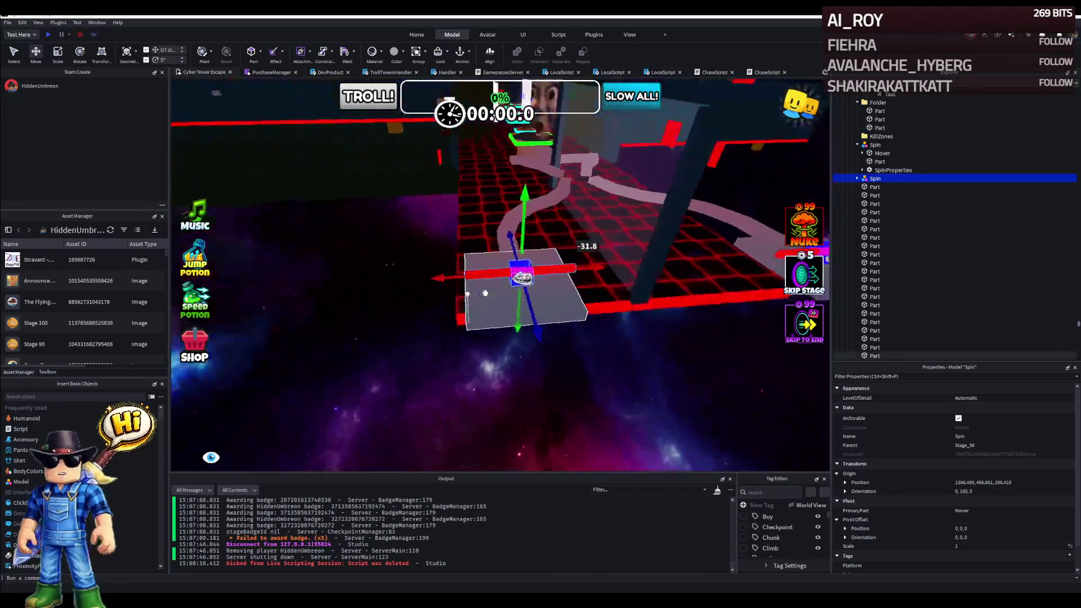
key(Right)
key(Right)
key(Right)
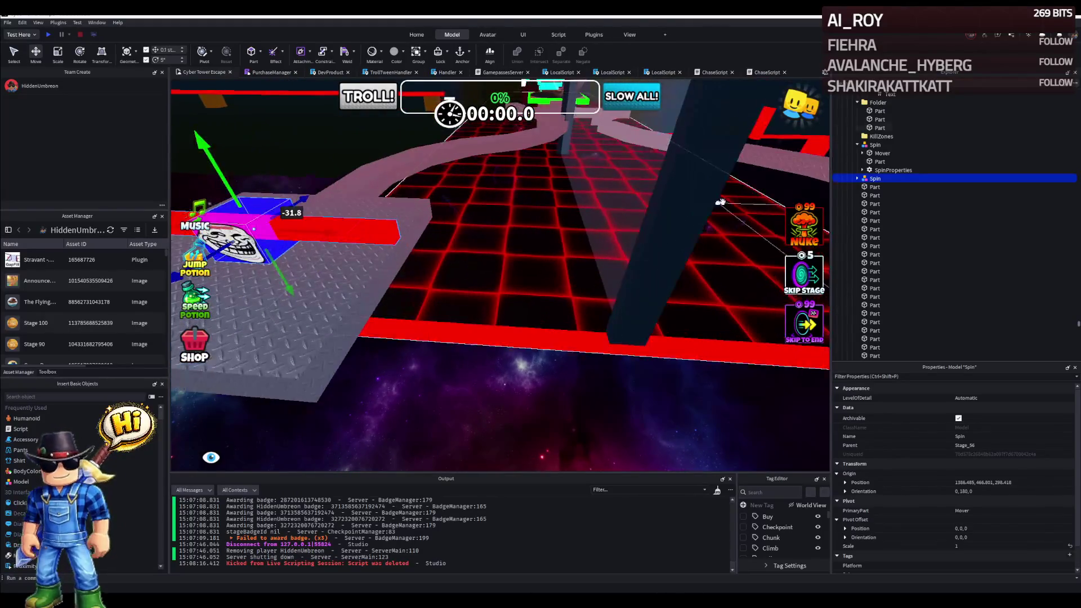
click(857, 182)
Set the second spinner's SpinProperties StartTime value to 2.
click(893, 204)
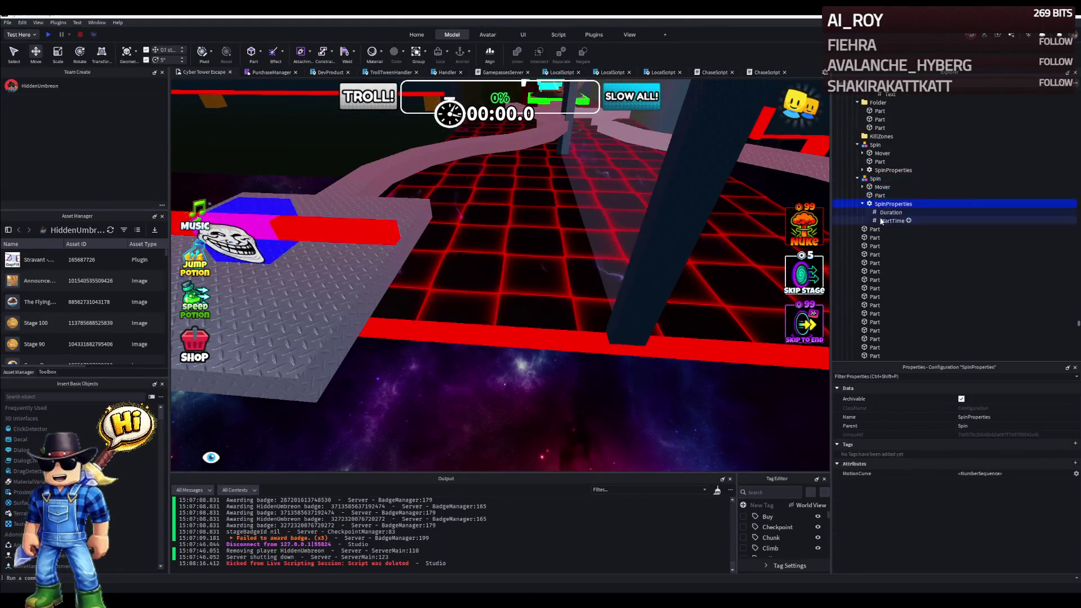
click(891, 212)
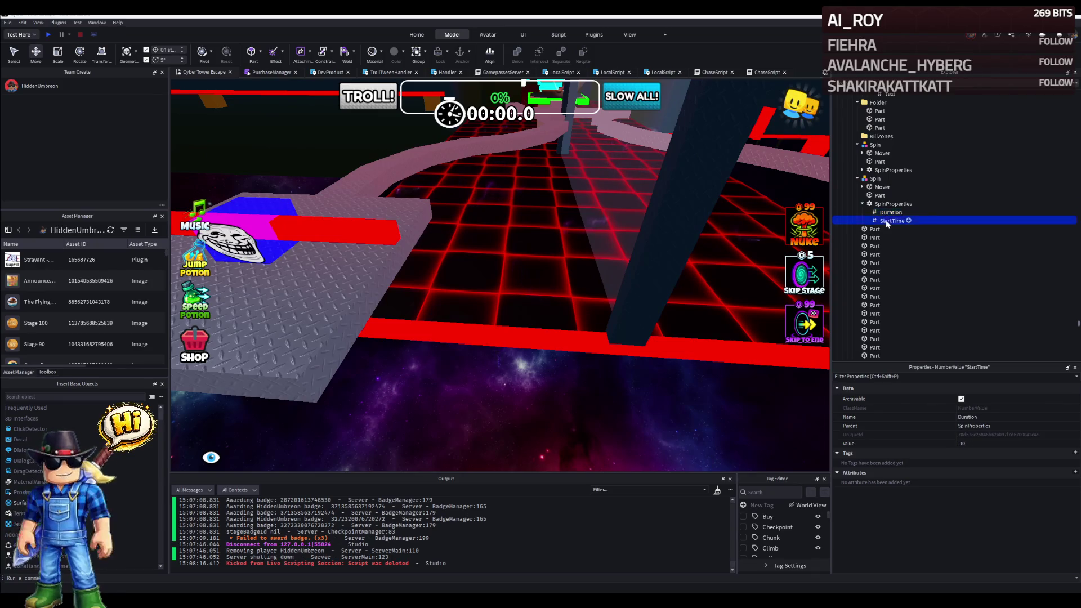
click(998, 443)
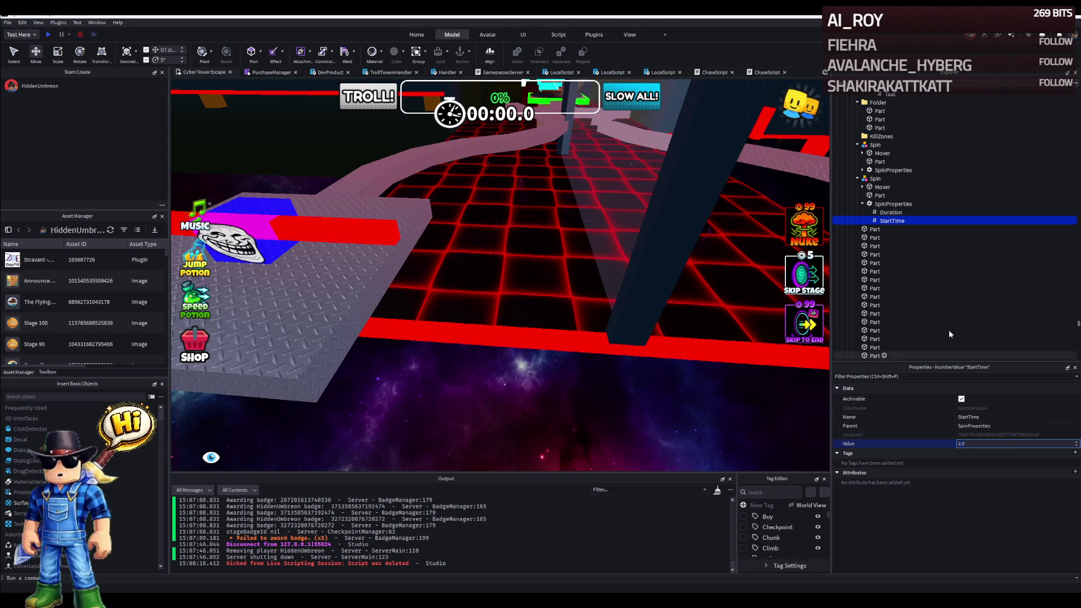
click(891, 212)
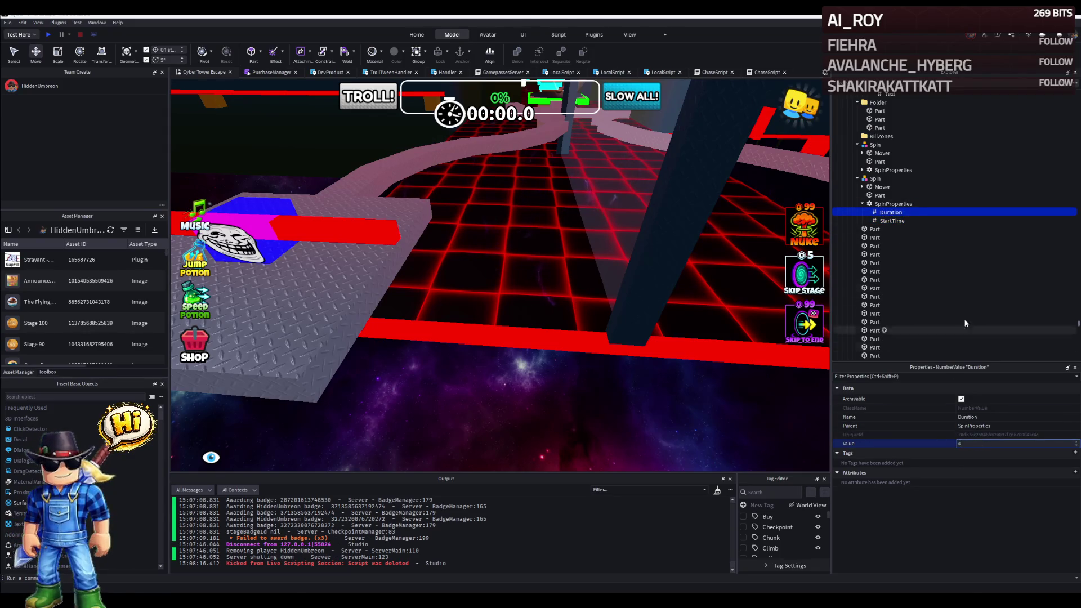
click(891, 220)
click(981, 447)
text(2.5)
key(Return)
Set the first spinner's SpinProperties StartTime value to 0.
click(878, 145)
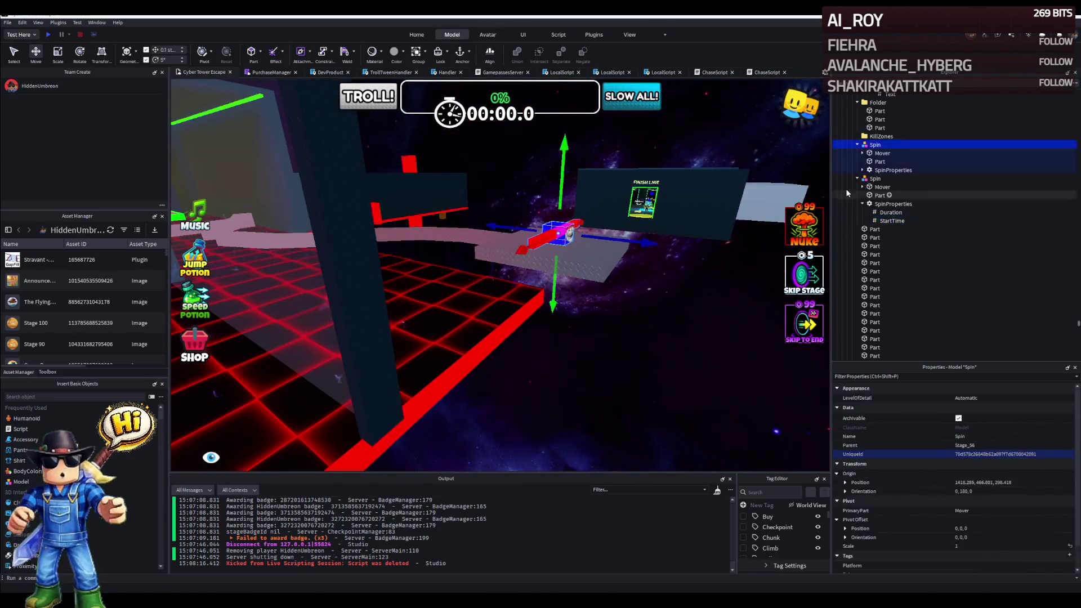
click(869, 170)
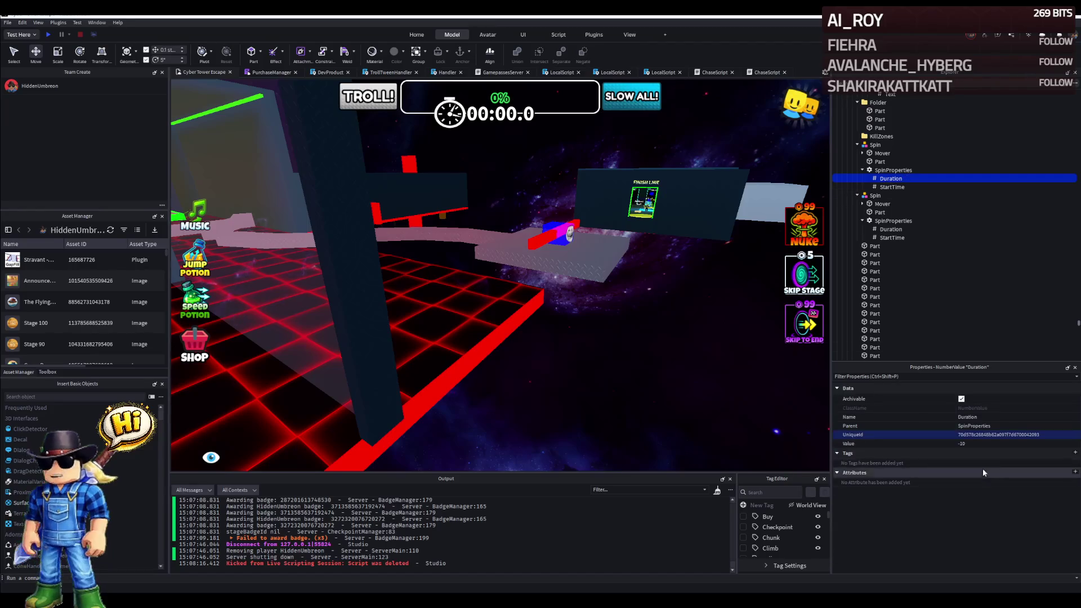
click(892, 186)
click(980, 442)
text(0)
key(Return)
drag(535, 358, 472, 355)
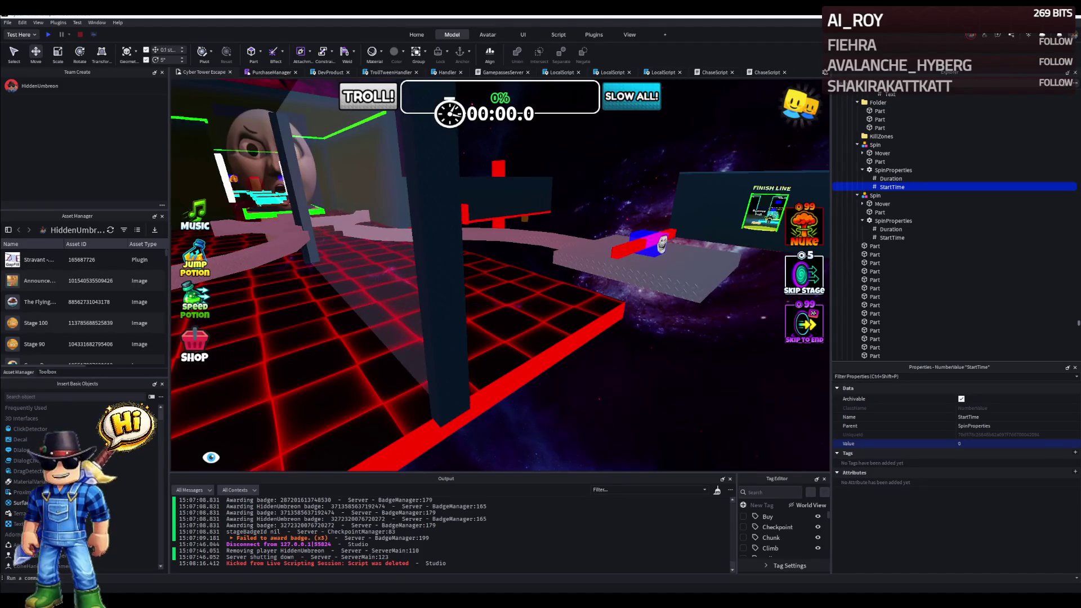
key(w)
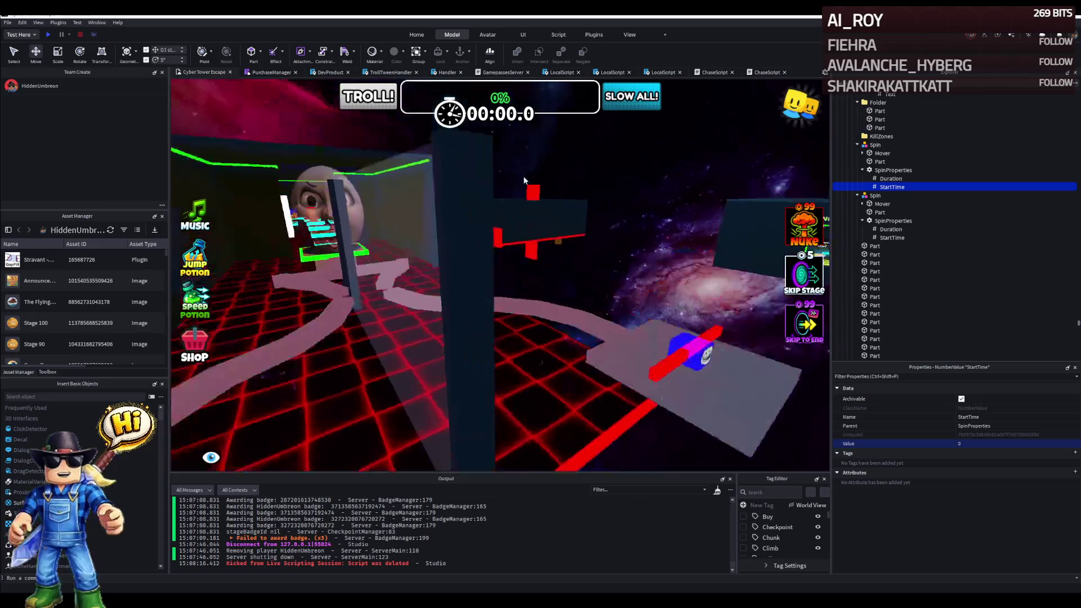
key(w)
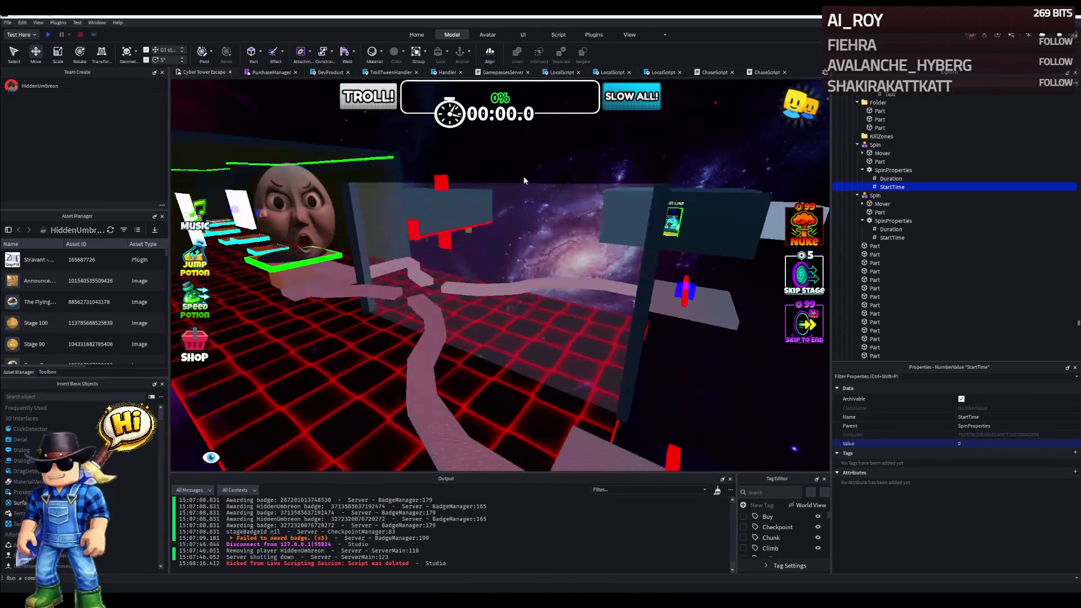
key(w)
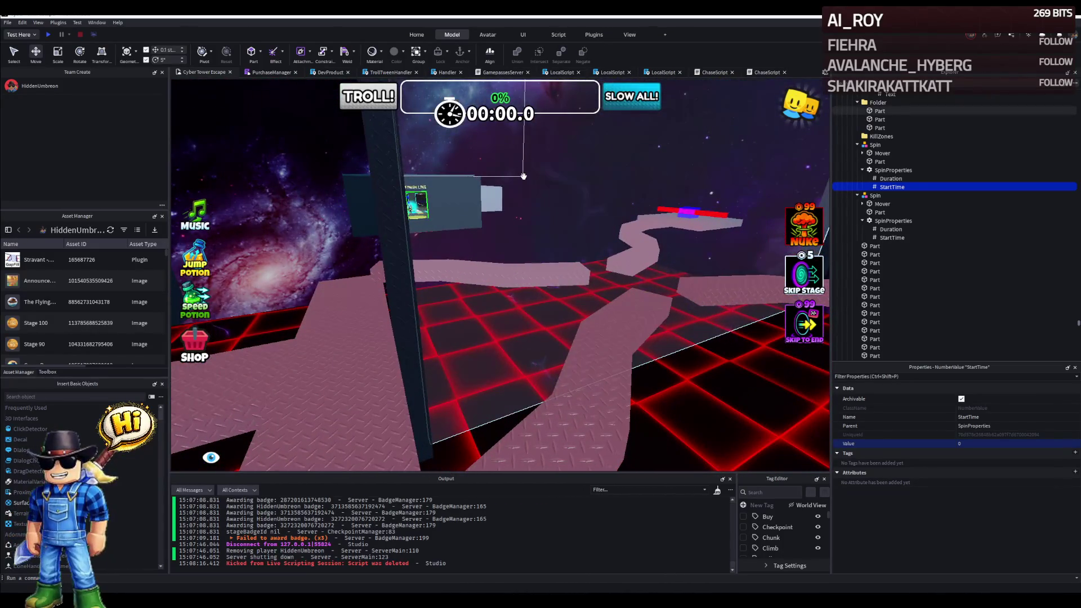
key(w)
right_click(418, 217)
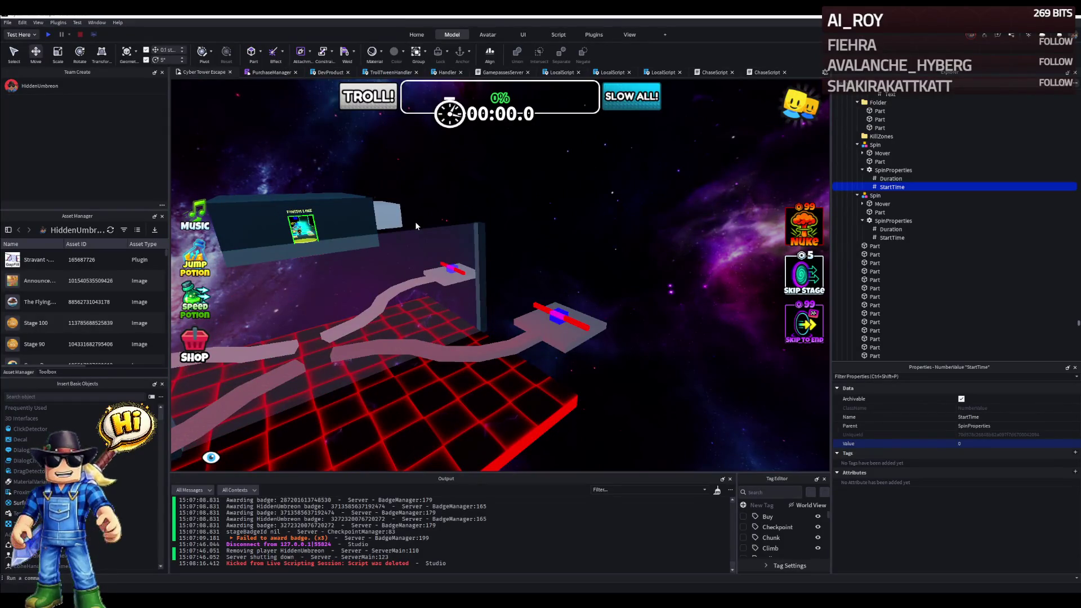
key(w)
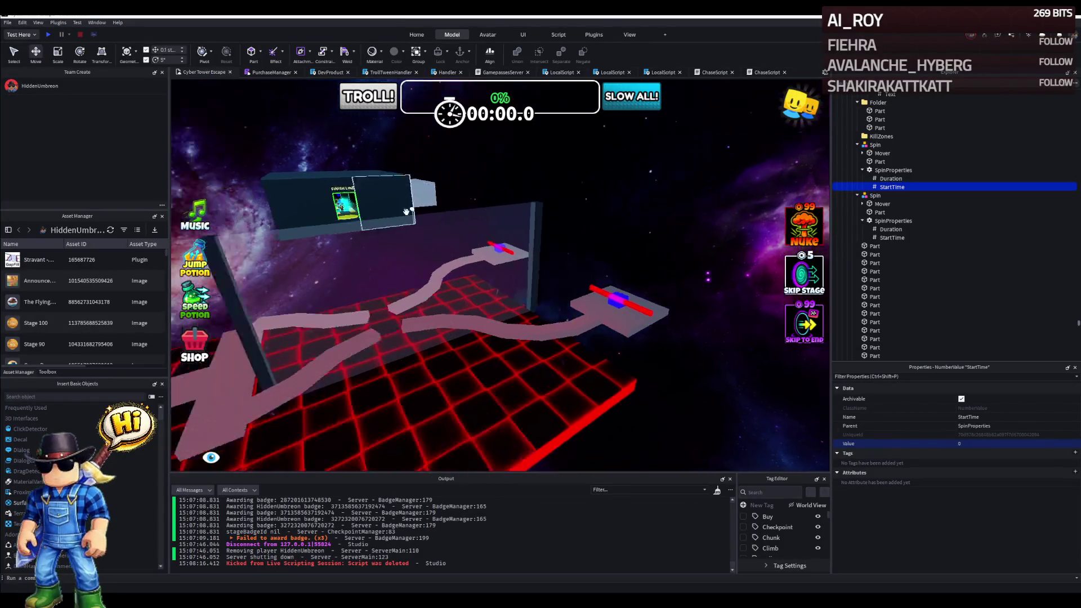
key(w)
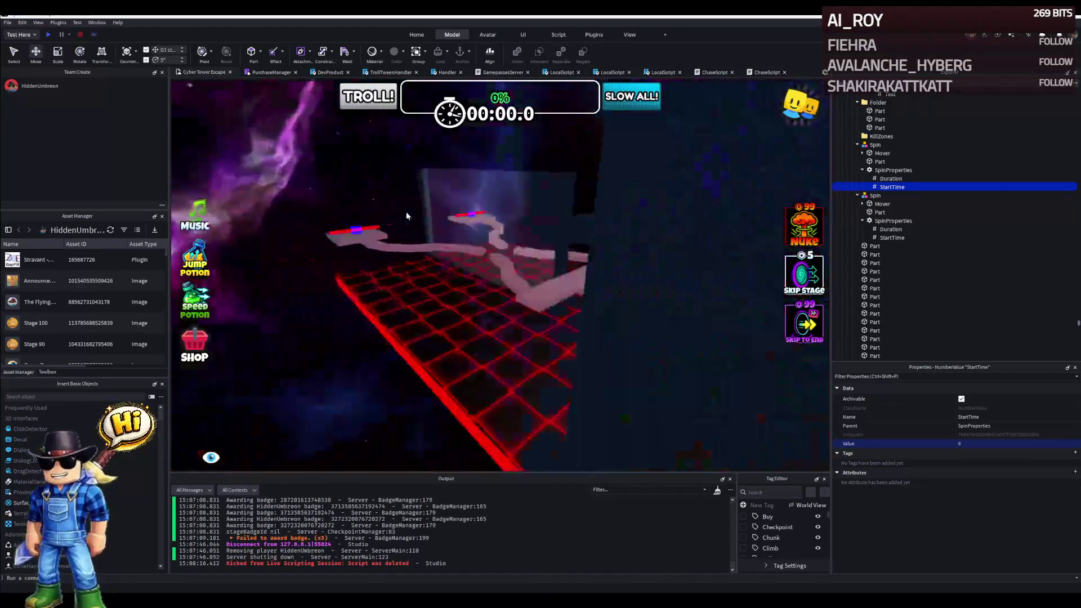
key(w)
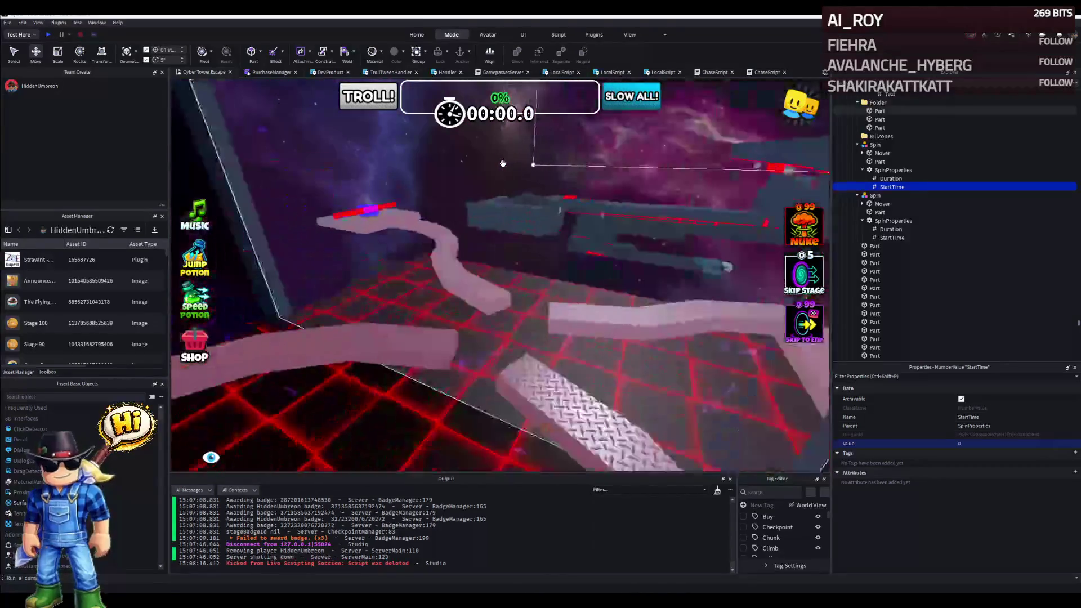
right_click(502, 163)
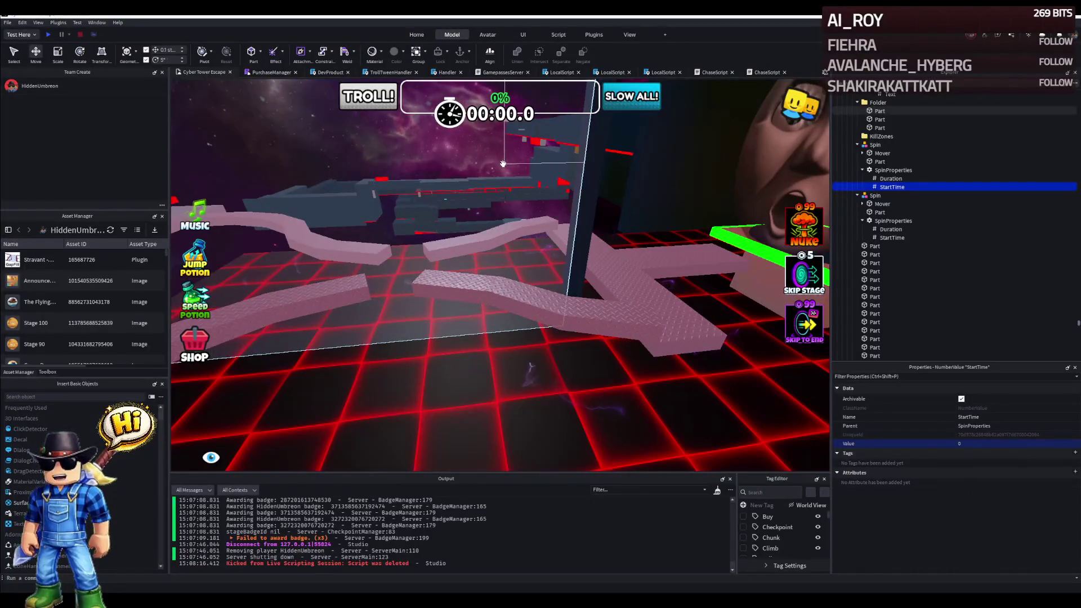
drag(502, 163, 454, 251)
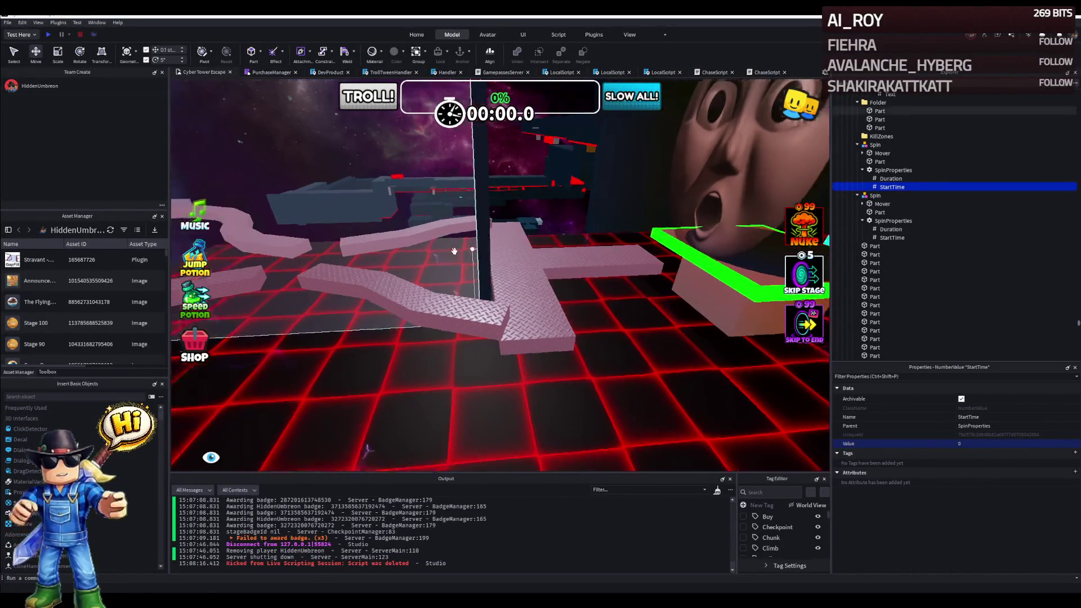
click(453, 251)
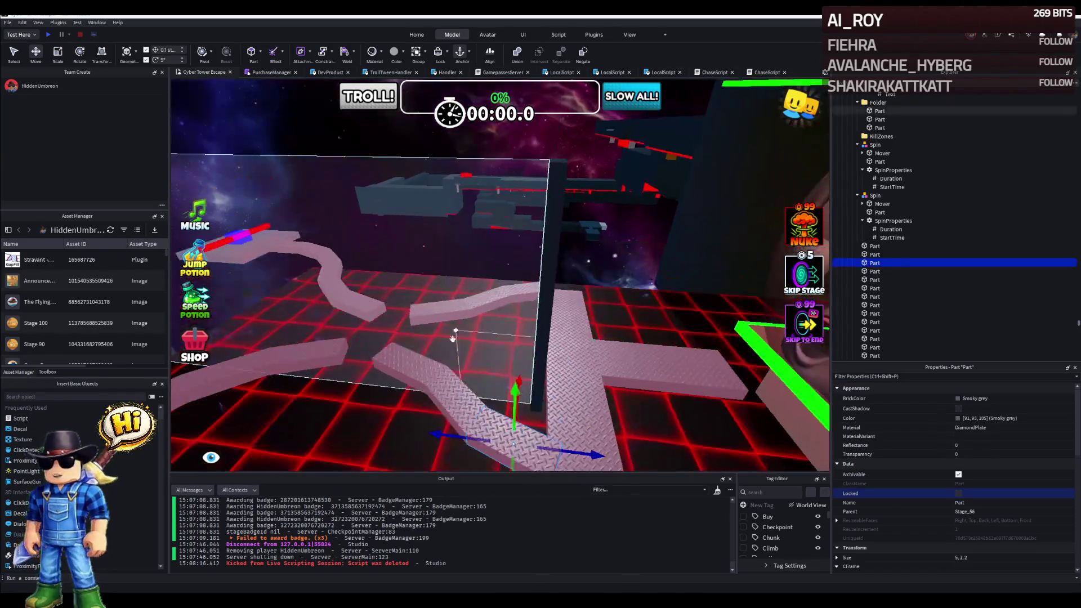
drag(456, 374, 456, 372)
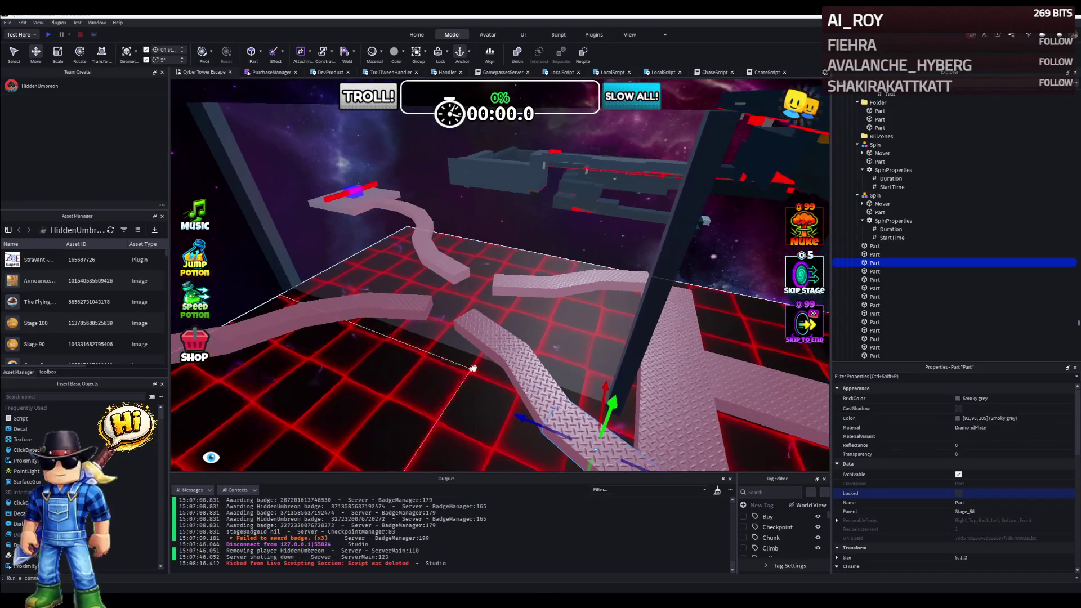
drag(455, 372, 478, 362)
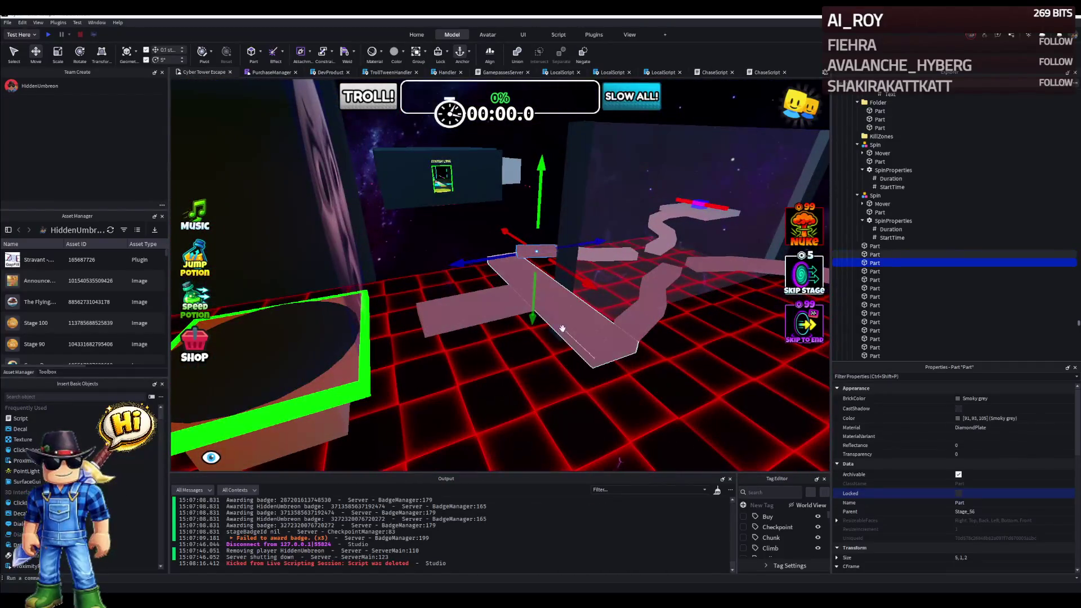
drag(582, 318, 564, 294)
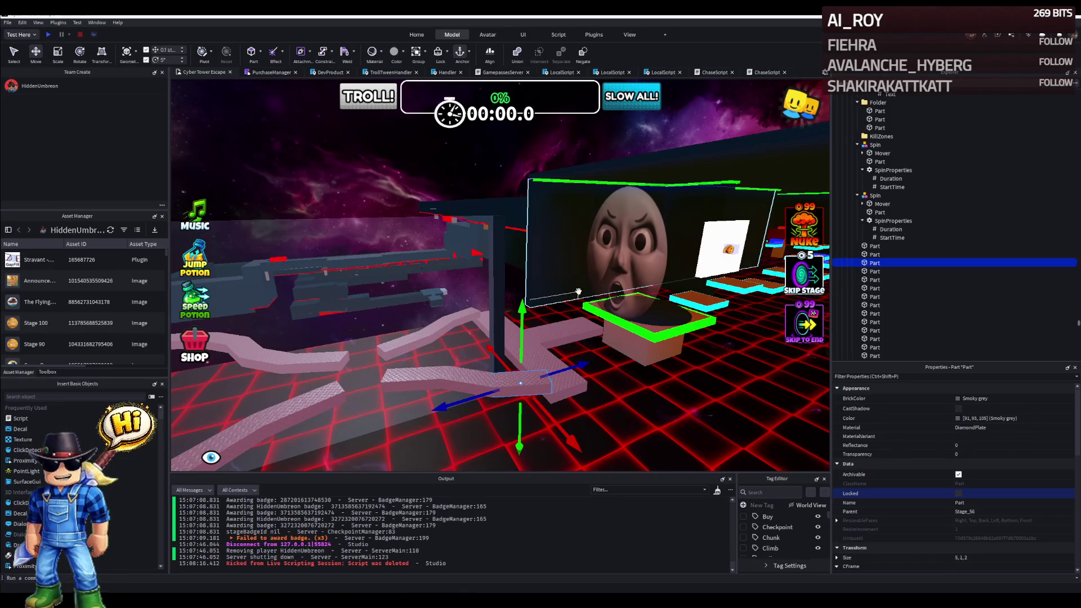
drag(540, 291, 528, 249)
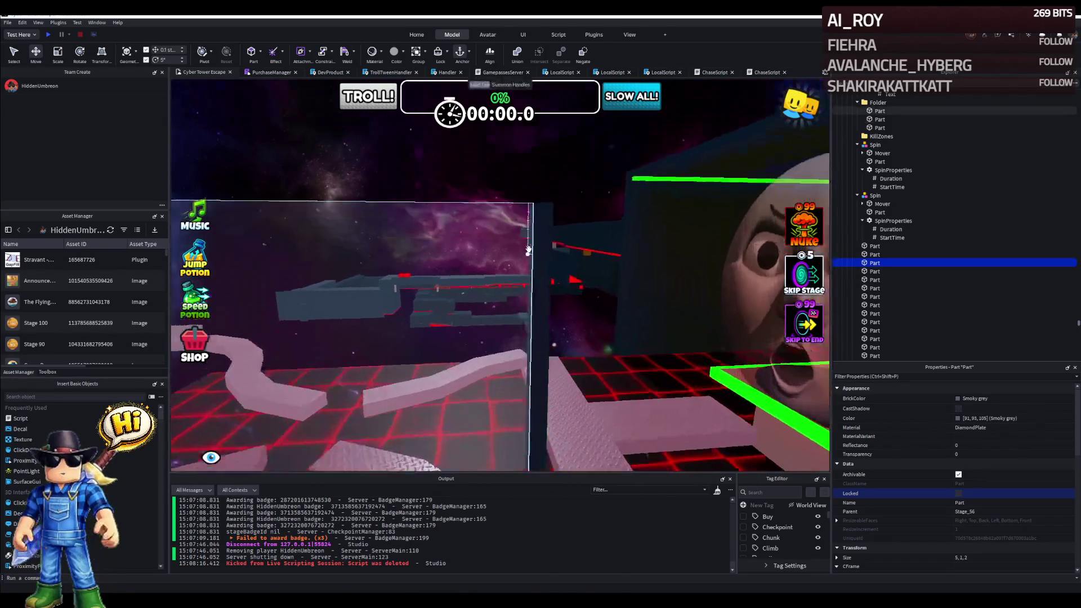
Clear the selection and bring the transparent boundary wall into view.
right_click(528, 249)
click(536, 253)
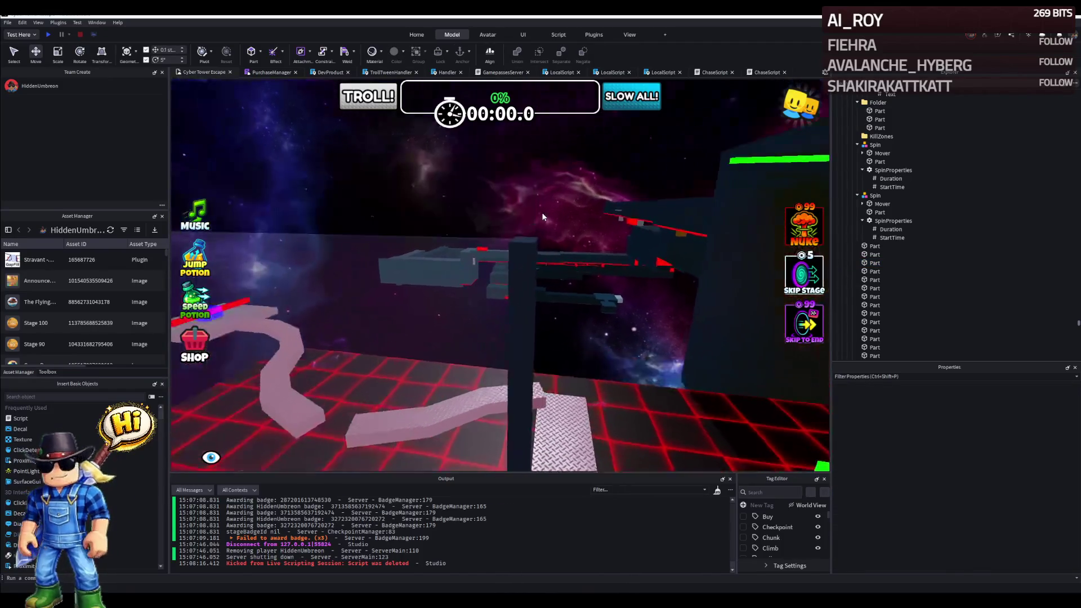
drag(537, 203, 547, 308)
right_click(552, 320)
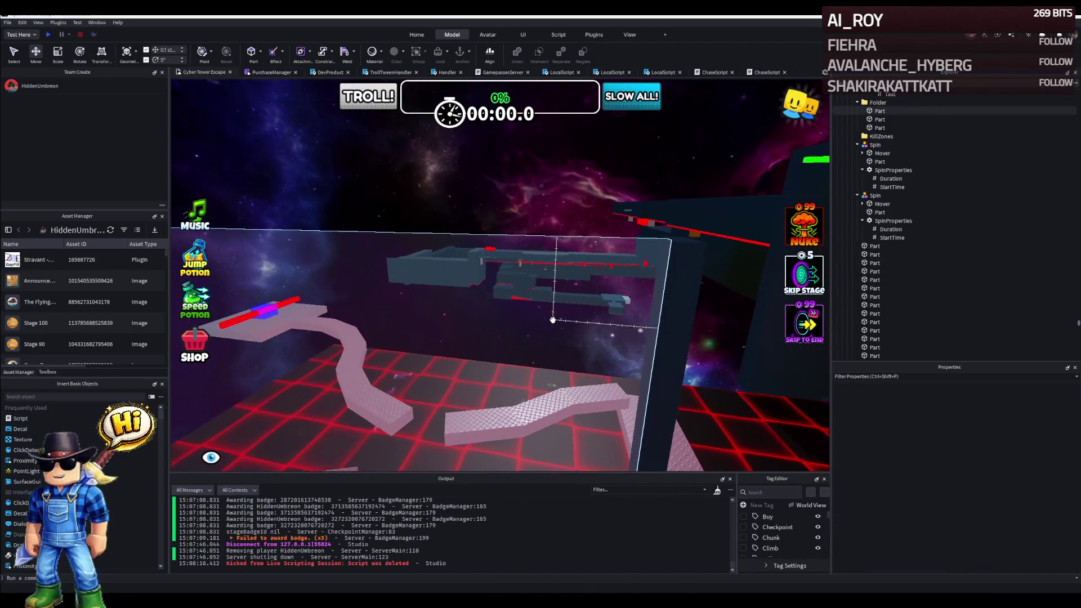
drag(552, 319, 445, 287)
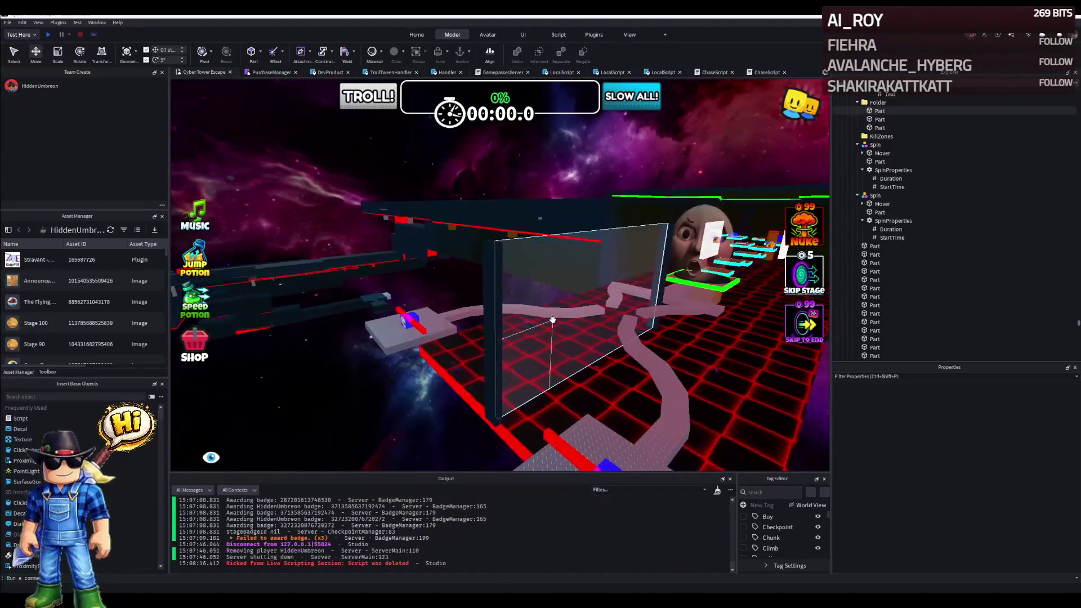
Slide the tall vertical Part about -19.7 studs sideways along its X axis.
click(397, 279)
right_click(400, 296)
scroll(399, 297, up, 2)
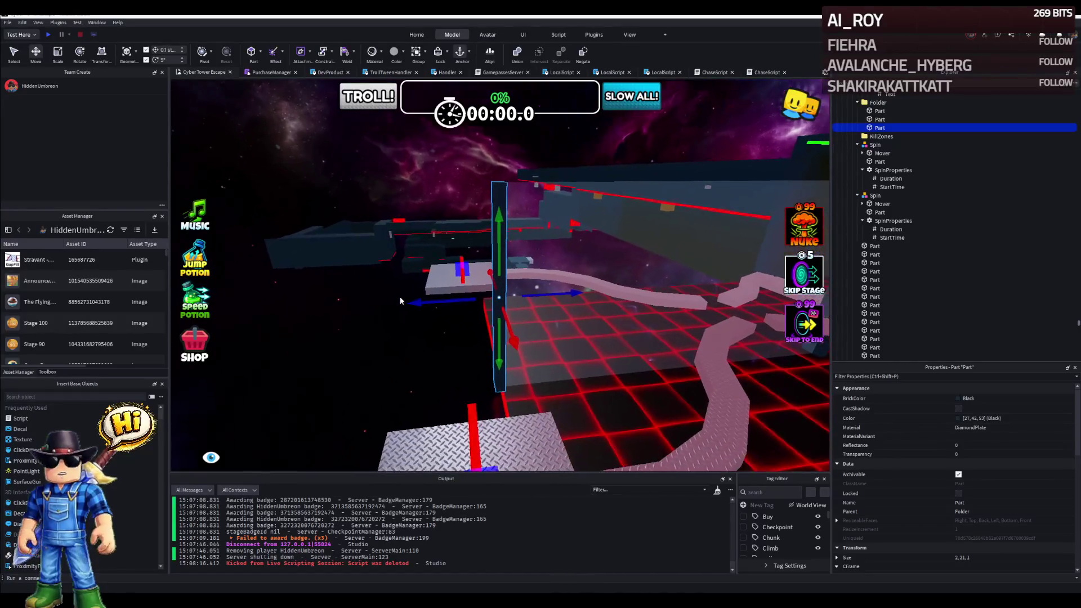
click(597, 269)
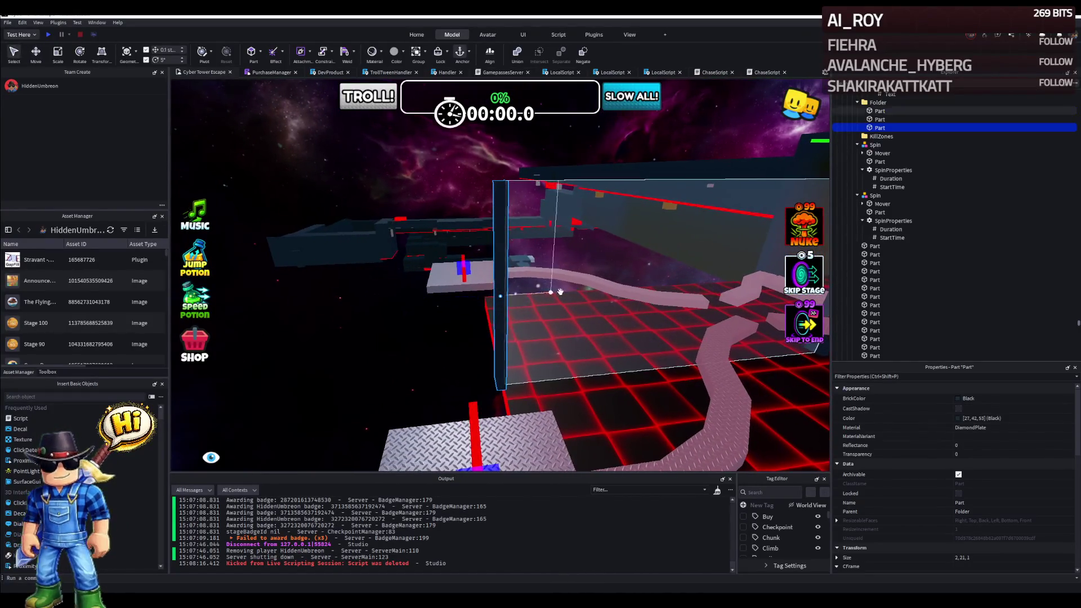
drag(533, 294, 478, 307)
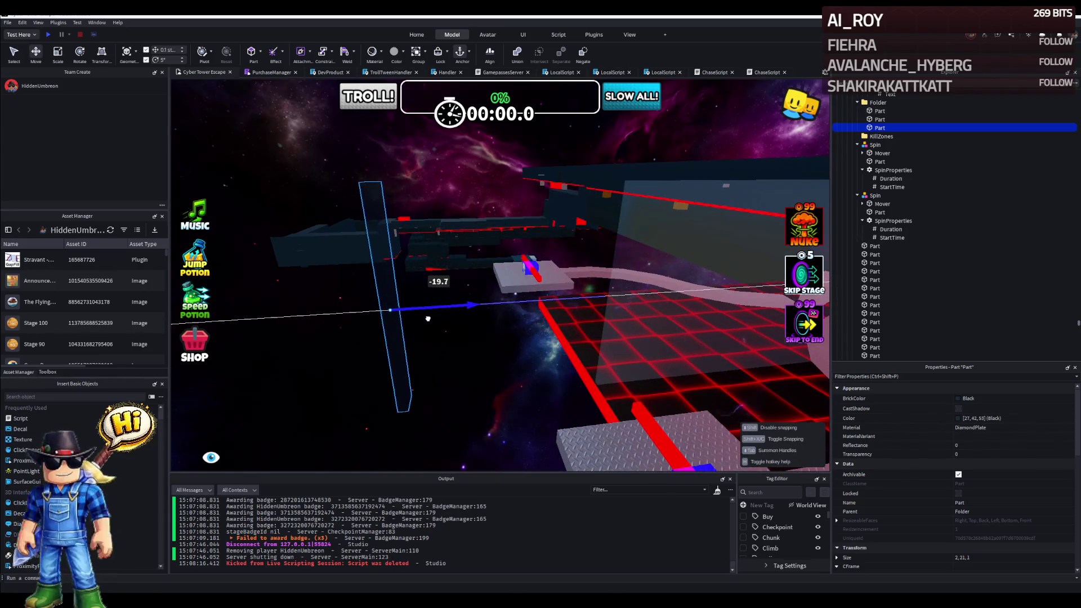
Move the large transparent baby-blue boundary wall leftward along the stage edge.
click(583, 288)
drag(591, 296, 426, 321)
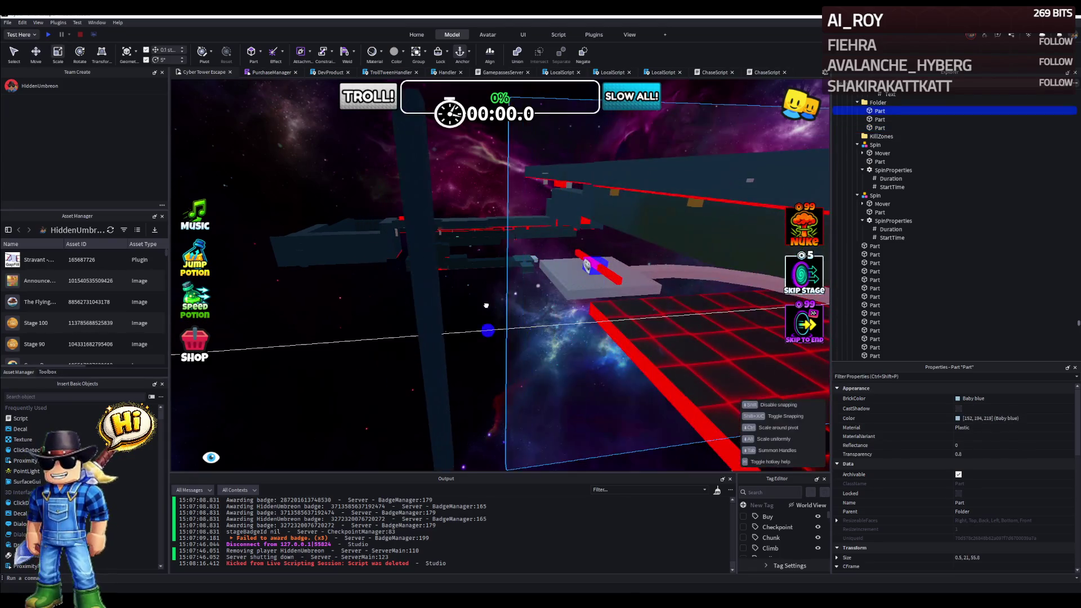
right_click(422, 324)
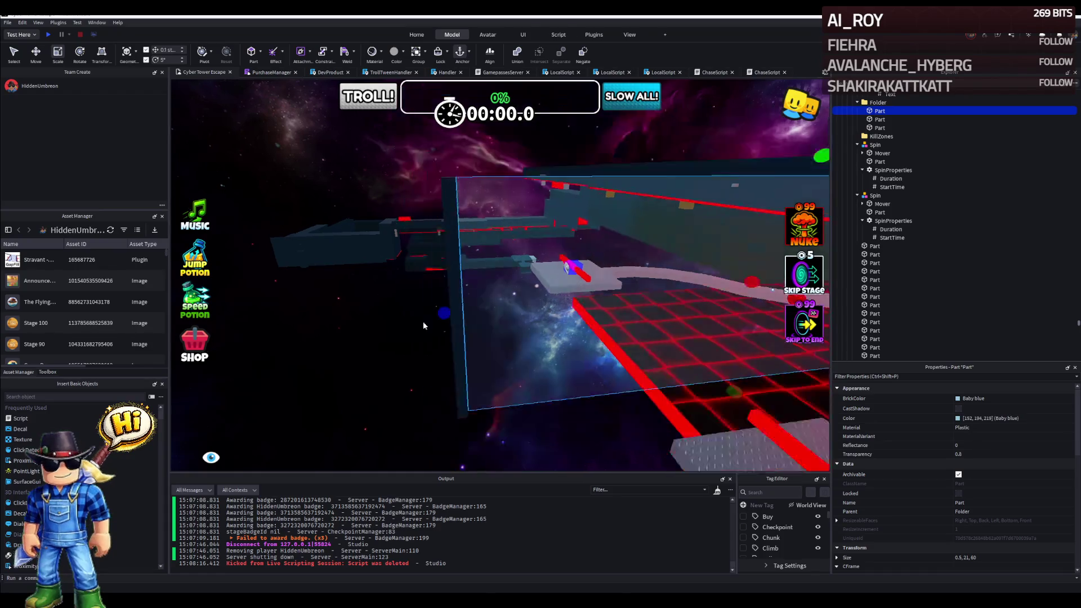
key(w)
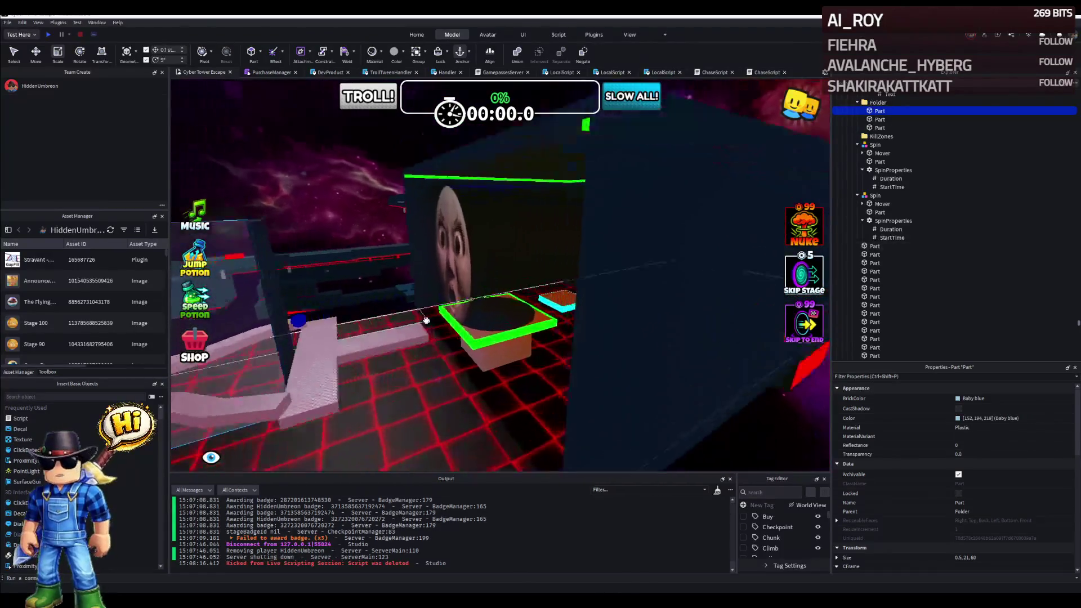
right_click(426, 321)
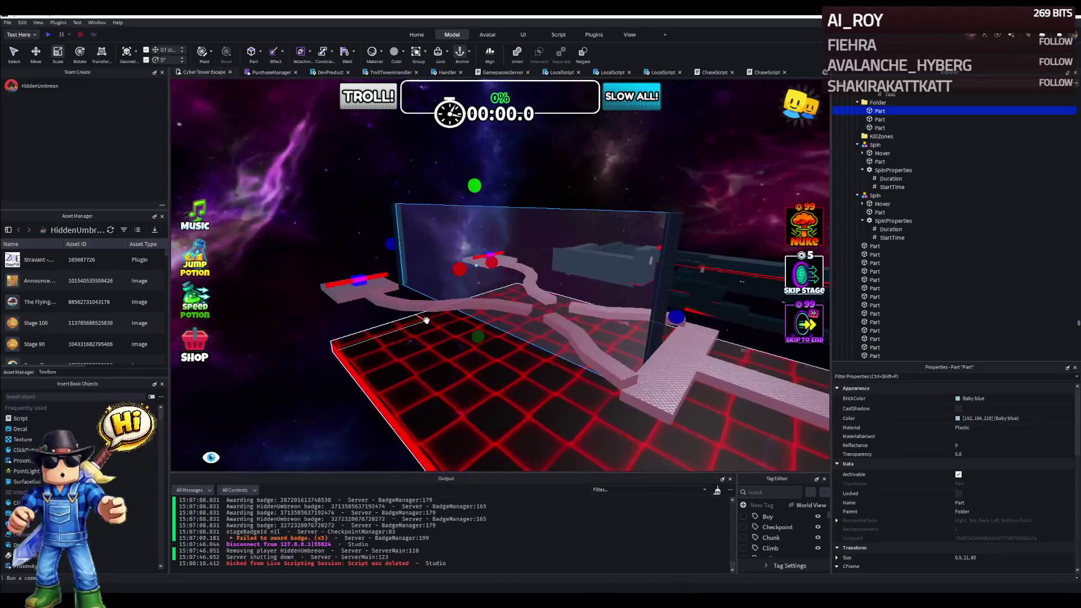
Fly around the wall to check it, then select the starting platform part.
key(w)
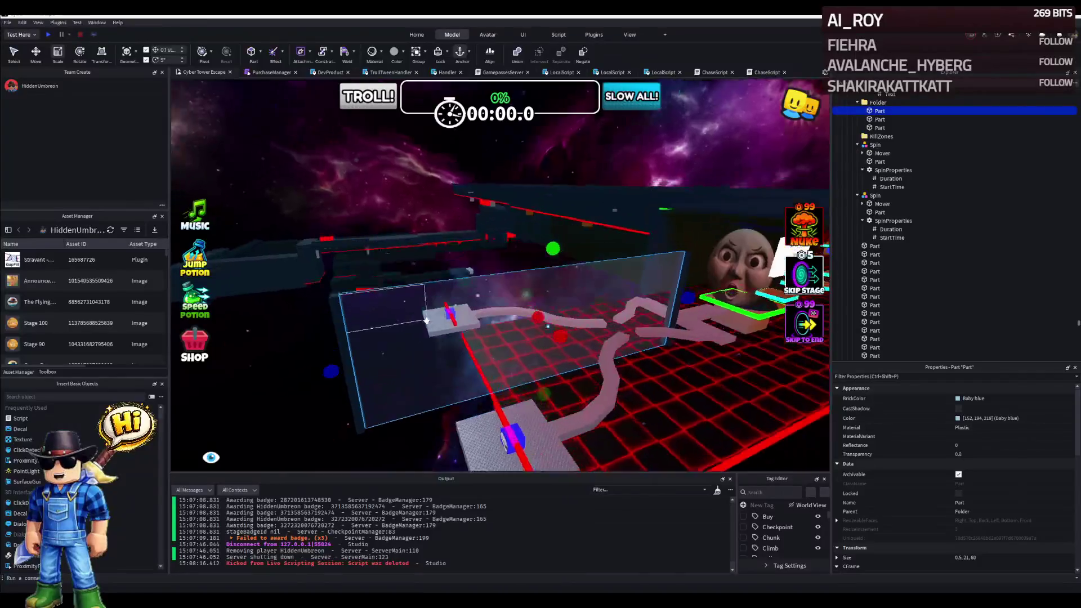
key(w)
drag(428, 321, 405, 318)
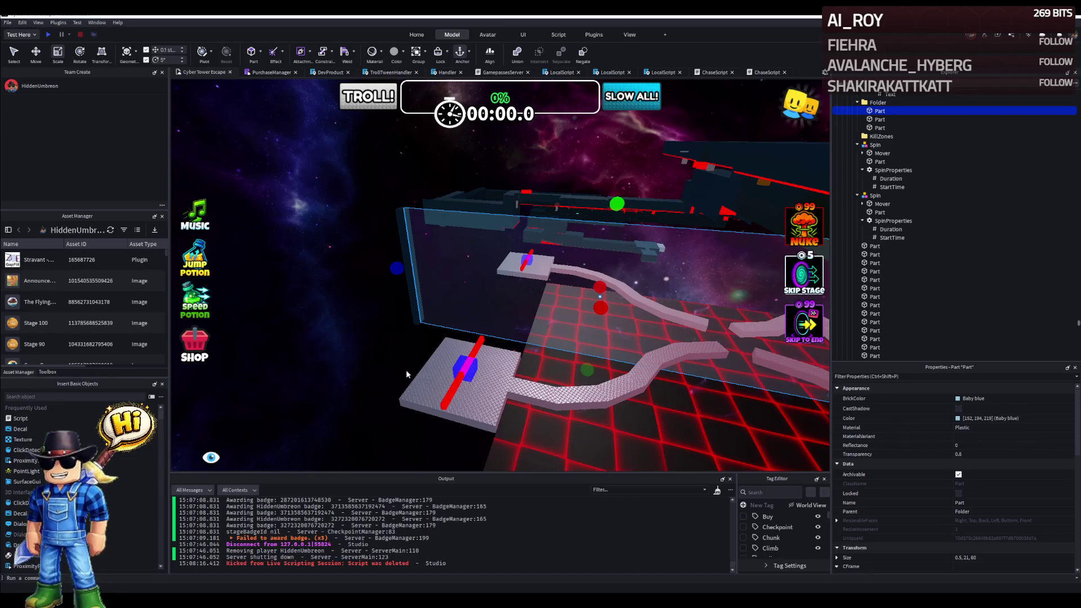
click(421, 376)
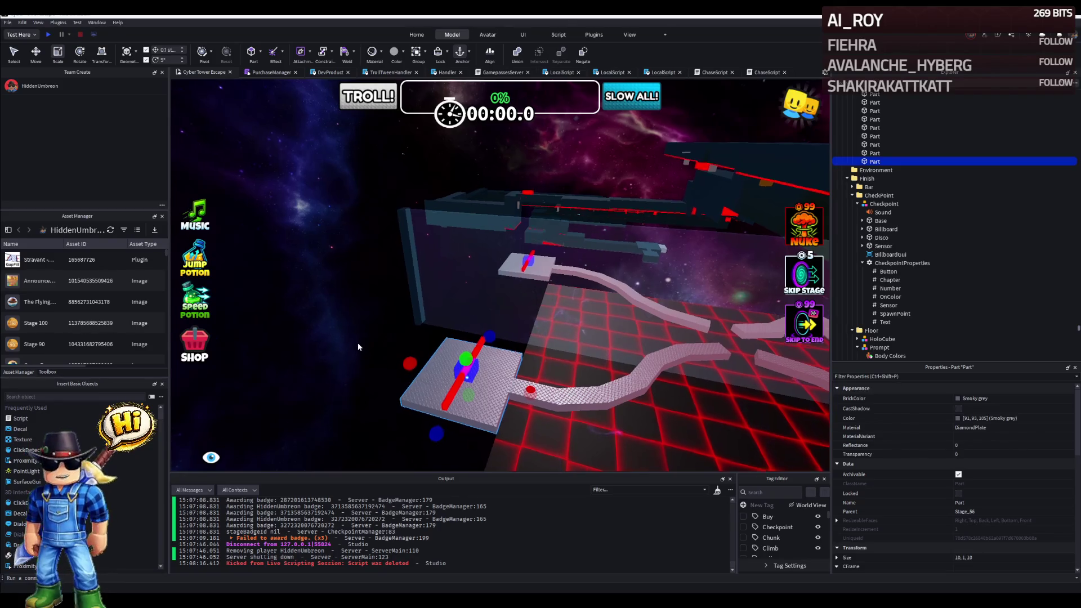
scroll(357, 342, down, 5)
scroll(358, 342, up, 5)
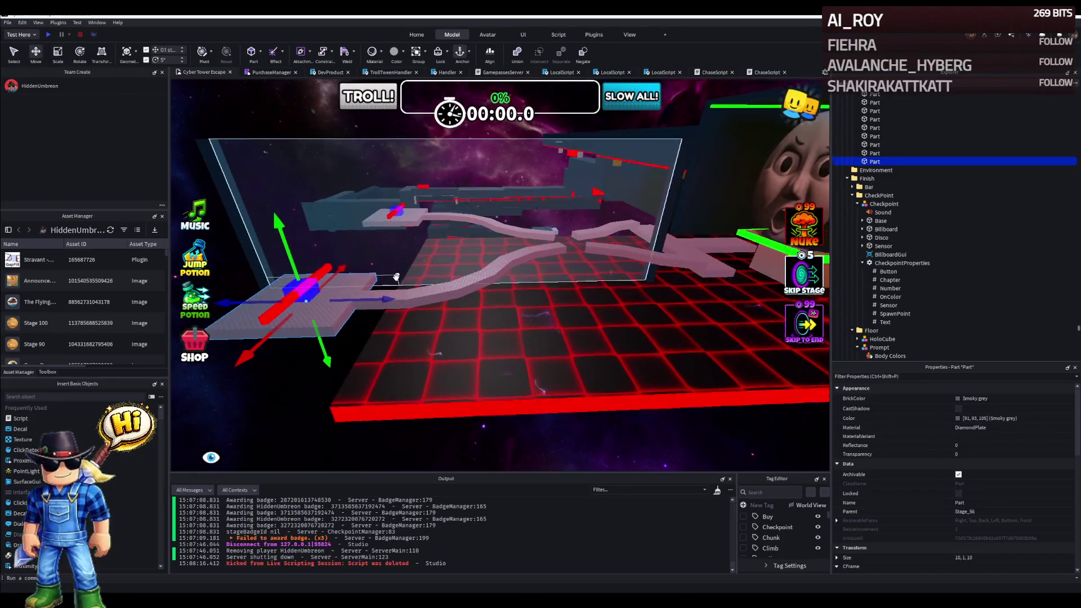
scroll(419, 294, up, 5)
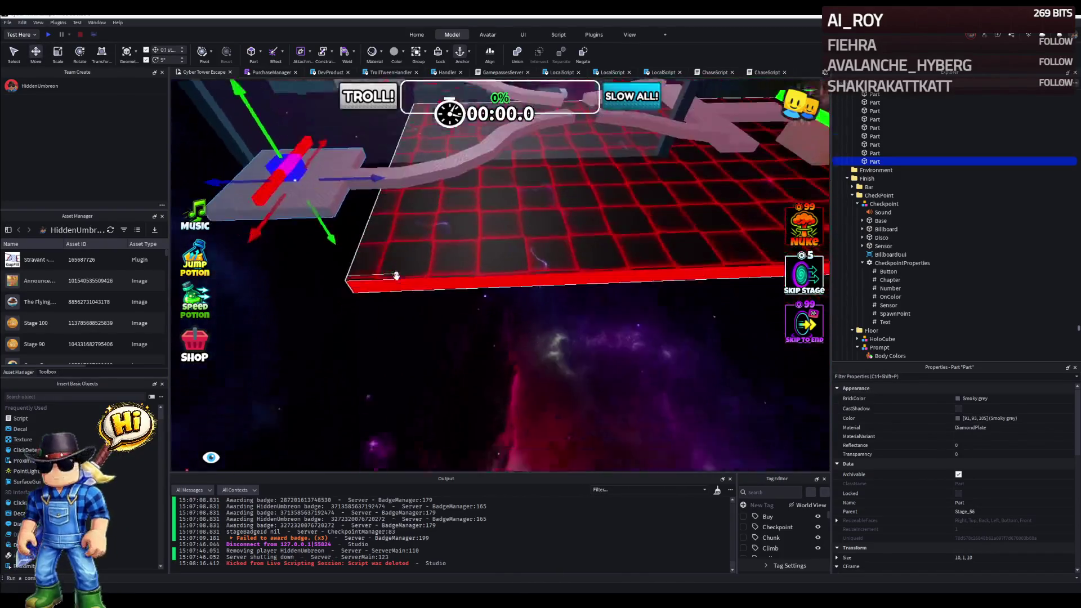
scroll(302, 325, down, 5)
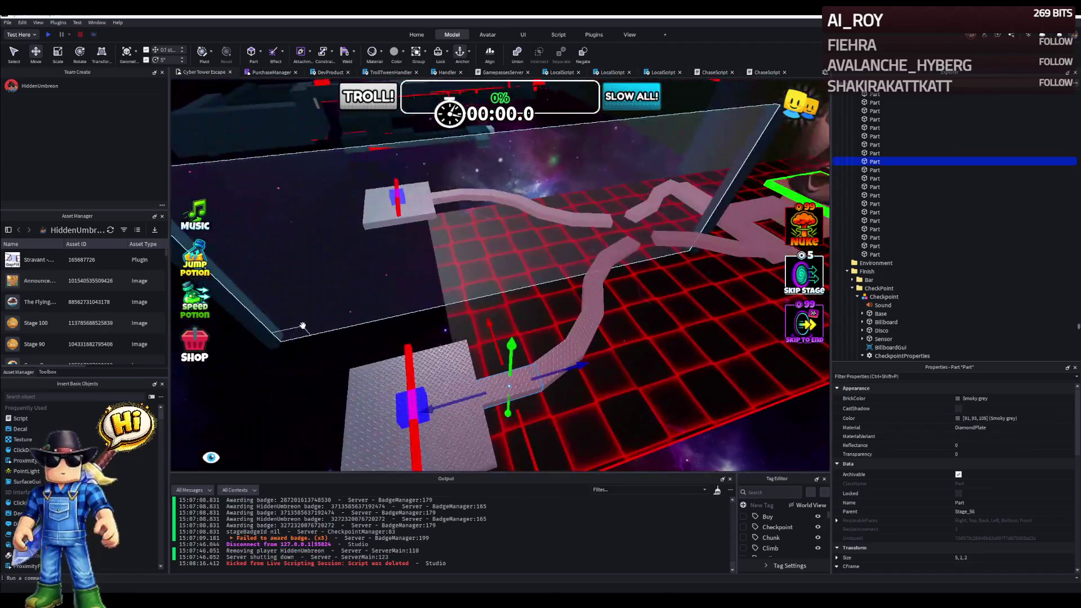
scroll(302, 325, up, 3)
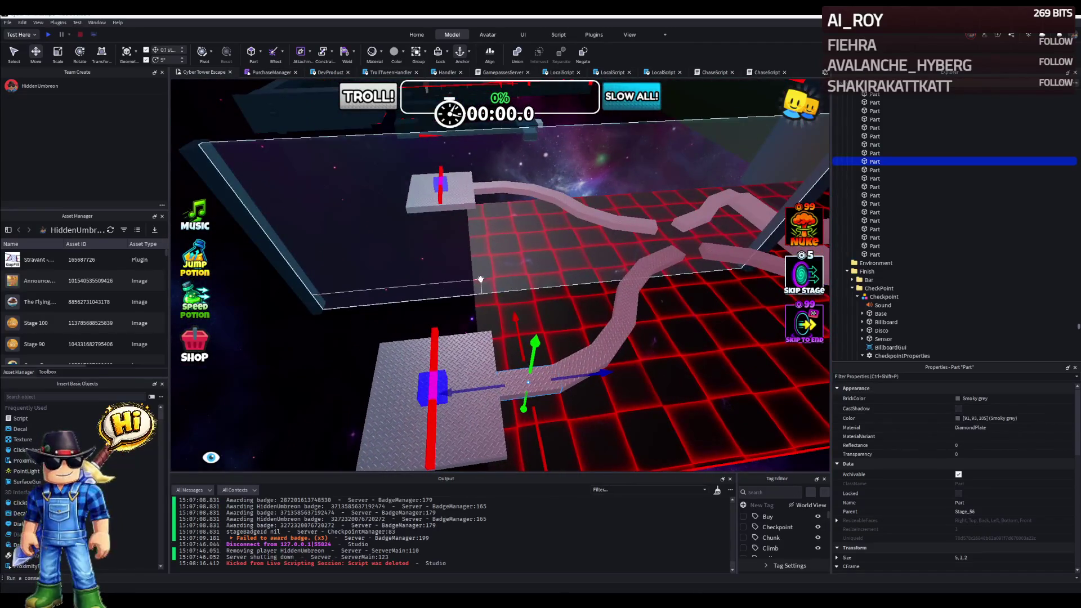
scroll(480, 279, up, 3)
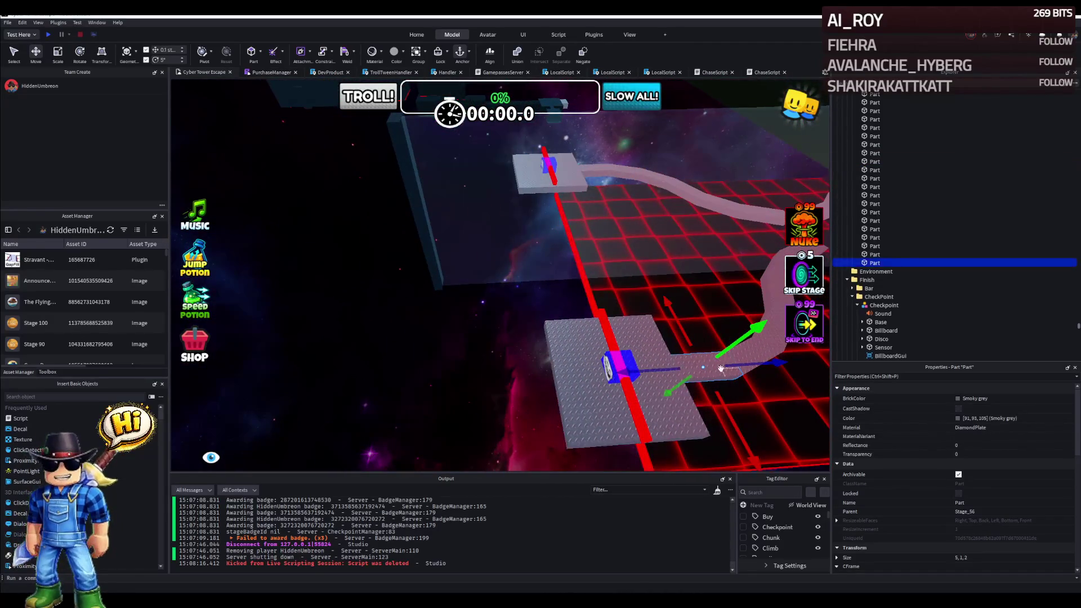
Slide the small 5x1x2 diamond-plate piece about 15 studs out from the starting pad's edge.
drag(689, 369, 716, 368)
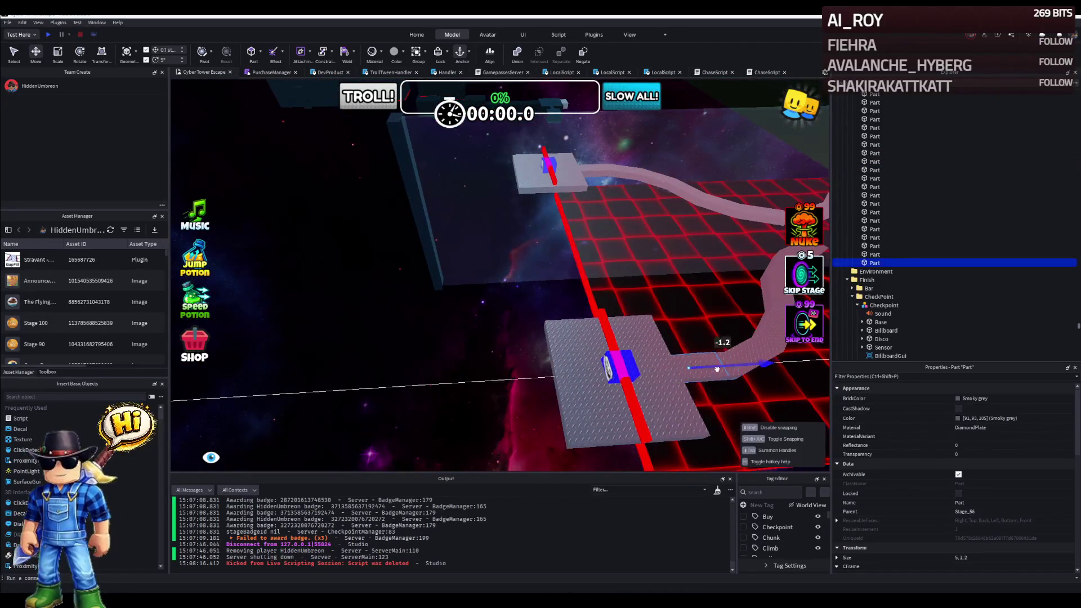
right_click(561, 396)
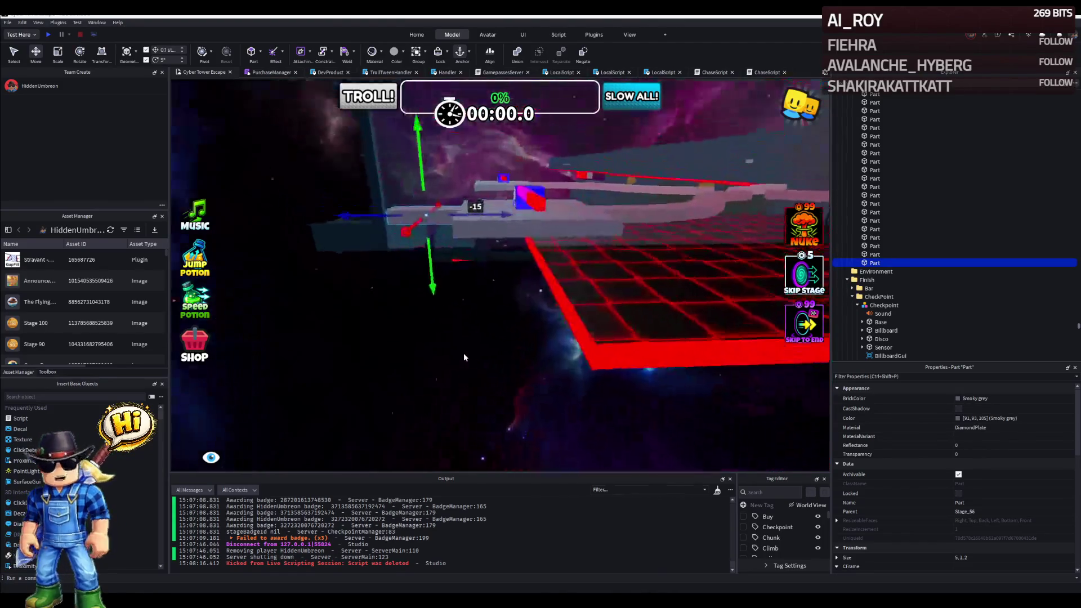
drag(463, 351, 463, 353)
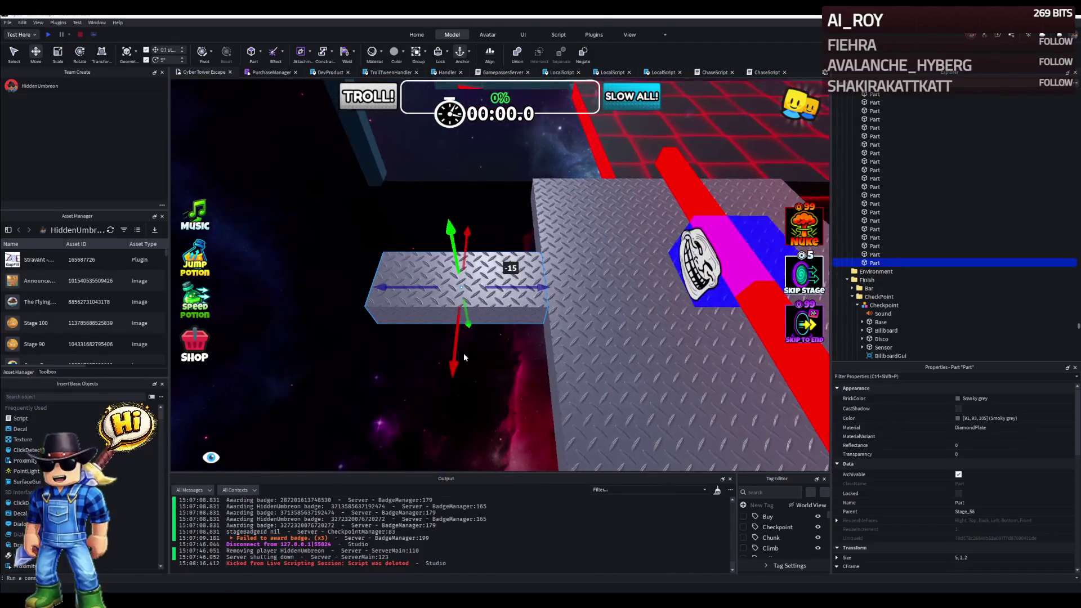
right_click(464, 352)
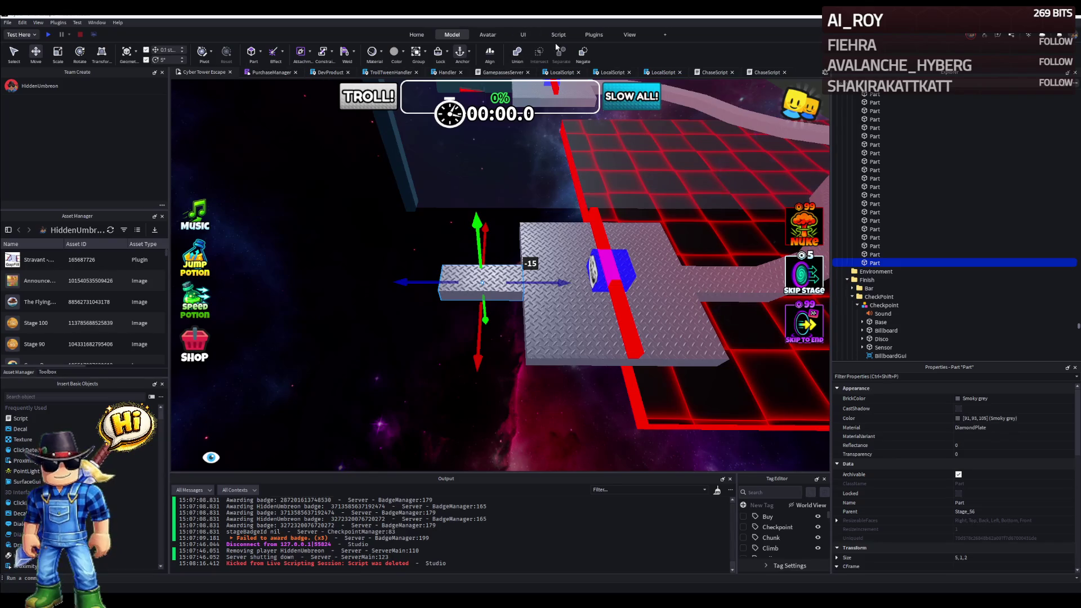
Launch the Archimedes plugin from the Plugins tab, set to axis X and angle 20.
click(594, 35)
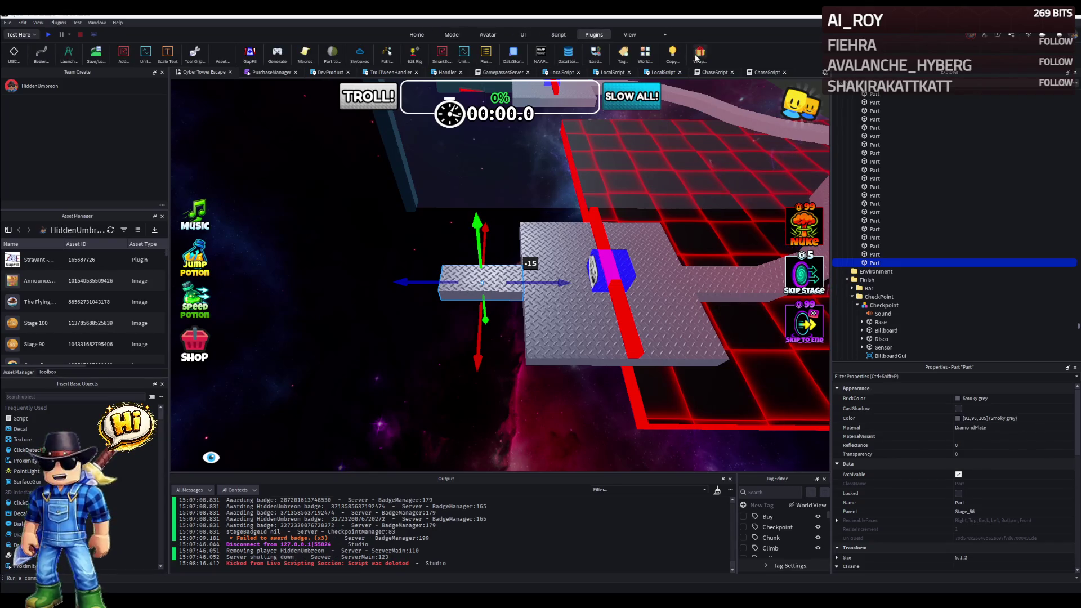
click(71, 55)
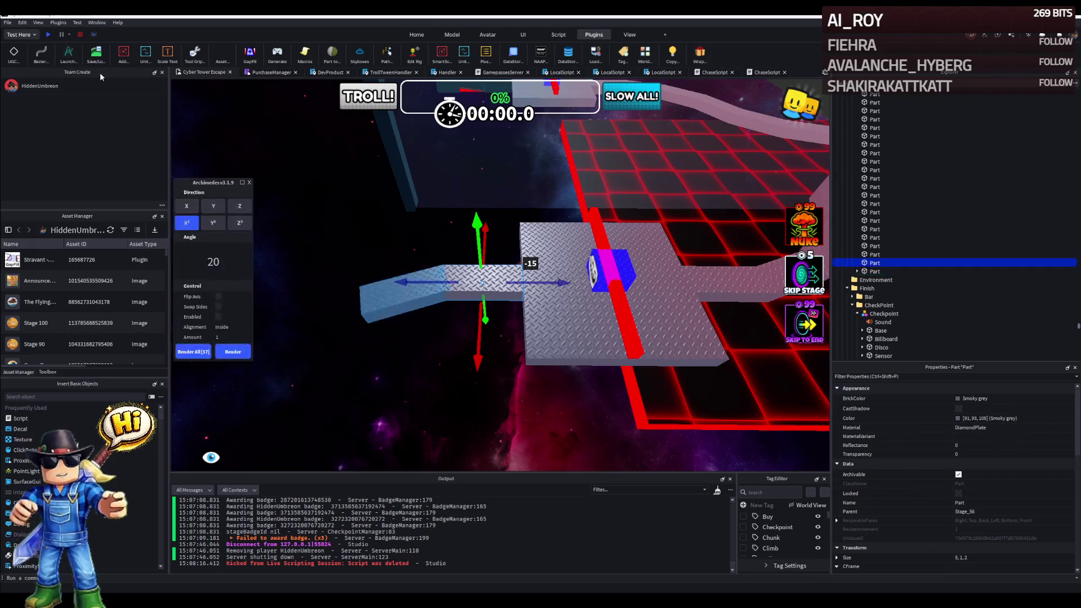
drag(425, 239, 382, 250)
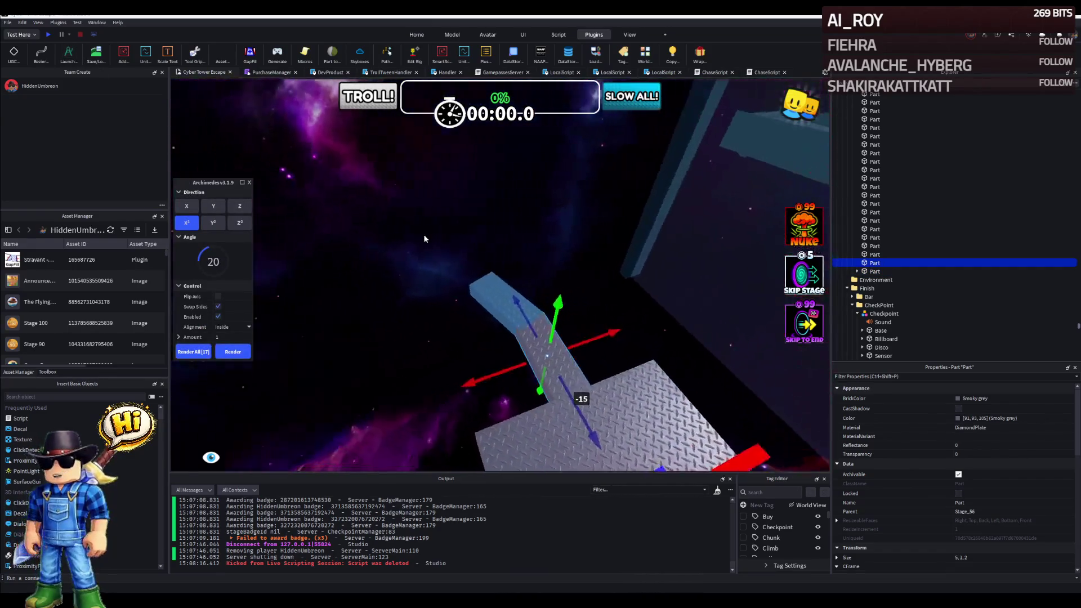
mouse_move(310, 202)
mouse_down()
mouse_move(416, 237)
mouse_move(279, 357)
mouse_up()
Render a chain of 20-degree diamond-plate segments, flipping the bend direction partway.
click(234, 352)
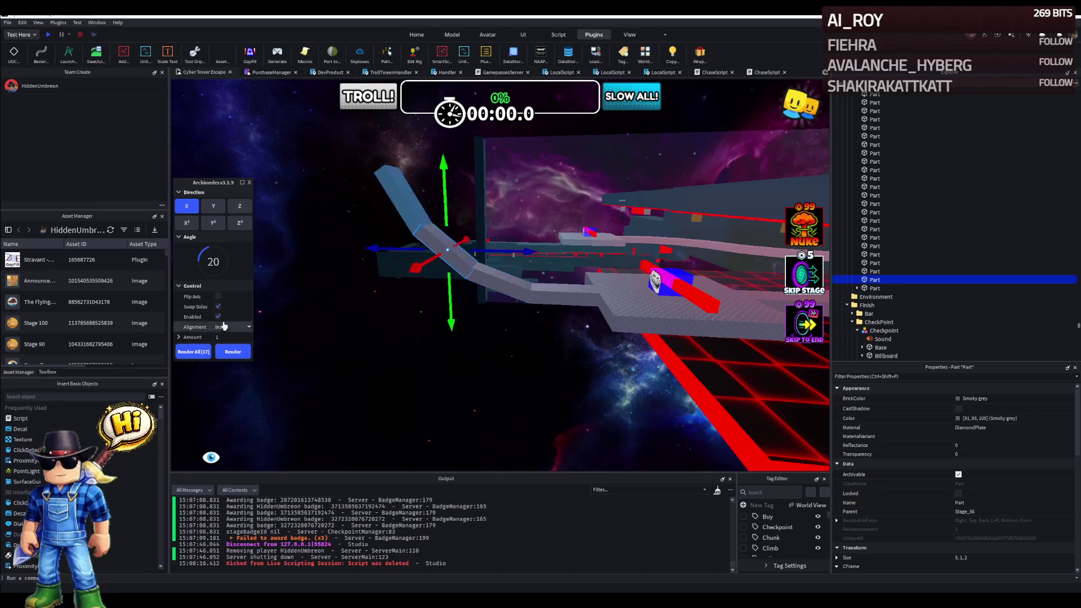
click(233, 352)
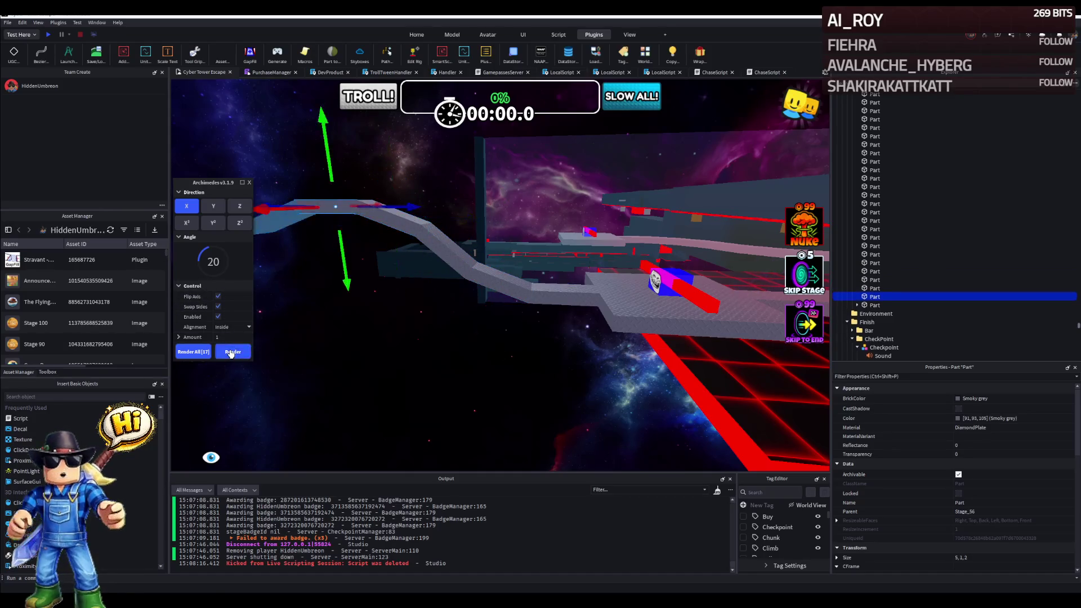
click(232, 351)
drag(304, 332, 263, 347)
click(231, 352)
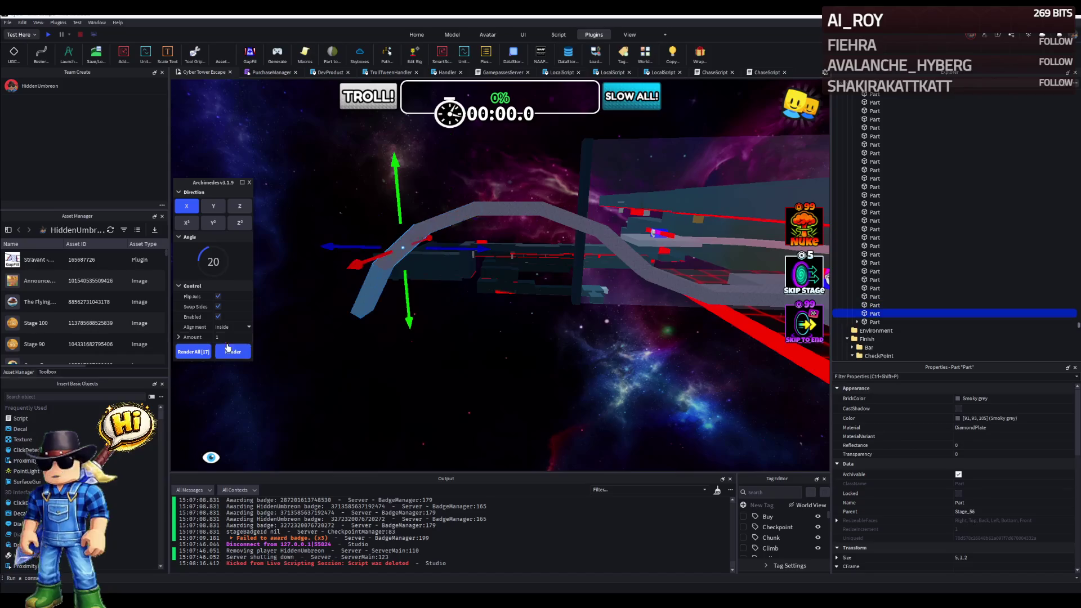
click(218, 300)
drag(334, 315, 313, 325)
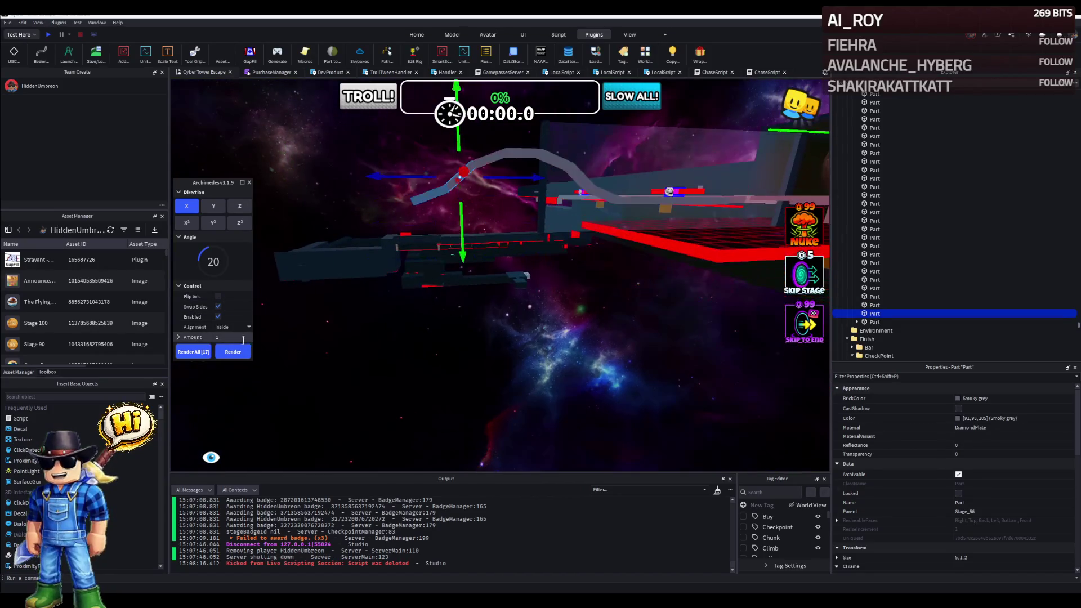
click(233, 352)
click(233, 352)
right_click(307, 335)
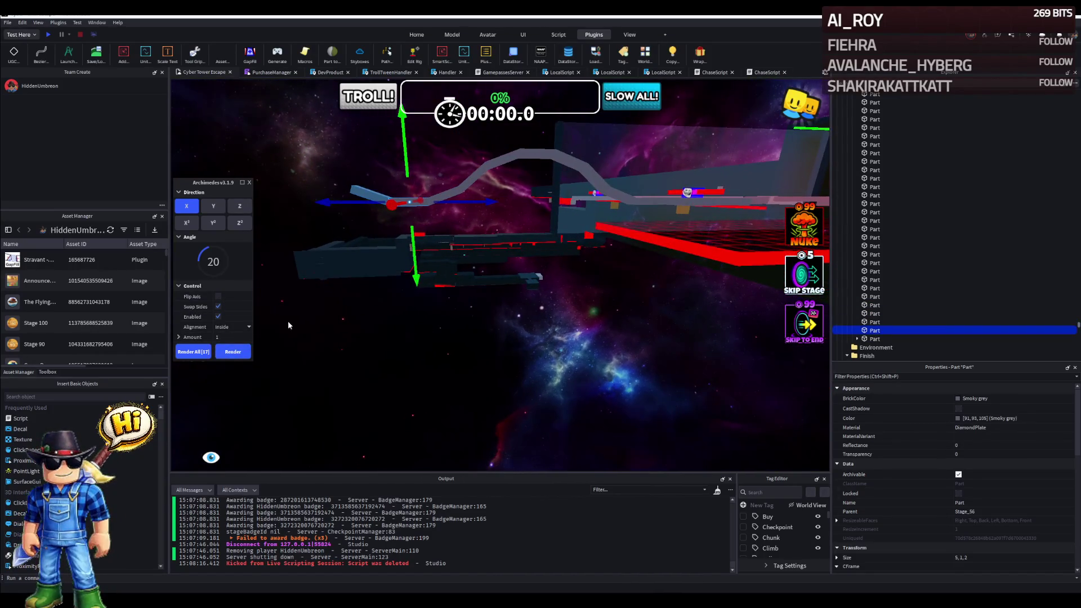
drag(307, 335, 279, 282)
scroll(280, 287, up, 1)
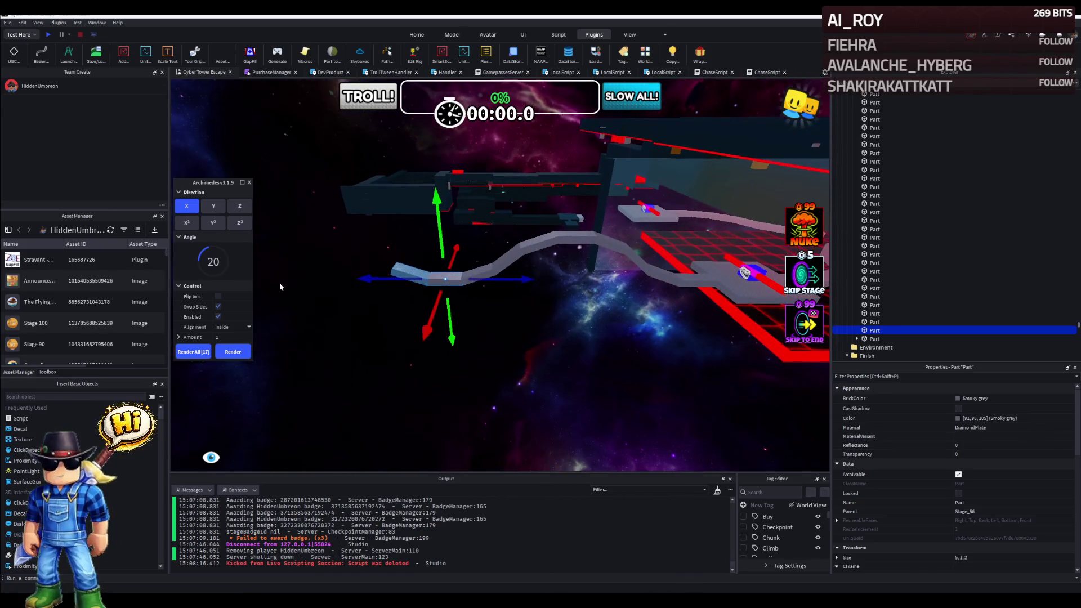
Close Archimedes and begin selecting the new walkway segments.
click(250, 183)
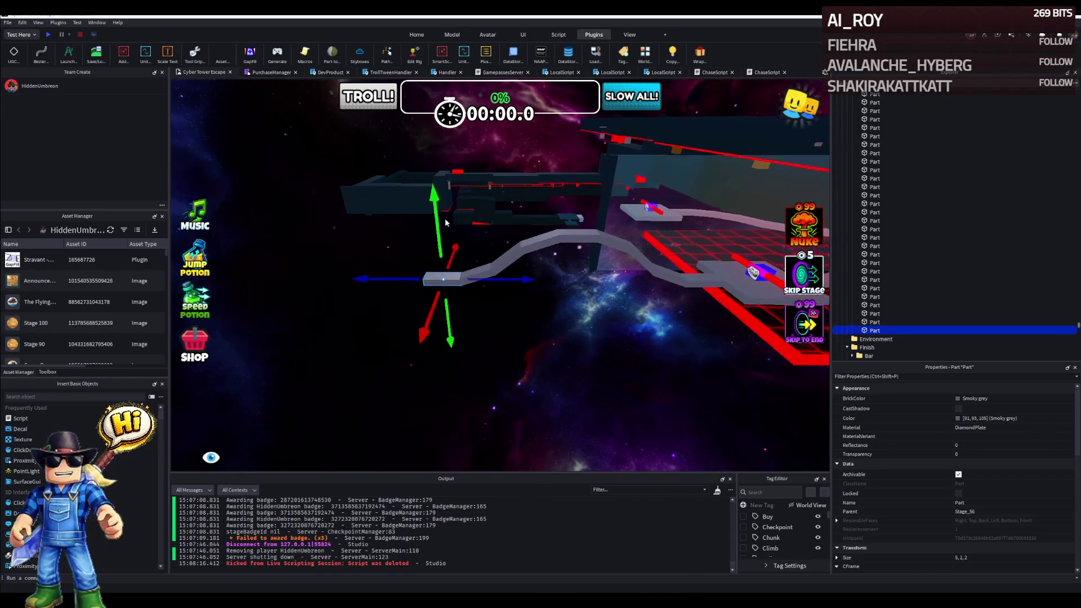
drag(506, 253, 458, 236)
ctrl+click(469, 318)
ctrl+click(514, 304)
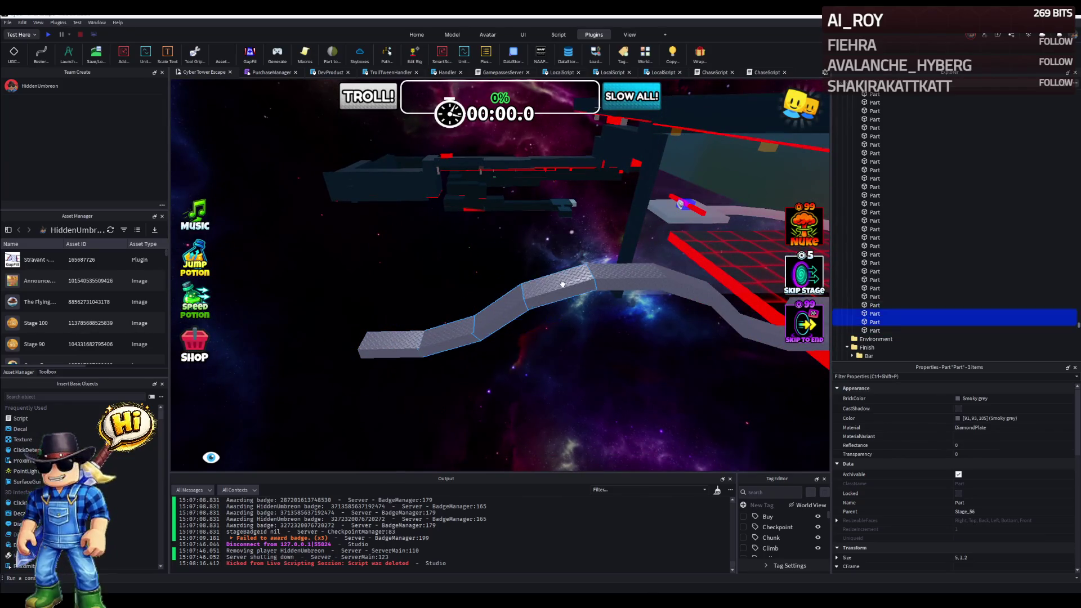
Add more walkway segments to the selection and slide them along the path.
ctrl+click(608, 278)
ctrl+click(692, 287)
mouse_move(731, 313)
mouse_down()
mouse_move(644, 337)
mouse_move(304, 298)
mouse_up()
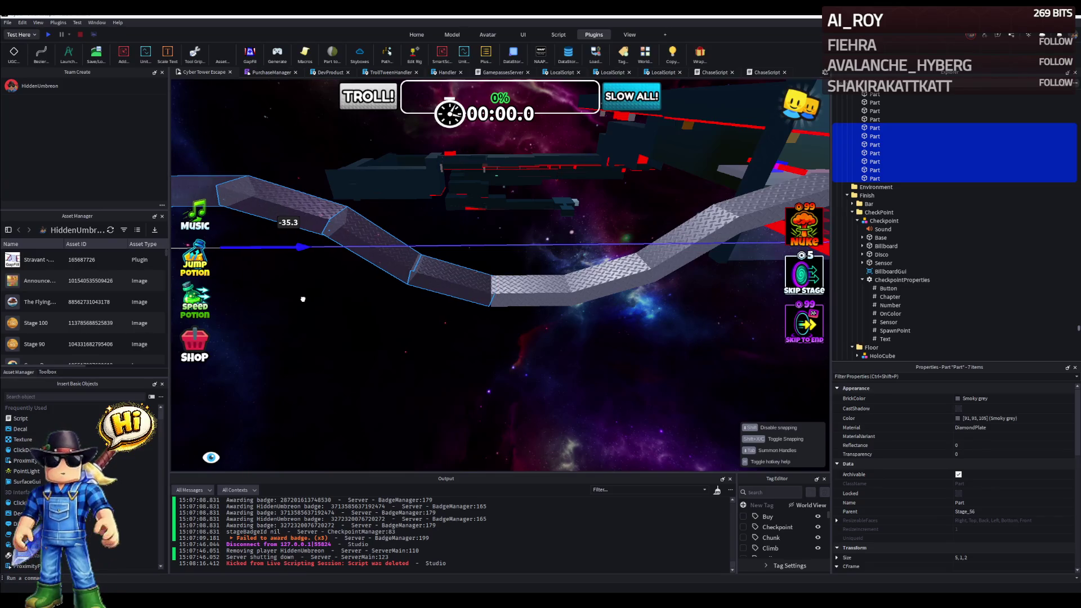
drag(305, 300, 415, 325)
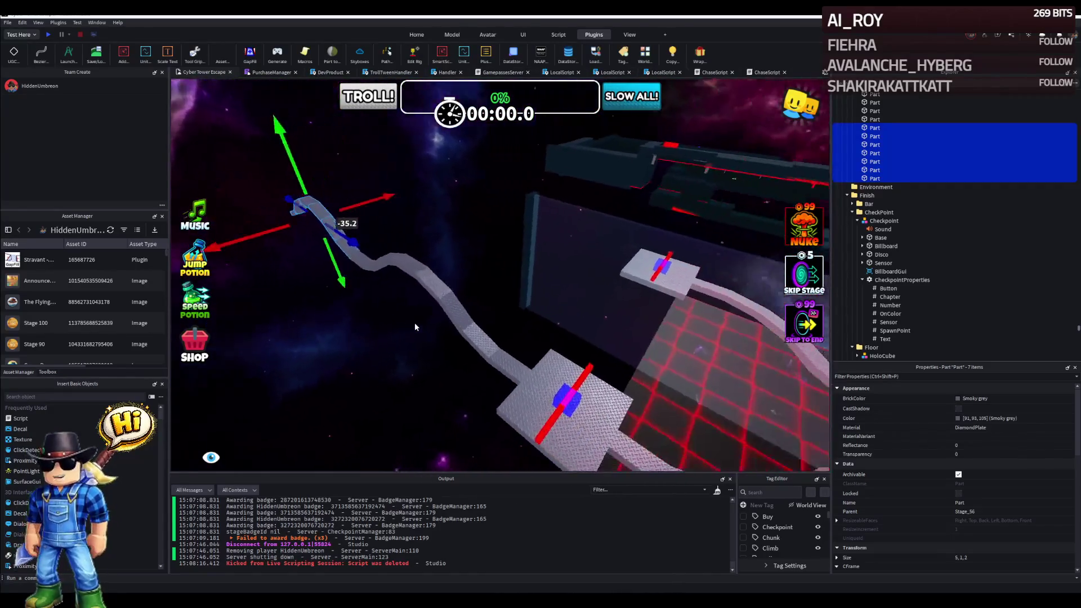
scroll(415, 321, down, 3)
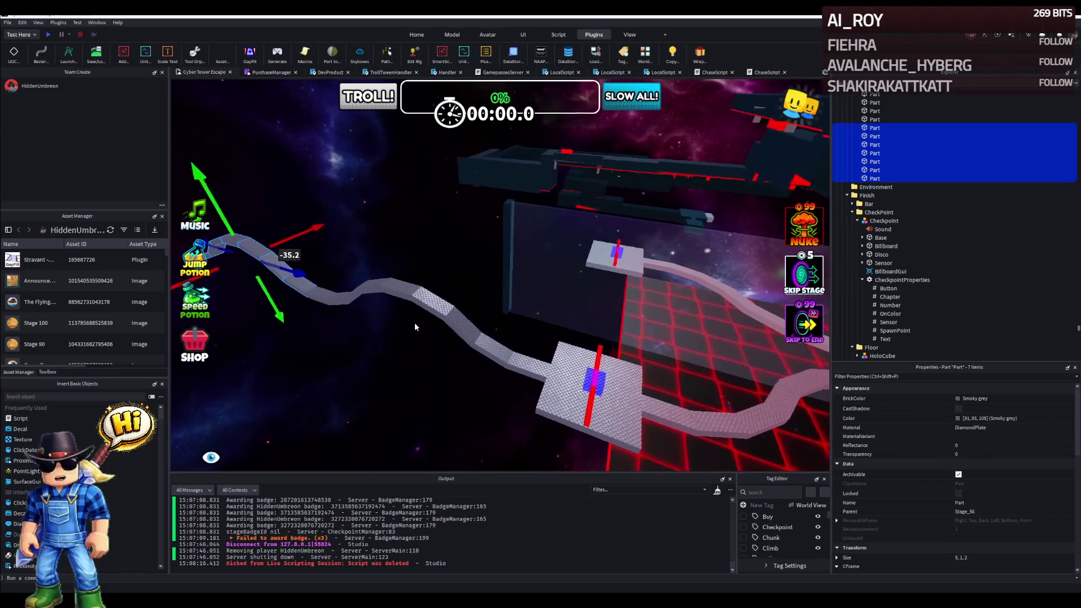
scroll(415, 322, down, 1)
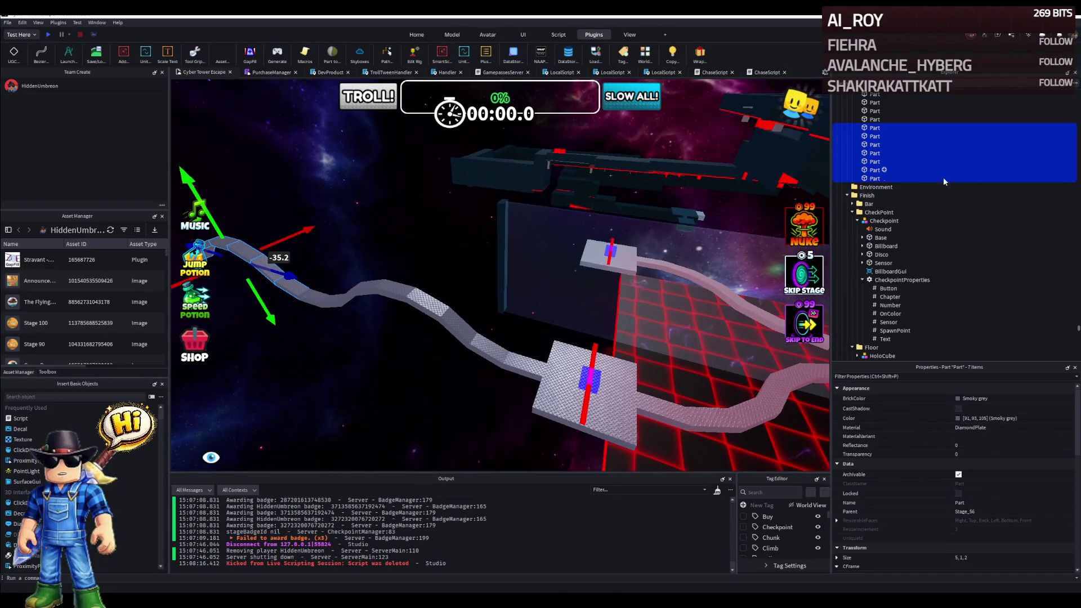
Select the remaining curved segments and group the walkway into a single Model (Ctrl+G).
drag(414, 325, 551, 267)
scroll(551, 267, up, 5)
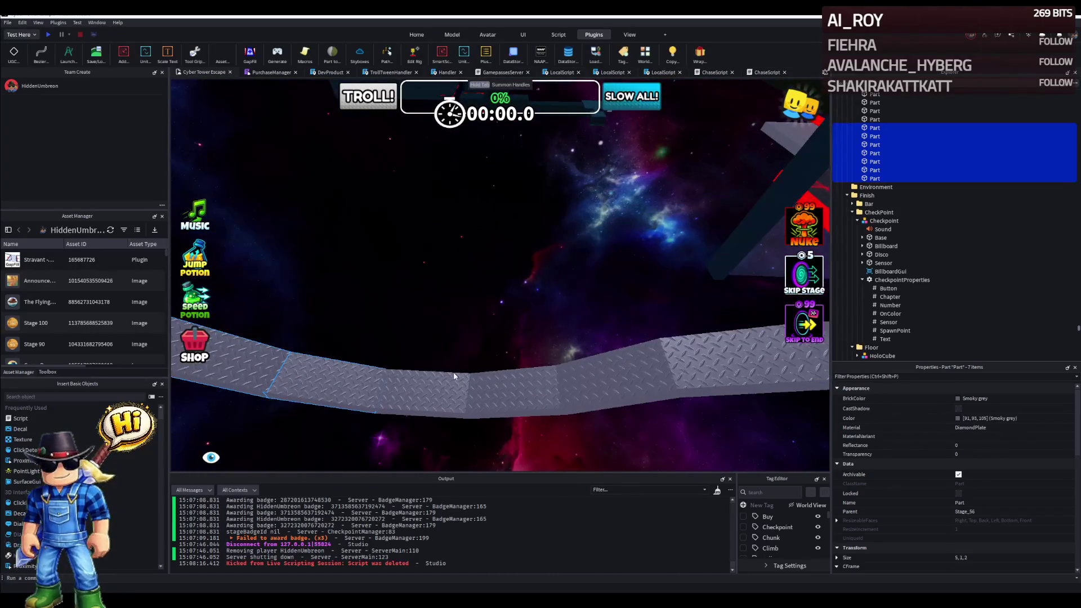
drag(489, 378, 697, 363)
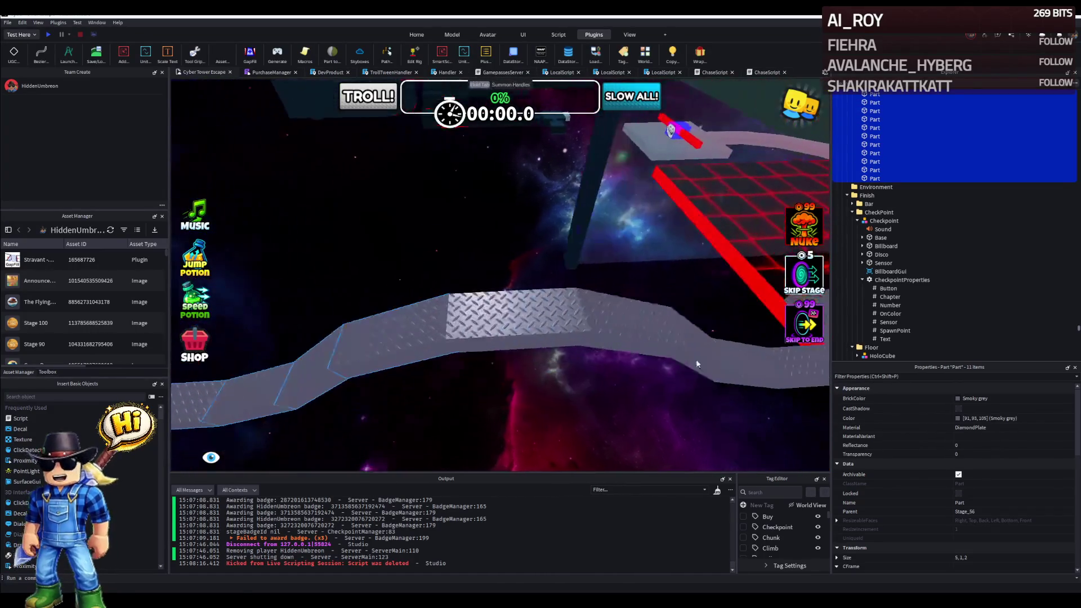
ctrl+click(497, 326)
drag(496, 325, 537, 357)
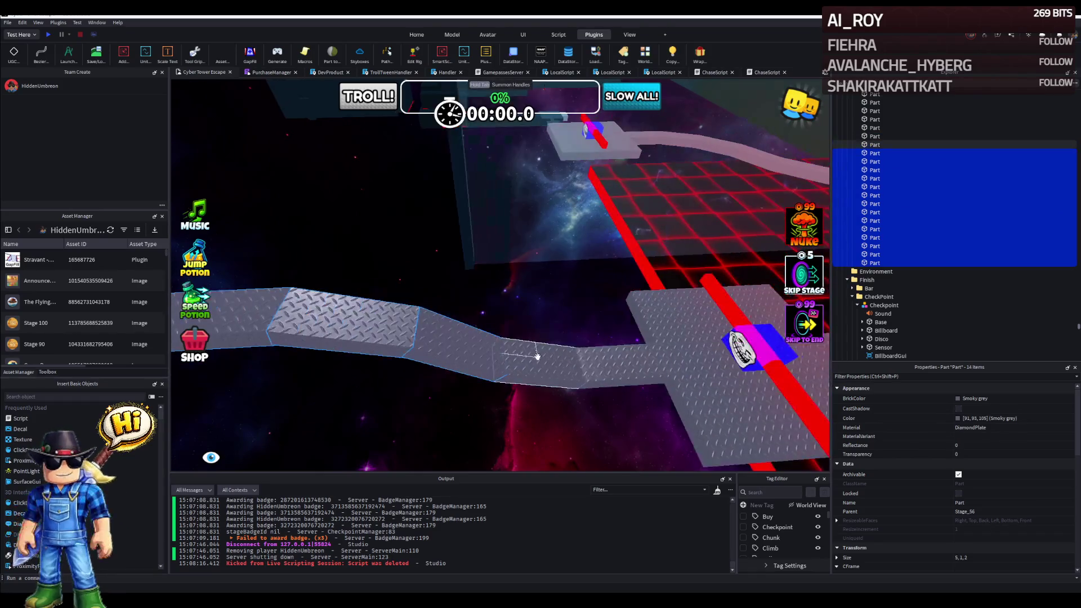
key(s)
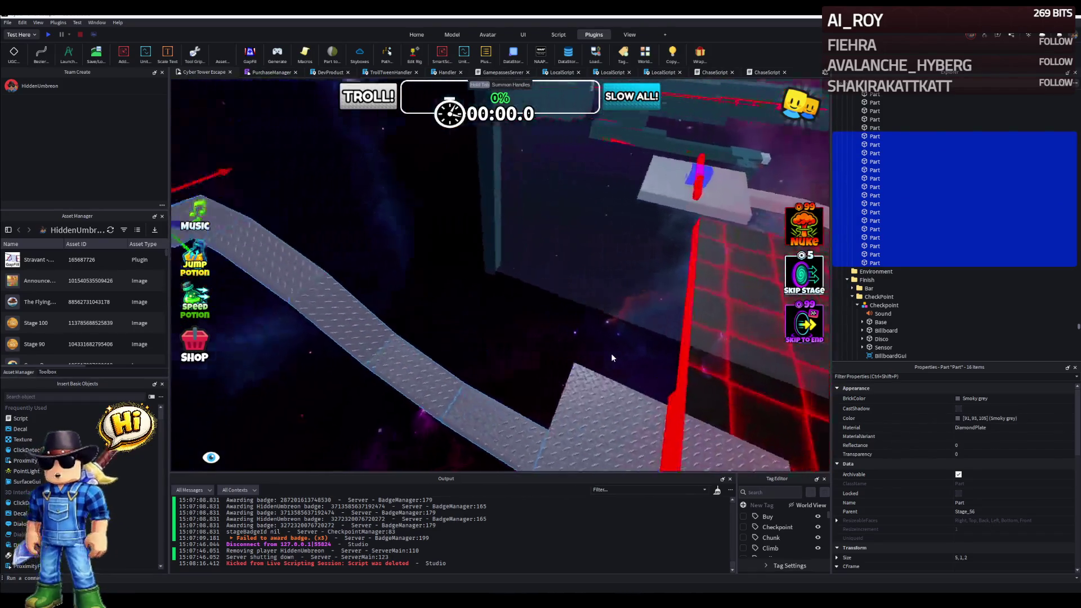
key(ctrl+g)
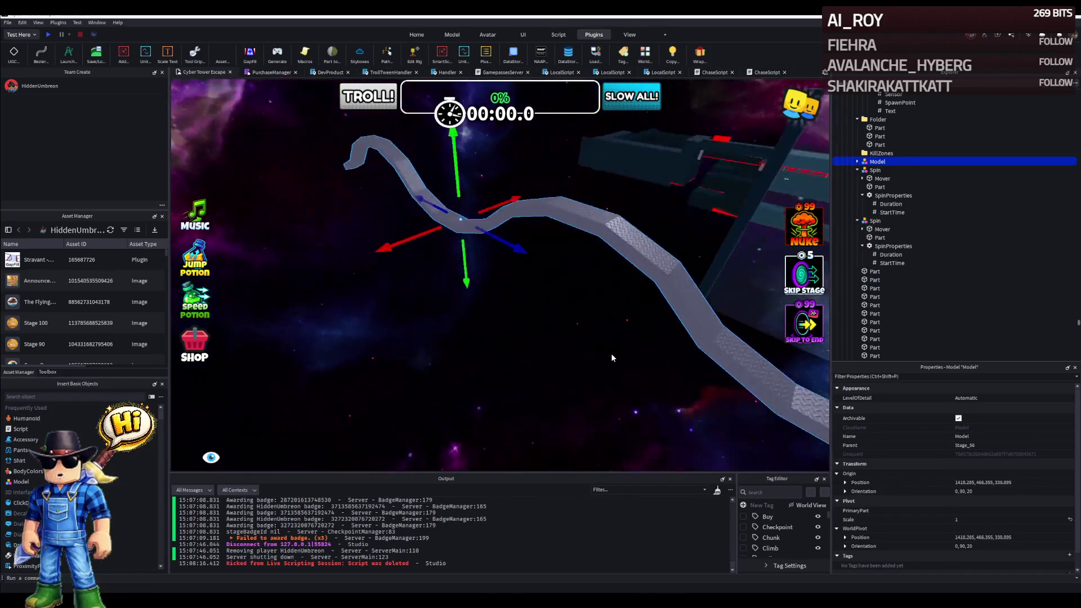
Shift the curved path Model sideways along its red X axis.
right_click(612, 358)
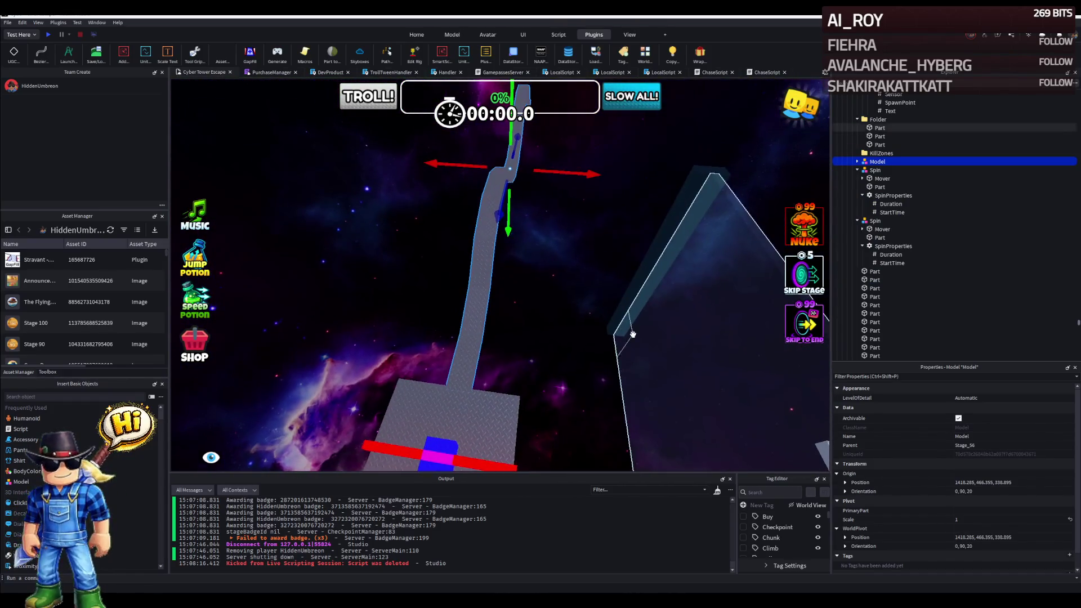
right_click(578, 327)
click(439, 226)
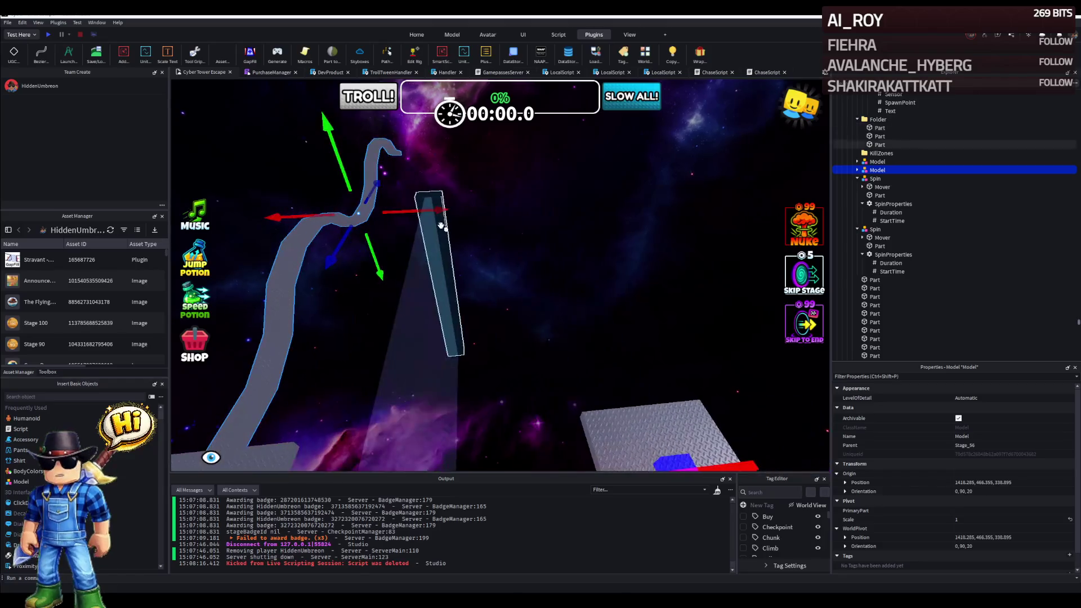
mouse_move(442, 208)
mouse_down()
mouse_move(514, 247)
mouse_move(546, 239)
mouse_move(531, 150)
mouse_up()
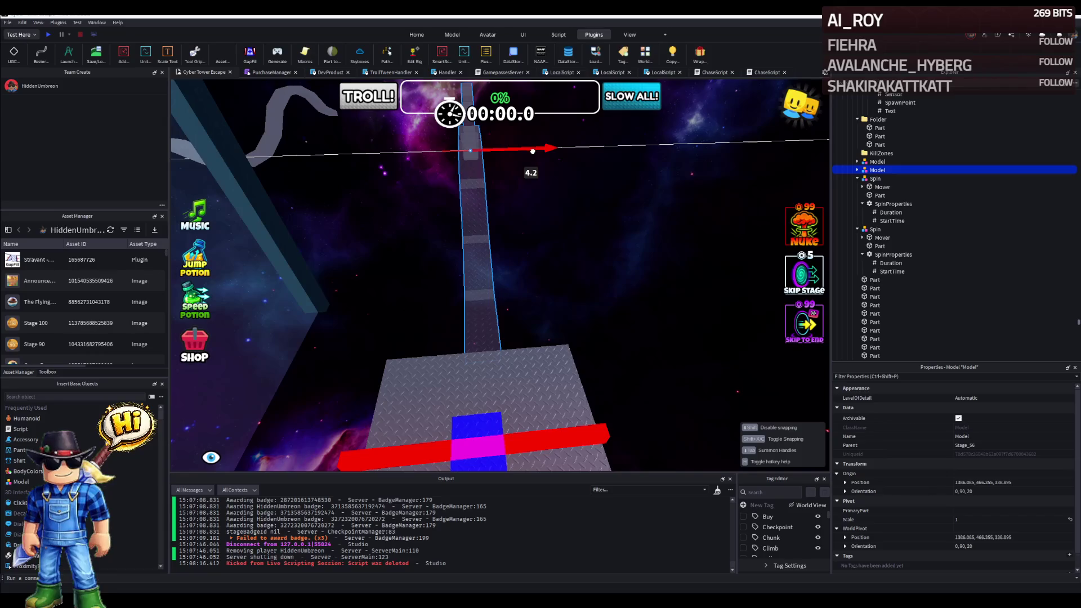
Slide the thin vertical post Part about -57 studs along its blue Z axis on the track.
right_click(474, 293)
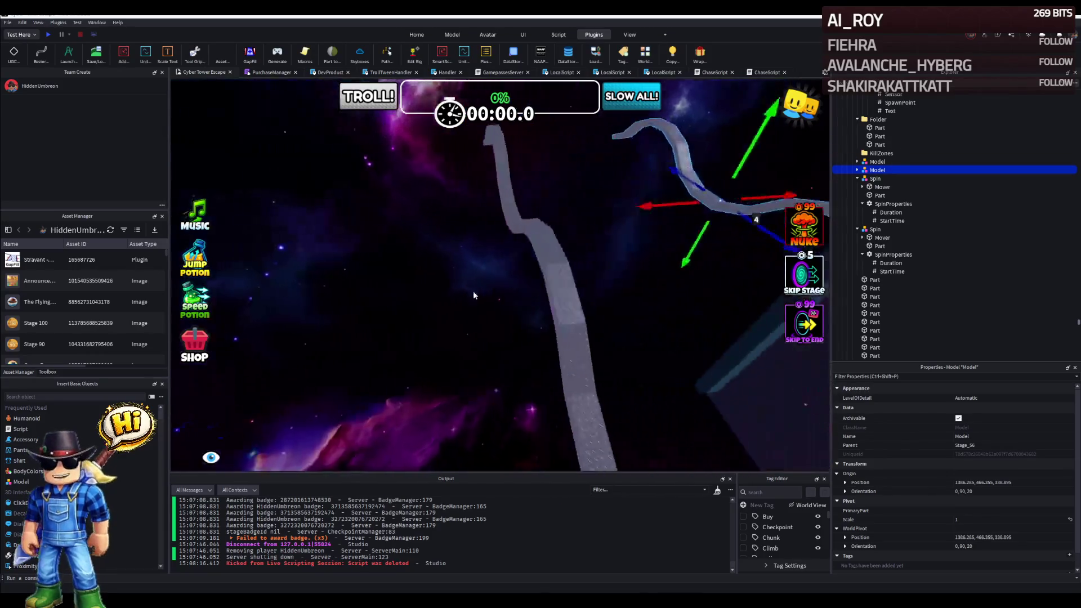
key(s)
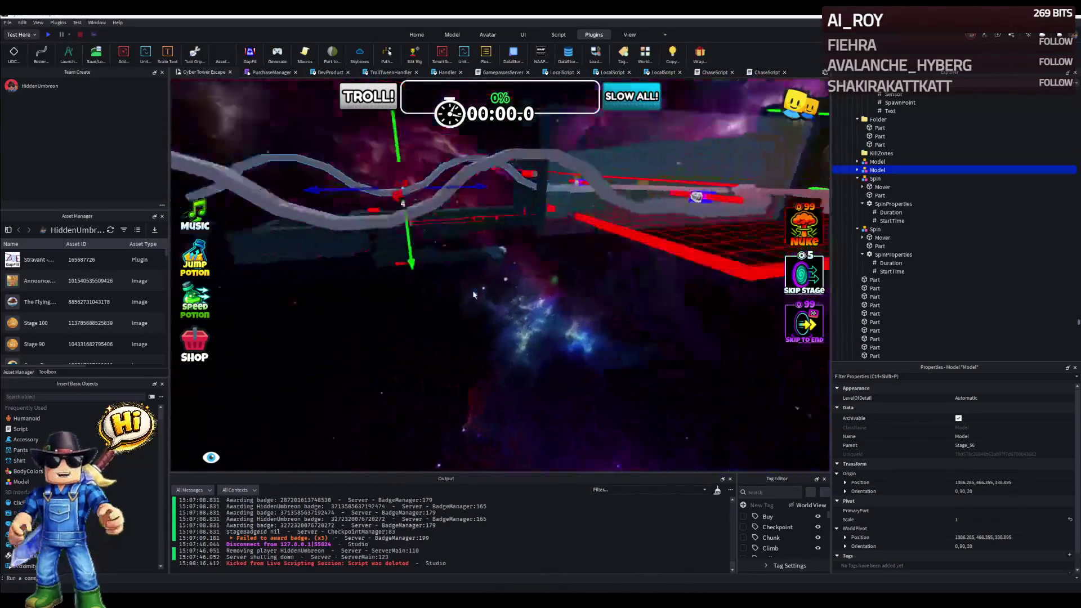
key(s)
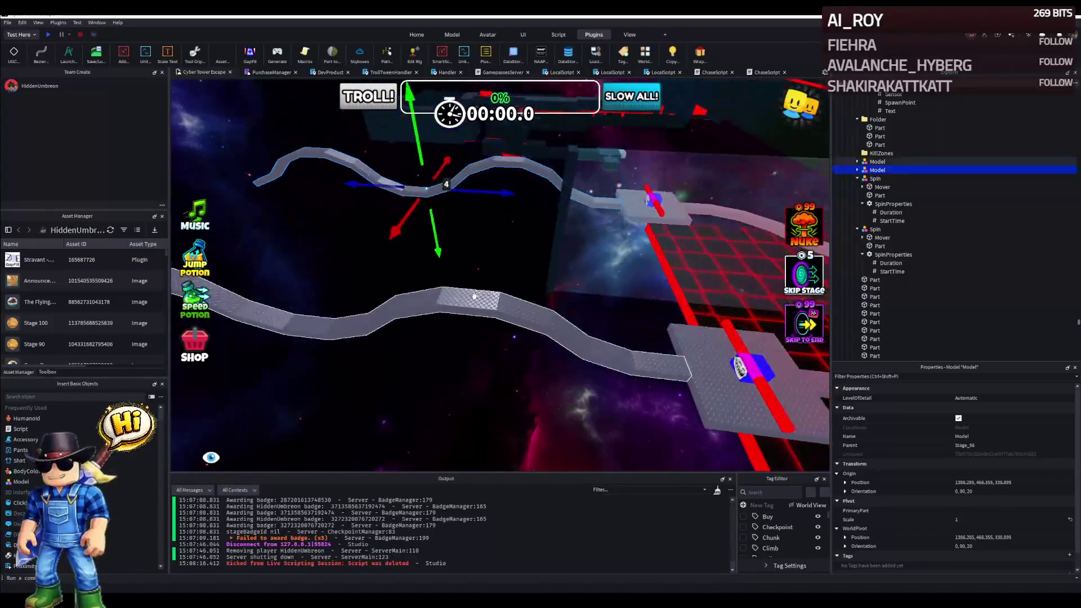
click(467, 301)
key(w)
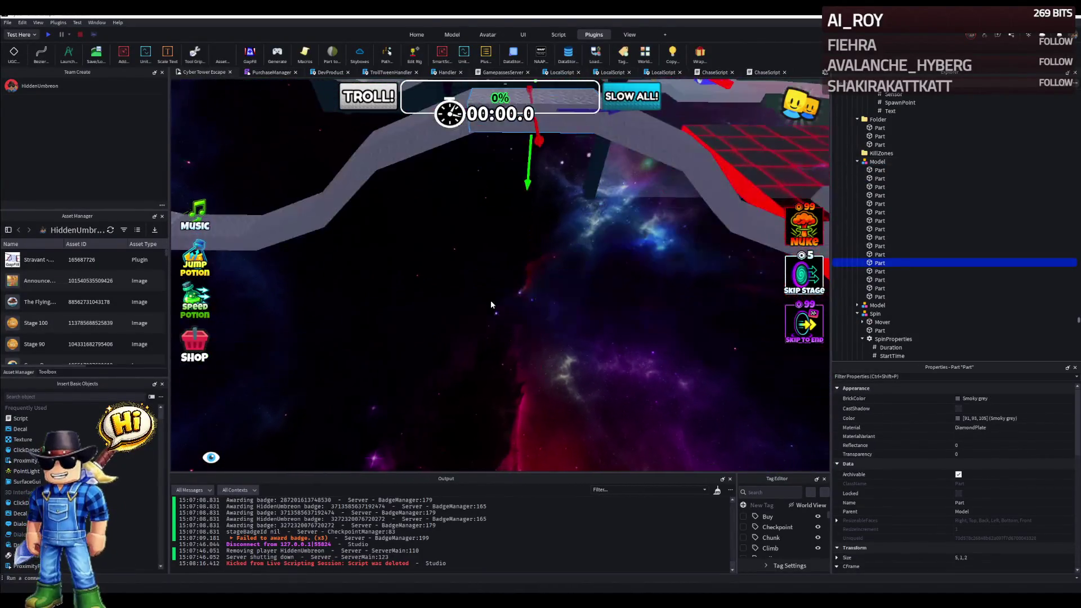
drag(491, 299, 437, 338)
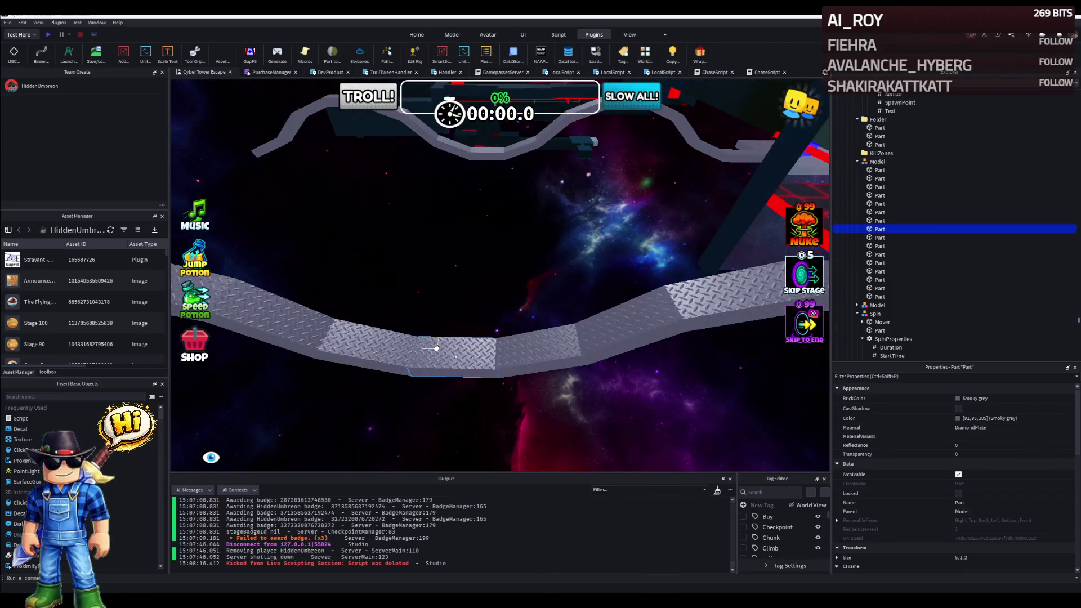
scroll(489, 348, down, 6)
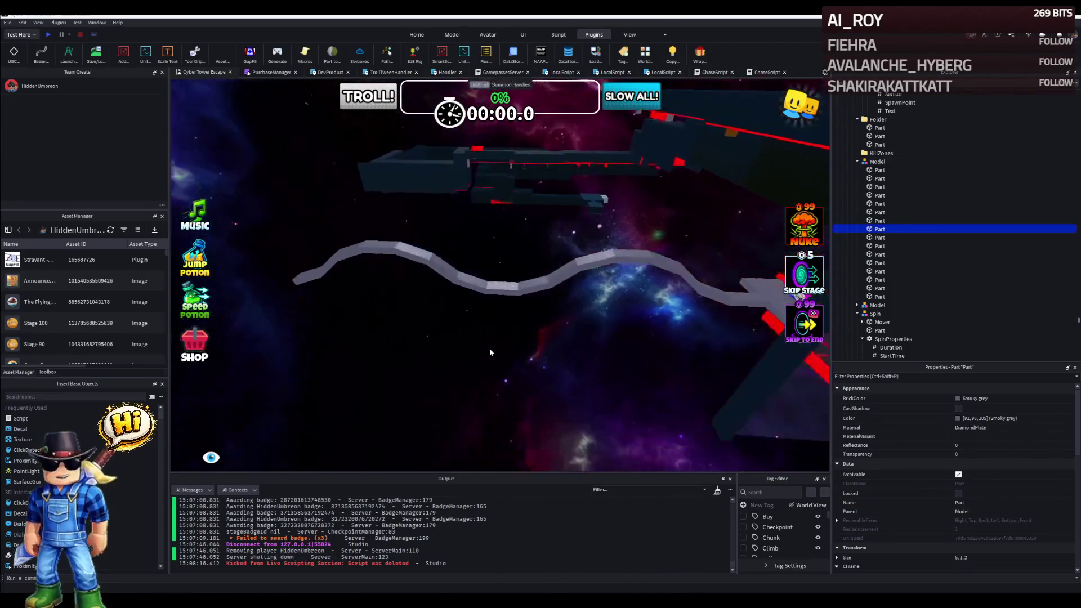
key(w)
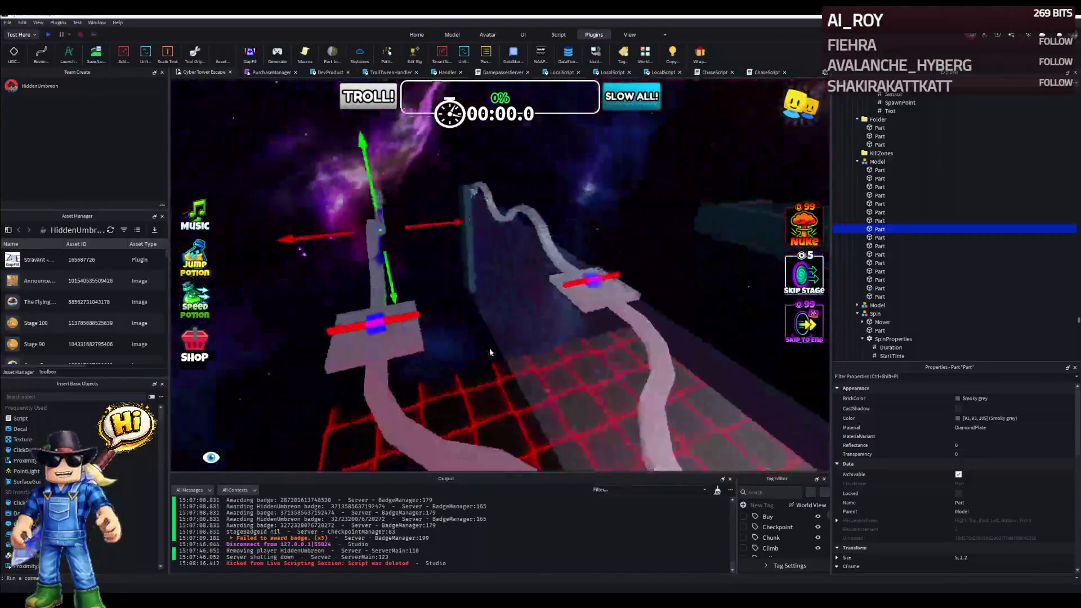
drag(488, 348, 514, 320)
click(513, 319)
drag(571, 314, 462, 338)
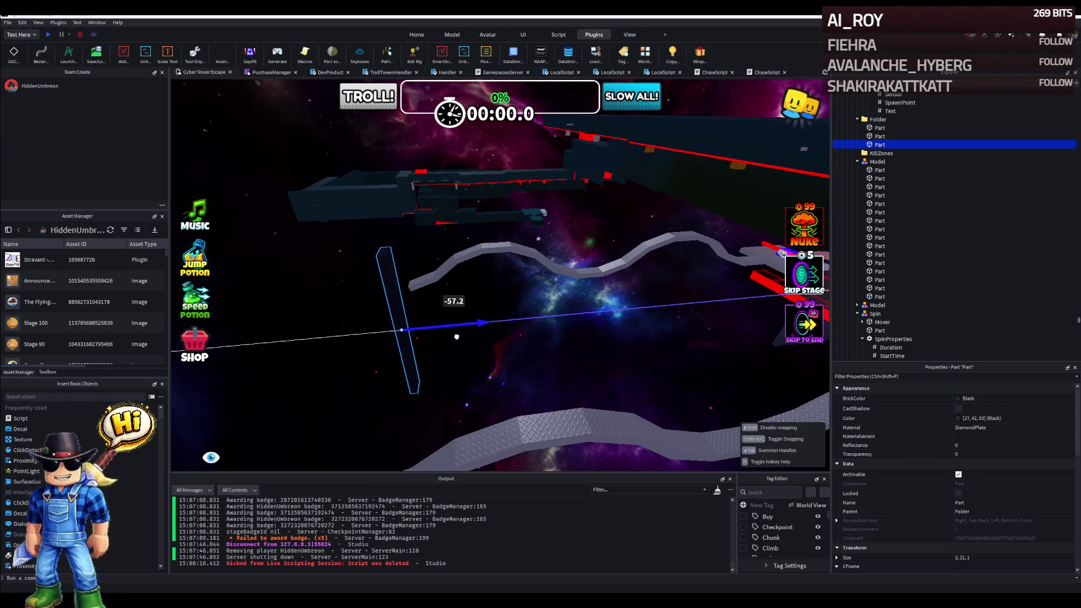
Finish placing the post, then stretch the translucent Baby blue wall to Size 0.5, 21, 117.2.
drag(456, 336, 507, 321)
click(591, 279)
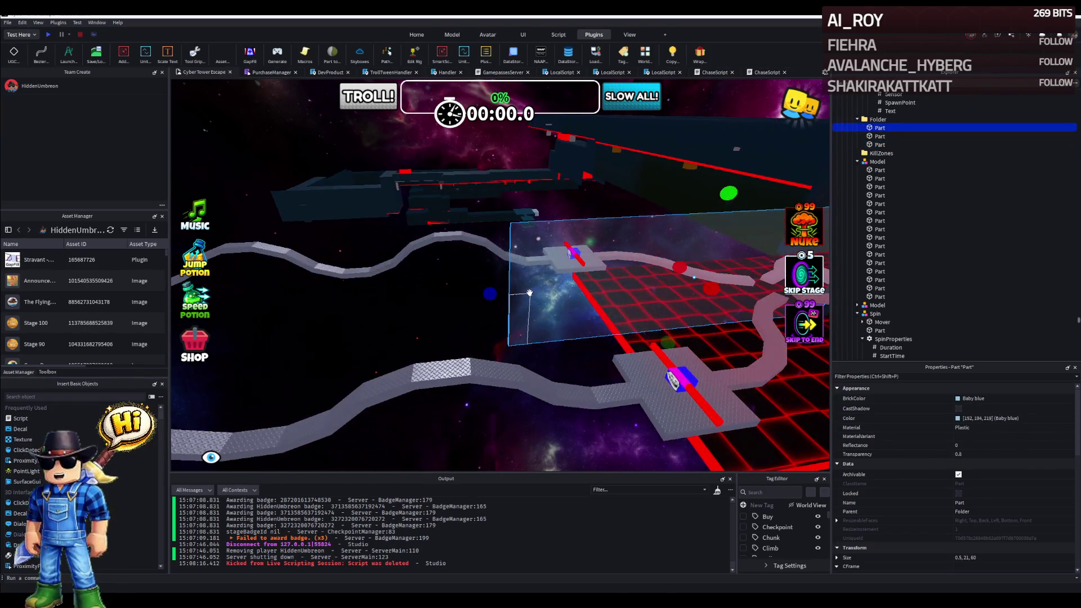
right_click(477, 298)
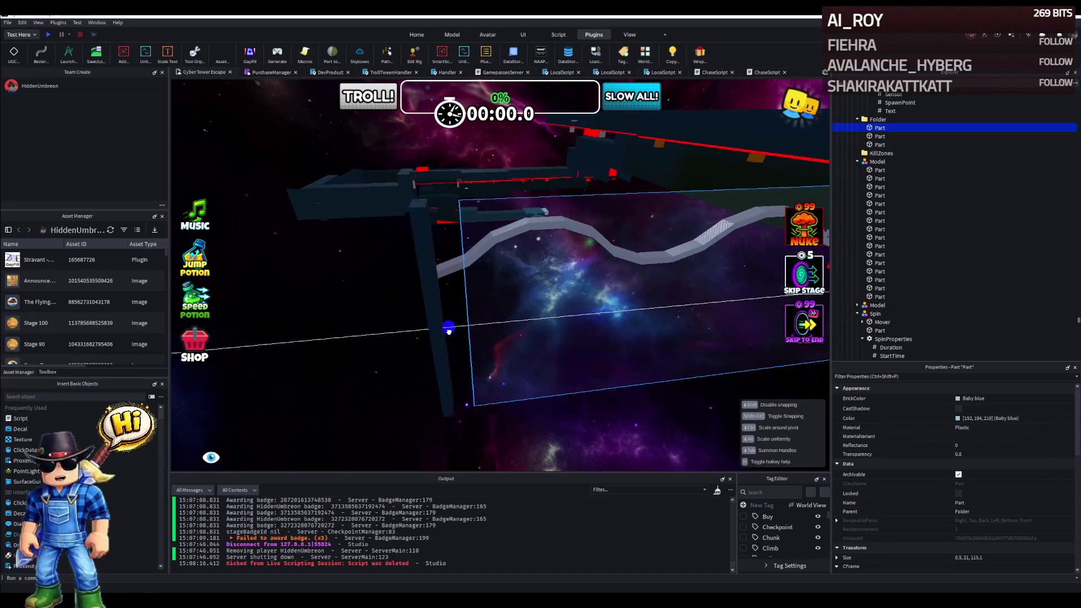
drag(431, 373, 376, 379)
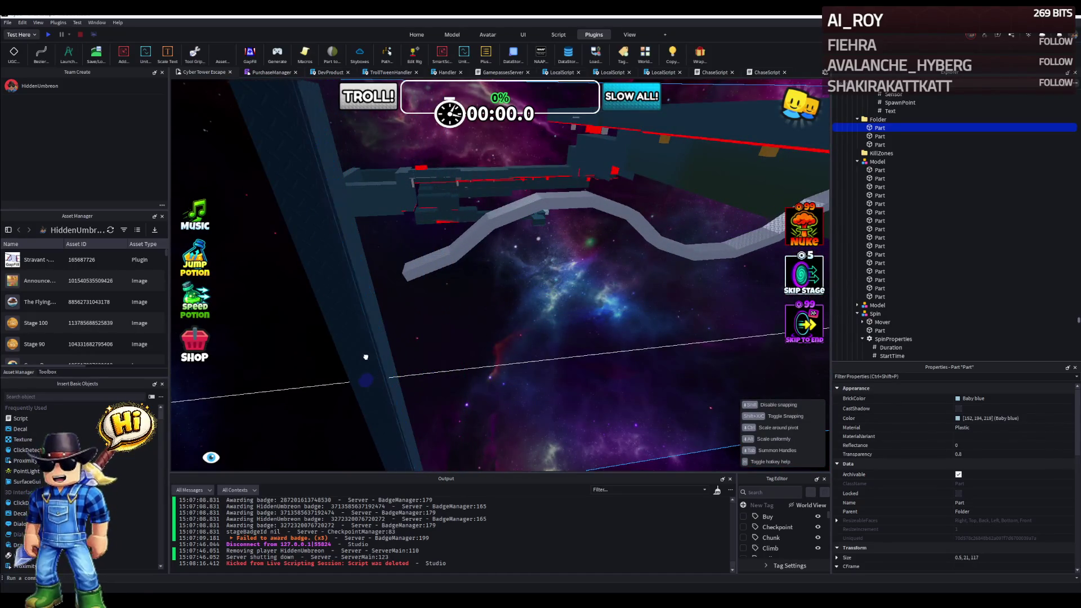
Fly along the stretched wall to check it and pick a curved path segment.
key(w)
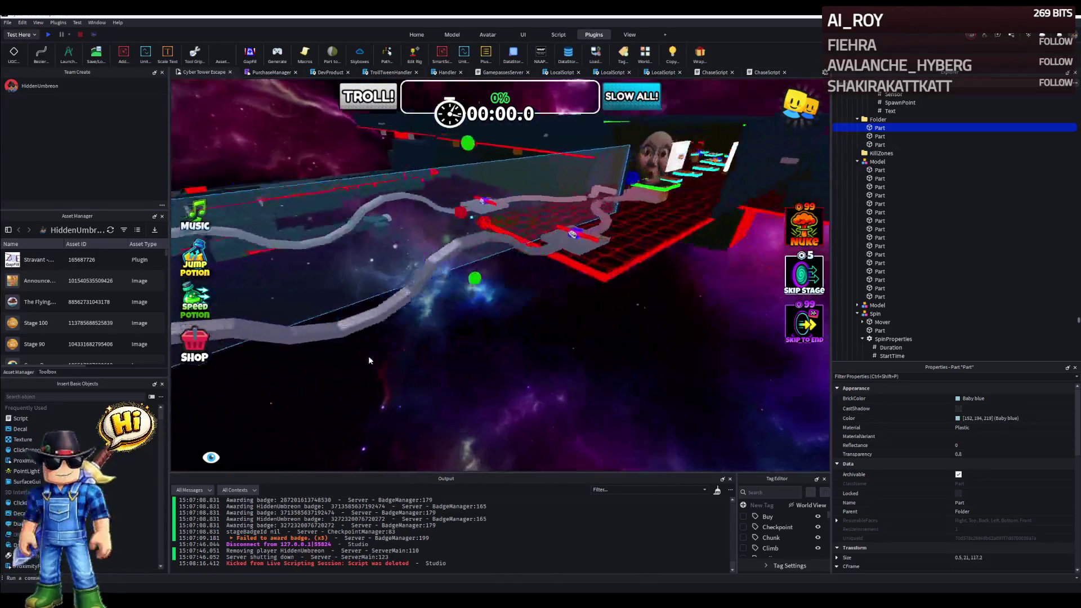
right_click(369, 356)
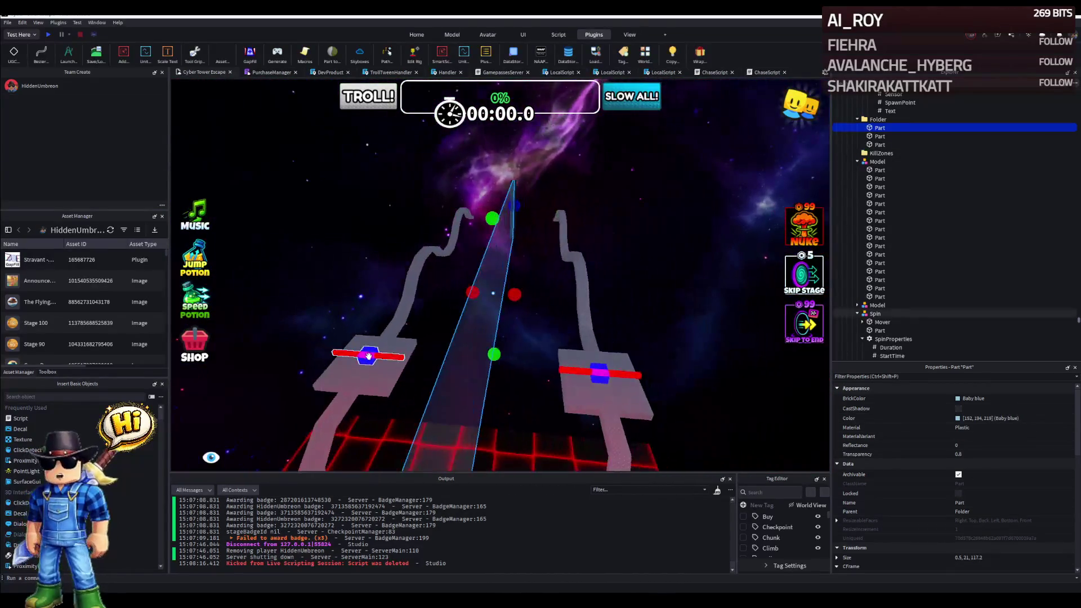
key(w)
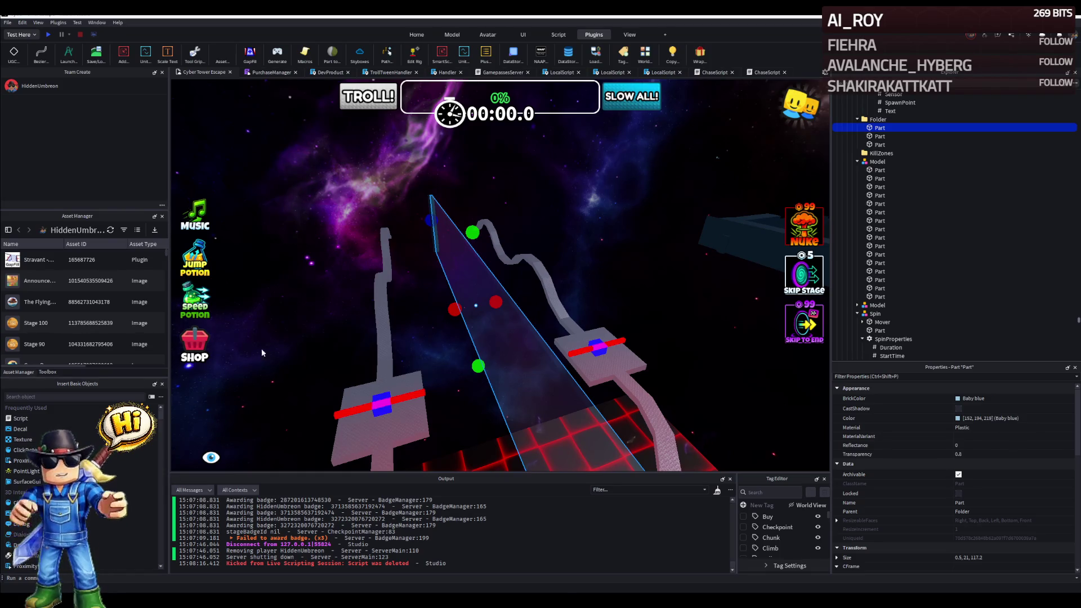
mouse_move(339, 316)
mouse_down()
mouse_move(465, 352)
mouse_move(475, 332)
mouse_up()
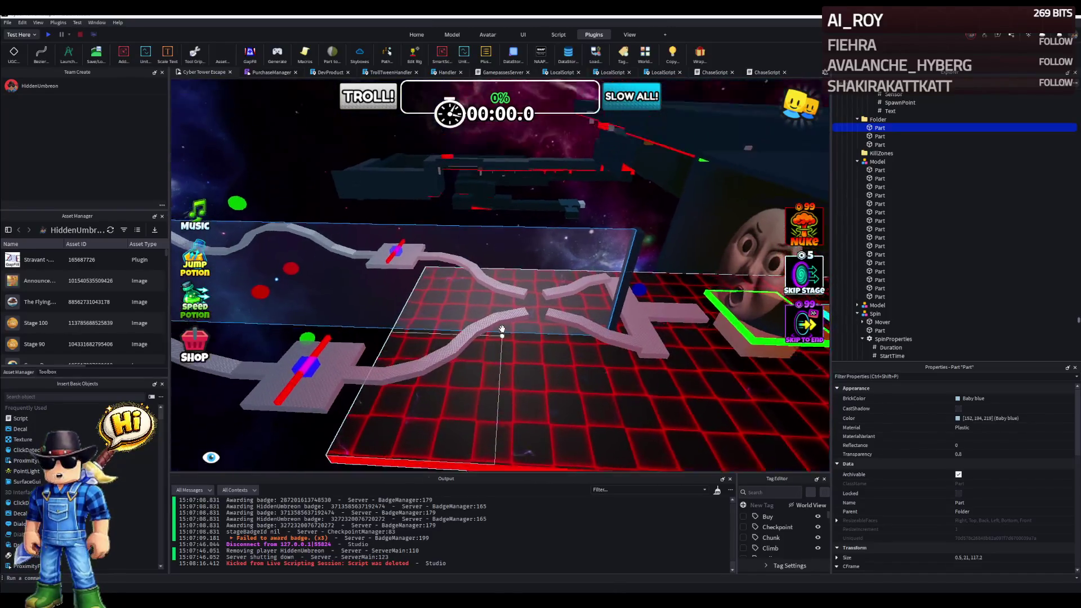
scroll(501, 331, up, 5)
click(551, 348)
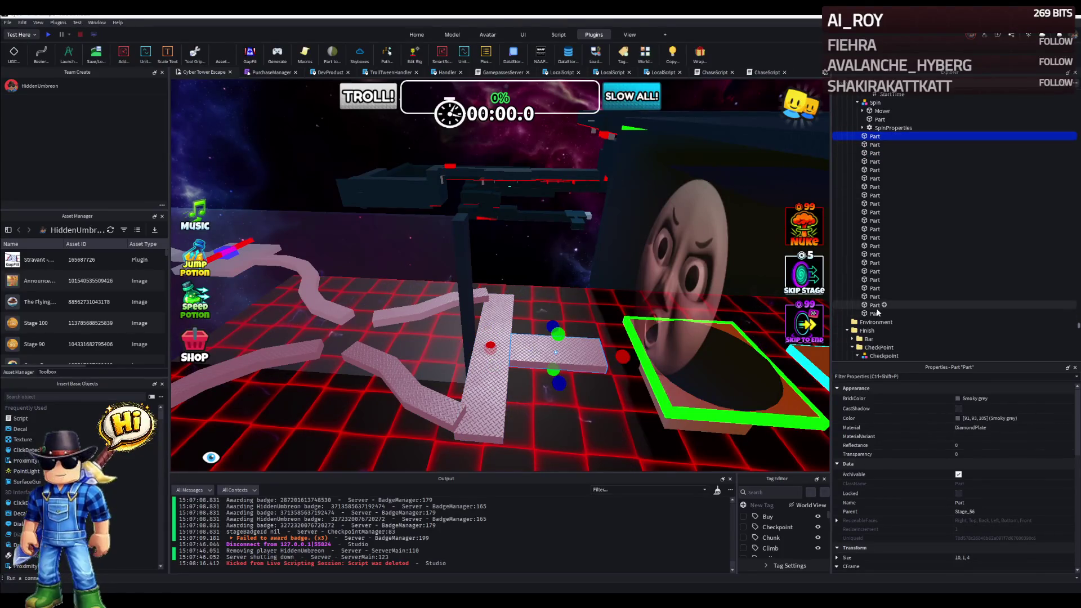
Select all Parts of the first path Model and Wrap them with cyan neon edge trim.
shift+click(876, 313)
right_click(635, 276)
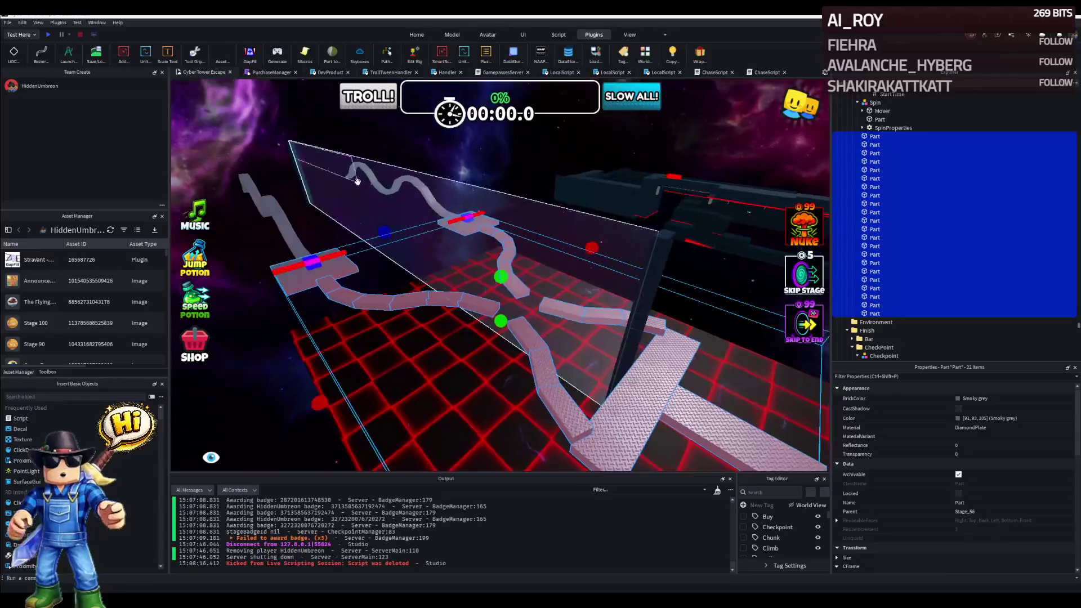
click(700, 54)
mouse_move(635, 276)
mouse_down()
mouse_move(499, 186)
mouse_move(463, 352)
mouse_up()
click(552, 371)
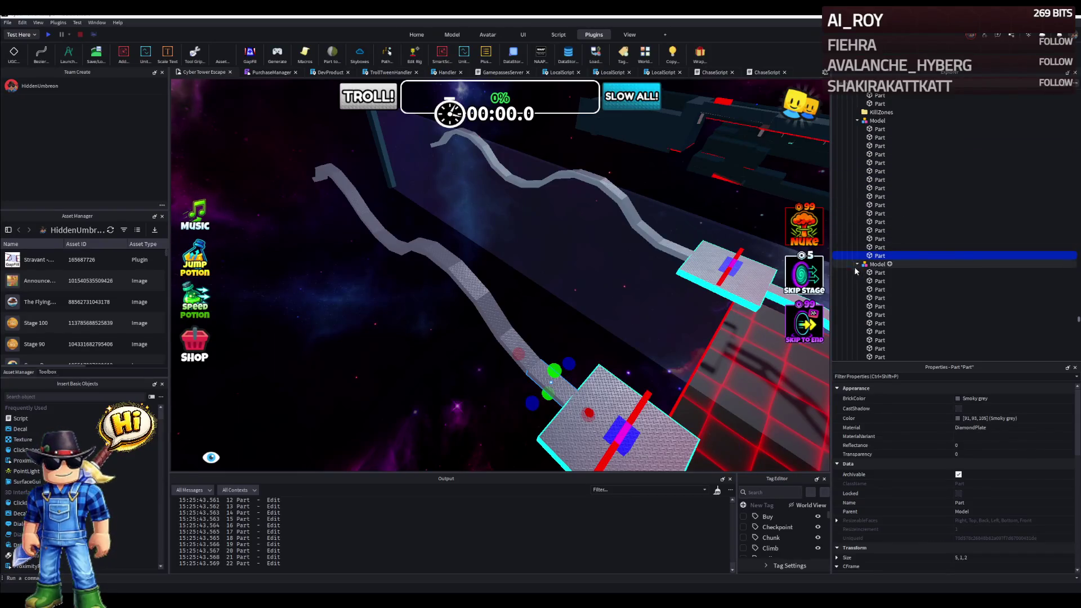
Select all Parts of the second path Model for the same neon trim, then clear the selection.
click(878, 129)
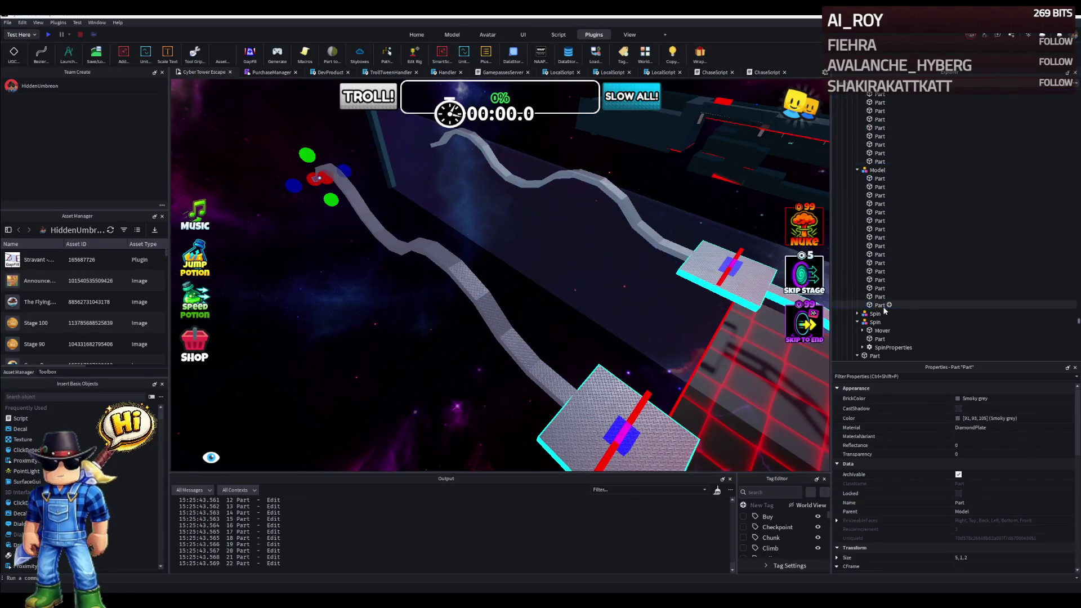
shift+click(881, 304)
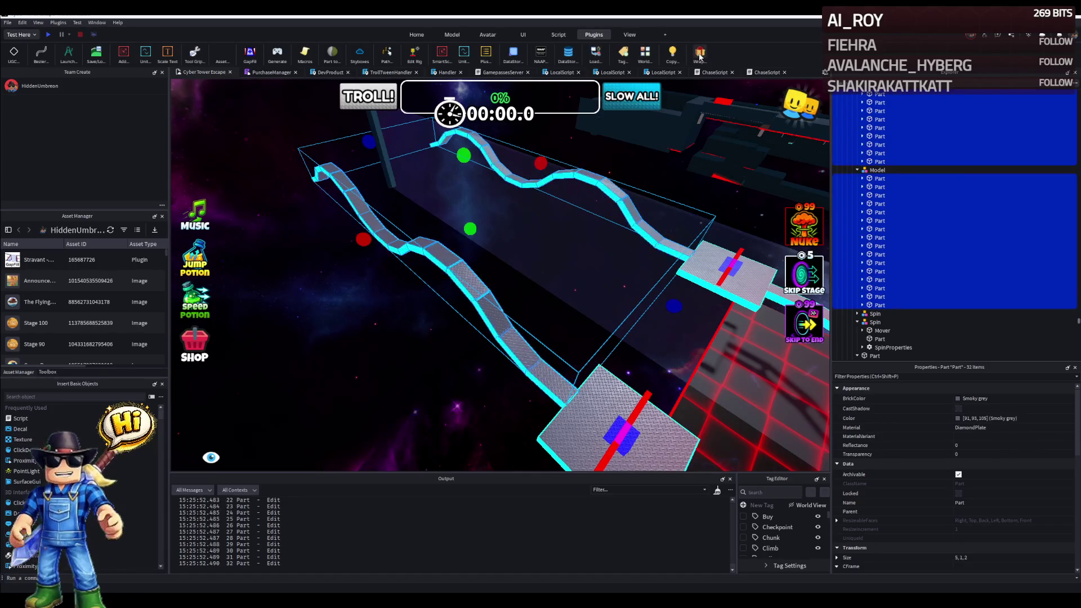
key(s)
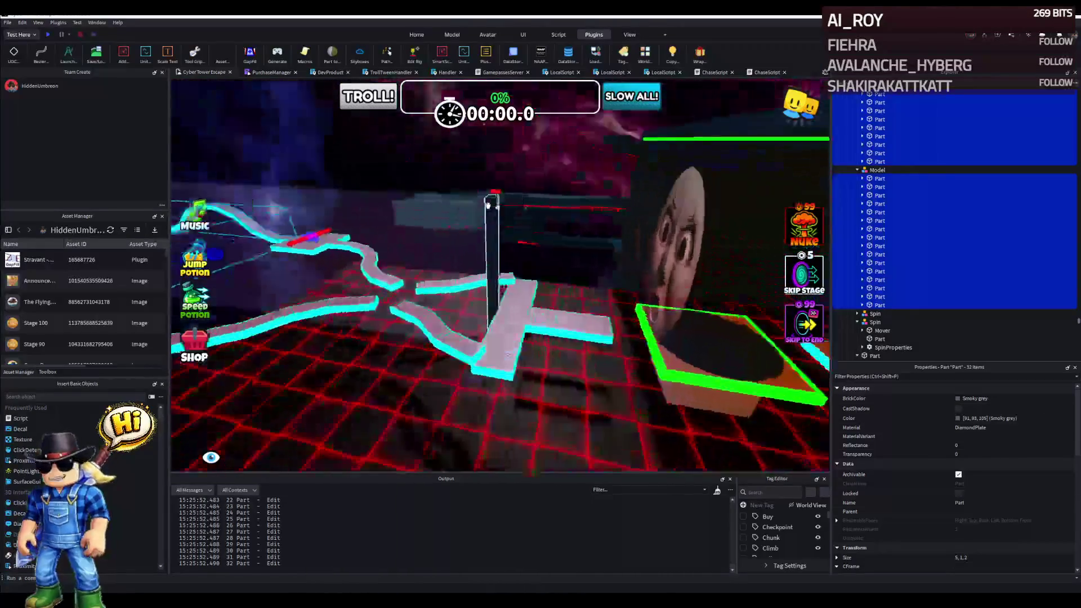
key(s)
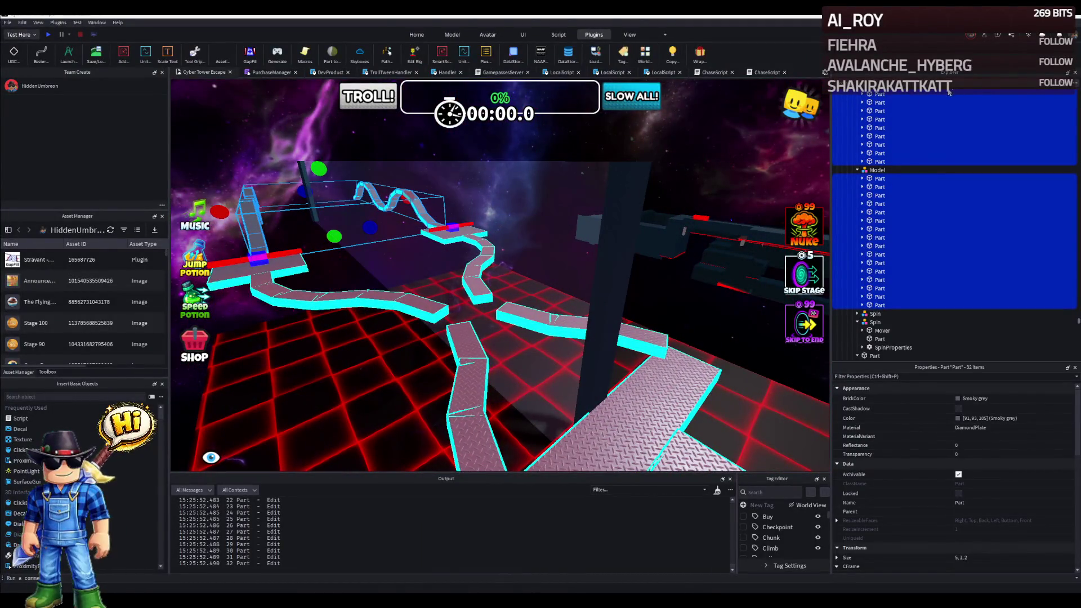
click(697, 158)
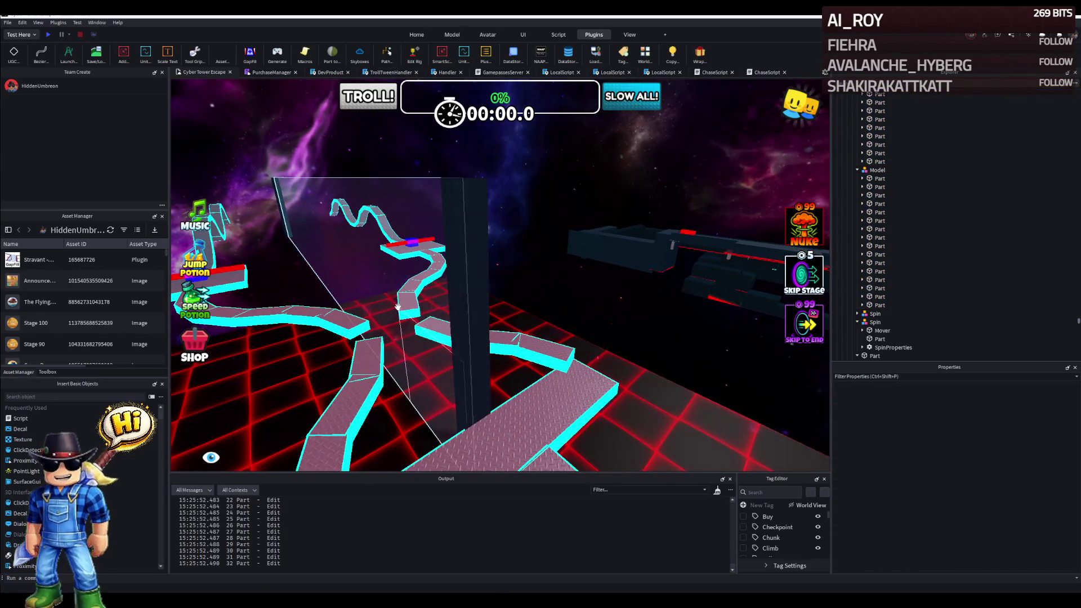
Fly down to the walkway corner and pick out individual cyan trim pieces there.
key(w)
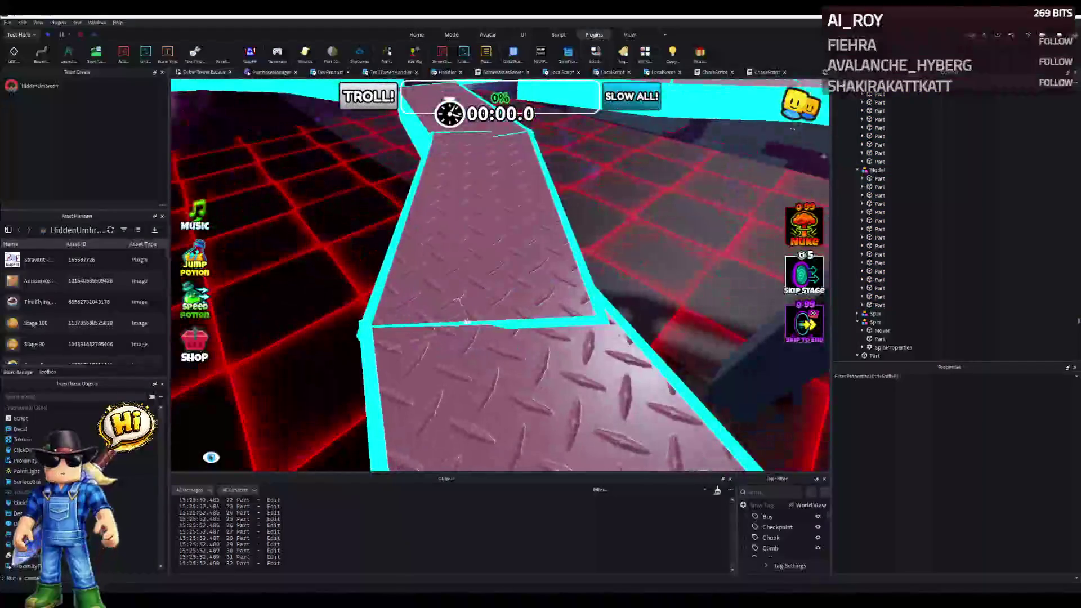
drag(466, 319, 469, 324)
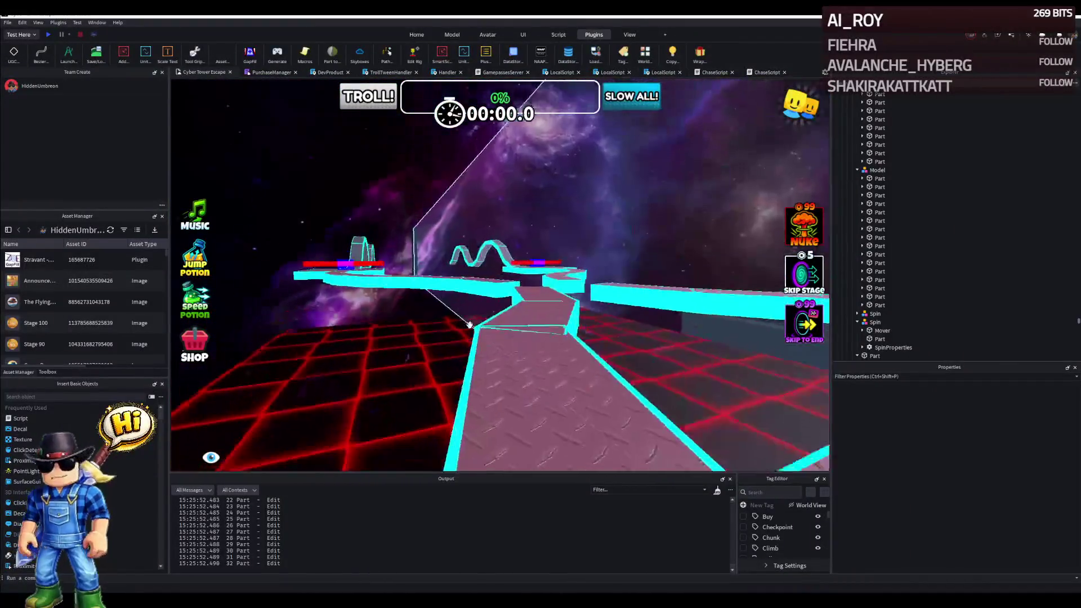
key(w)
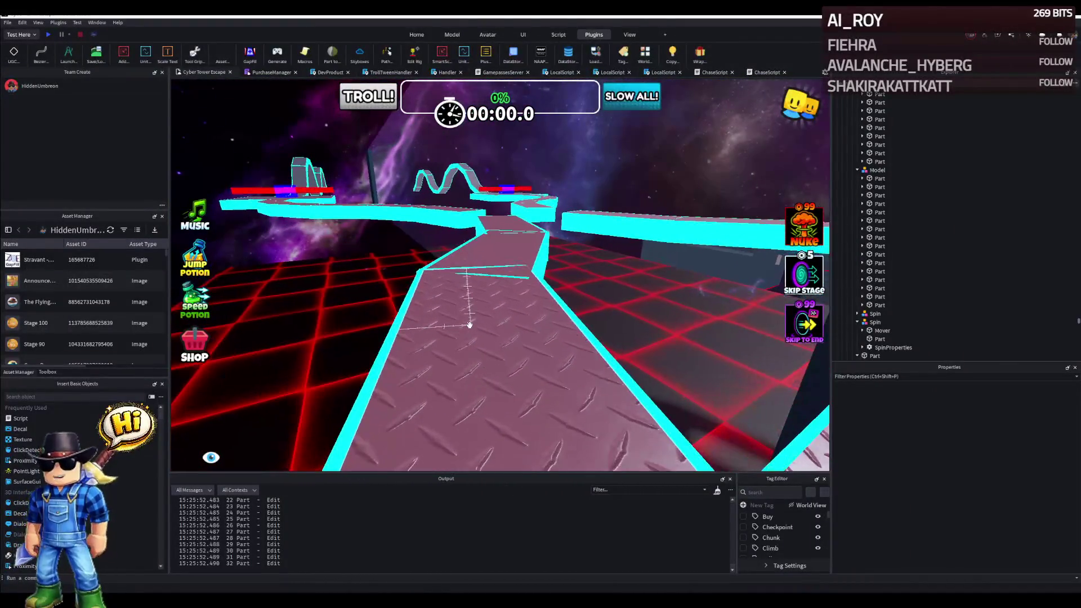
key(w)
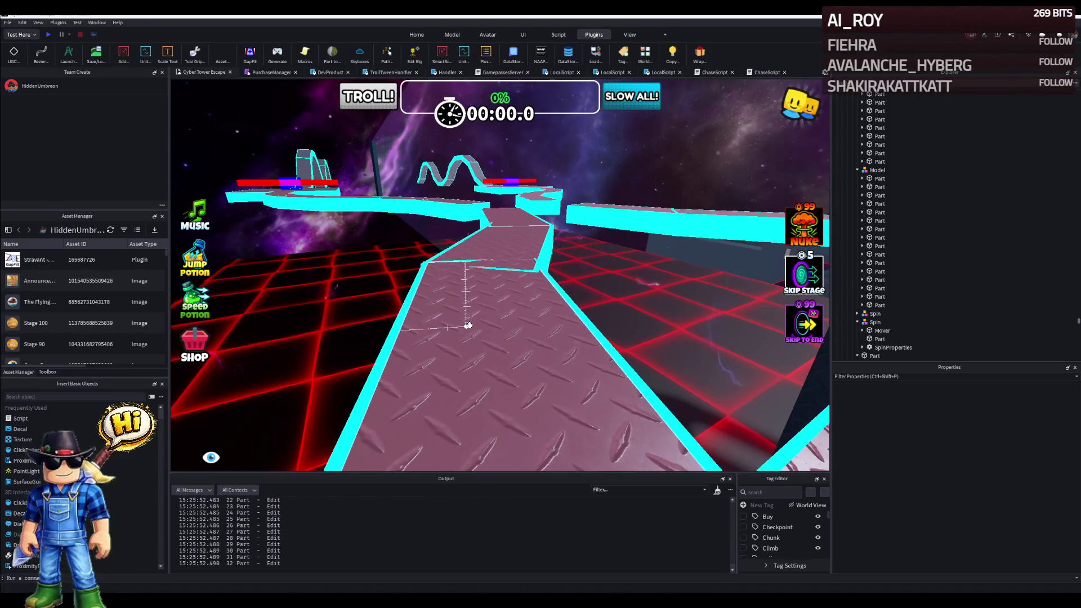
key(w)
click(521, 224)
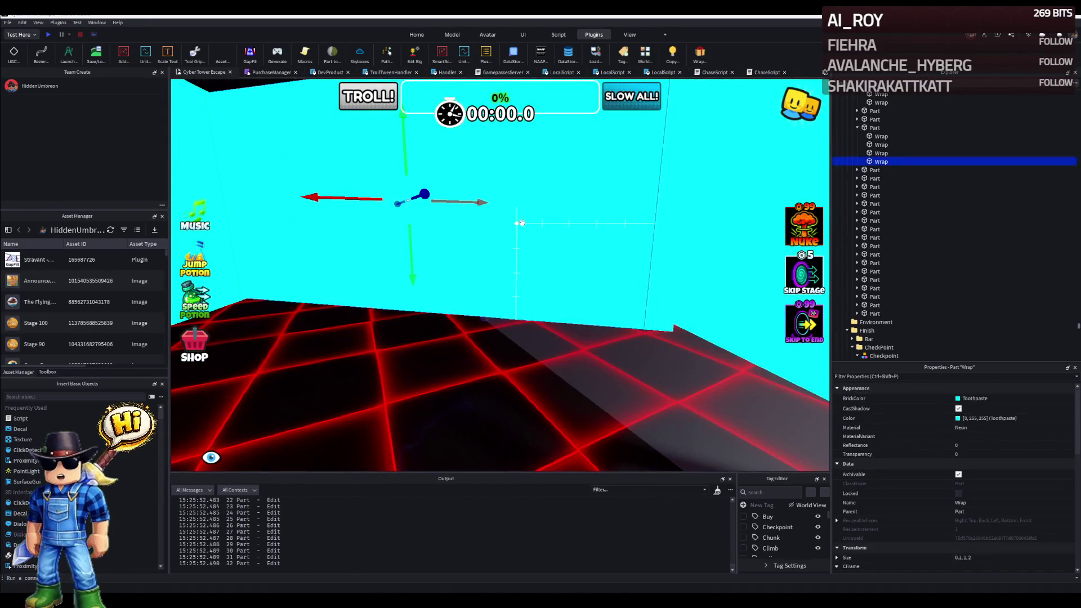
drag(521, 224, 513, 228)
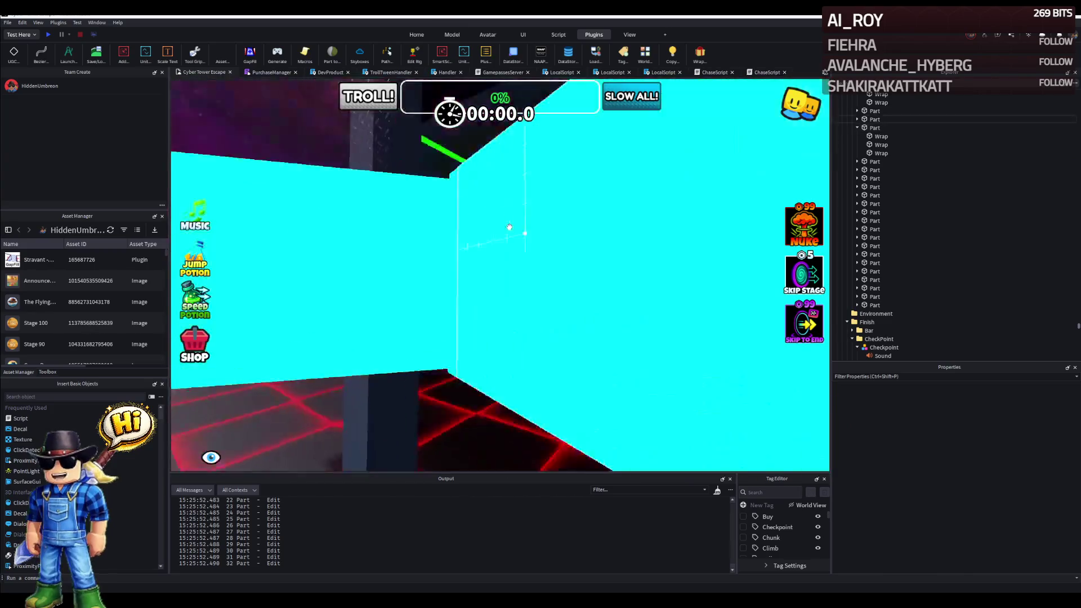
click(513, 228)
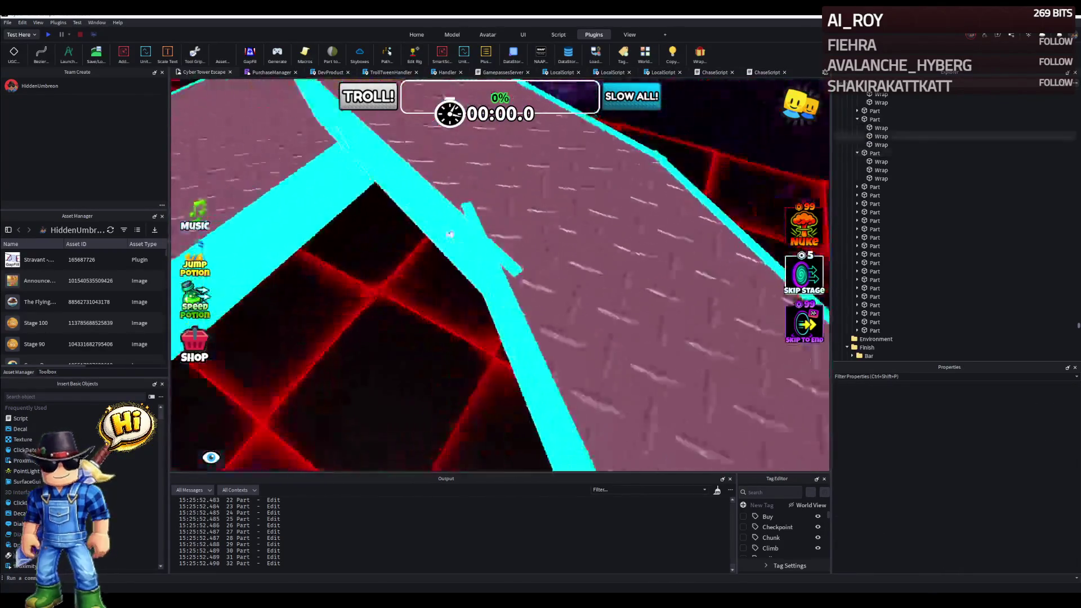
Resize a corner trim piece to about 5.7 studs, then select the overlapping corner Wrap strip.
click(384, 257)
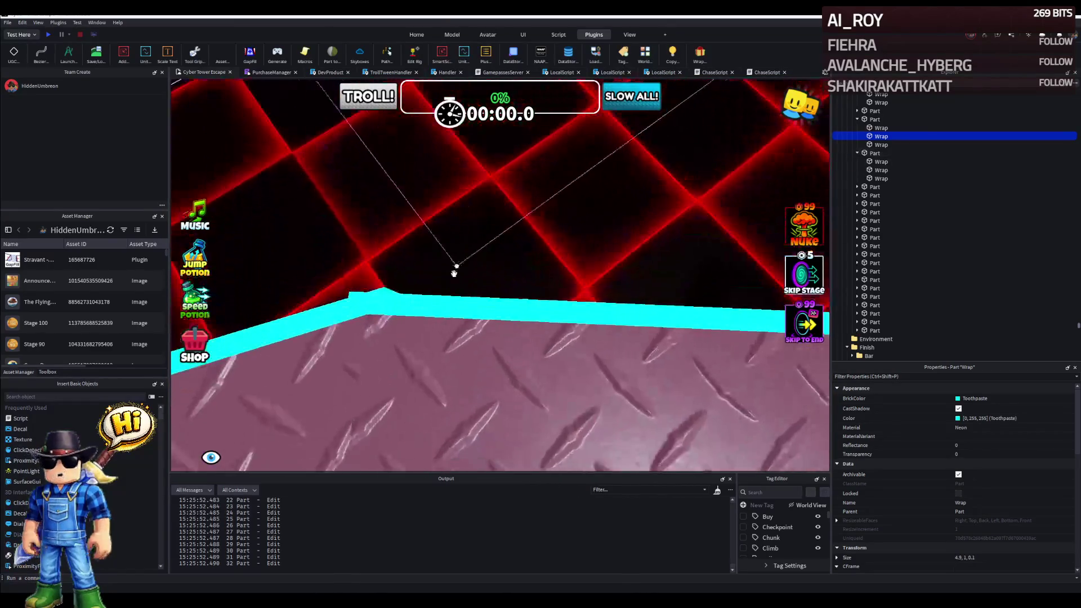
click(437, 307)
mouse_move(447, 312)
mouse_down()
mouse_move(480, 318)
mouse_move(435, 323)
mouse_up()
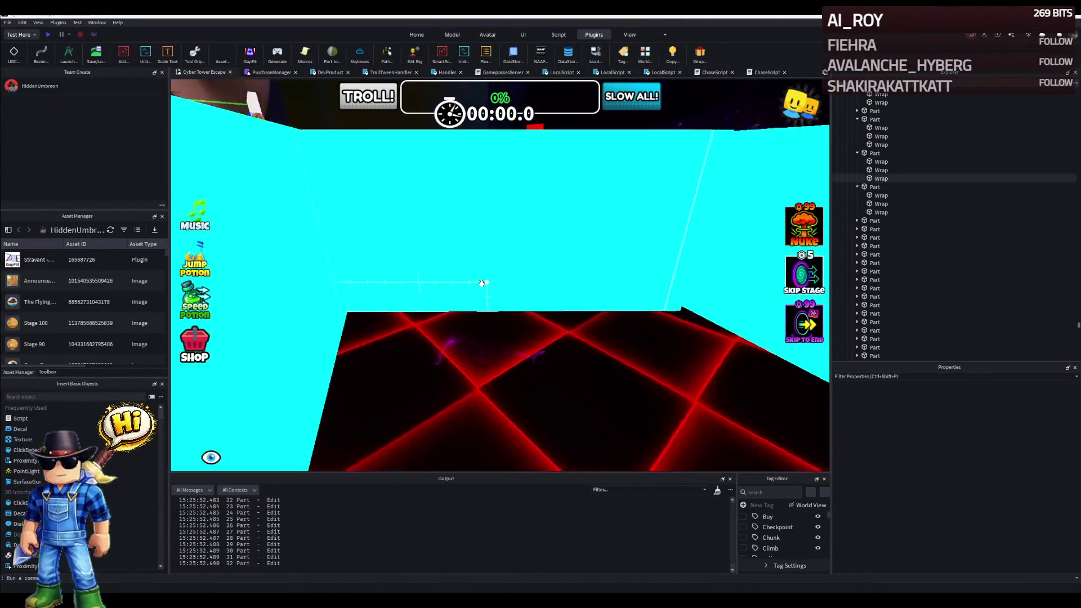
click(482, 271)
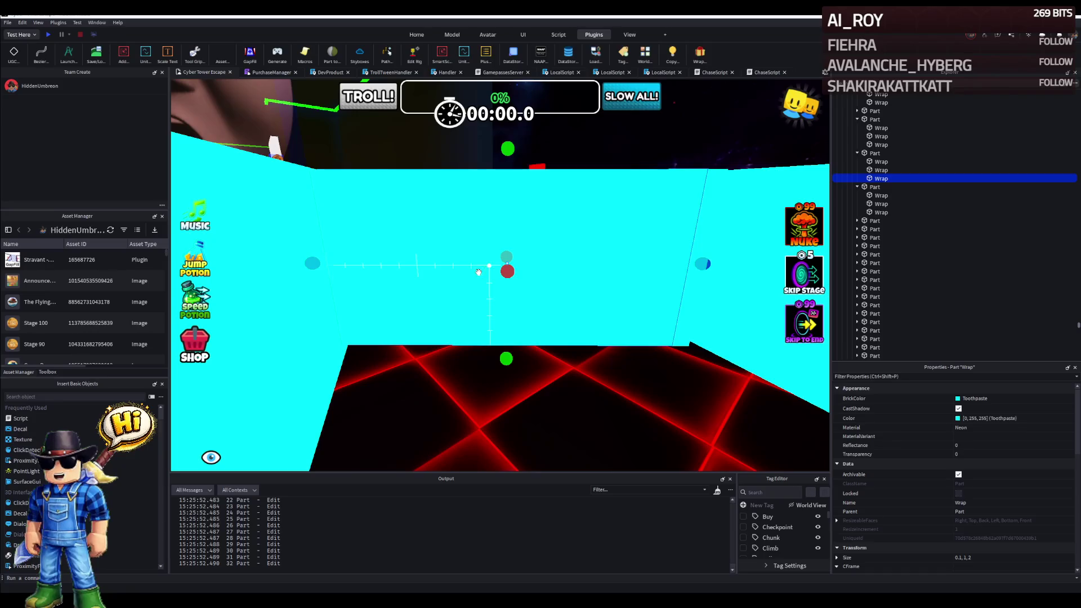
click(478, 272)
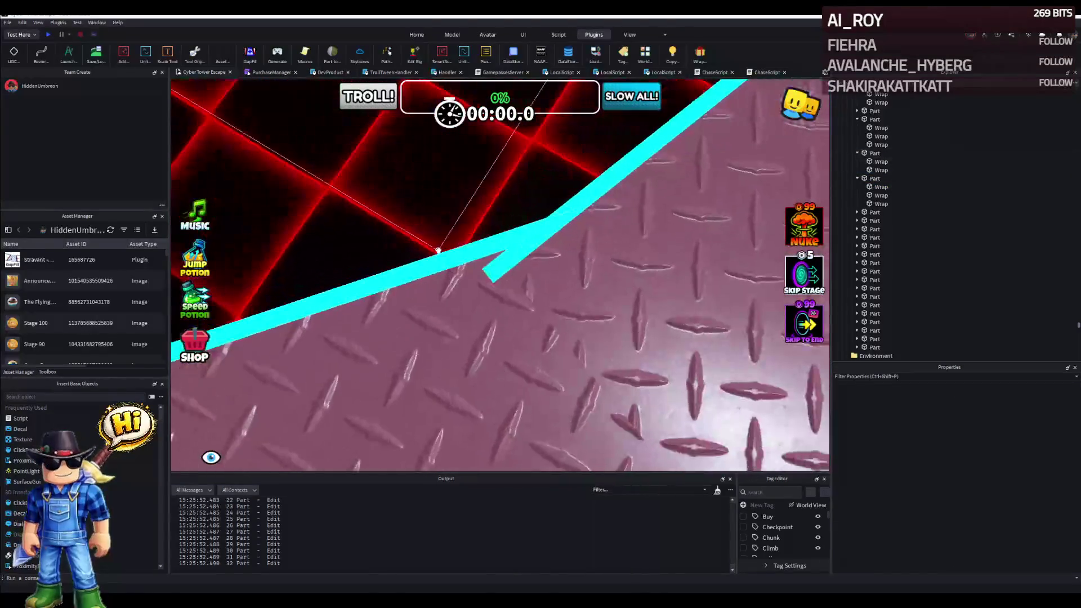
click(427, 260)
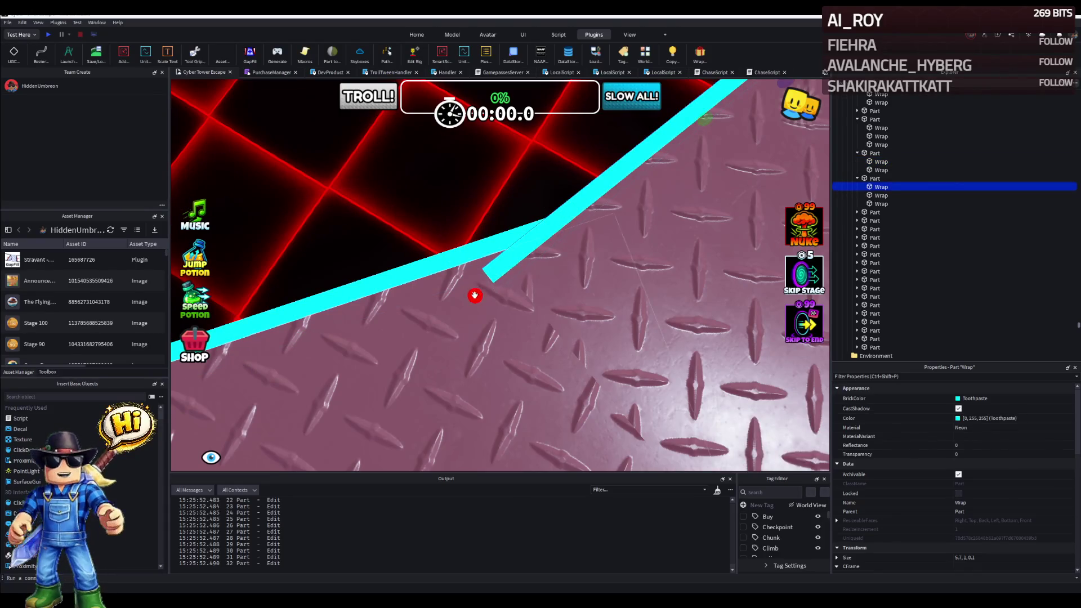
Shorten the corner Wrap strip to about 4.7 studs so it meets its neighbour, checking the joint.
drag(535, 256, 529, 265)
click(529, 265)
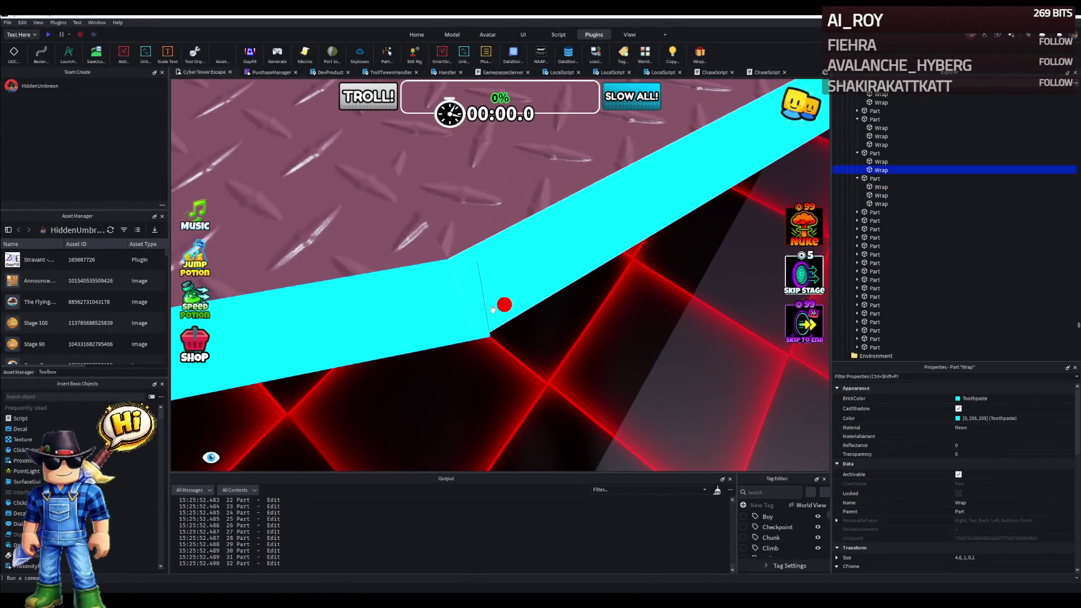
drag(496, 305, 488, 290)
click(557, 282)
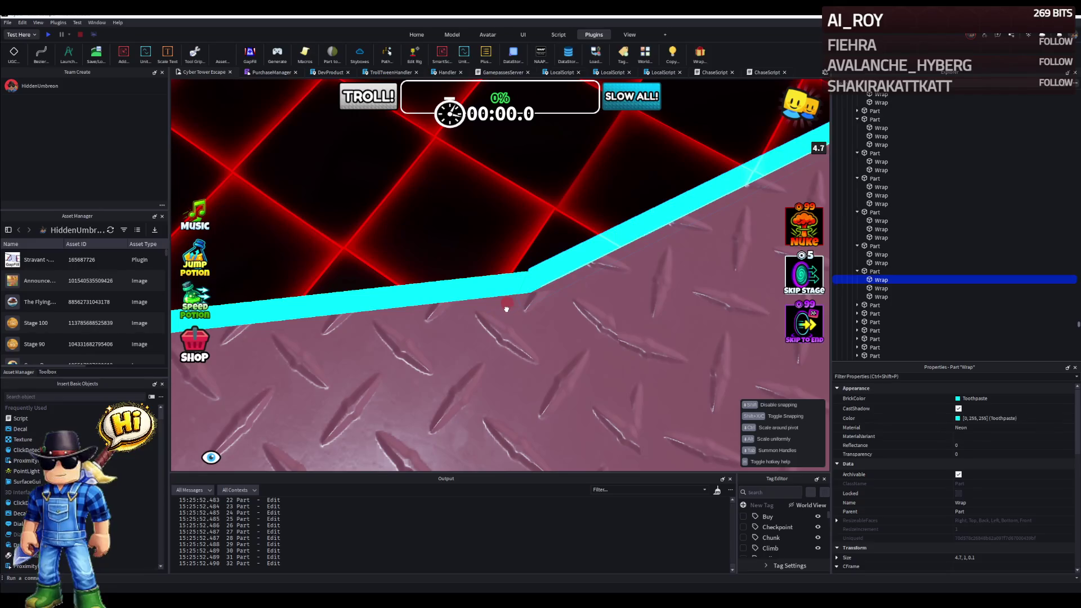
drag(499, 313, 425, 397)
click(516, 316)
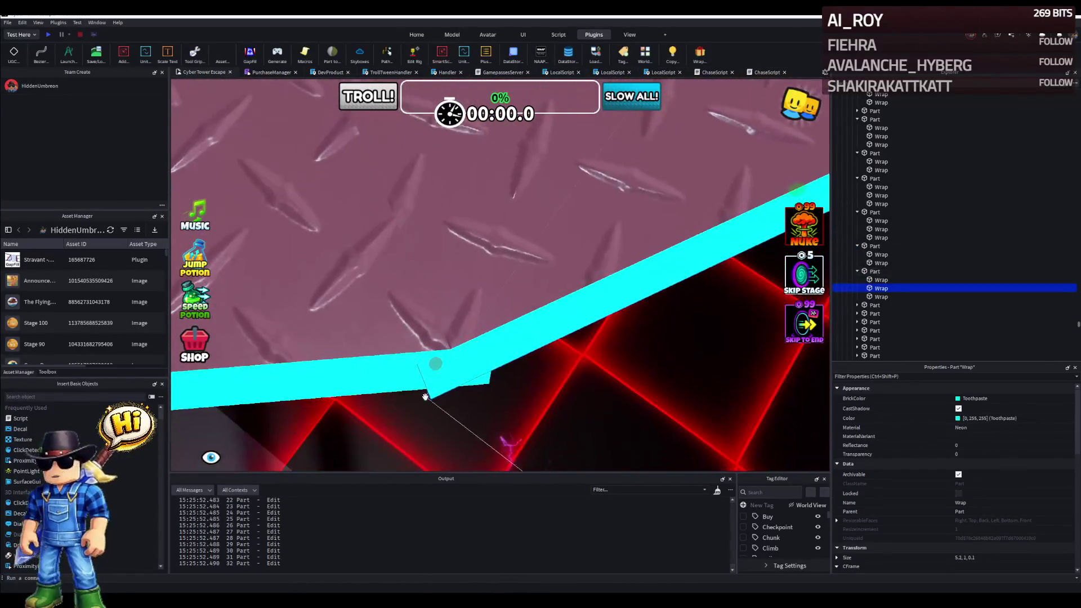
mouse_move(436, 369)
mouse_down()
mouse_move(504, 280)
mouse_move(519, 278)
mouse_up()
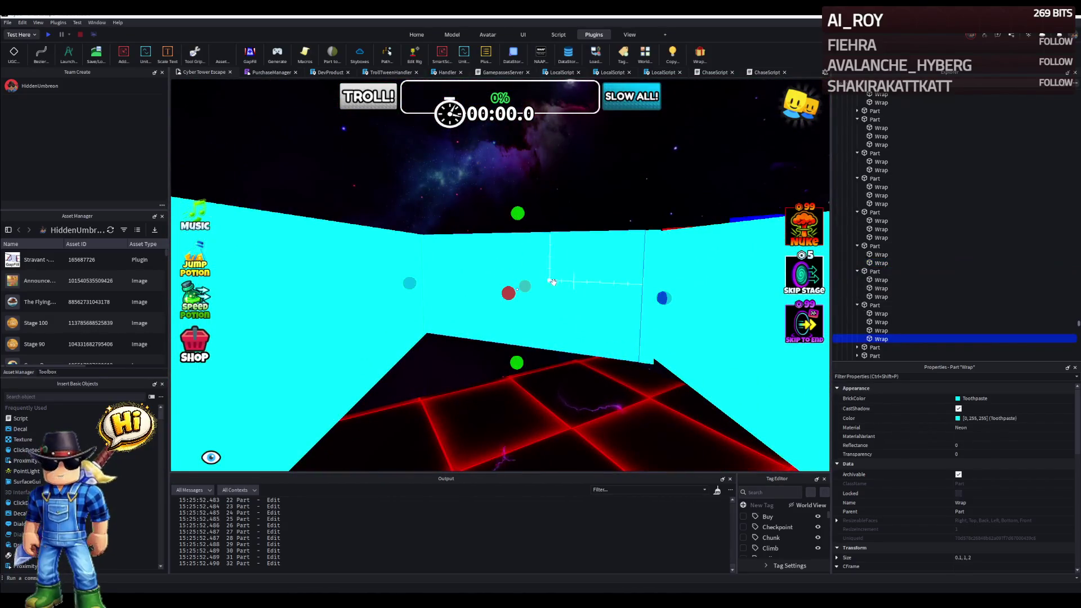
Shorten the cyan edge strip at the first corner to length 4.7.
mouse_move(552, 280)
mouse_down()
mouse_move(502, 281)
mouse_move(496, 300)
mouse_move(572, 336)
mouse_up()
click(567, 283)
click(497, 300)
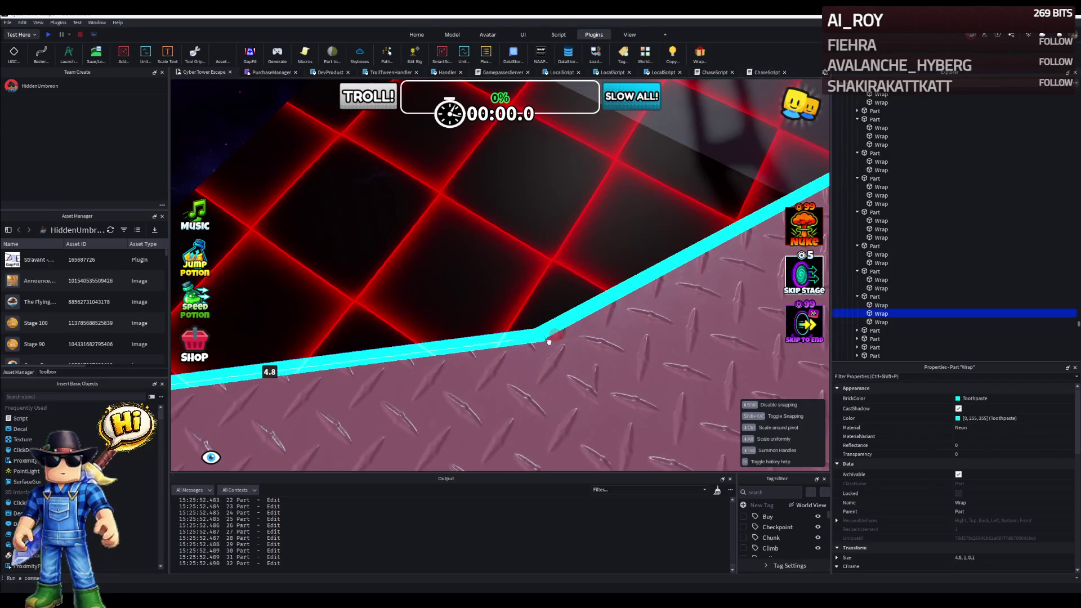
drag(468, 370, 525, 359)
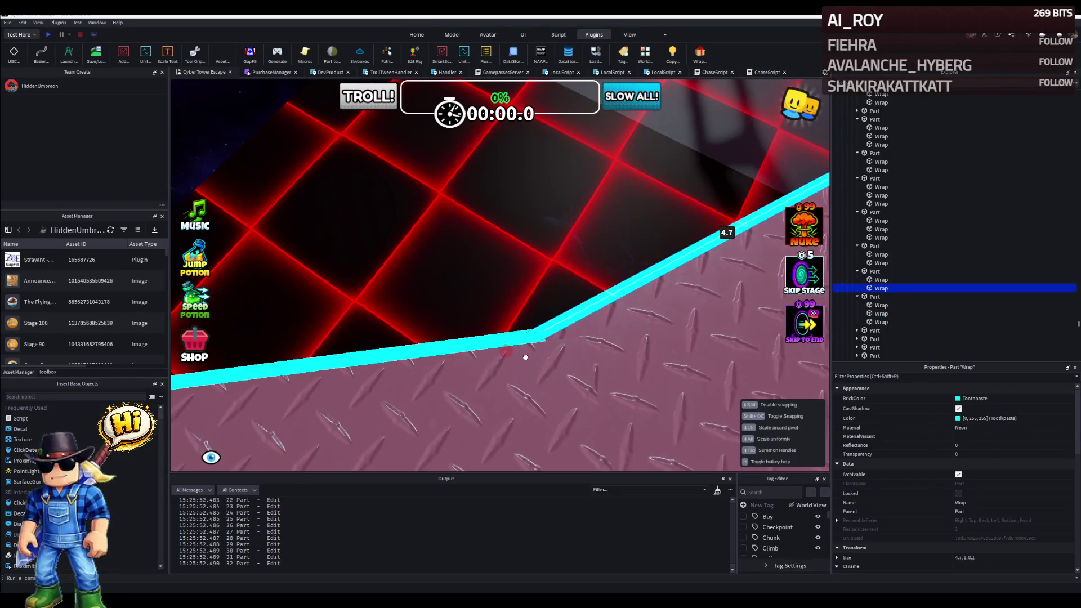
right_click(526, 360)
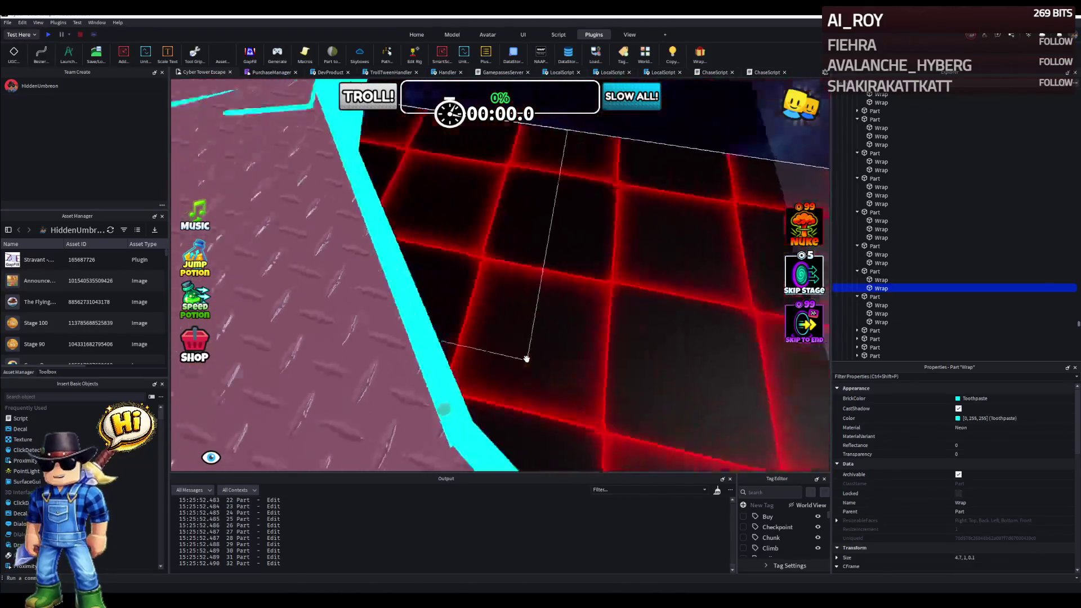
mouse_move(524, 358)
mouse_down()
mouse_move(492, 286)
mouse_move(518, 326)
mouse_up()
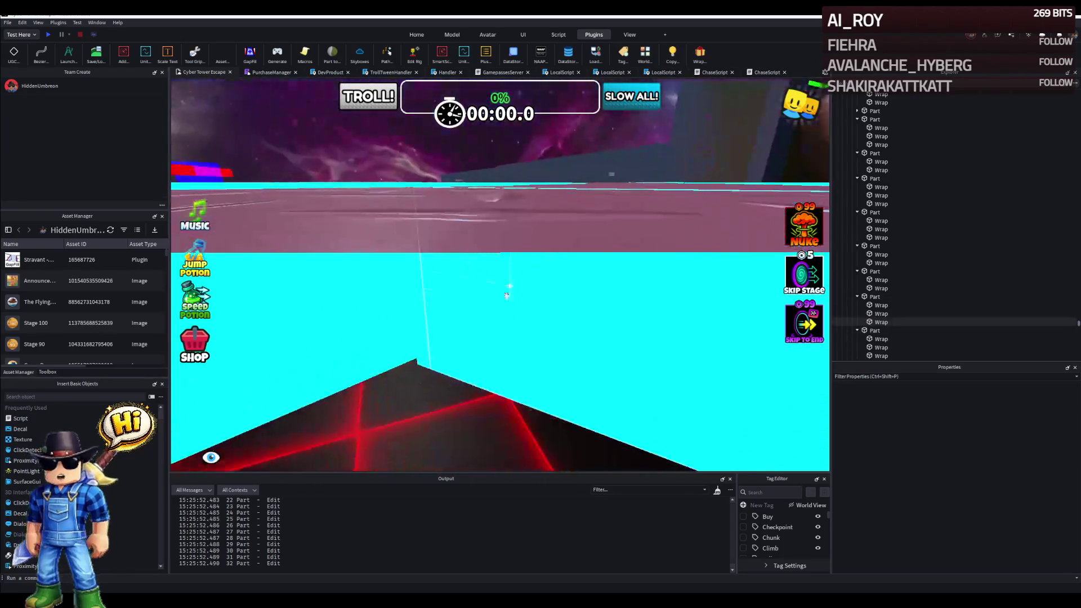
At the next corner, trim one edge from 5.2 to 4.9 and its neighbour to 5.1.
mouse_move(526, 314)
mouse_down()
mouse_move(430, 344)
mouse_move(520, 266)
mouse_up()
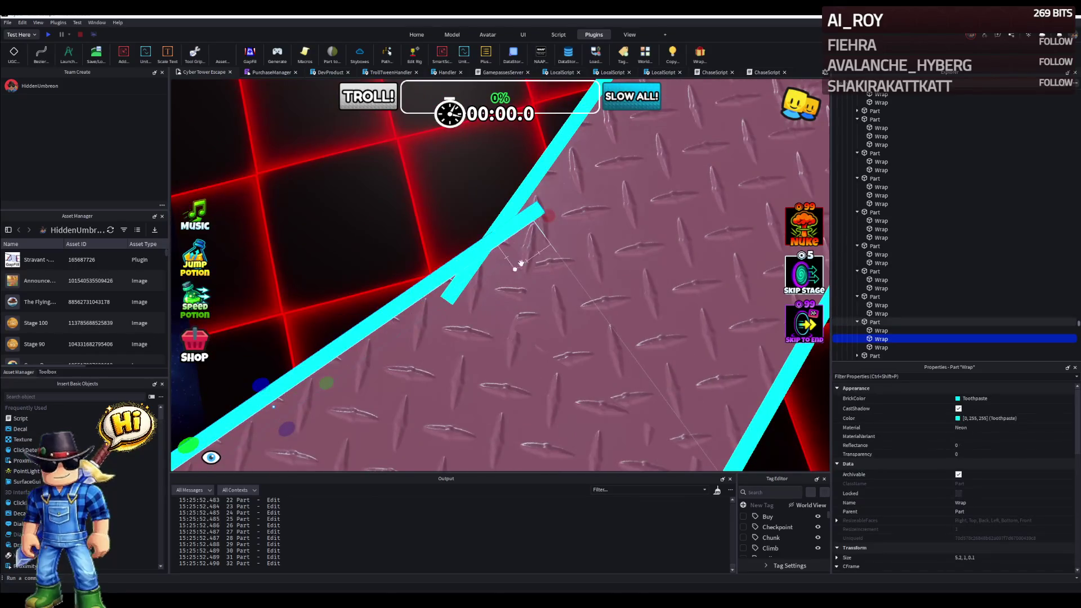
mouse_move(545, 218)
mouse_down()
mouse_move(556, 218)
mouse_move(481, 305)
mouse_up()
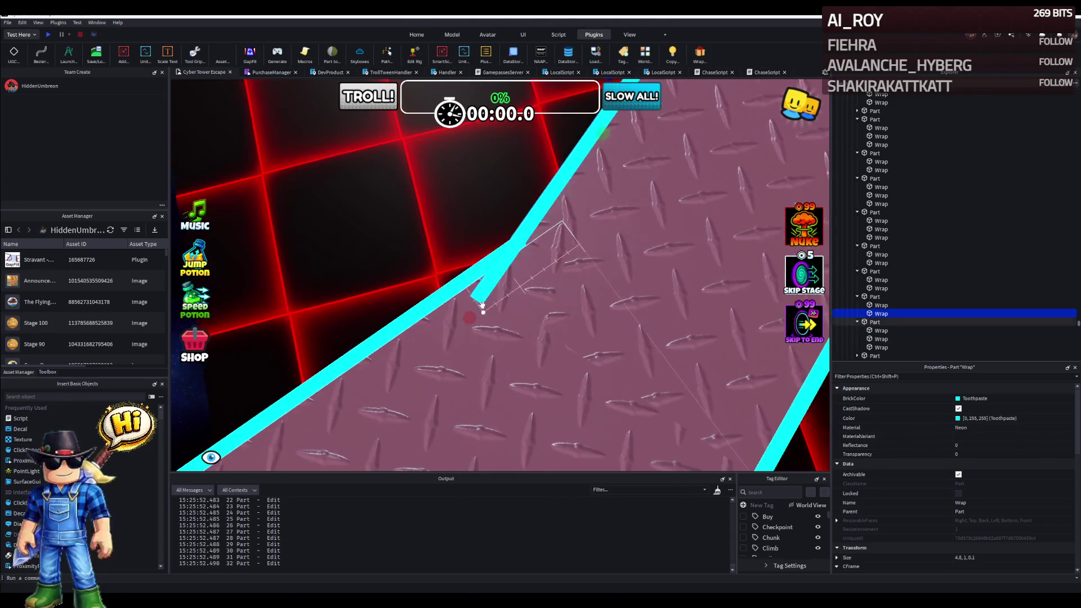
right_click(503, 272)
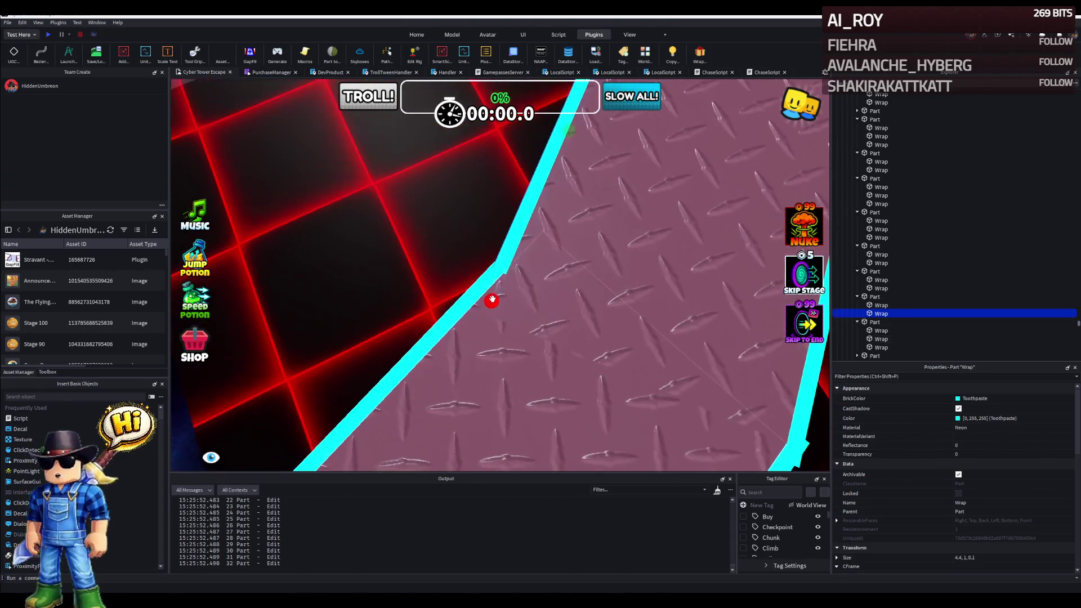
drag(496, 289, 495, 291)
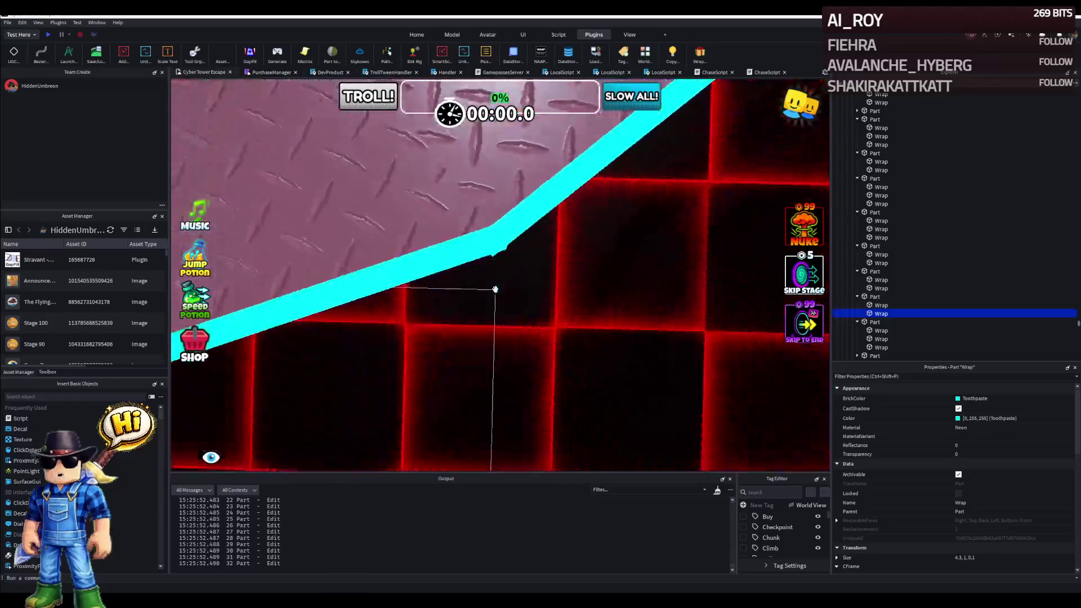
mouse_move(508, 237)
mouse_down()
mouse_move(554, 242)
mouse_move(553, 227)
mouse_move(554, 239)
mouse_move(491, 227)
mouse_move(539, 235)
mouse_move(547, 249)
mouse_up()
Lengthen another corner edge strip from 4.5 to 5 and check the resulting joins.
click(518, 236)
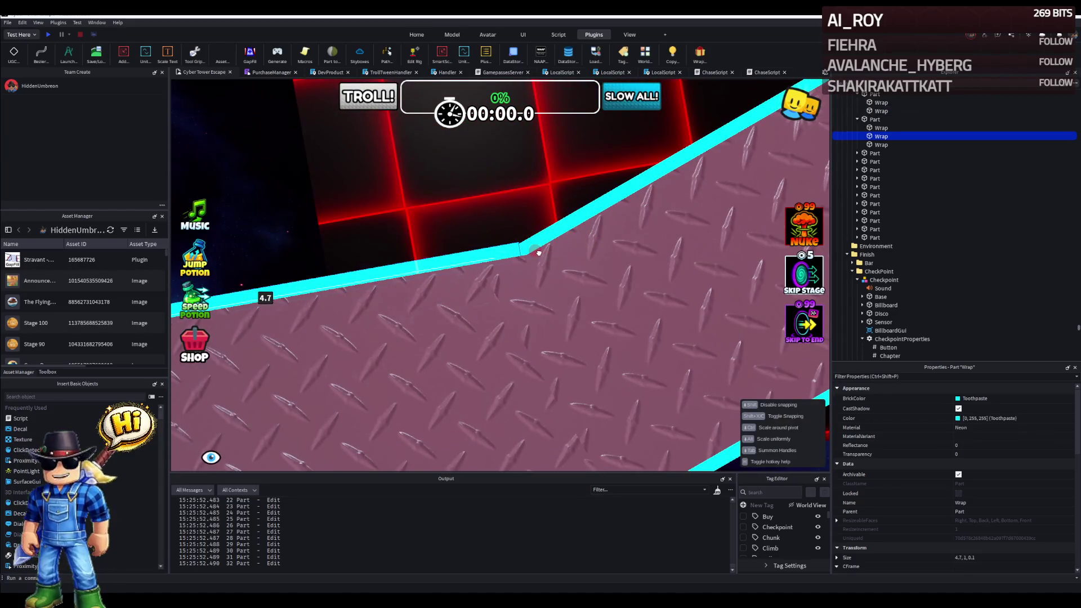
right_click(538, 252)
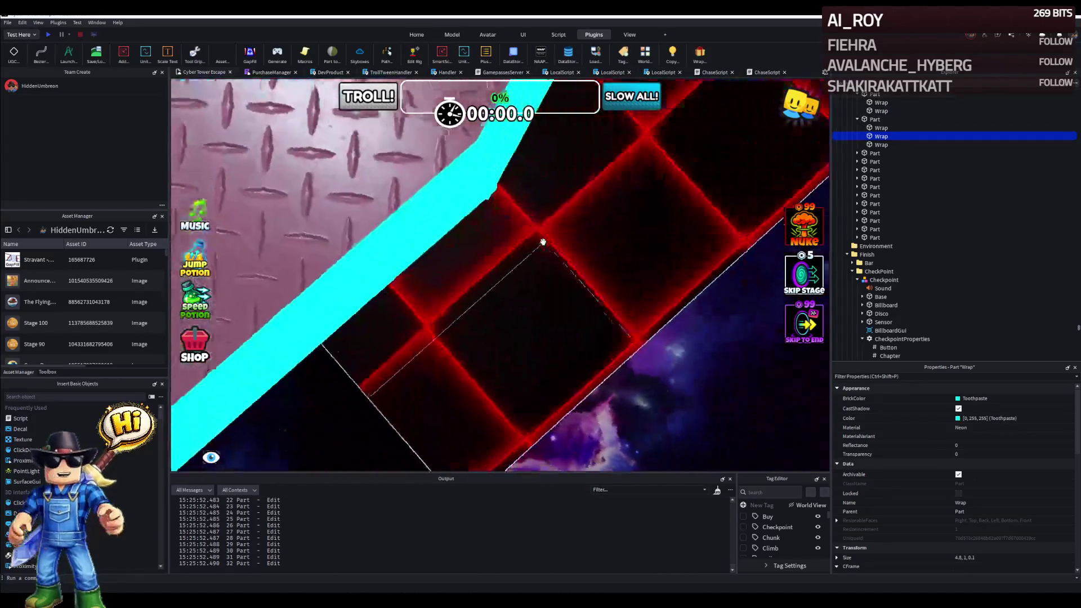
drag(543, 243, 557, 249)
click(583, 253)
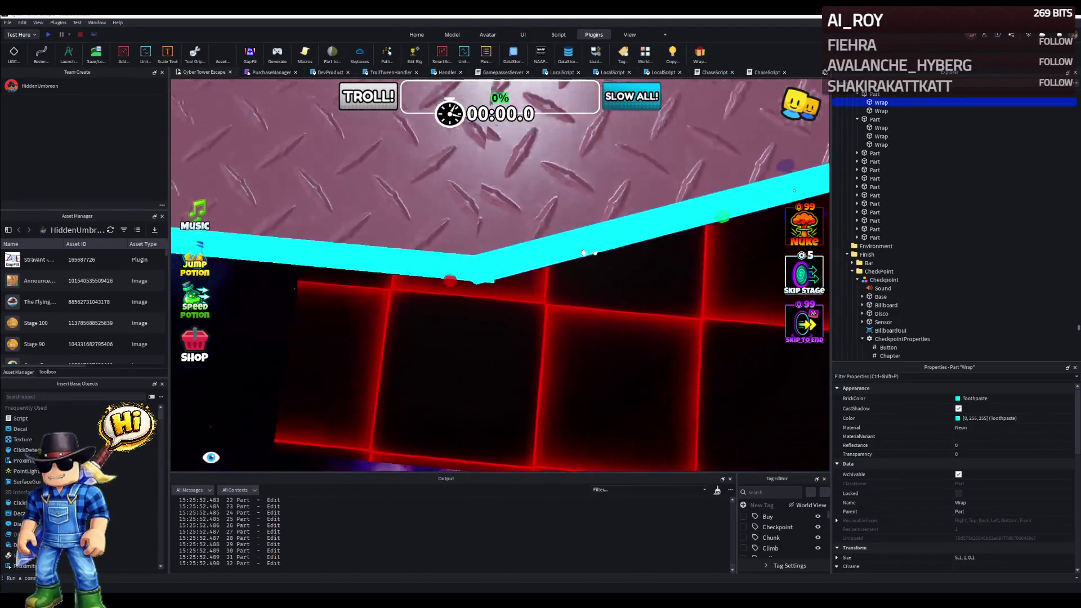
right_click(583, 254)
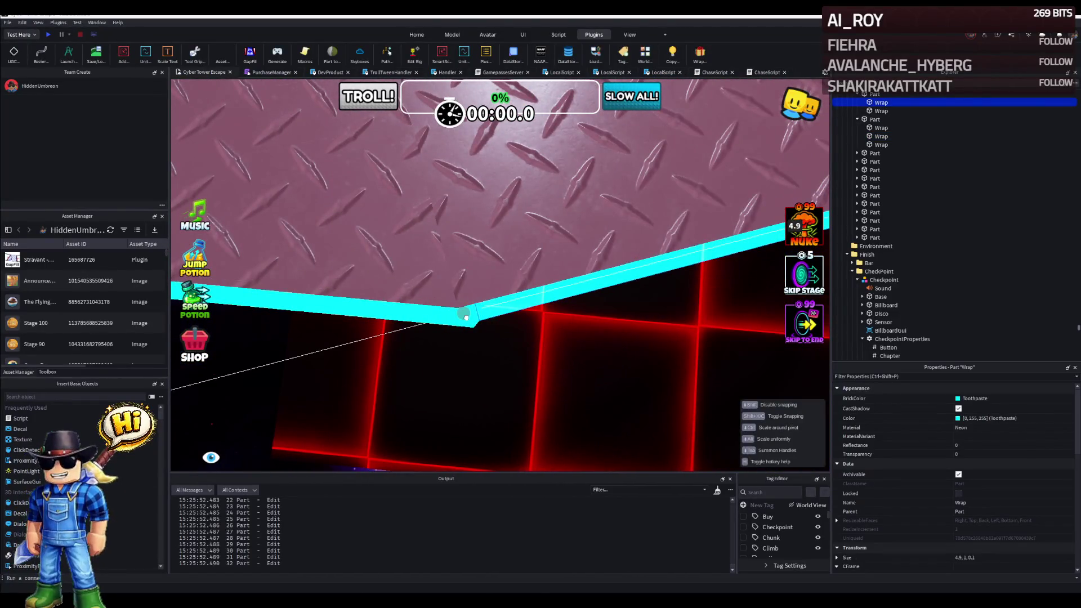
drag(466, 316, 448, 316)
right_click(419, 319)
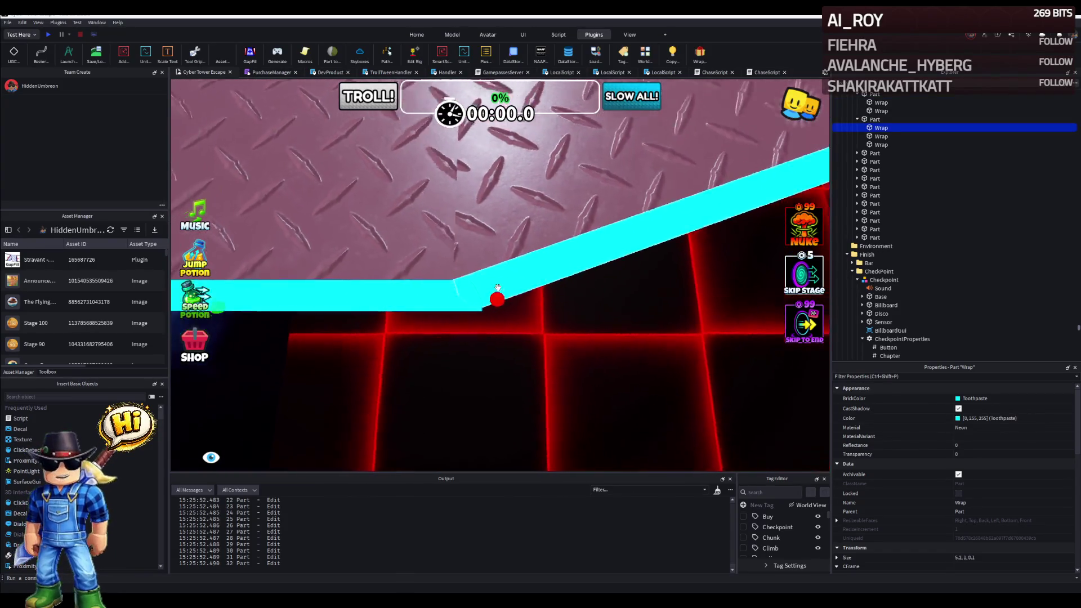
right_click(489, 293)
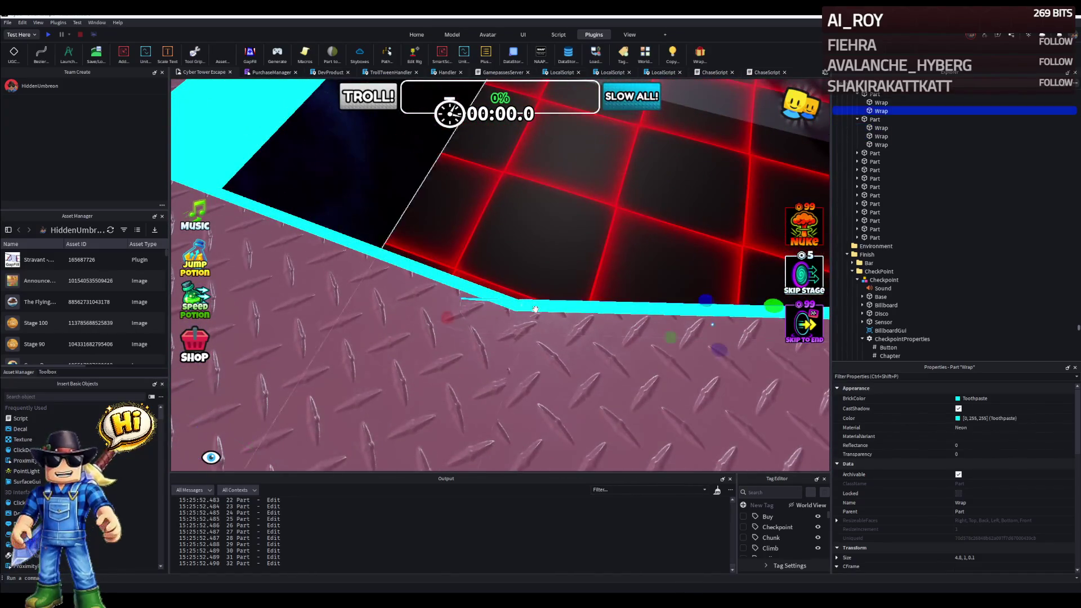
drag(535, 310, 459, 329)
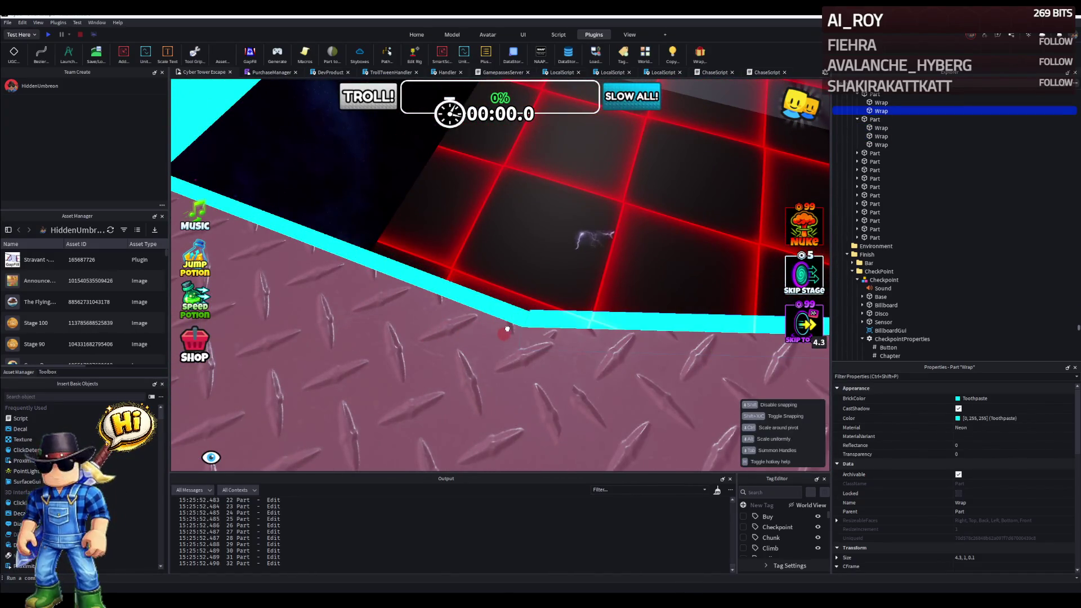
right_click(507, 329)
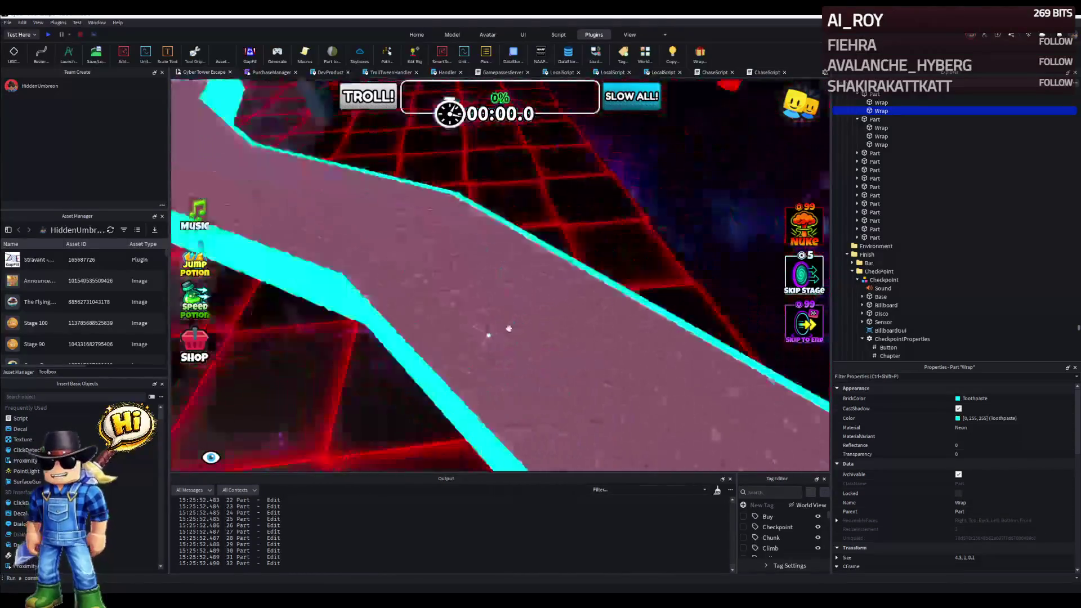
Fly past the boundary wall to the path and pick the cyan edge strip at a corner.
key(w)
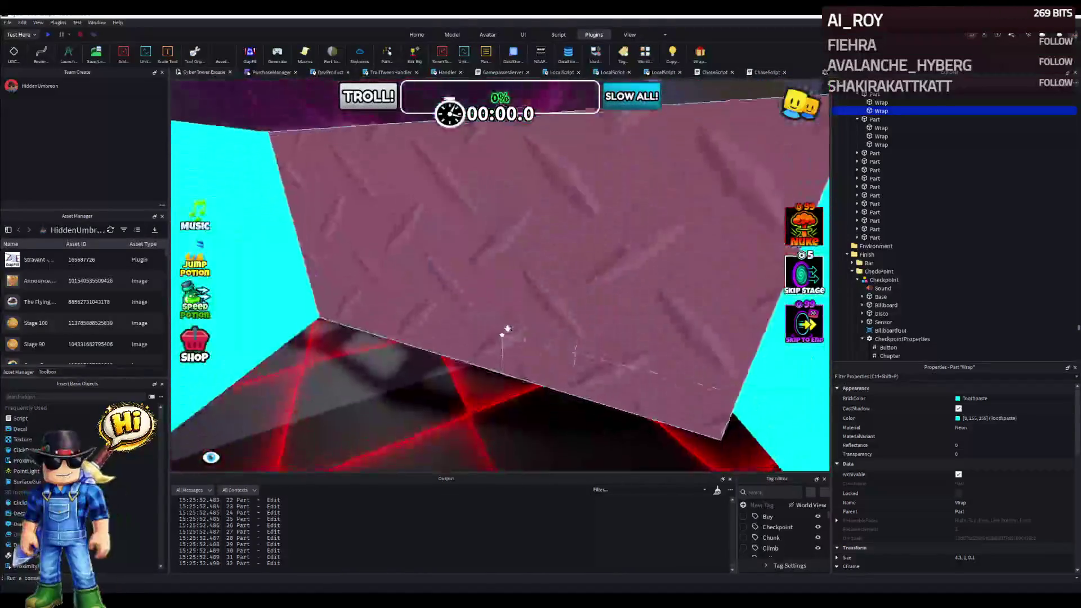
key(w)
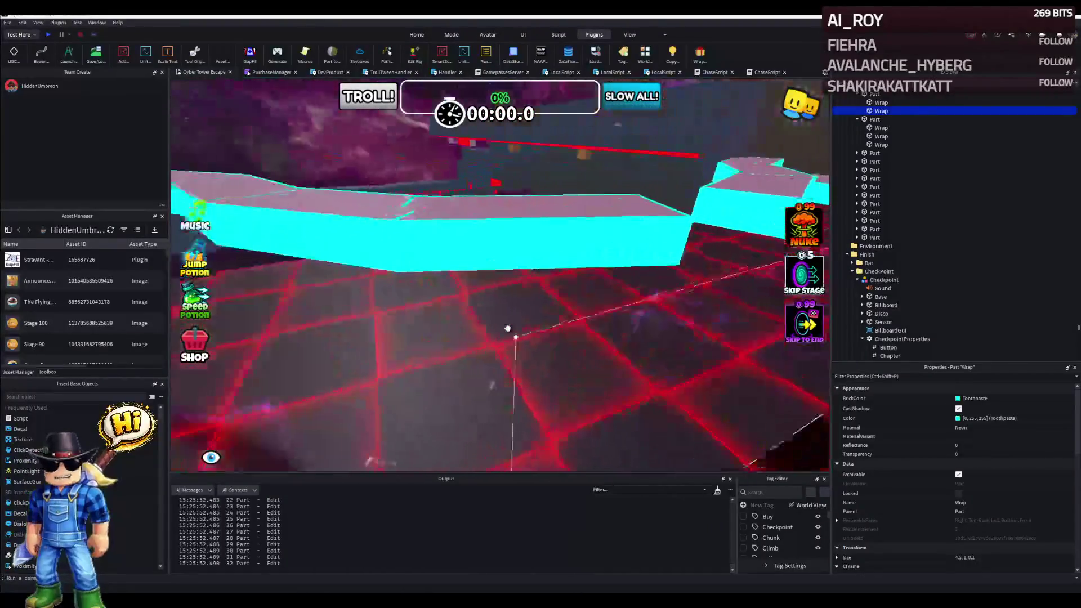
key(w)
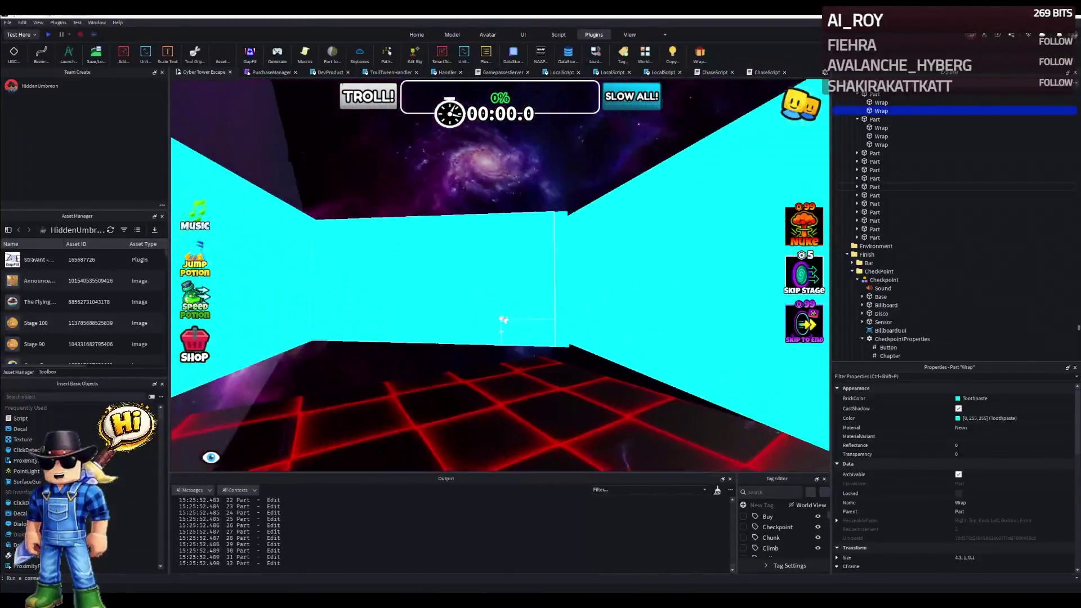
click(481, 296)
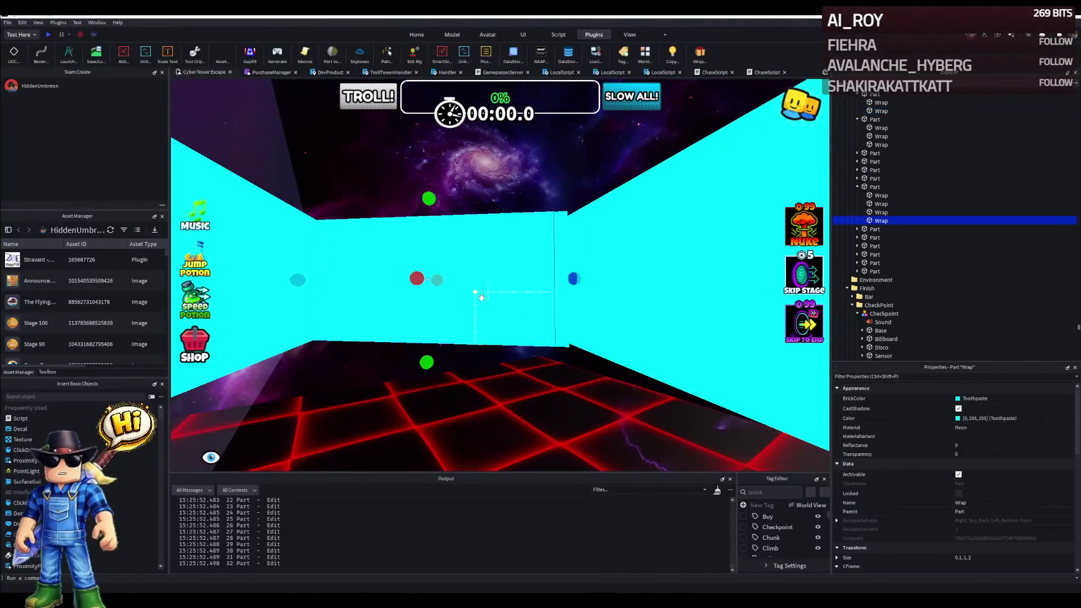
key(w)
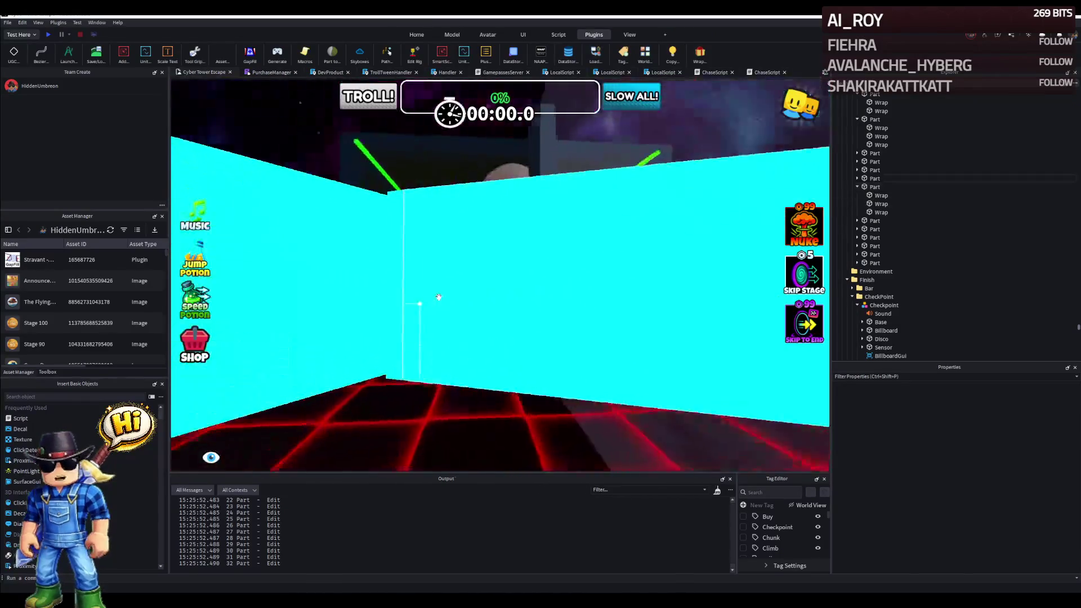
key(w)
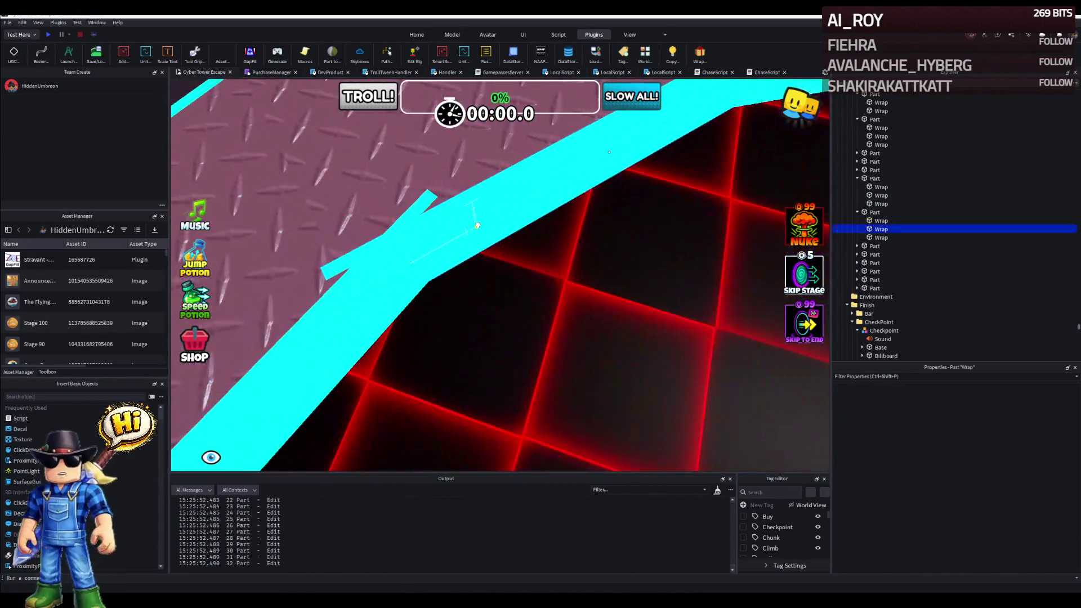
click(477, 226)
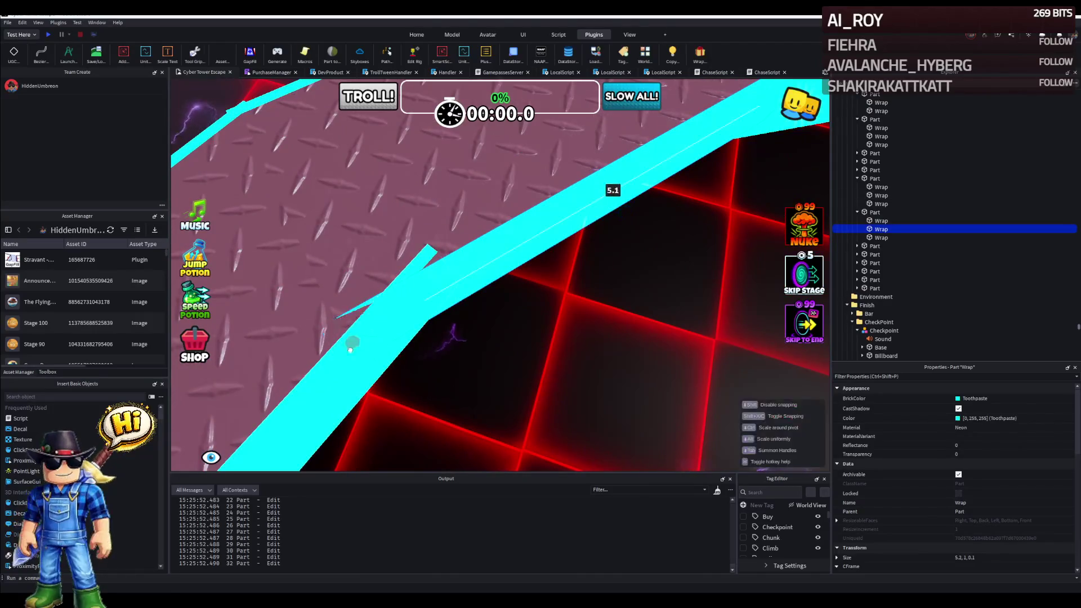
key(w)
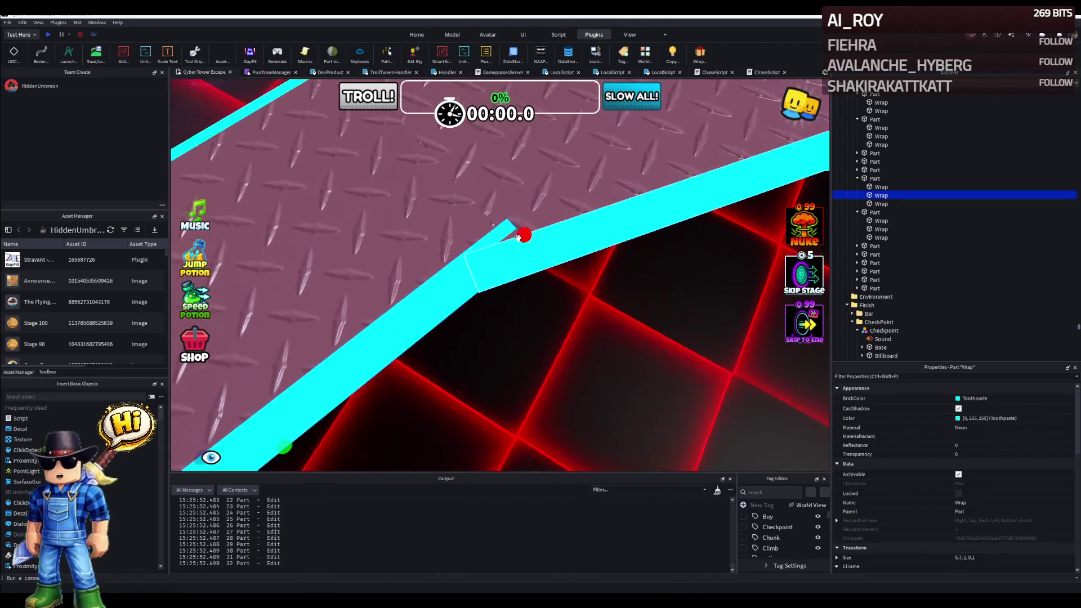
key(w)
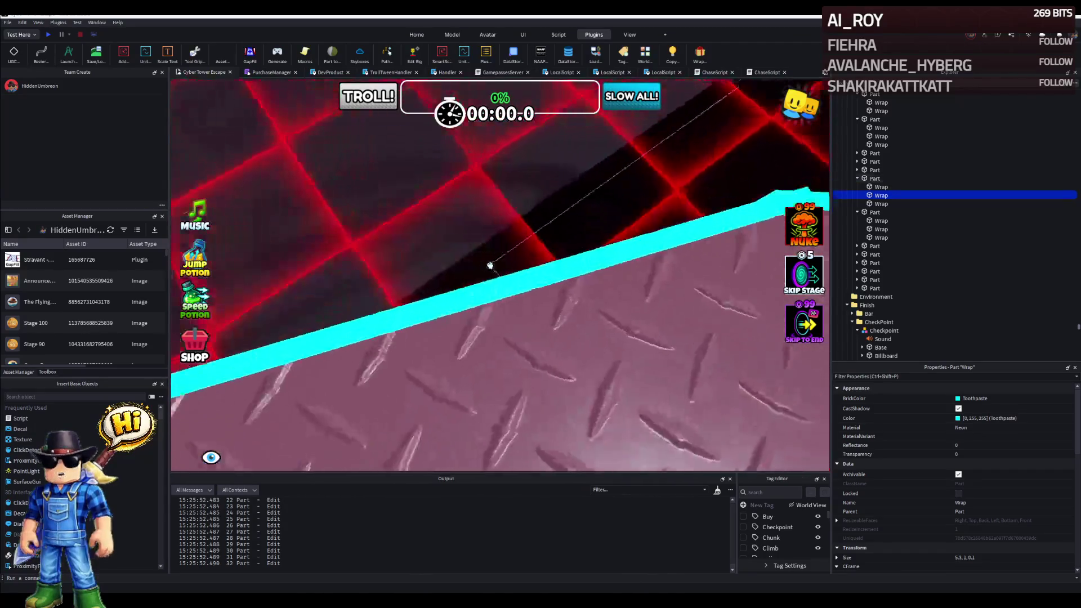
key(w)
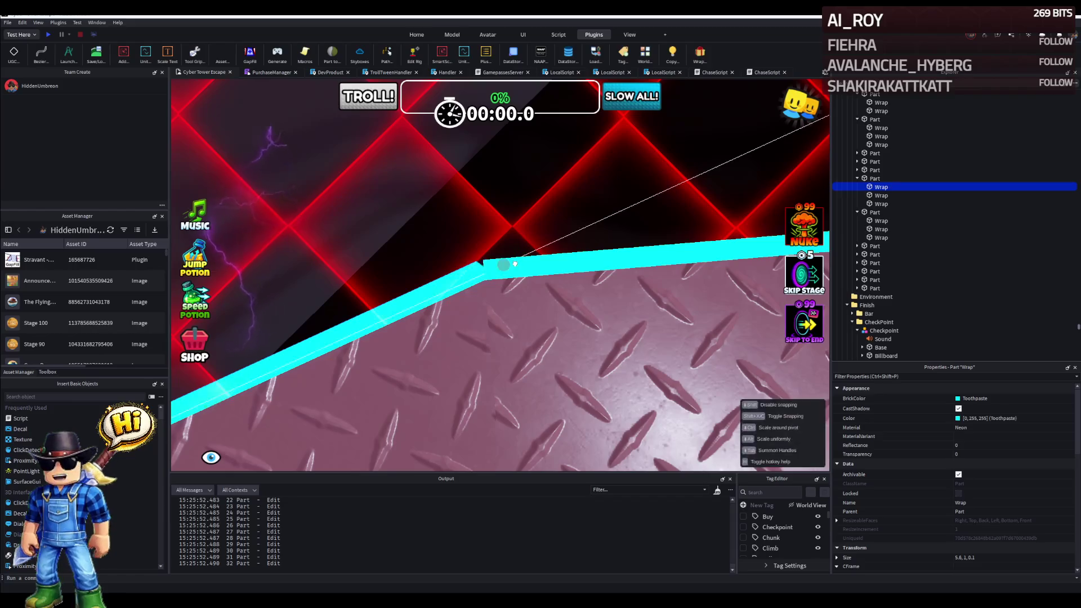
key(w)
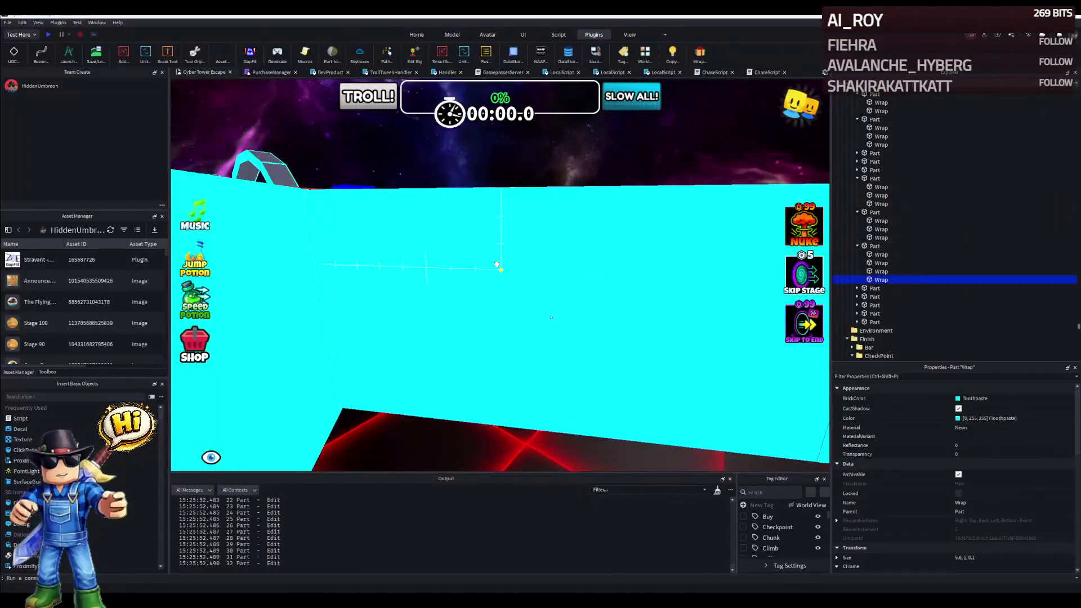
key(w)
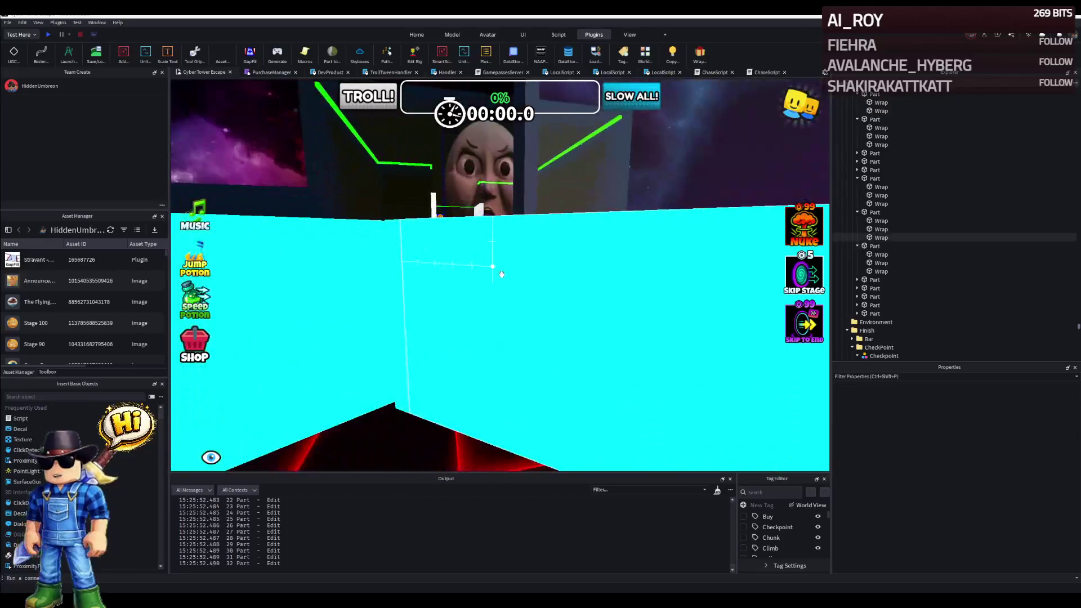
Shorten and re-stretch that corner strip so it lines up with the corner joint.
right_click(487, 285)
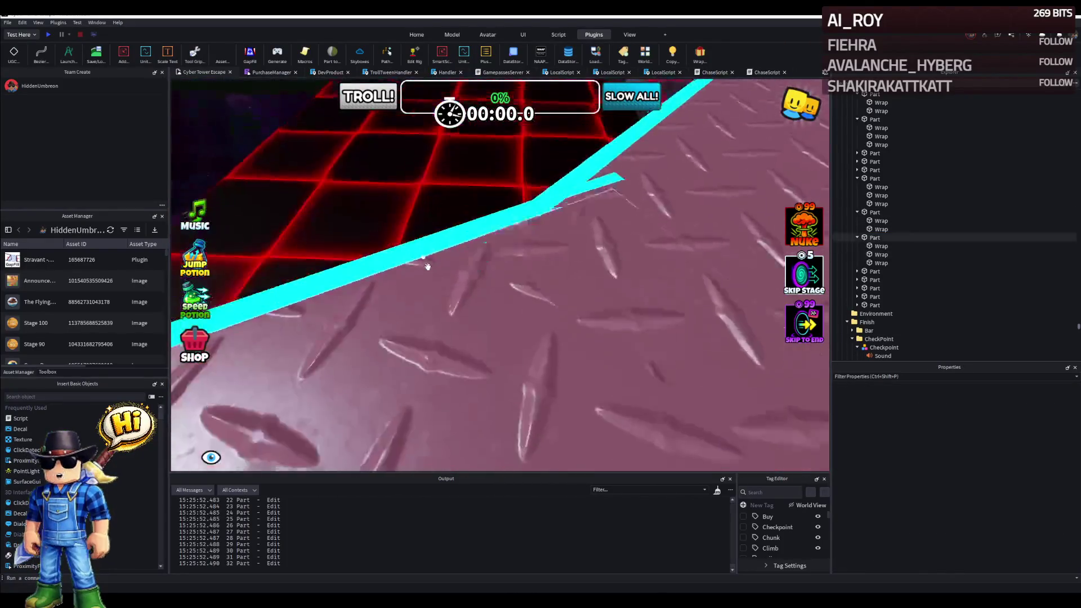
click(442, 222)
right_click(506, 228)
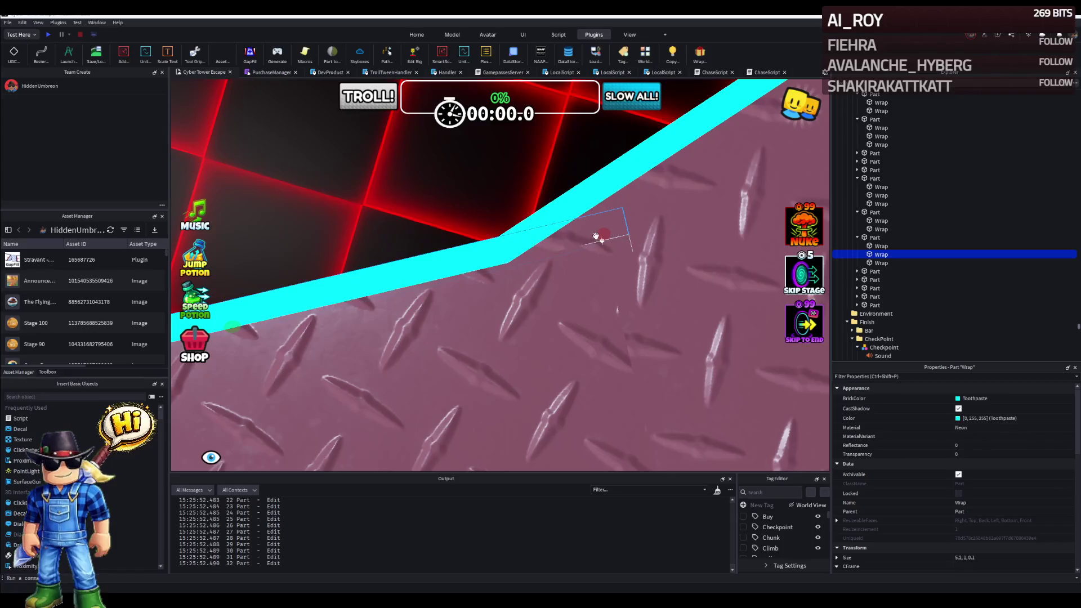
drag(535, 256, 543, 221)
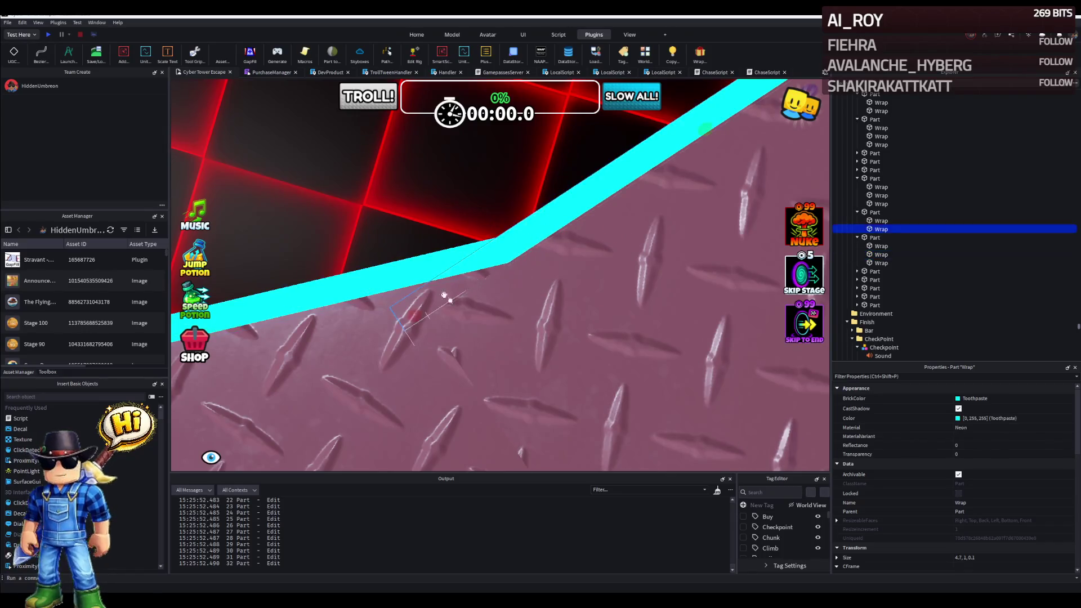
drag(445, 297, 410, 314)
right_click(502, 280)
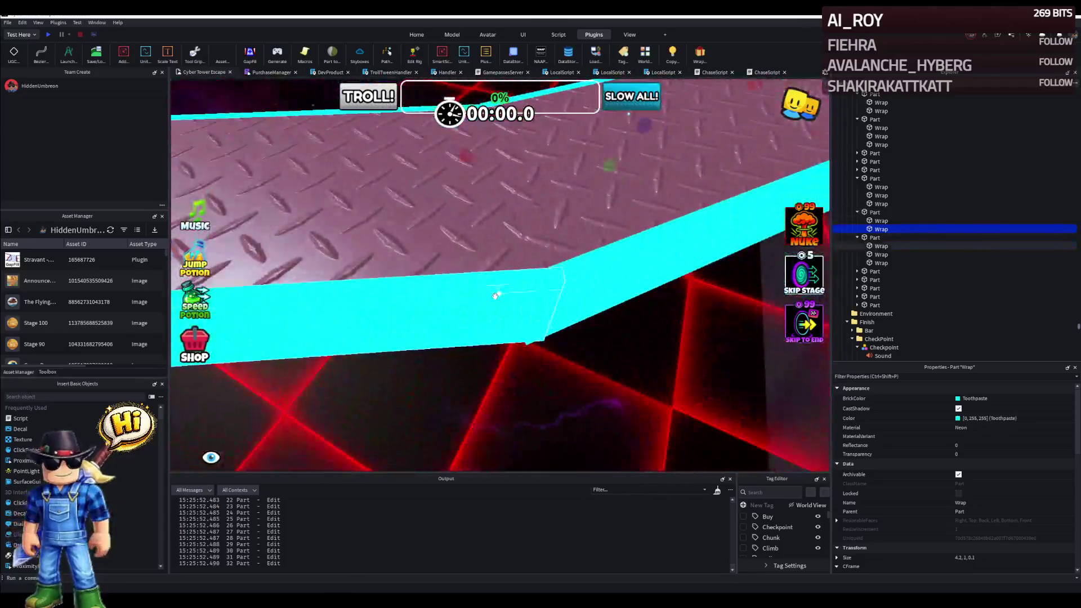
Trim the neighbouring strip to about 4.2 studs at the joint and move to the next strip.
click(496, 294)
right_click(506, 288)
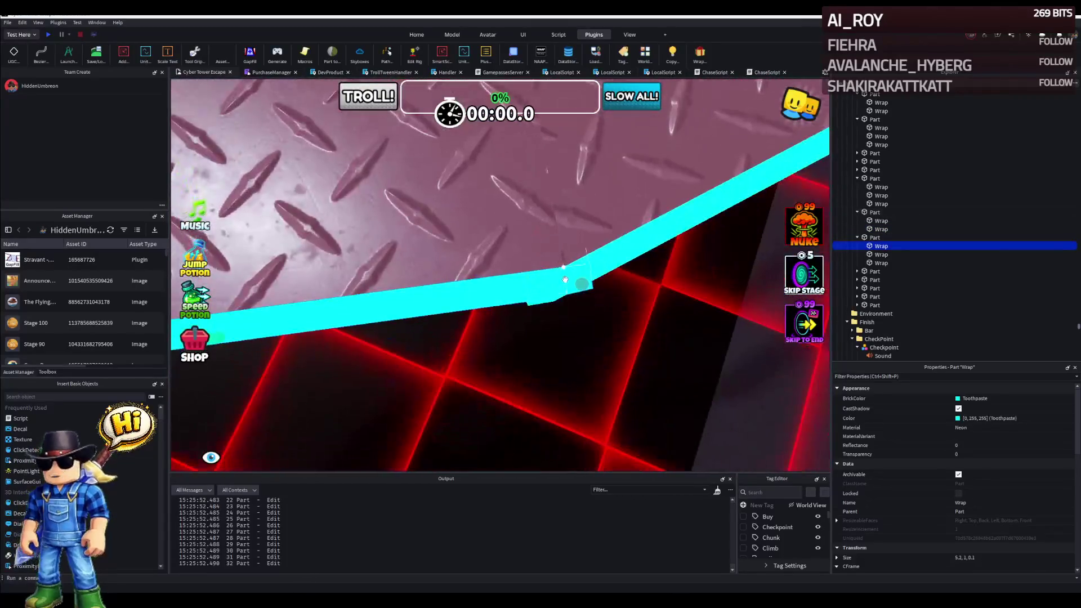
drag(512, 292, 553, 264)
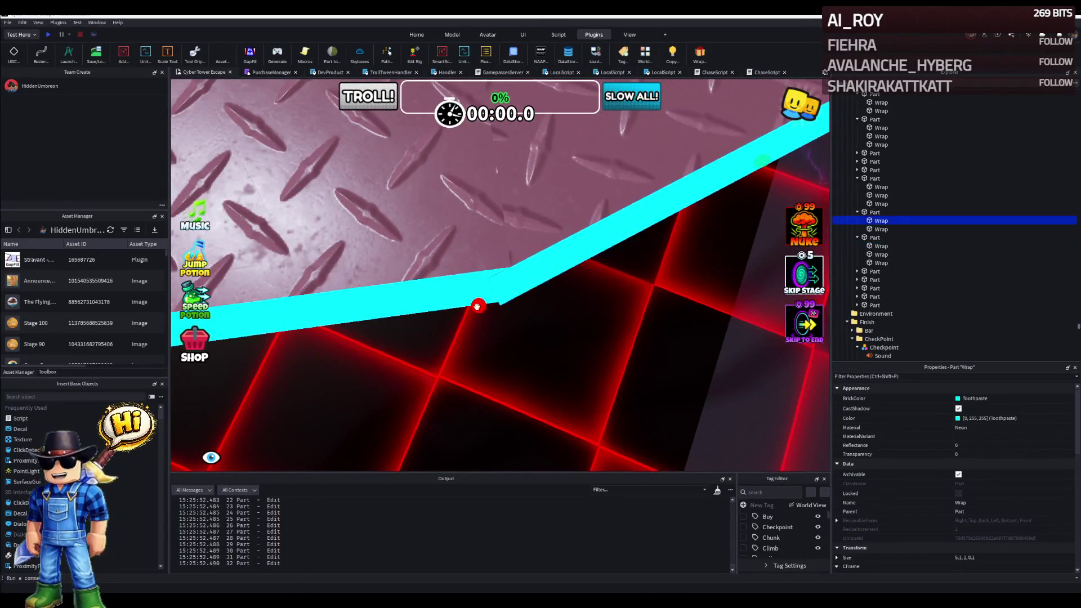
right_click(501, 295)
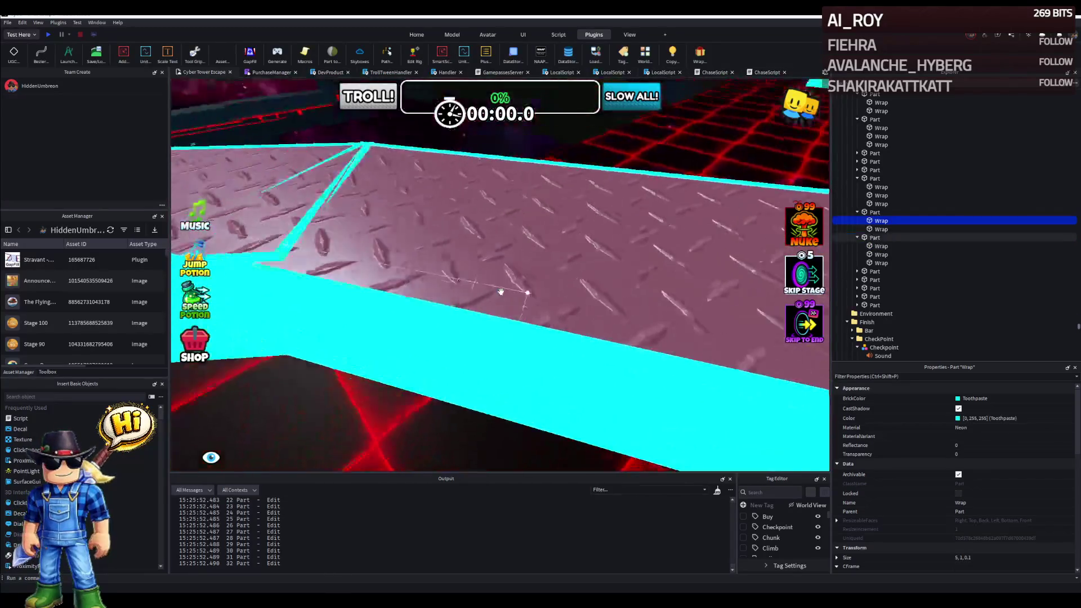
click(470, 315)
right_click(523, 319)
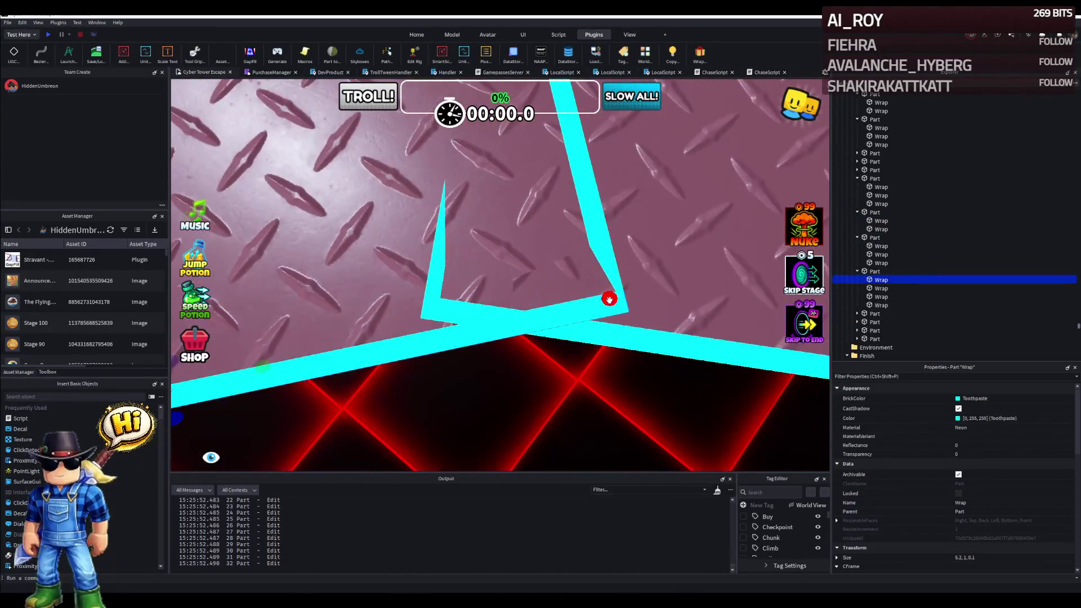
Adjust the strip at the V-shaped corner, undo one change, and pick the strip at the next bend.
drag(609, 299, 595, 331)
drag(465, 317, 482, 302)
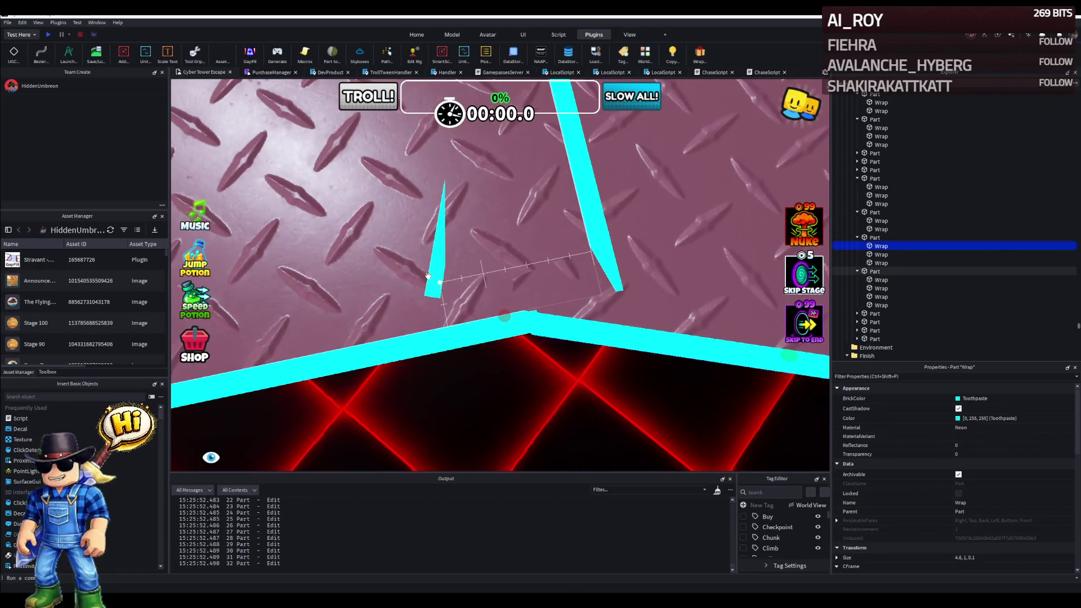
key(ctrl+z)
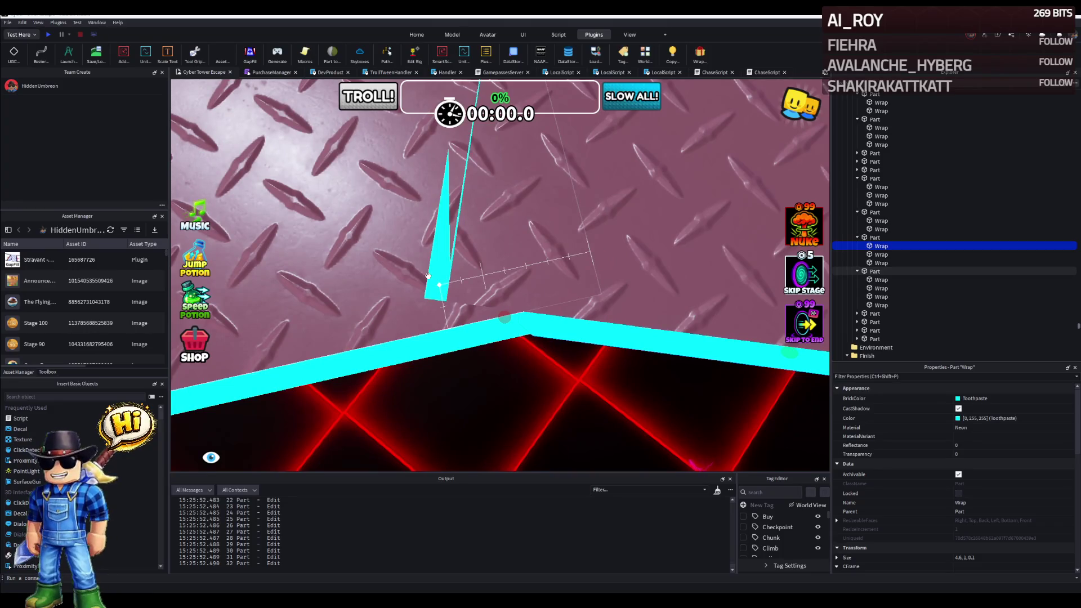
drag(428, 277, 461, 285)
click(372, 300)
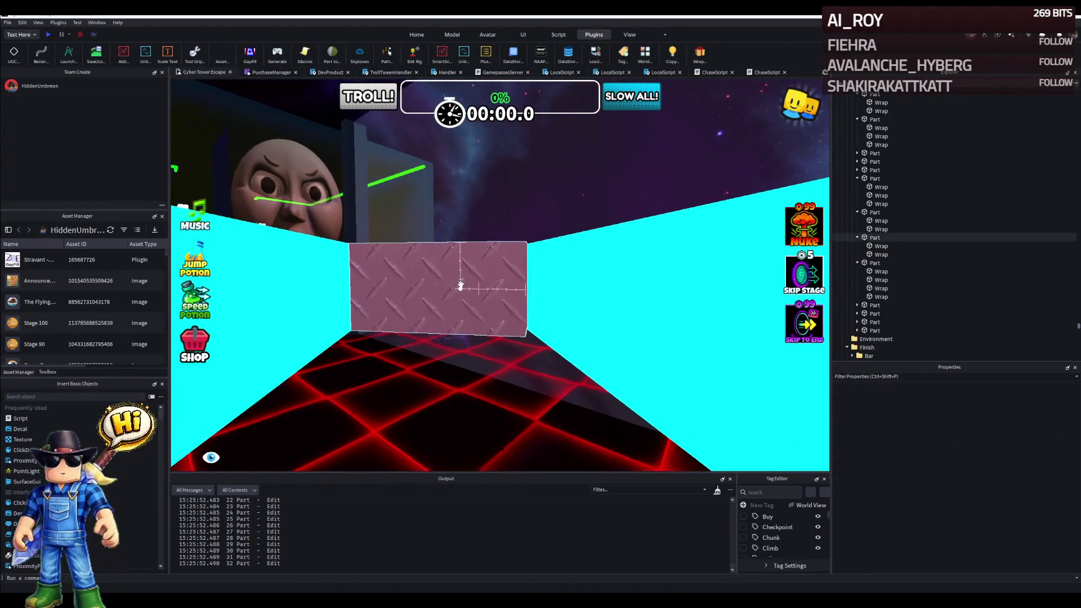
click(461, 285)
mouse_move(461, 285)
mouse_down()
mouse_move(432, 276)
mouse_move(473, 270)
mouse_up()
click(473, 270)
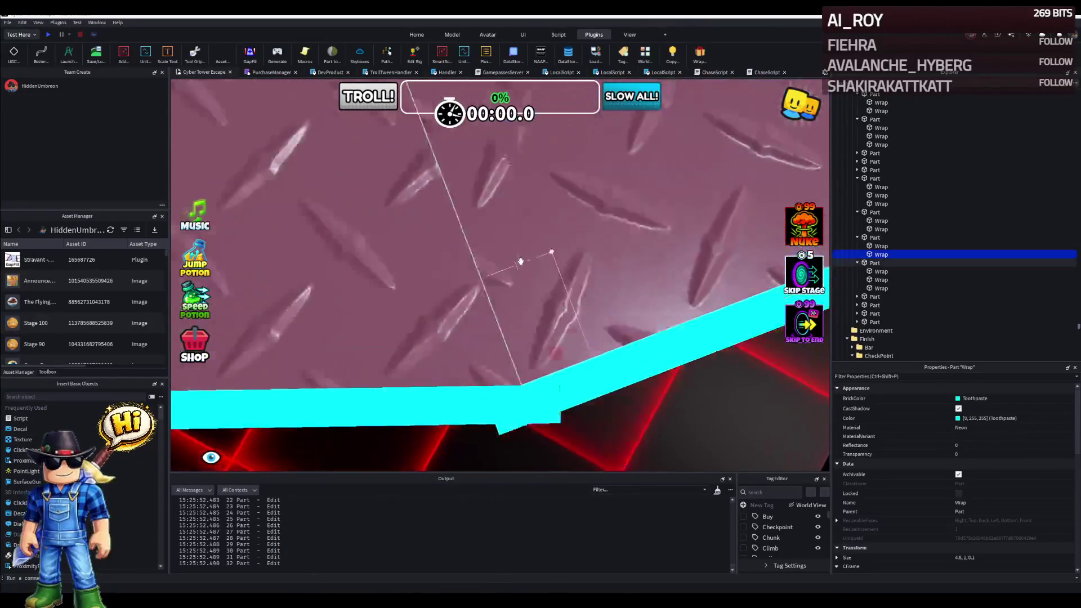
scroll(520, 260, down, 3)
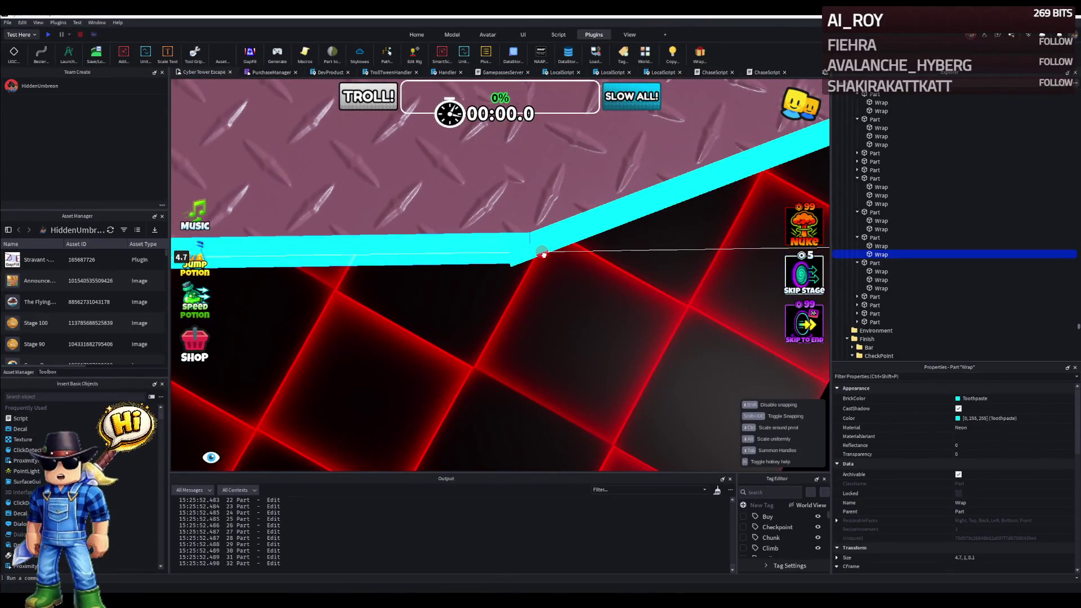
Move a cyan strip to close the bend's gap and delete a leftover strip on that bend.
drag(544, 254, 552, 263)
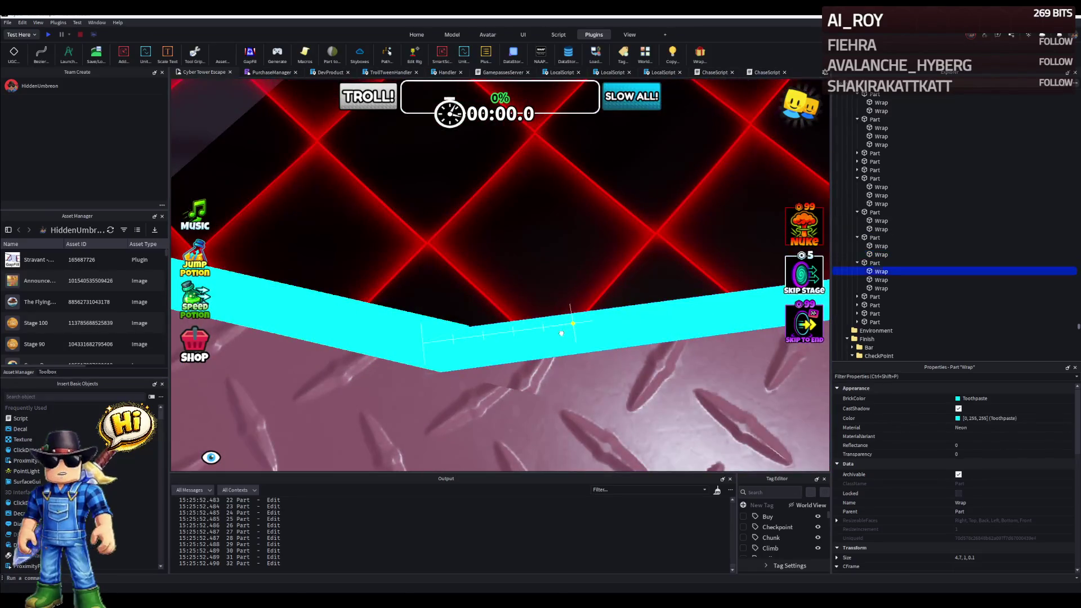
mouse_move(454, 345)
mouse_down()
mouse_move(393, 338)
mouse_move(396, 329)
mouse_up()
key(Escape)
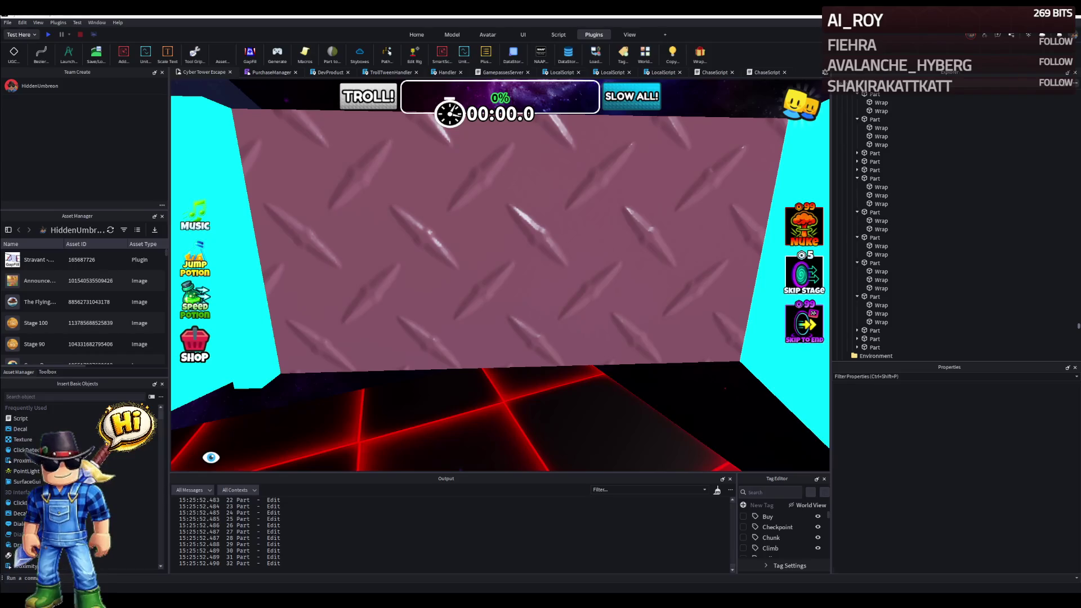
drag(498, 279, 506, 253)
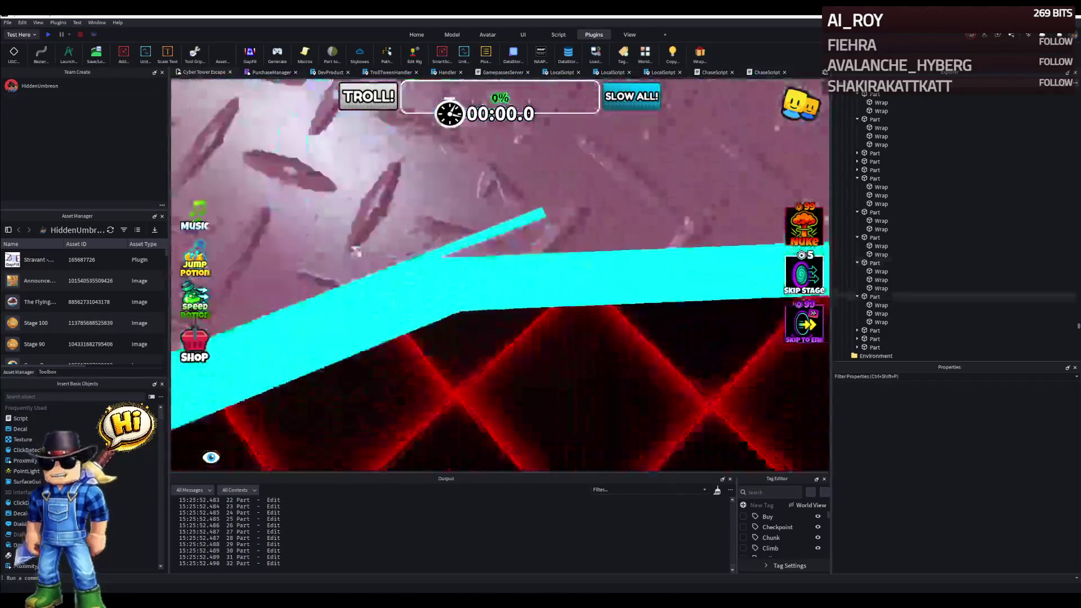
click(513, 281)
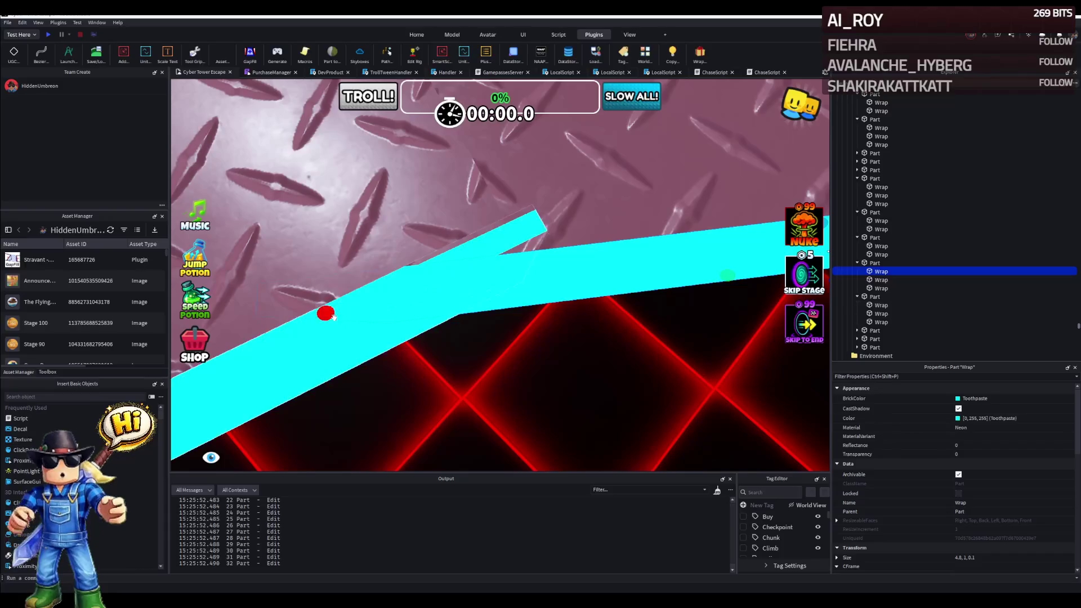
drag(391, 322, 581, 258)
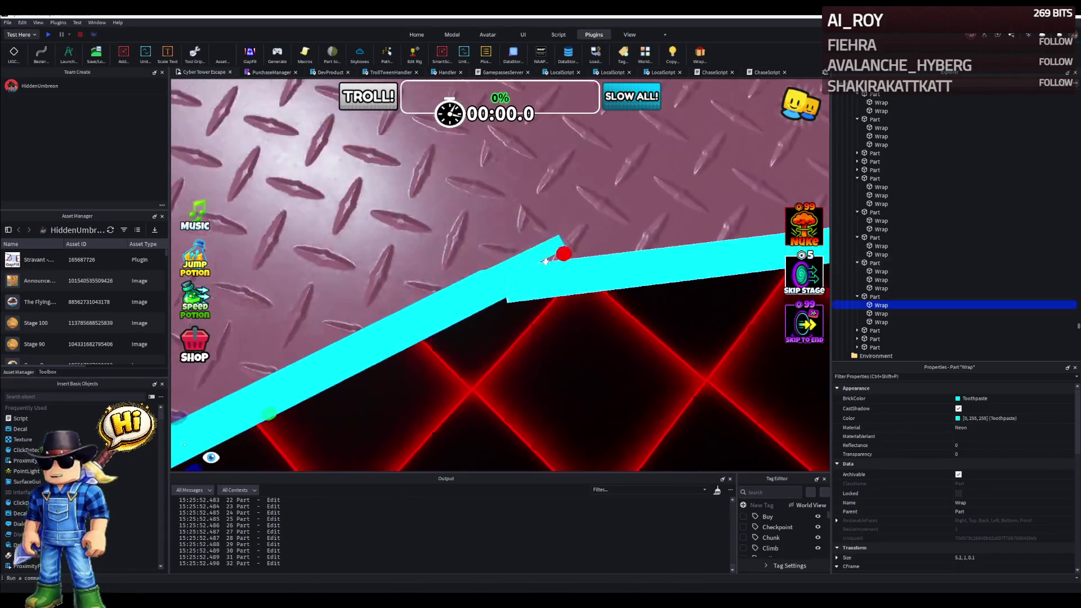
right_click(523, 273)
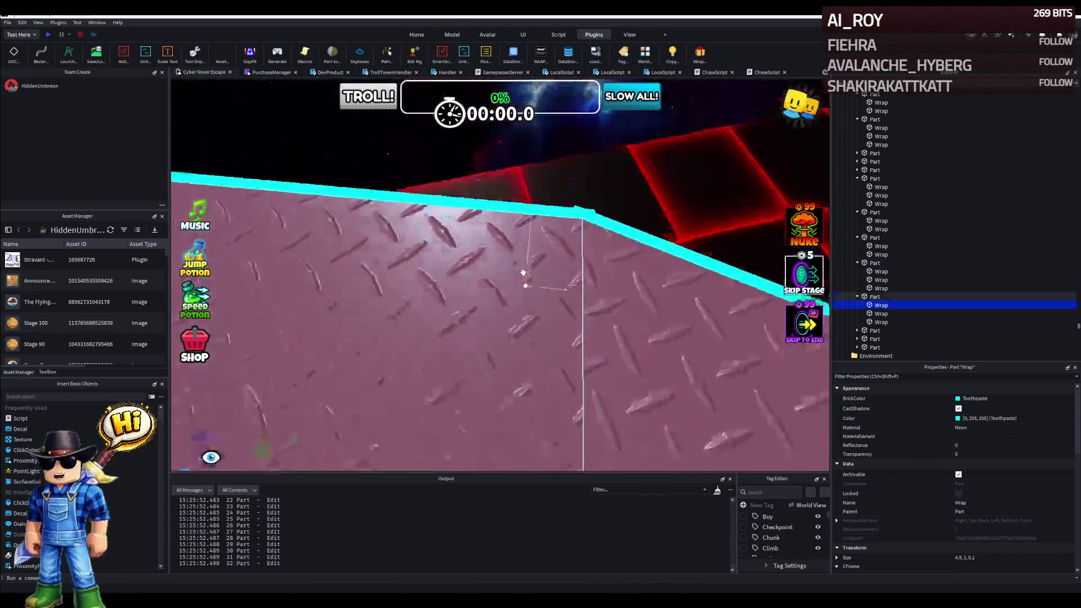
key(w)
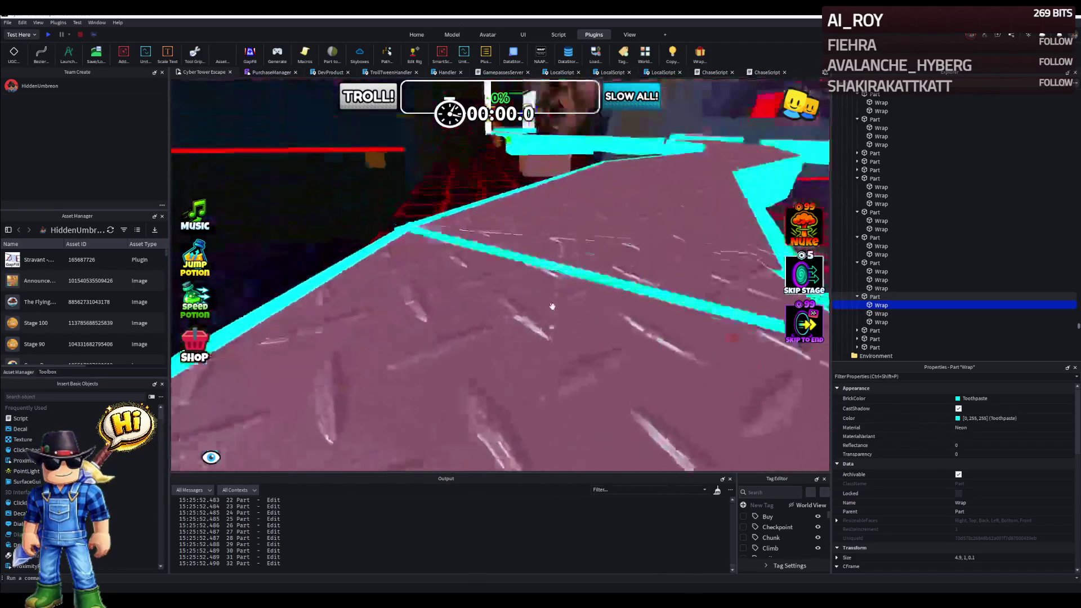
key(Delete)
mouse_move(565, 287)
mouse_down()
mouse_move(499, 314)
mouse_move(600, 345)
mouse_move(514, 331)
mouse_up()
Resize the corner strip's length and review the neighbouring strips along the path.
click(514, 331)
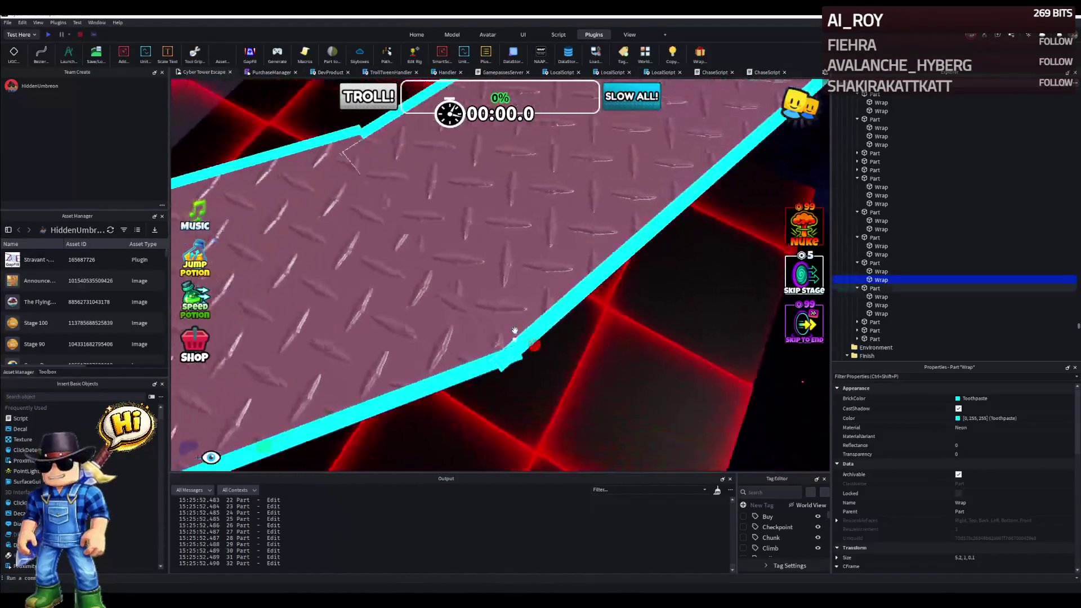
drag(483, 378, 507, 338)
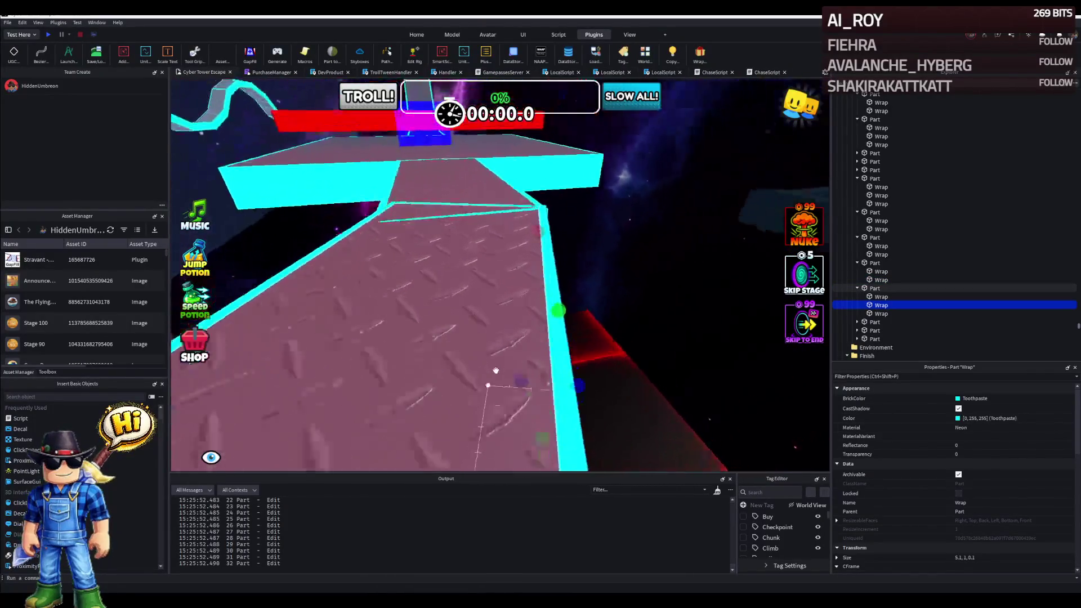
click(439, 349)
mouse_move(439, 349)
mouse_down()
mouse_move(507, 338)
mouse_move(505, 366)
mouse_up()
click(512, 334)
right_click(506, 326)
Inspect the bend from several angles and pick the cyan strip beside the remaining gap.
click(505, 364)
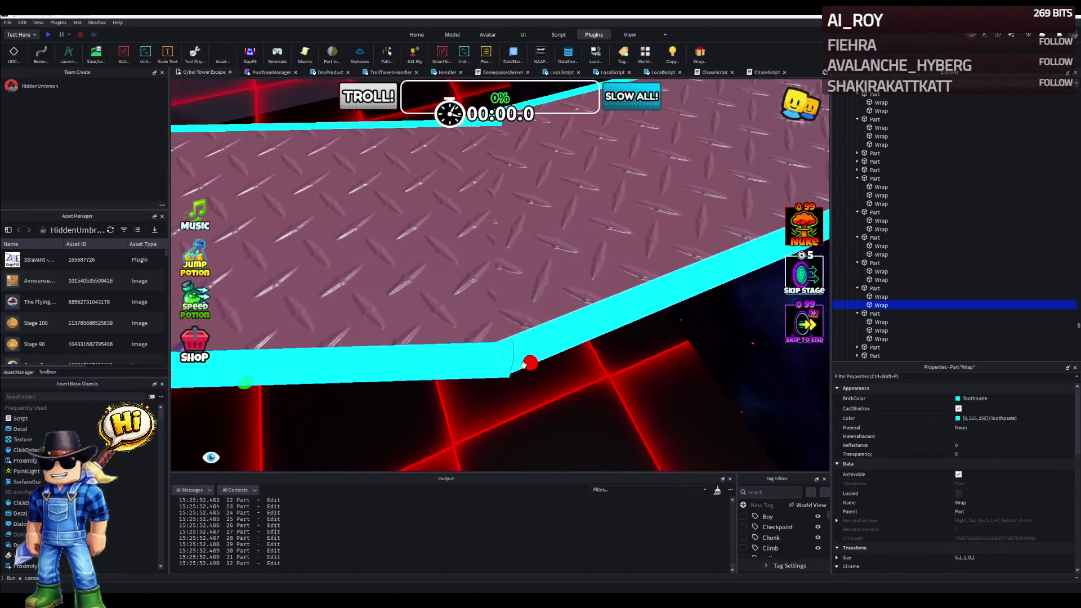
right_click(516, 363)
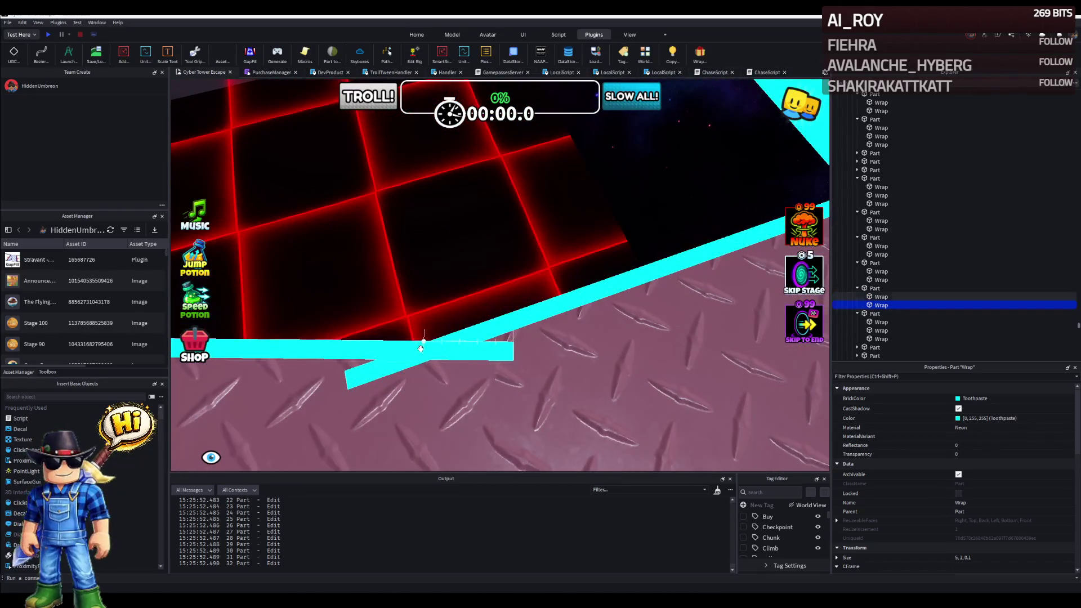
drag(321, 365, 472, 368)
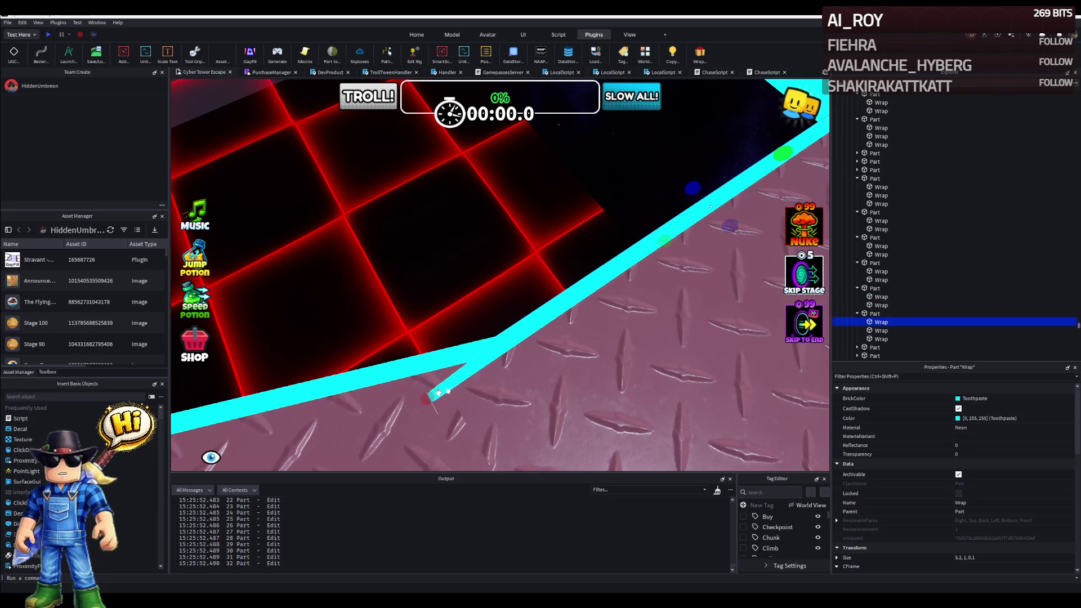
right_click(489, 374)
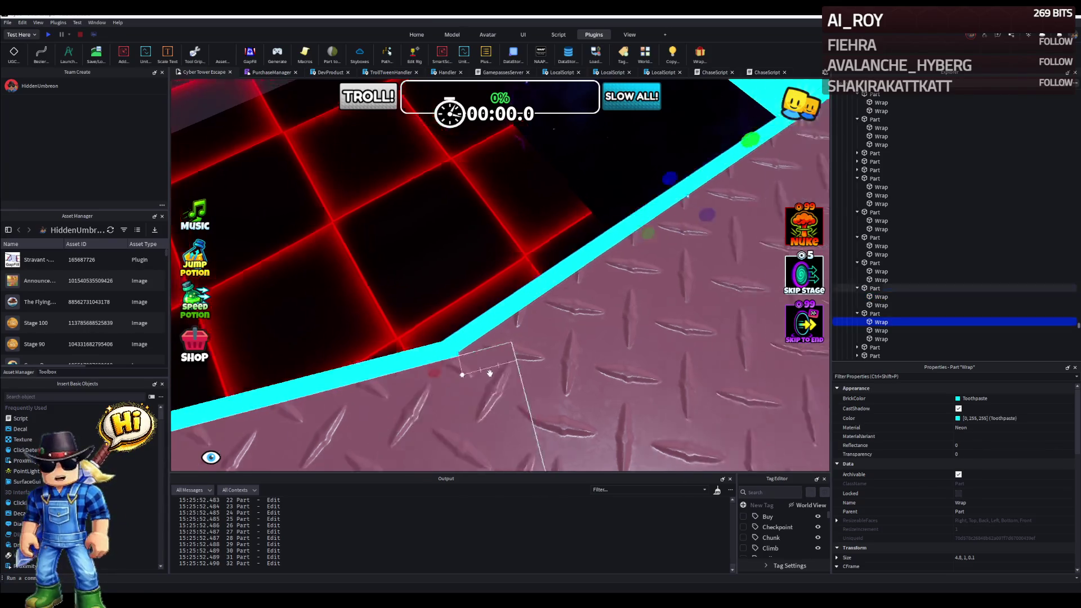
drag(489, 374, 499, 373)
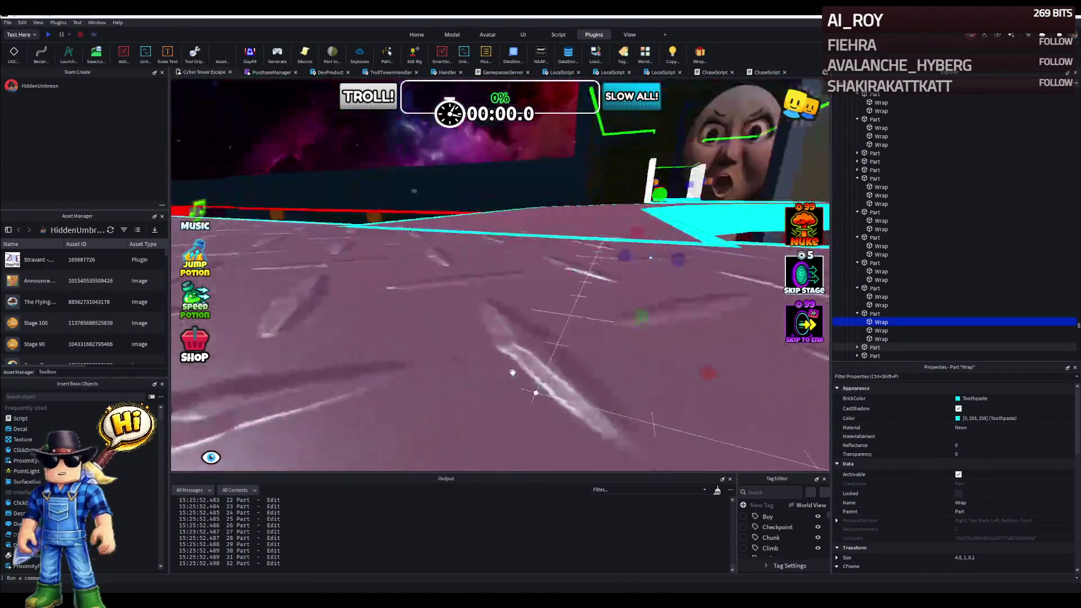
click(507, 363)
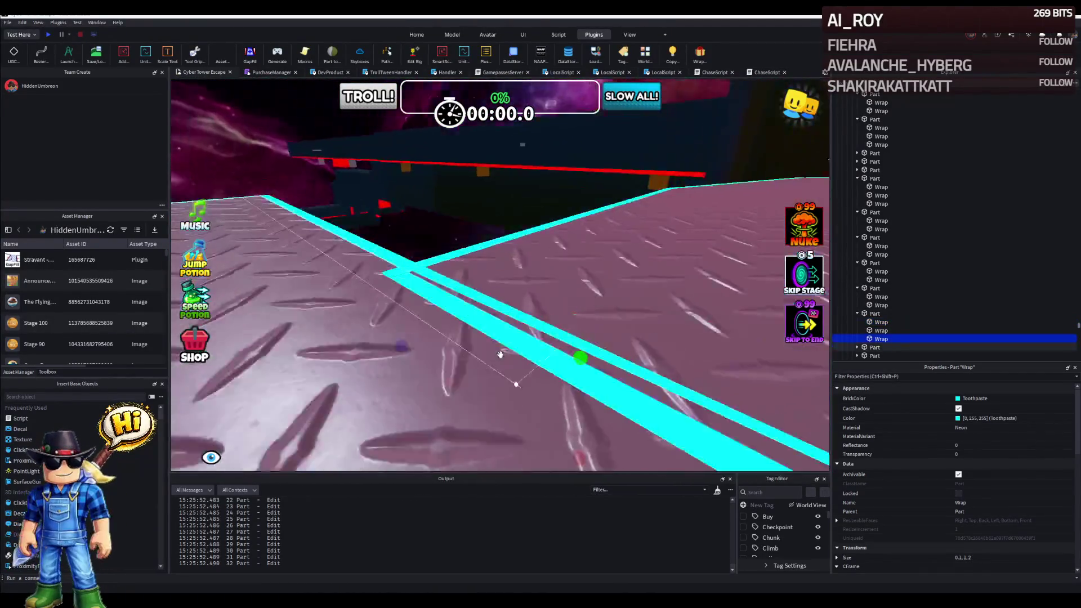
click(488, 331)
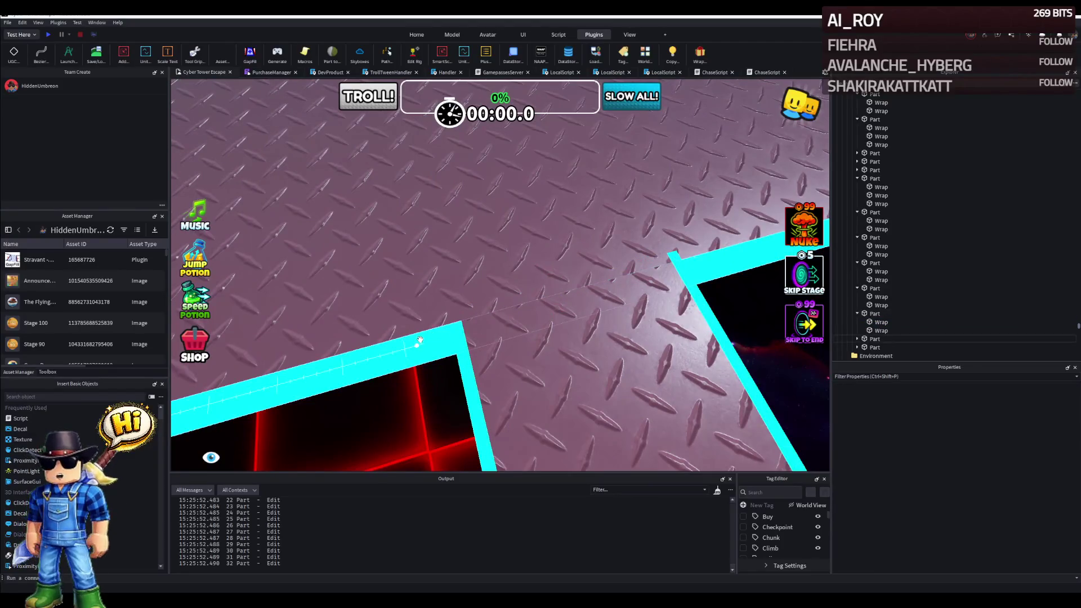
click(419, 340)
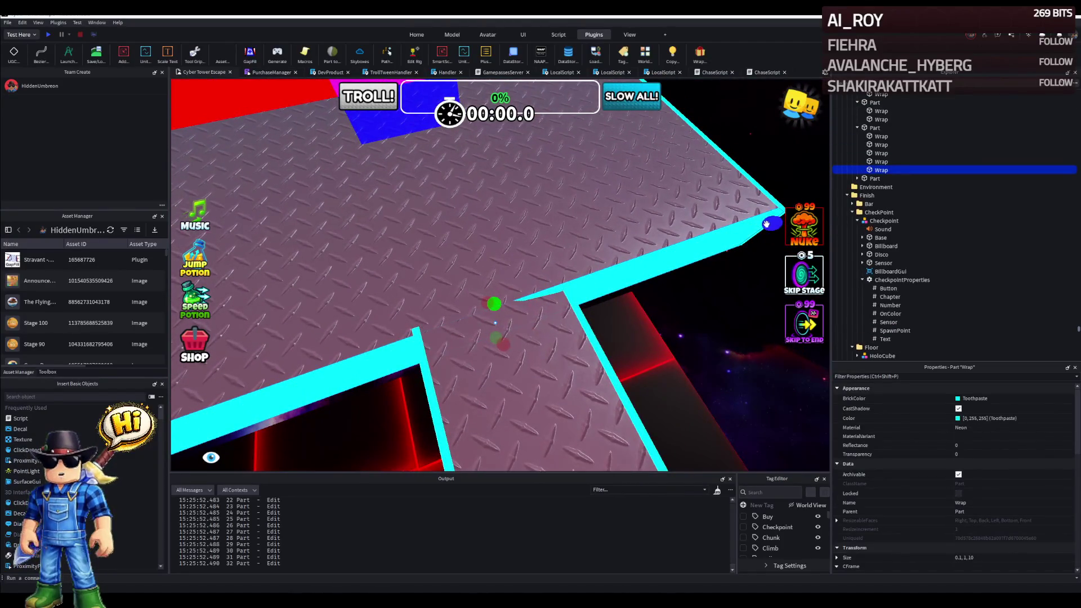
Stretch then trim that strip to about 3.9 studs so it ends exactly at the corner.
drag(768, 224, 541, 345)
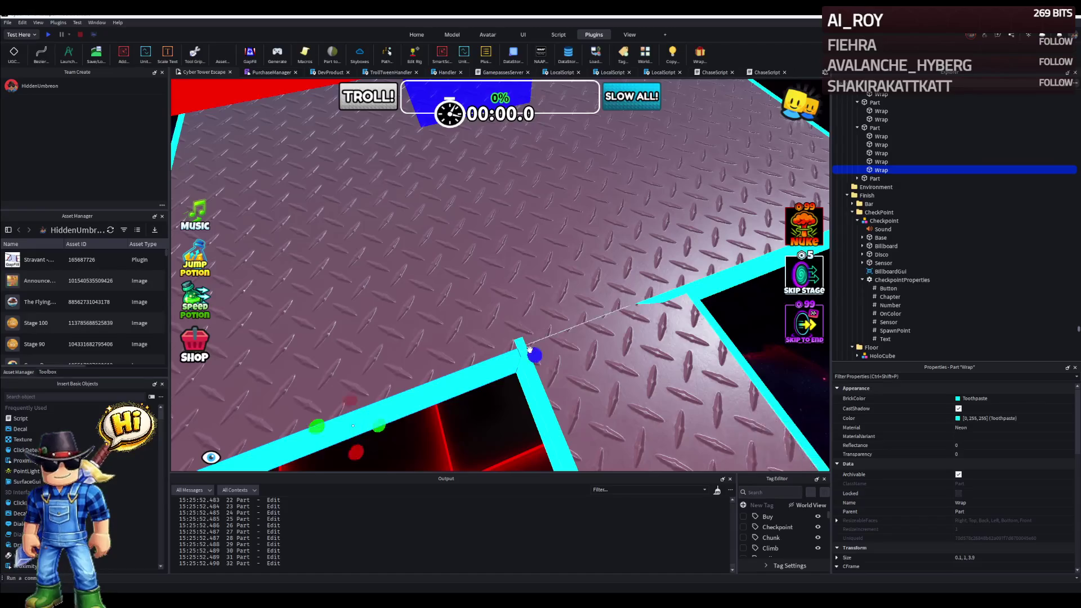
right_click(531, 350)
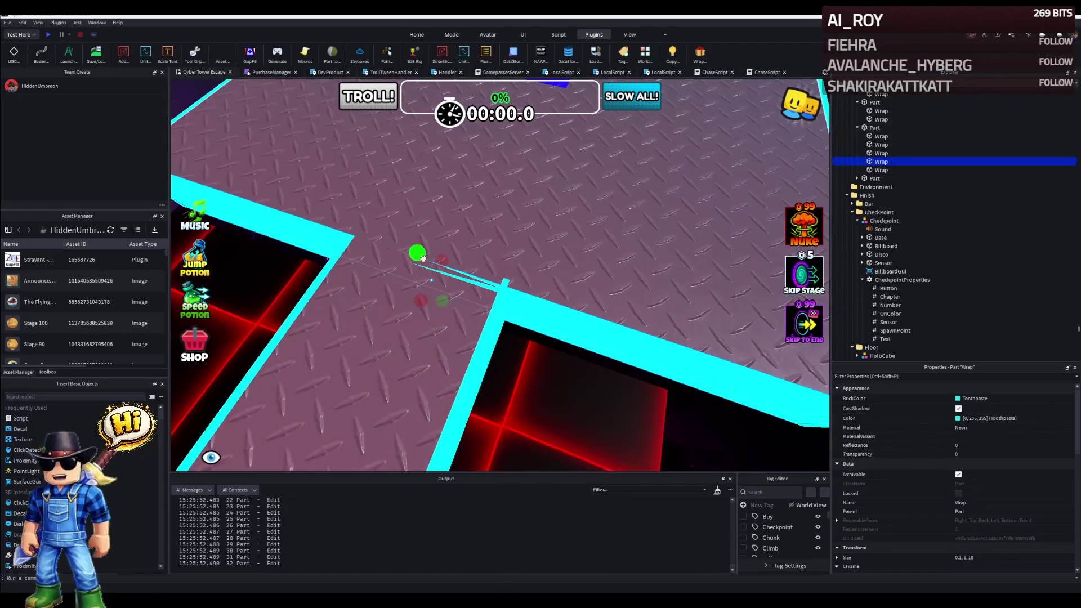
drag(507, 279, 422, 278)
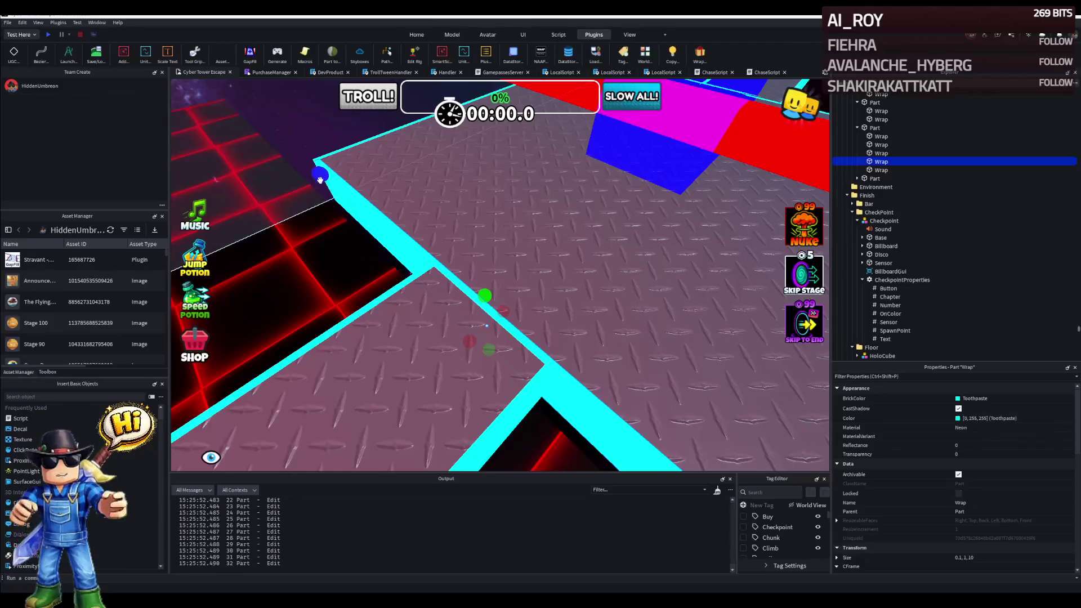
drag(488, 325, 355, 189)
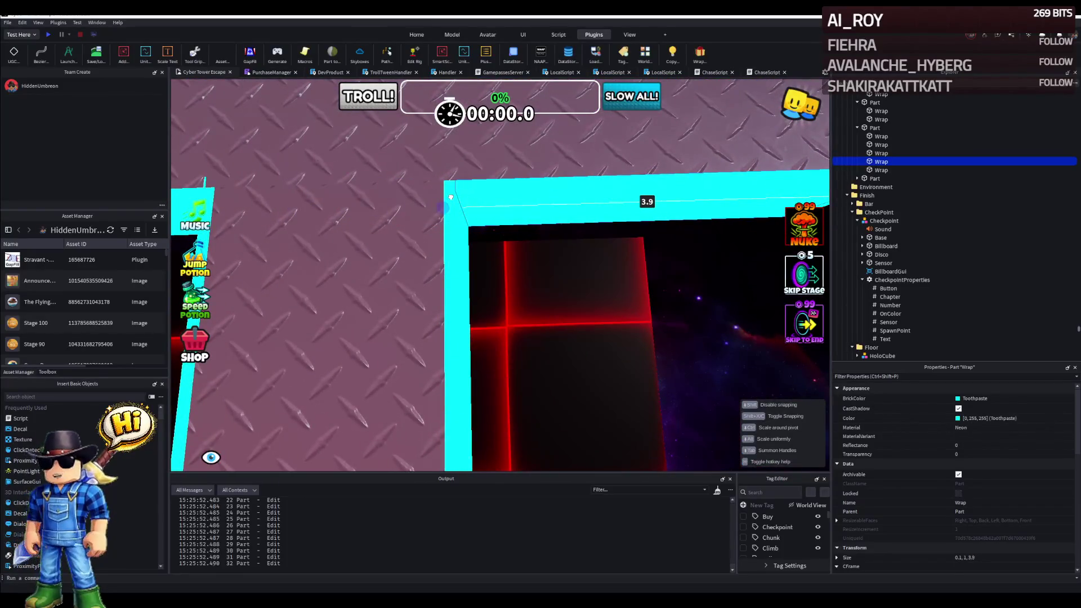
drag(449, 197, 462, 281)
mouse_move(389, 283)
mouse_down()
mouse_move(456, 239)
mouse_move(567, 278)
mouse_up()
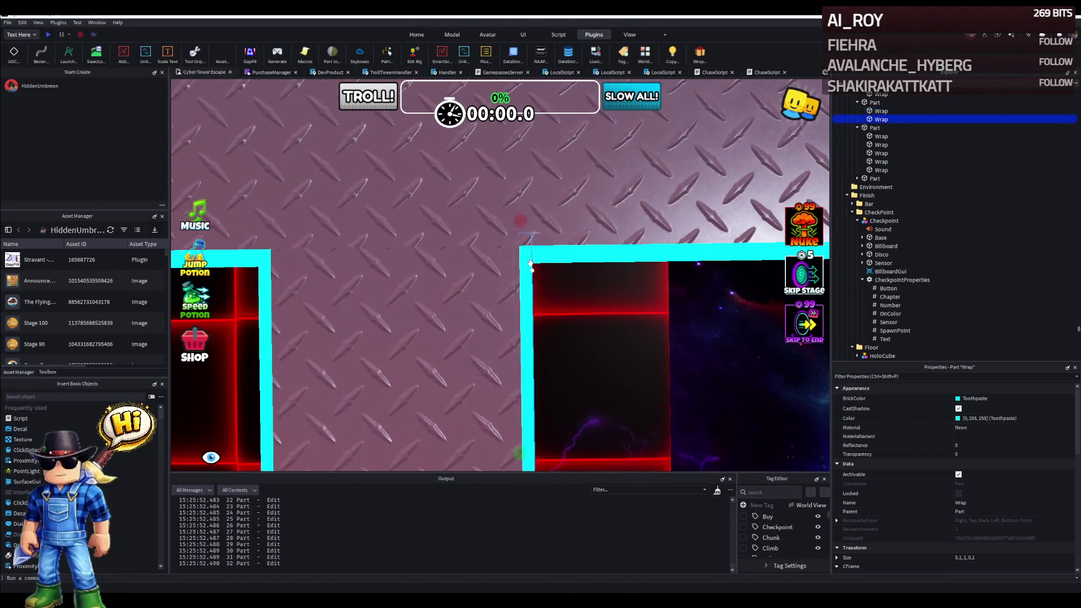
key(w)
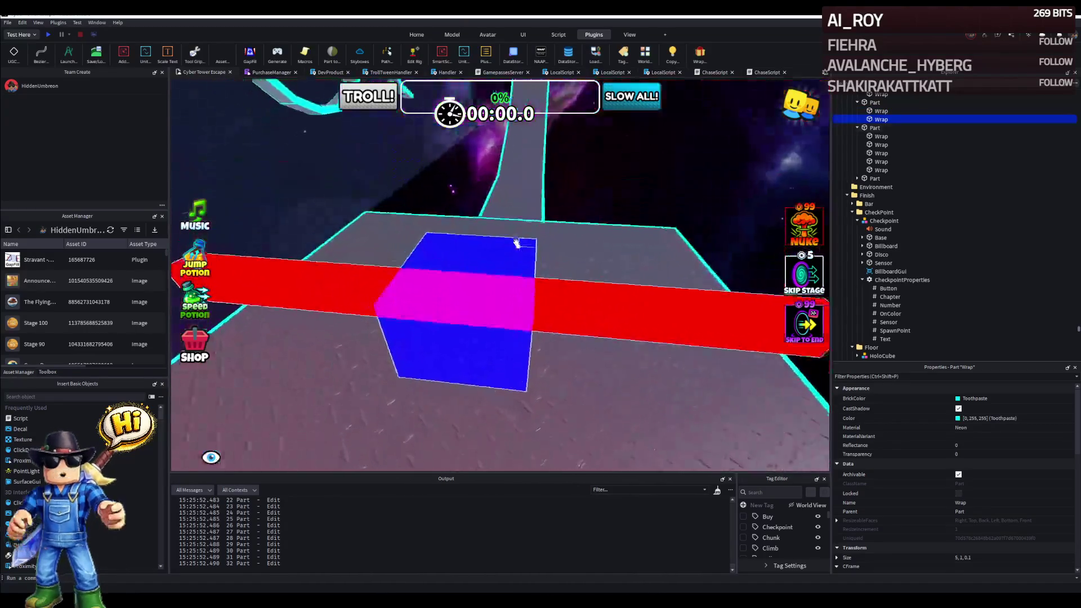
key(w)
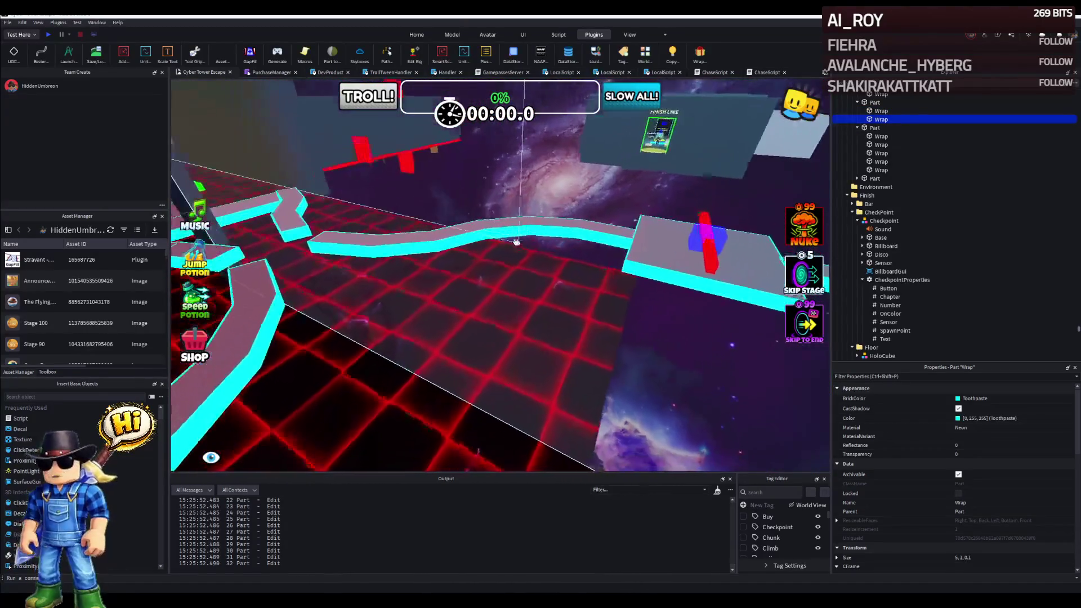
key(w)
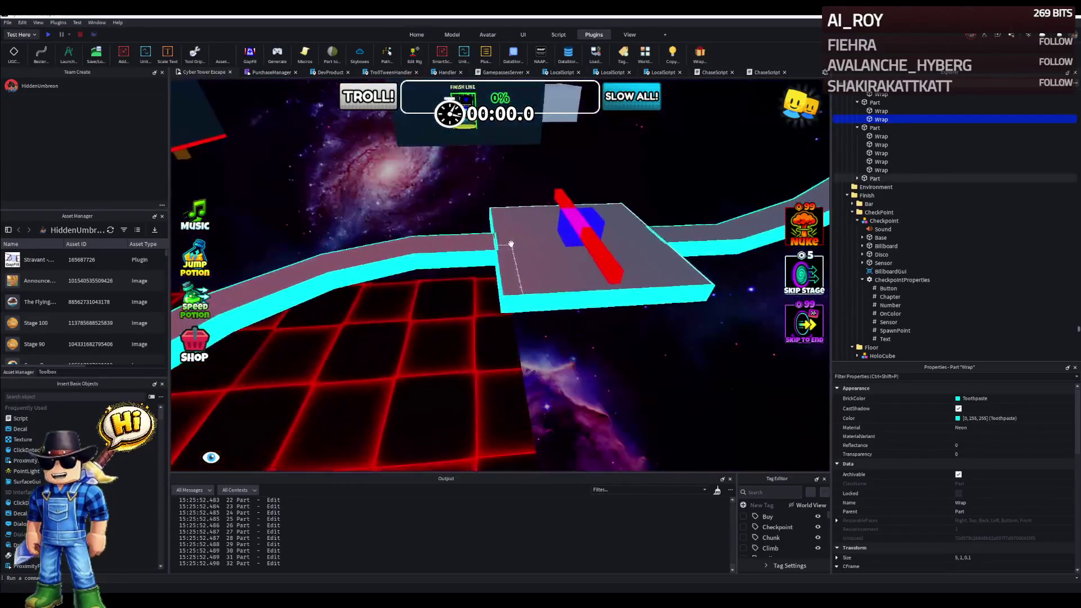
key(w)
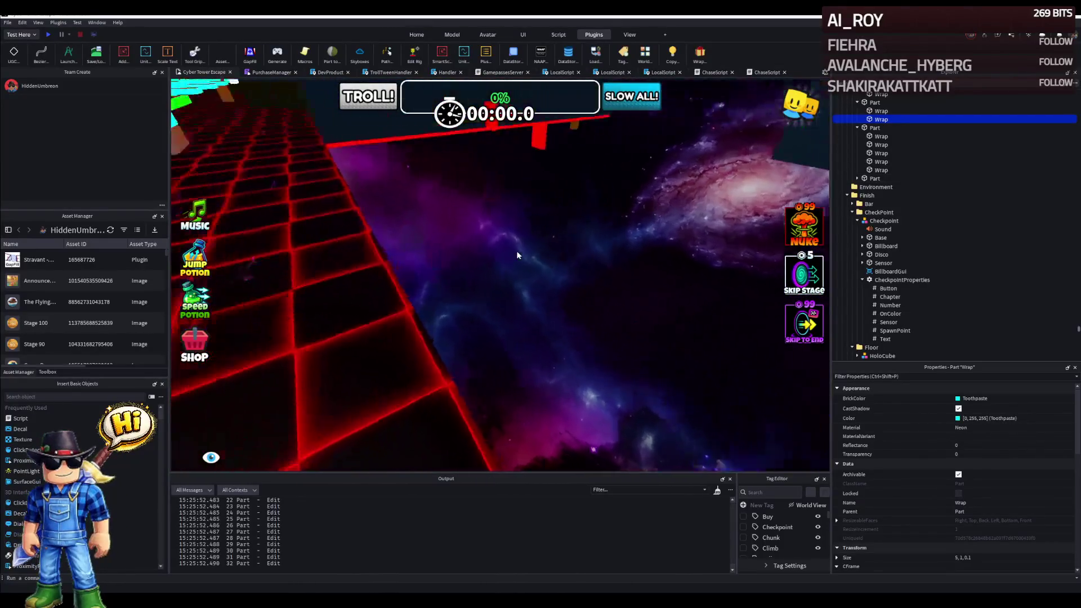
key(w)
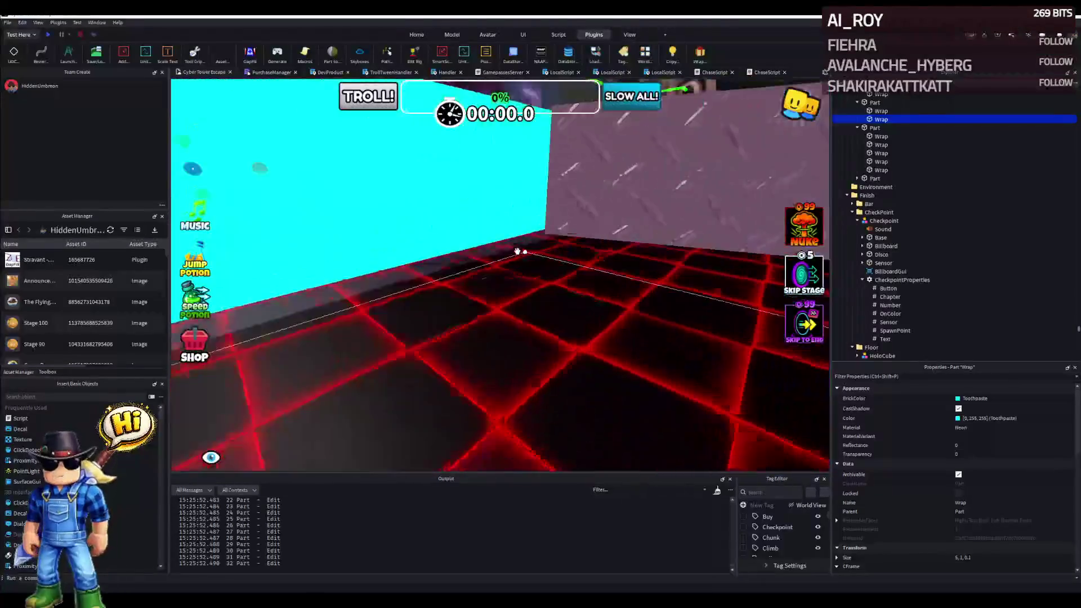
key(w)
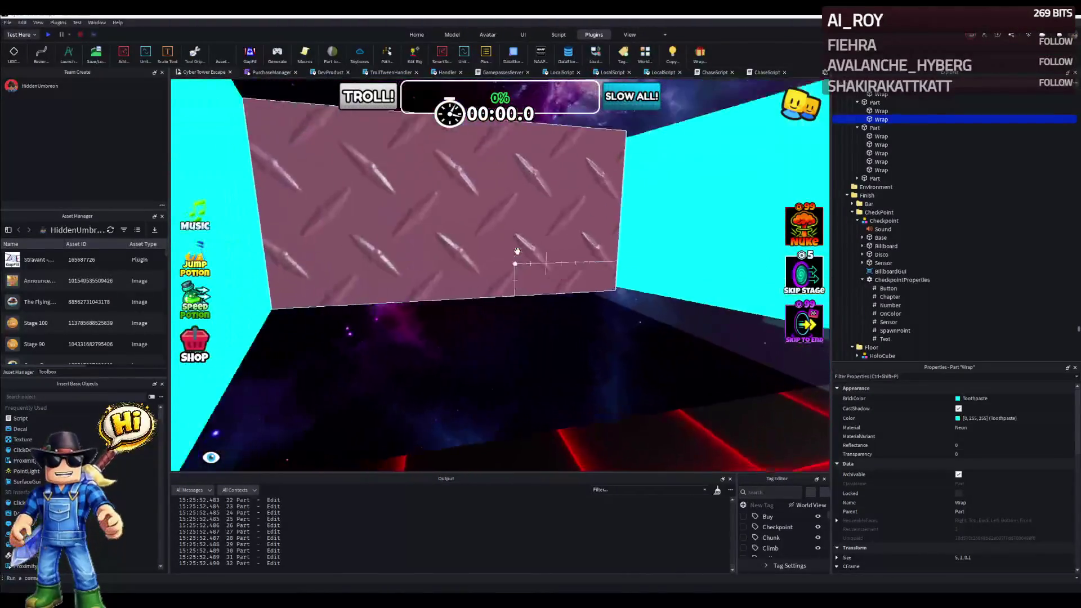
key(w)
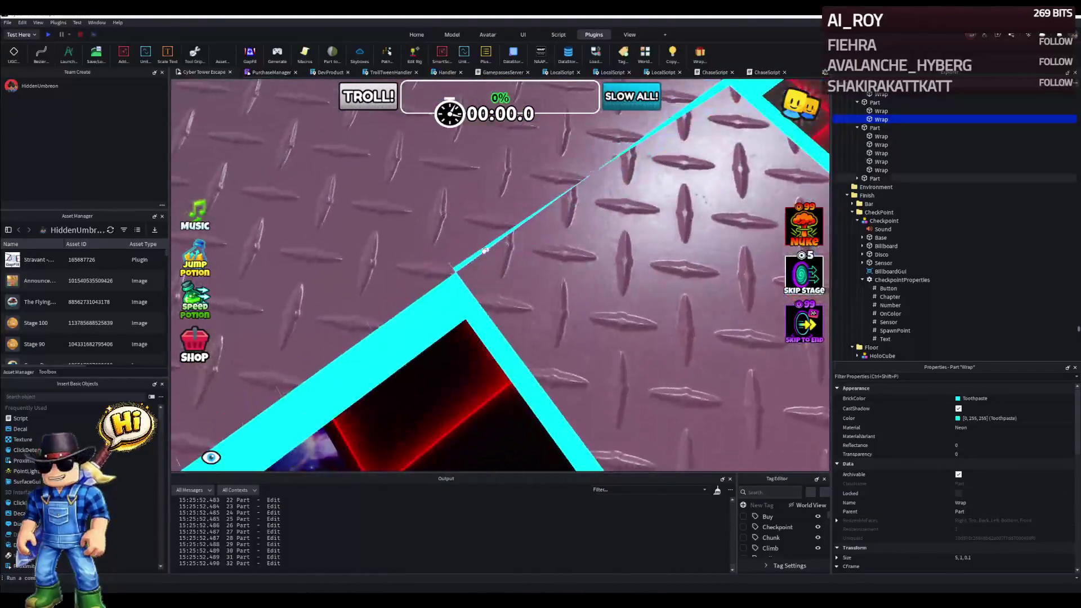
key(w)
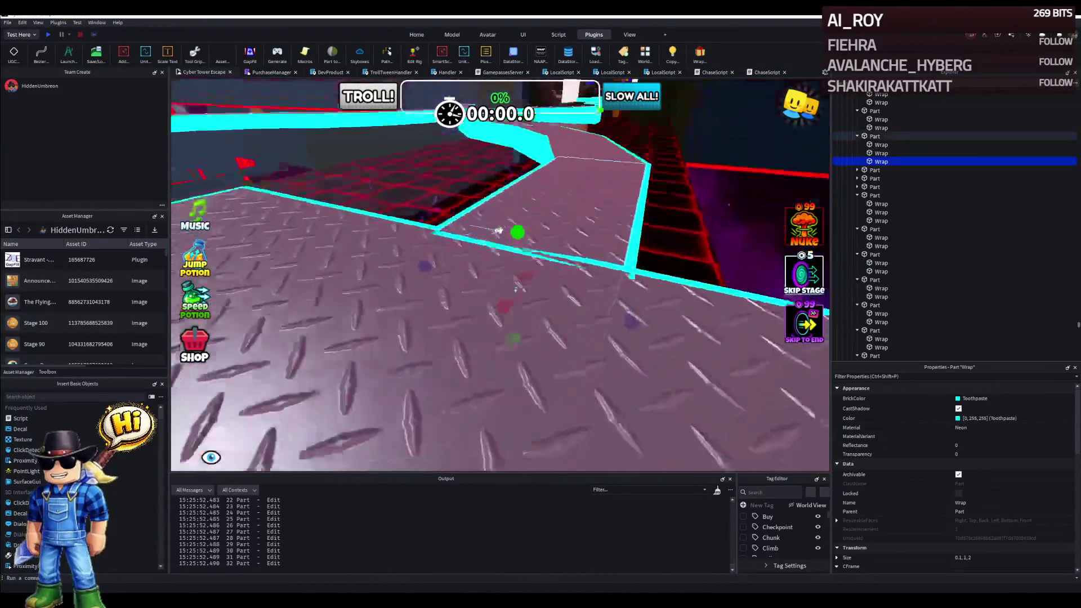
Resize the cyan Wrap strip at this corner to about 5.1 studs so the gap closes.
click(440, 231)
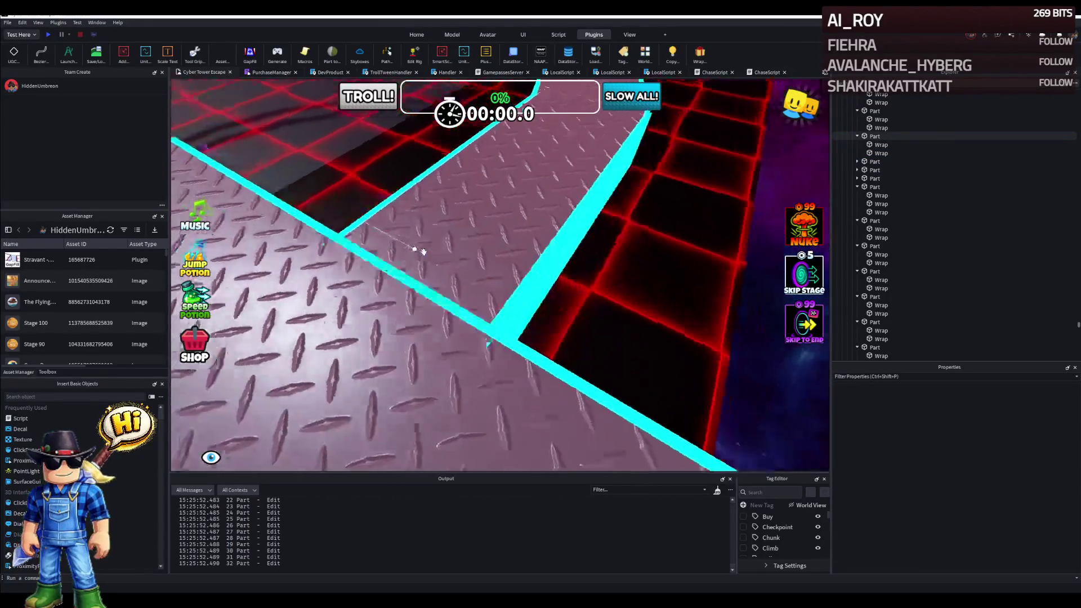
key(w)
key(w)
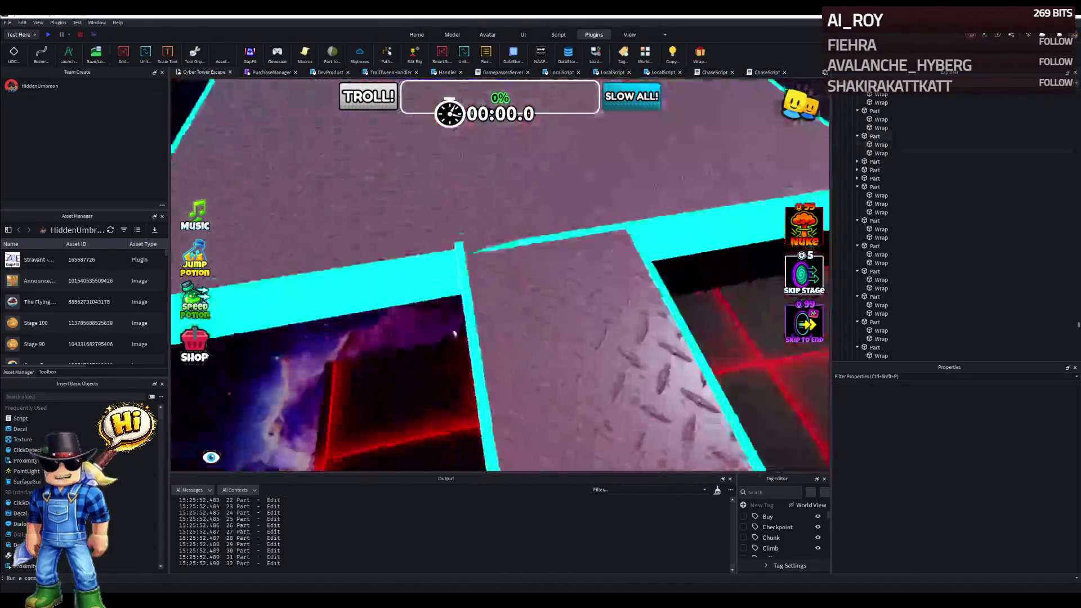
click(478, 262)
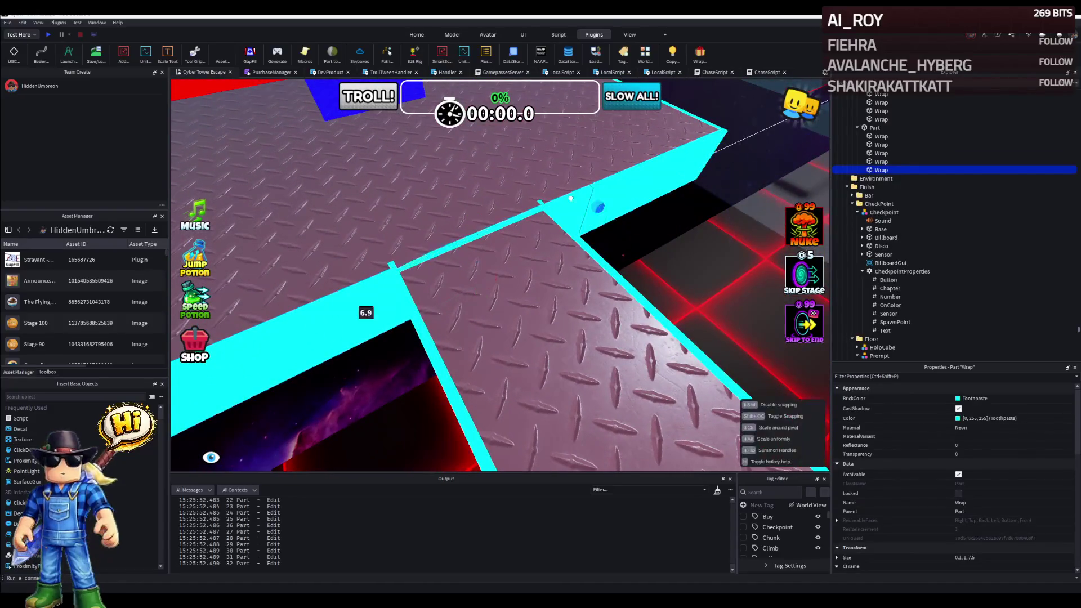
key(w)
mouse_move(245, 226)
mouse_down()
mouse_move(480, 280)
mouse_move(496, 262)
mouse_up()
right_click(523, 286)
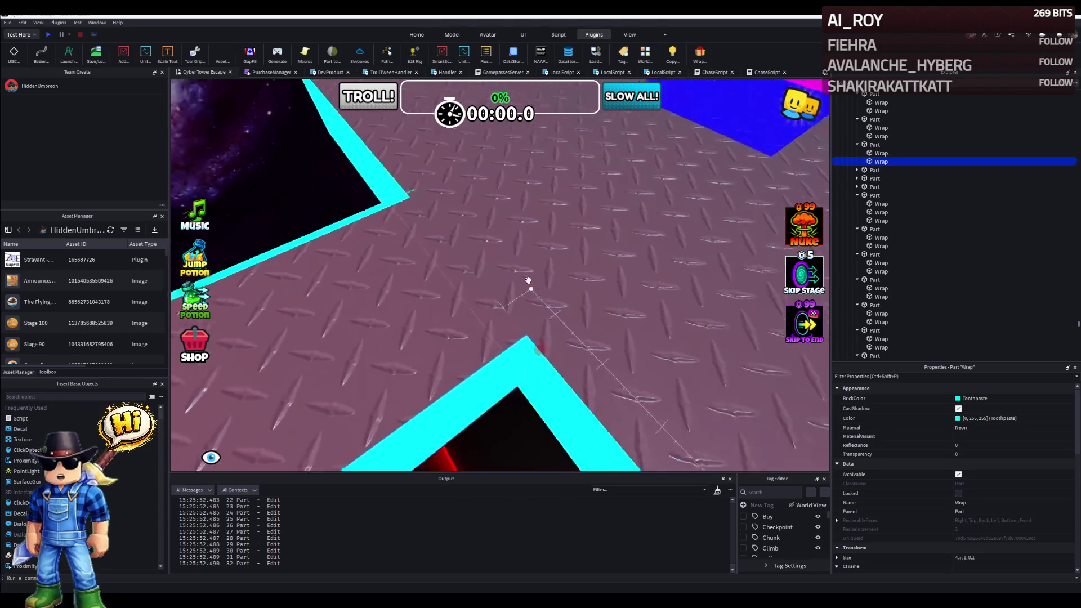
drag(453, 230, 526, 279)
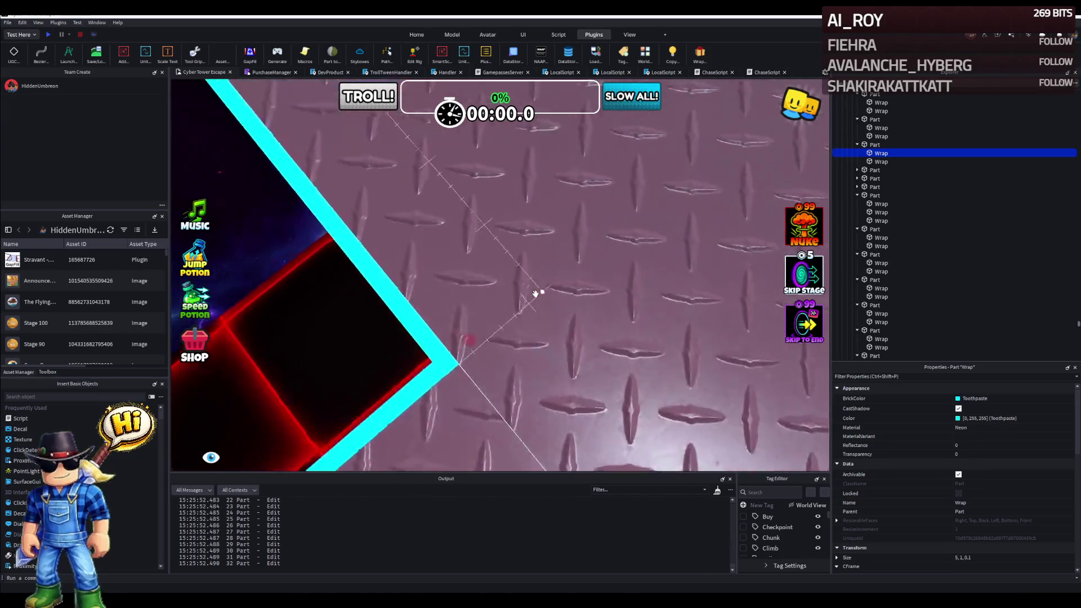
Orbit the view to check the corner join and move on to the next bend.
right_click(535, 294)
right_click(535, 294)
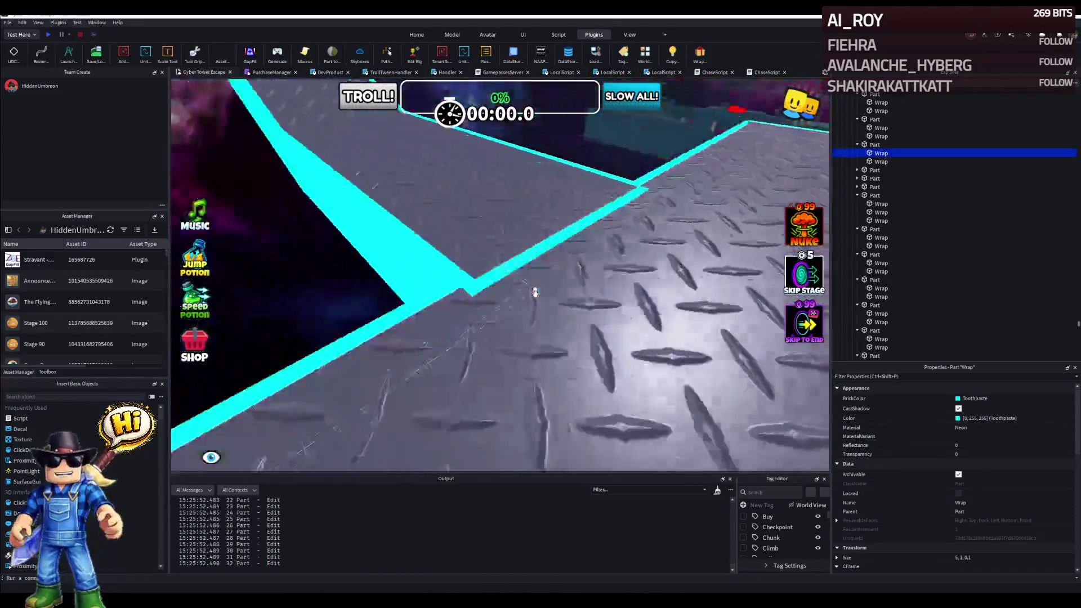
right_click(534, 294)
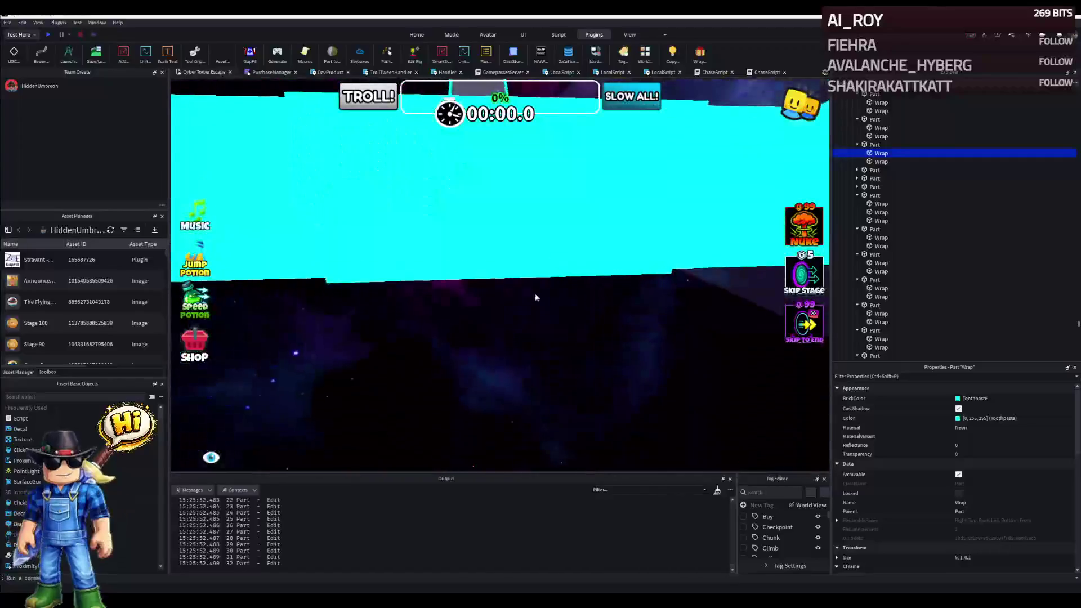
drag(486, 247, 557, 315)
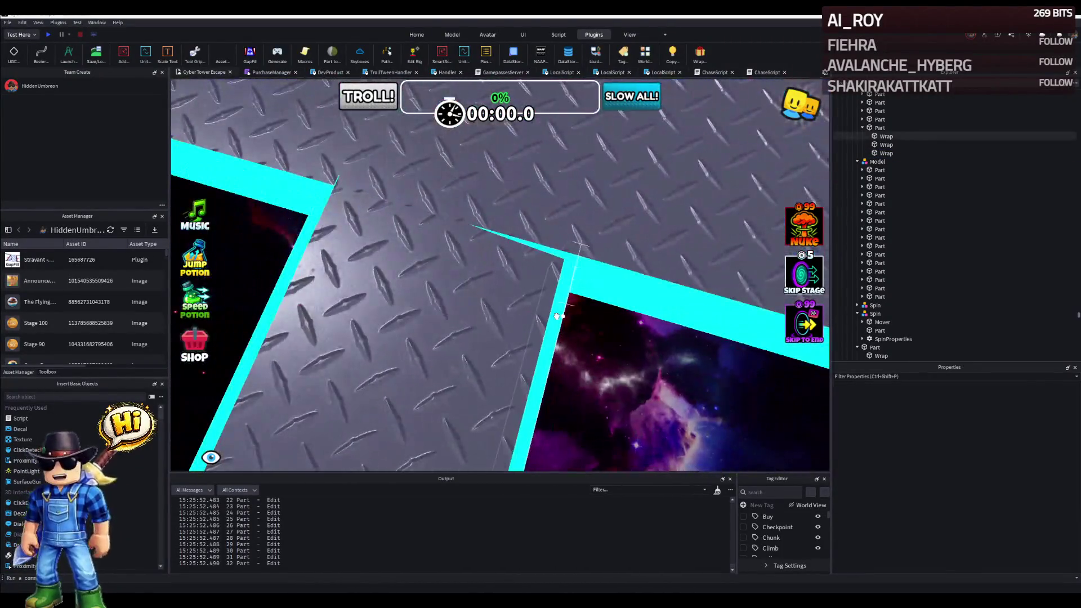
Stretch and trim the next corner's cyan strip to about 5.1 studs so it meets the bend.
click(558, 317)
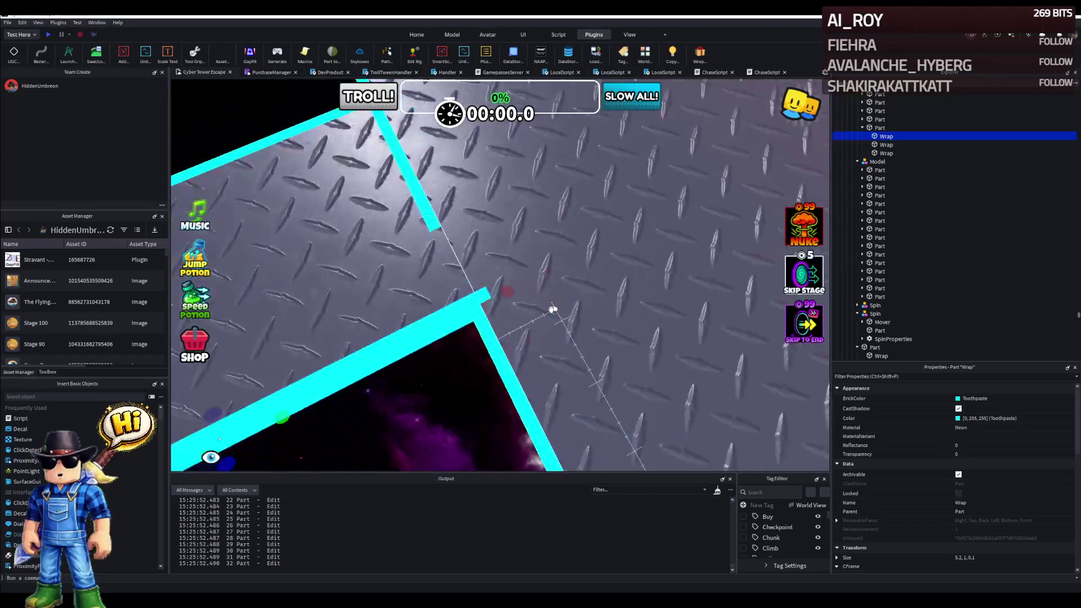
mouse_move(488, 303)
mouse_down()
mouse_move(512, 279)
mouse_move(703, 211)
mouse_move(697, 173)
mouse_up()
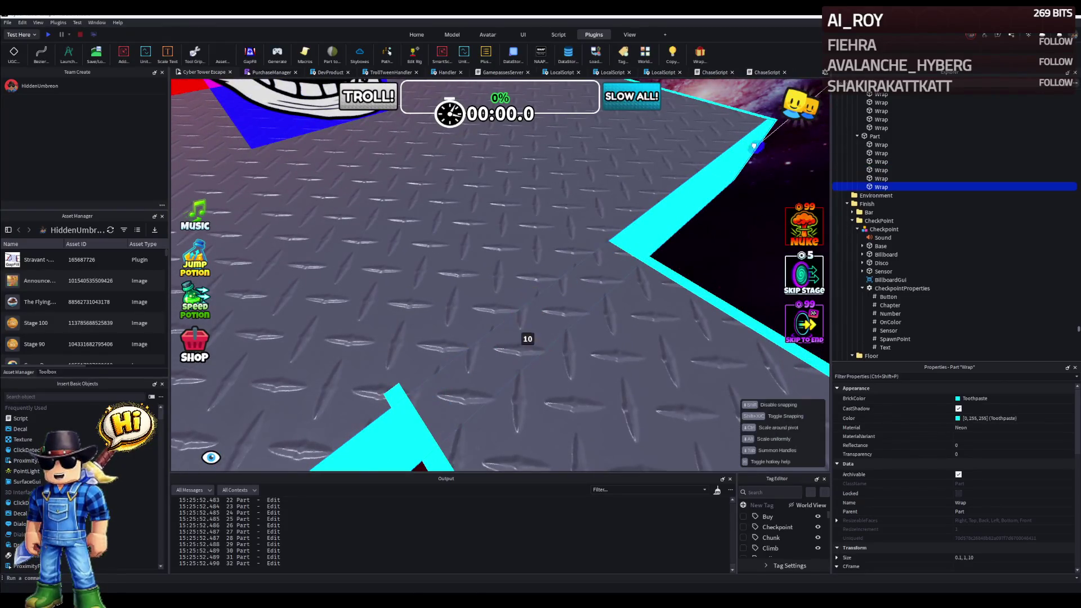
drag(758, 159, 664, 193)
drag(441, 283, 437, 233)
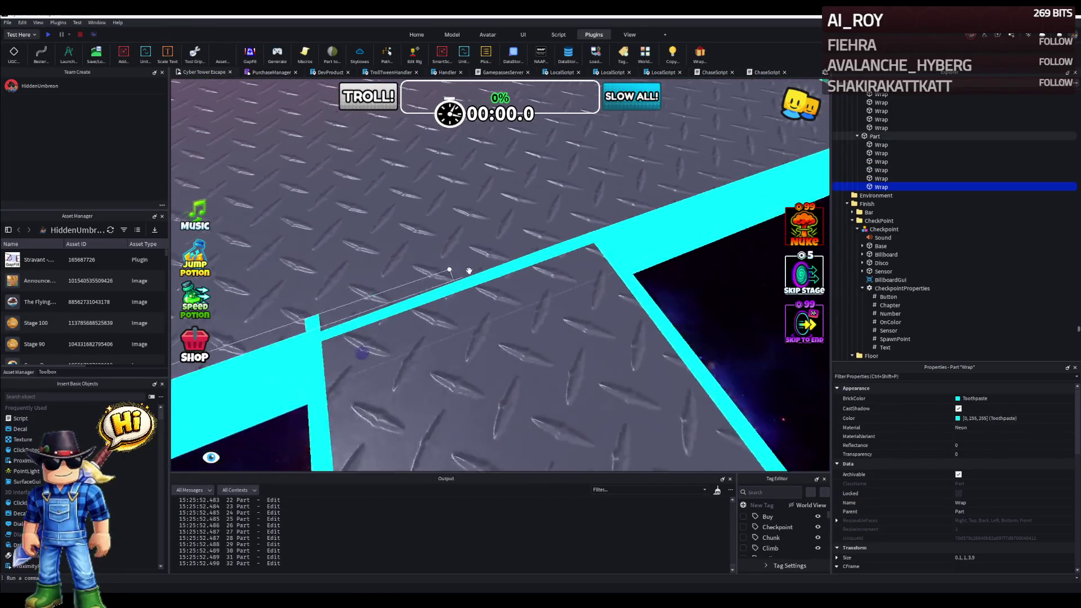
mouse_move(329, 210)
mouse_down()
mouse_move(462, 284)
mouse_move(366, 279)
mouse_up()
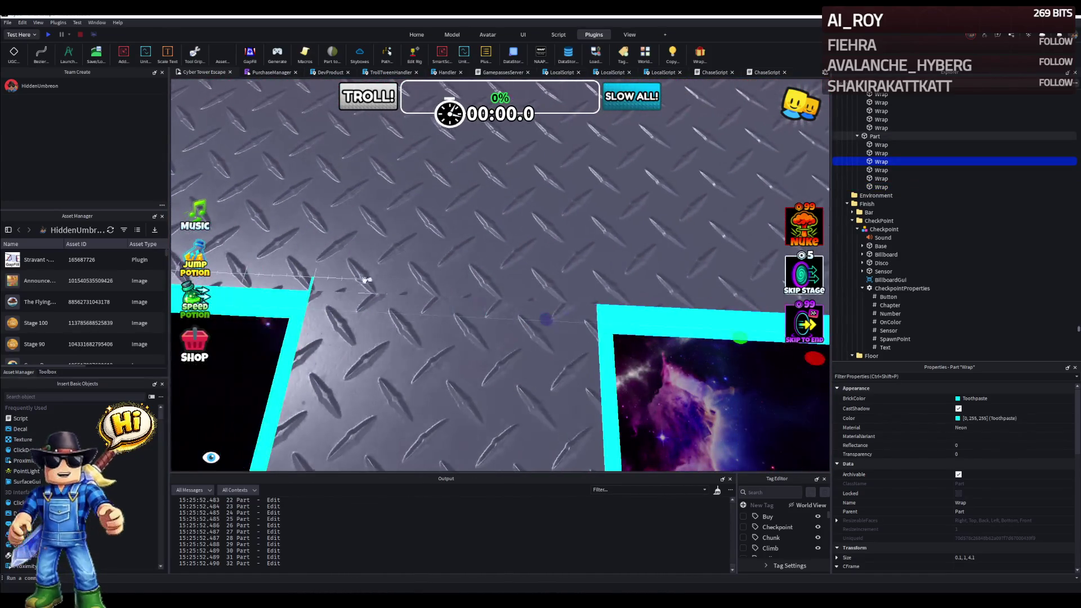
Fit the following corner's strip to about 2 studs and delete the leftover extra Wrap strips.
drag(305, 306, 446, 388)
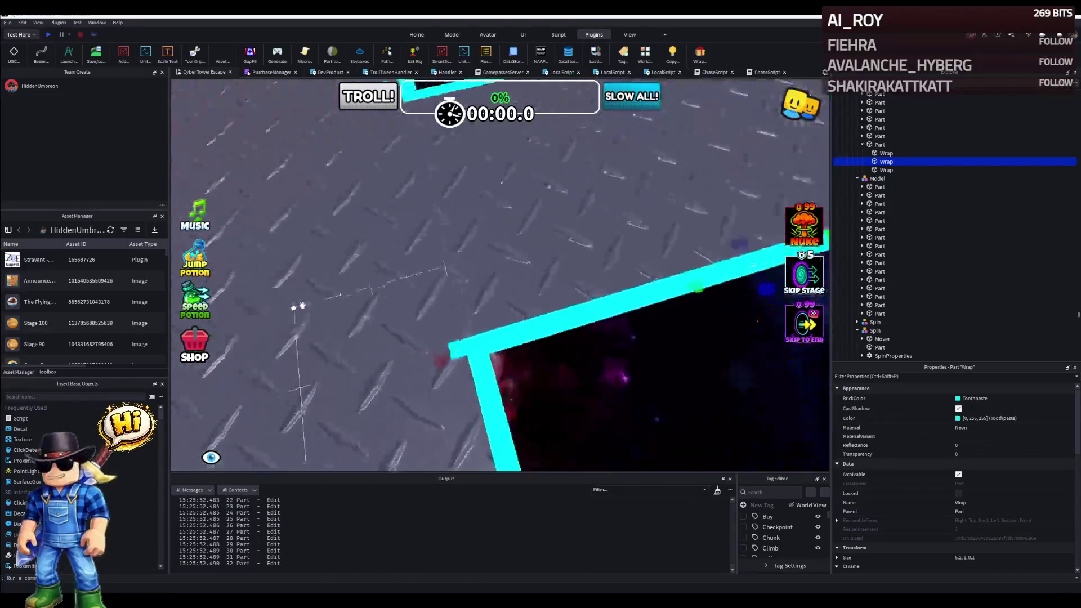
mouse_move(459, 391)
mouse_down()
mouse_move(499, 387)
mouse_move(504, 366)
mouse_up()
mouse_move(439, 395)
mouse_down()
mouse_move(536, 318)
mouse_move(575, 314)
mouse_move(311, 304)
mouse_up()
key(Delete)
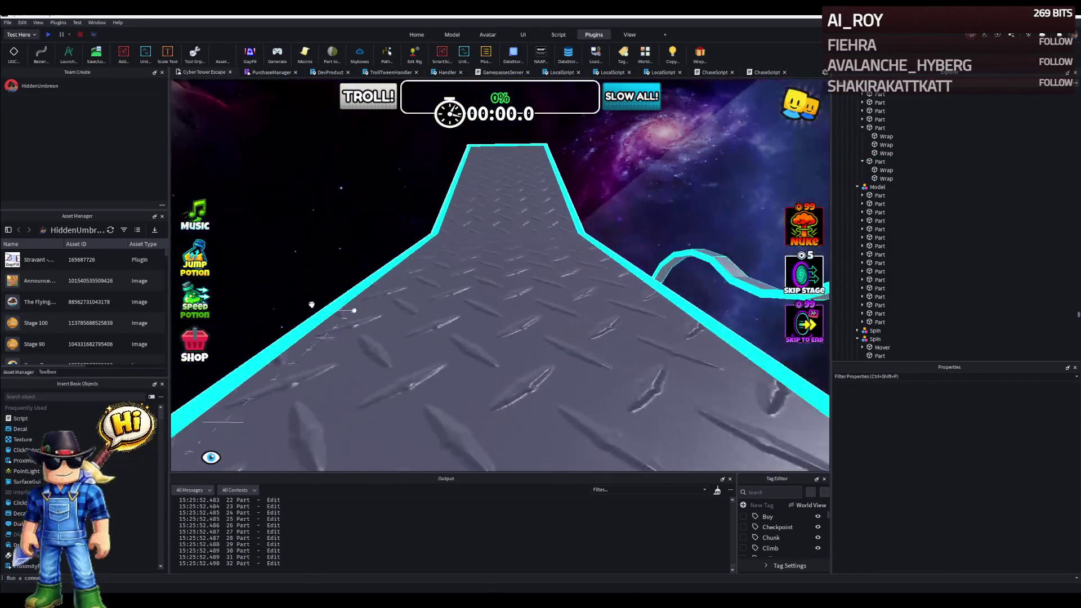
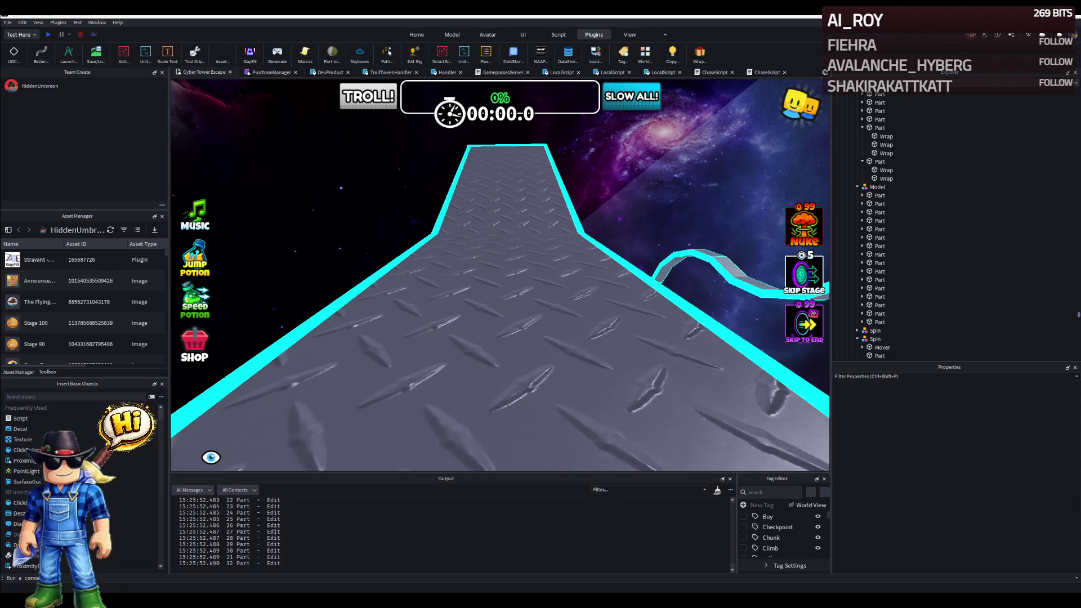
Delete the extra cyan Wrap trim piece under the diamond-plate walkway.
key(s)
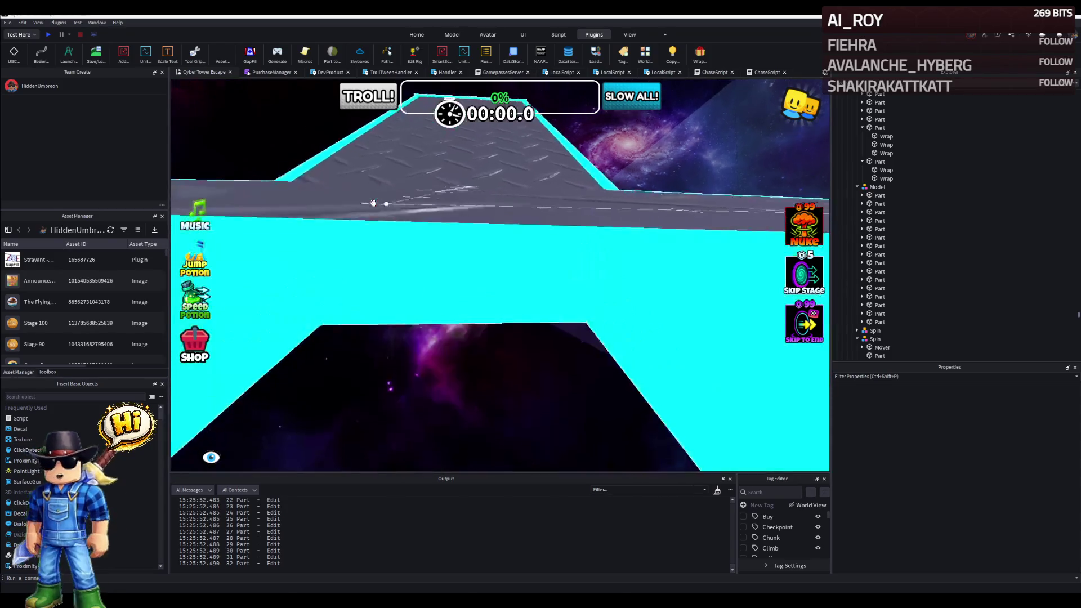
click(425, 225)
right_click(425, 225)
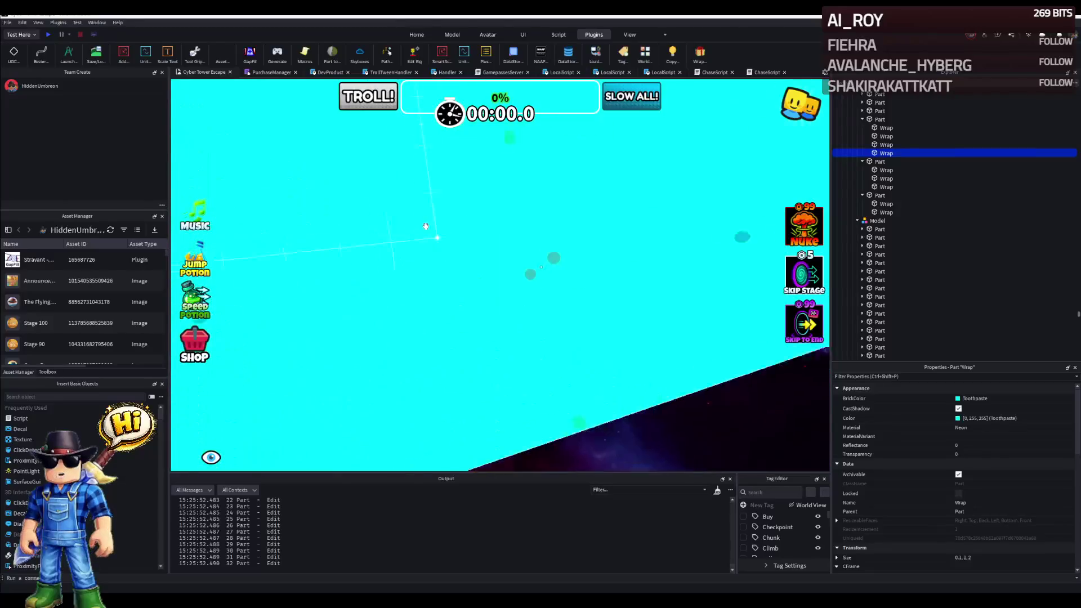
key(Delete)
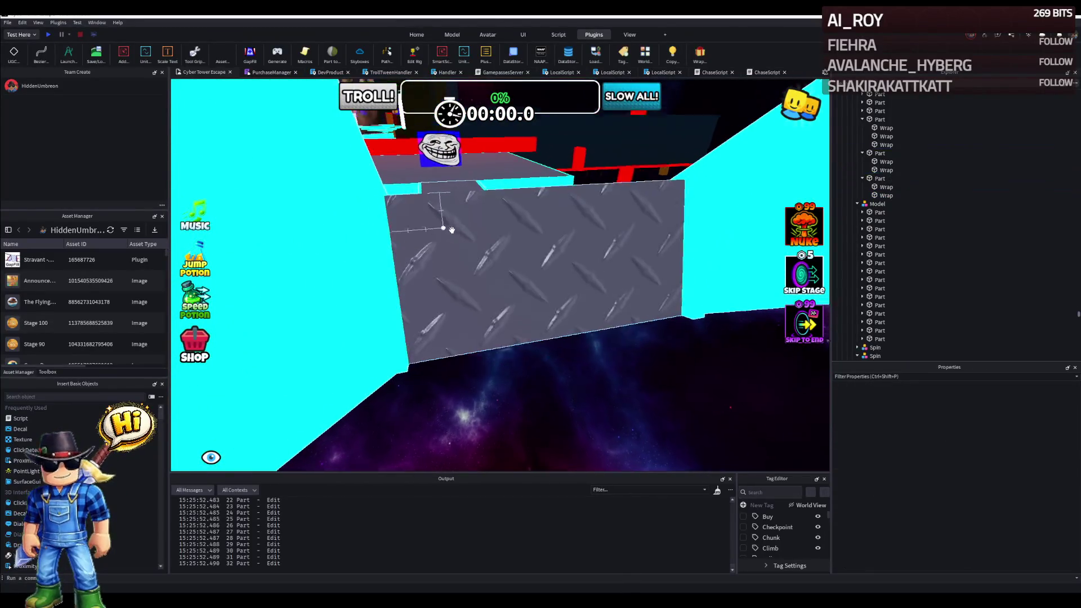
right_click(457, 237)
right_click(451, 229)
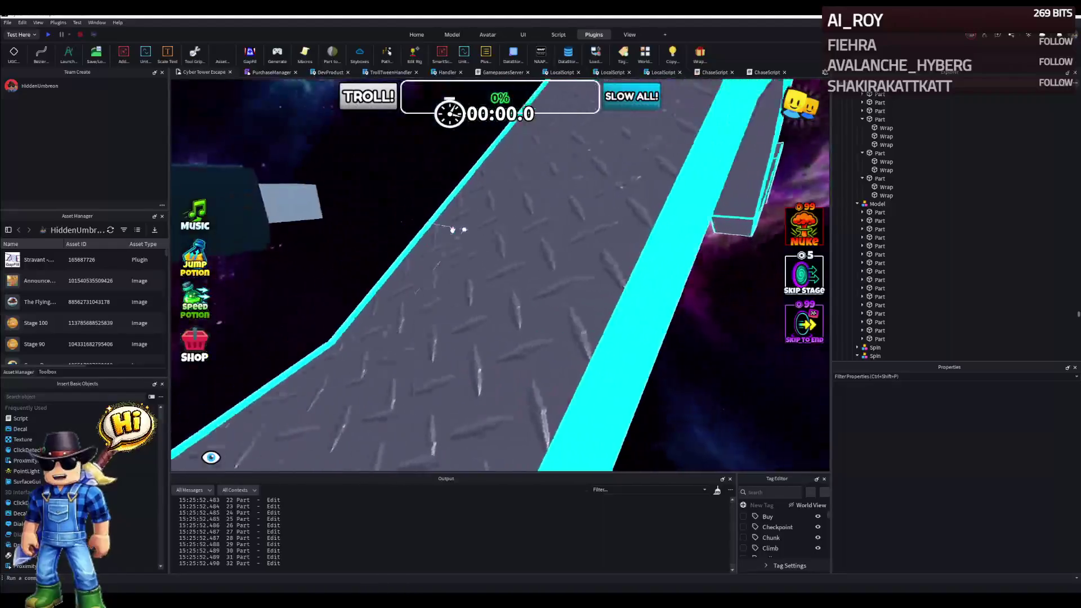
right_click(452, 228)
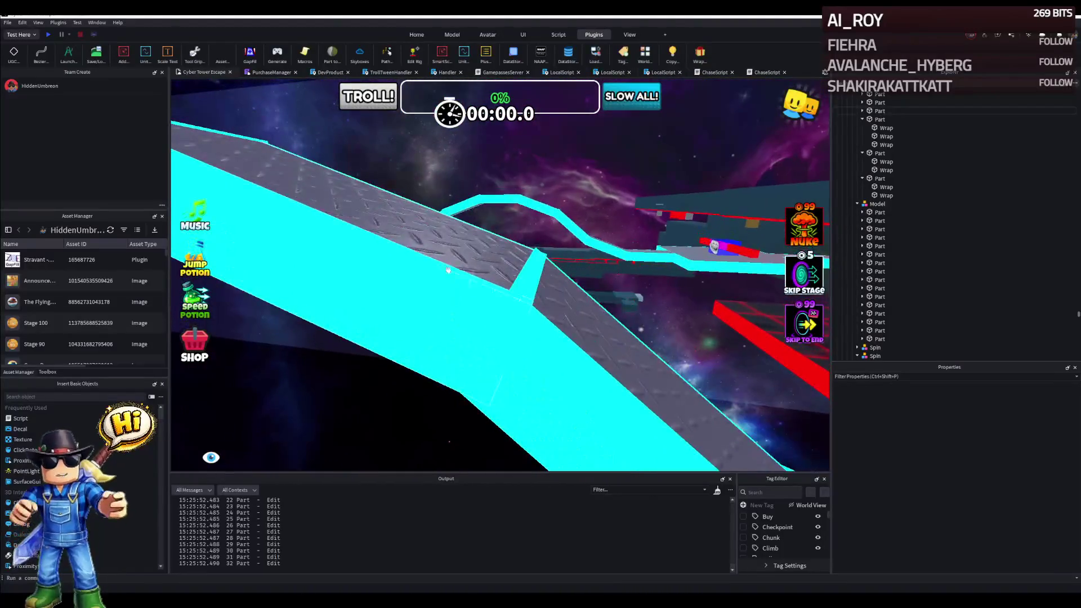
Inspect several remaining Wrap trim pieces along the track one by one.
click(532, 289)
right_click(519, 360)
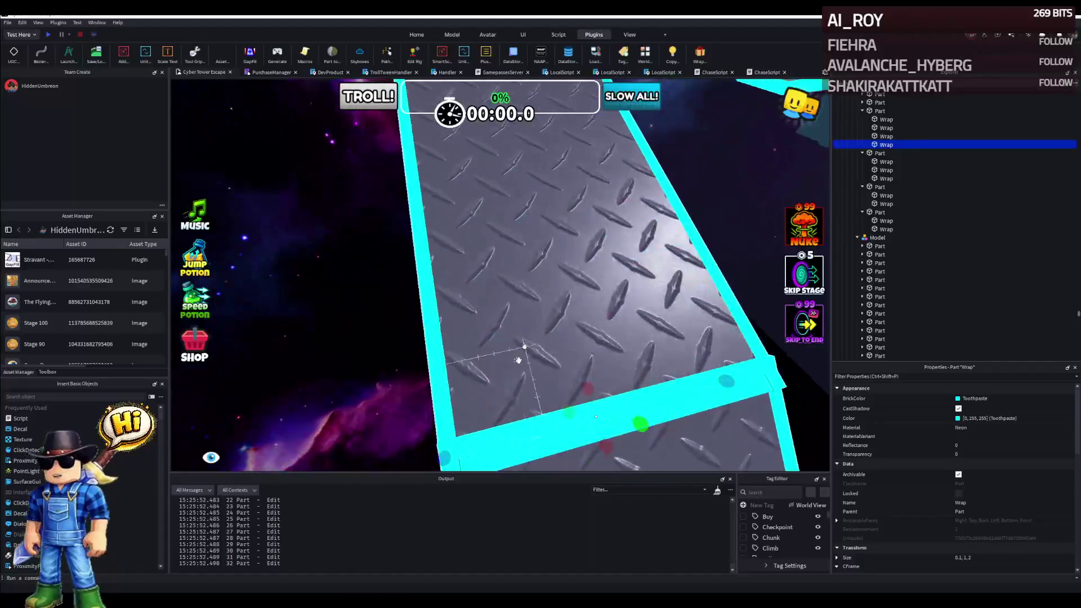
click(517, 427)
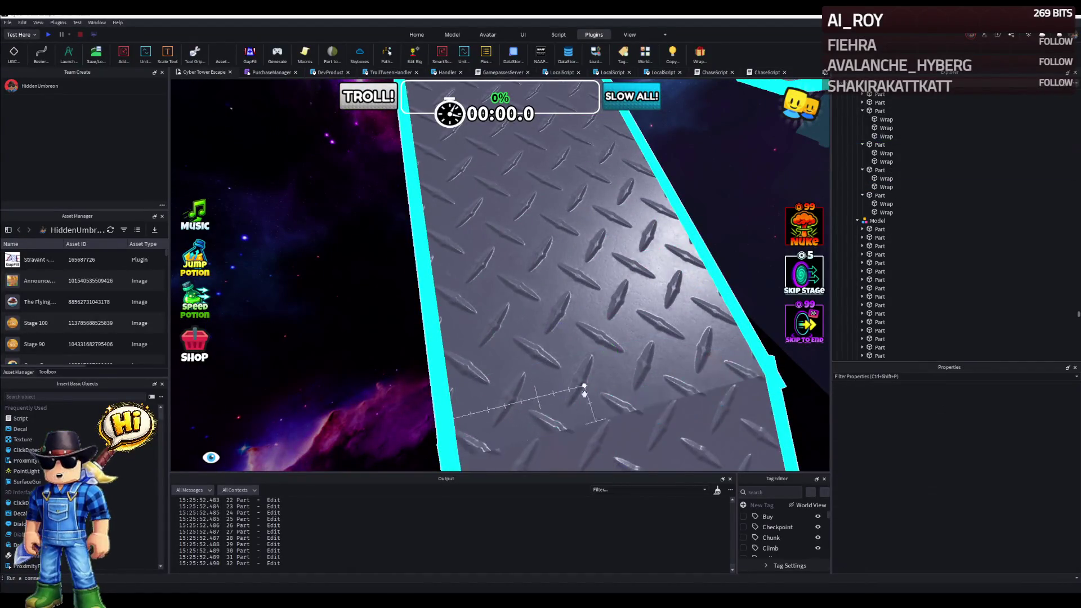
right_click(599, 389)
click(527, 340)
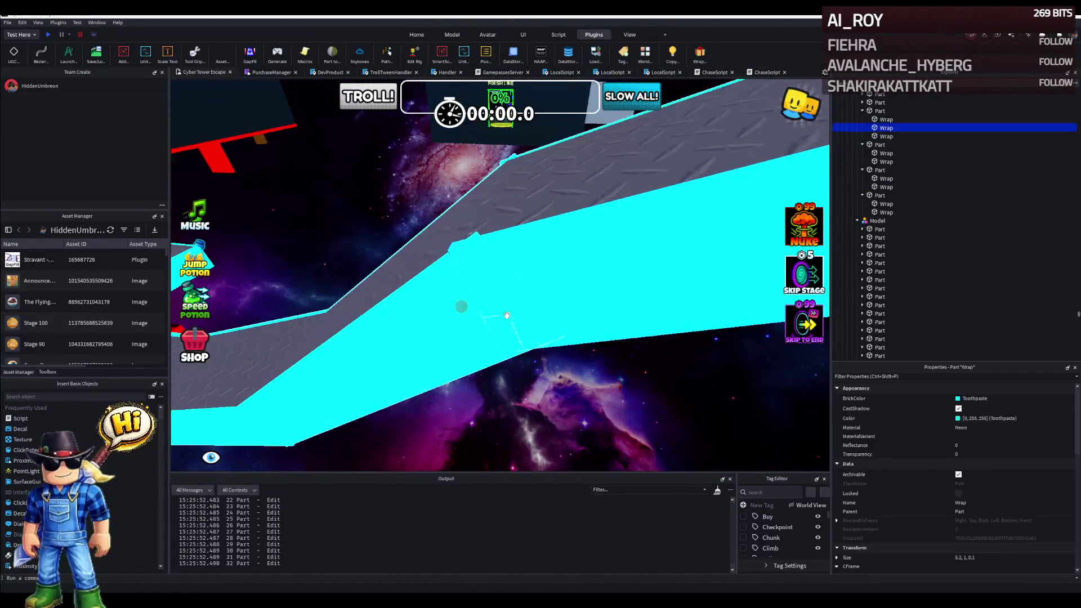
right_click(522, 318)
click(573, 319)
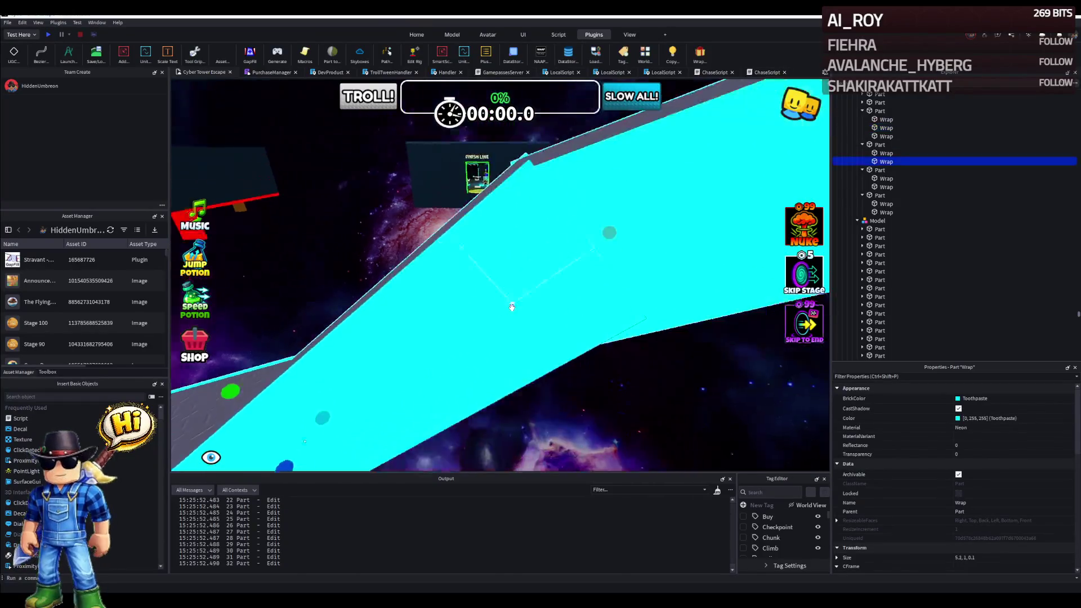
right_click(583, 254)
right_click(588, 200)
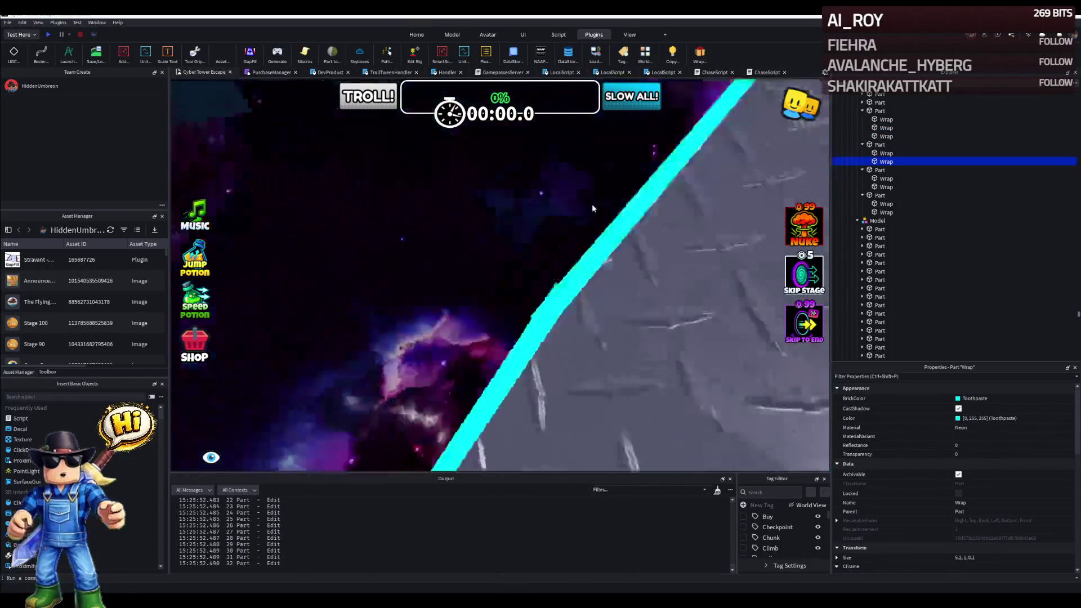
Check further Wrap trim pieces near the diamond-plate surface from different angles.
click(545, 298)
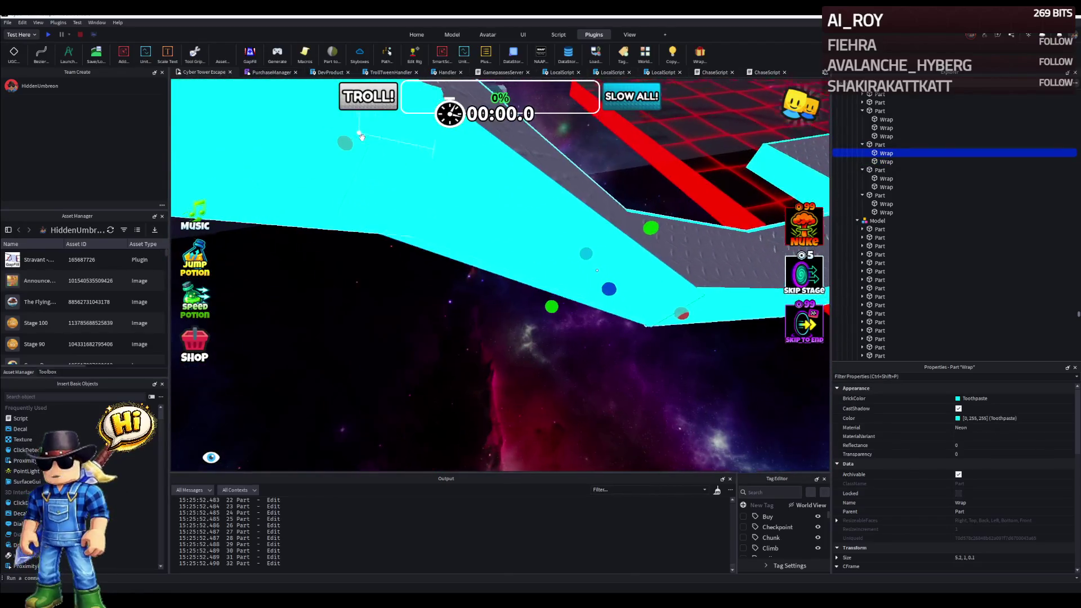
right_click(412, 191)
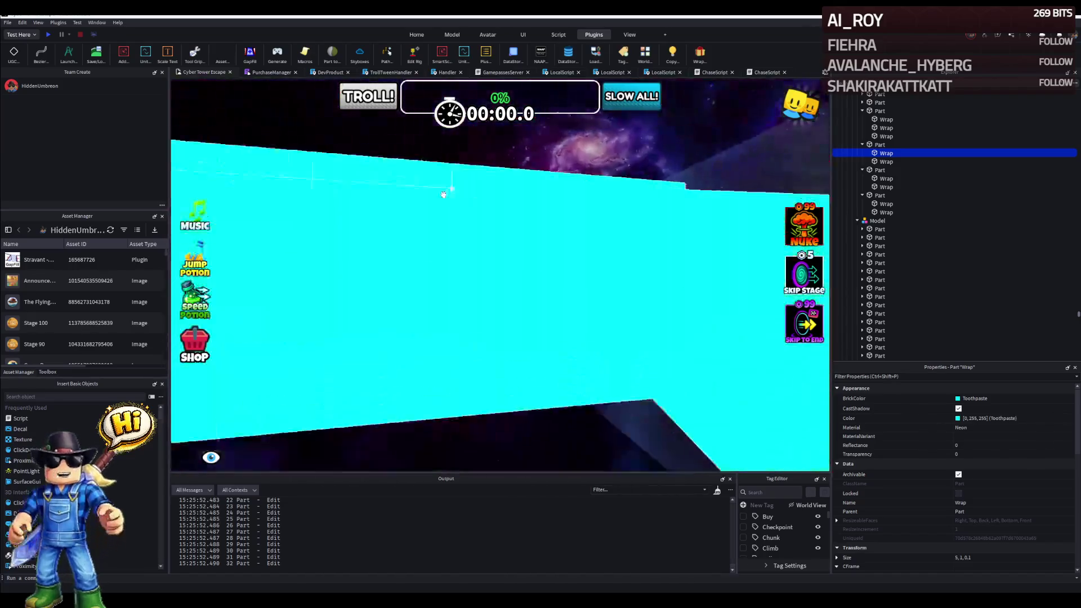
click(447, 211)
right_click(469, 232)
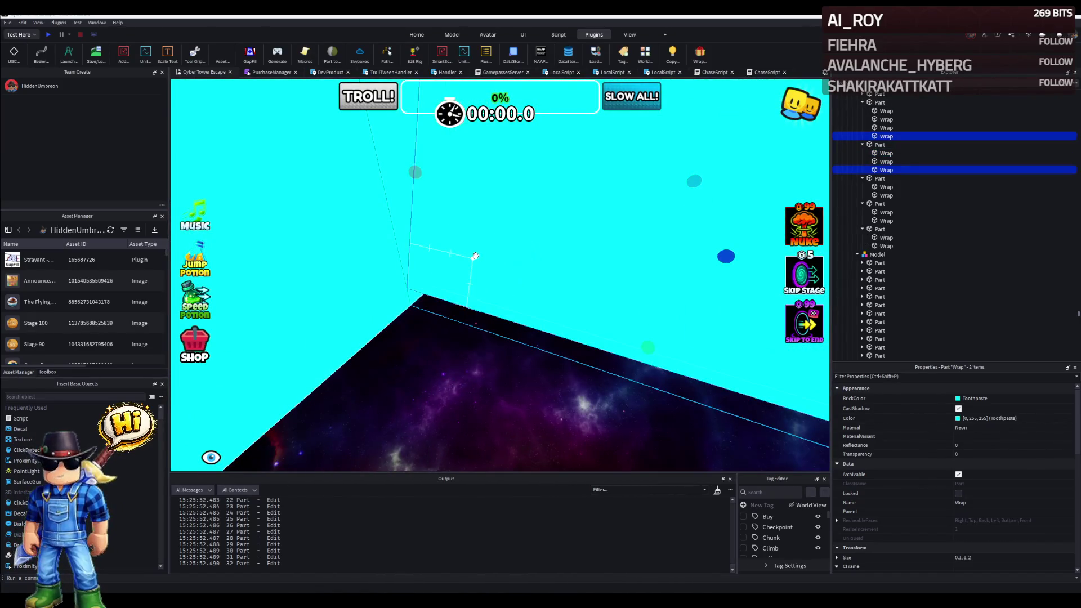
right_click(473, 256)
click(435, 251)
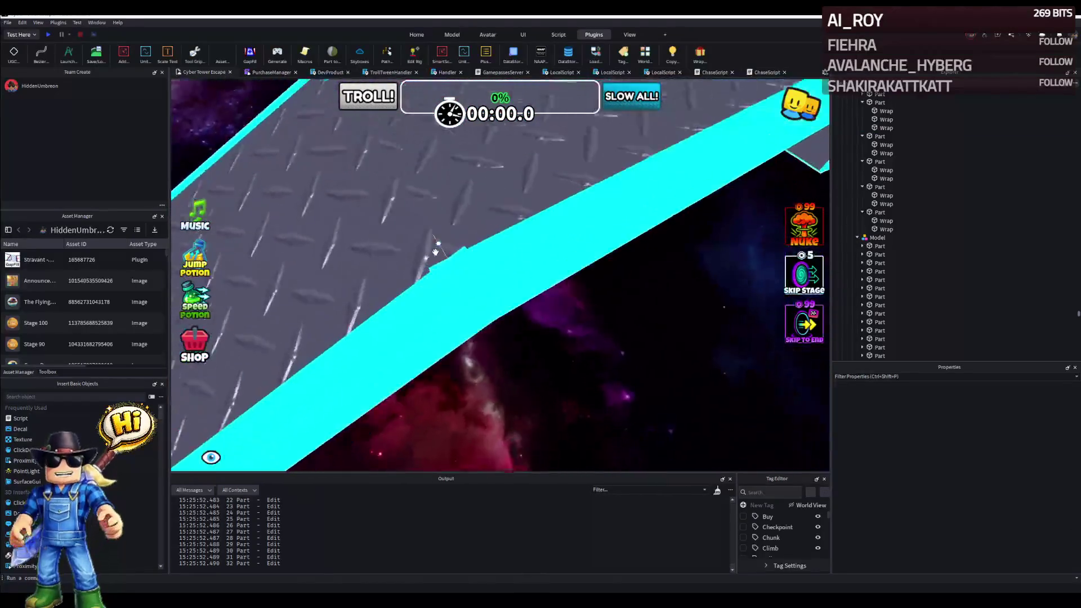
click(435, 252)
drag(447, 249, 402, 233)
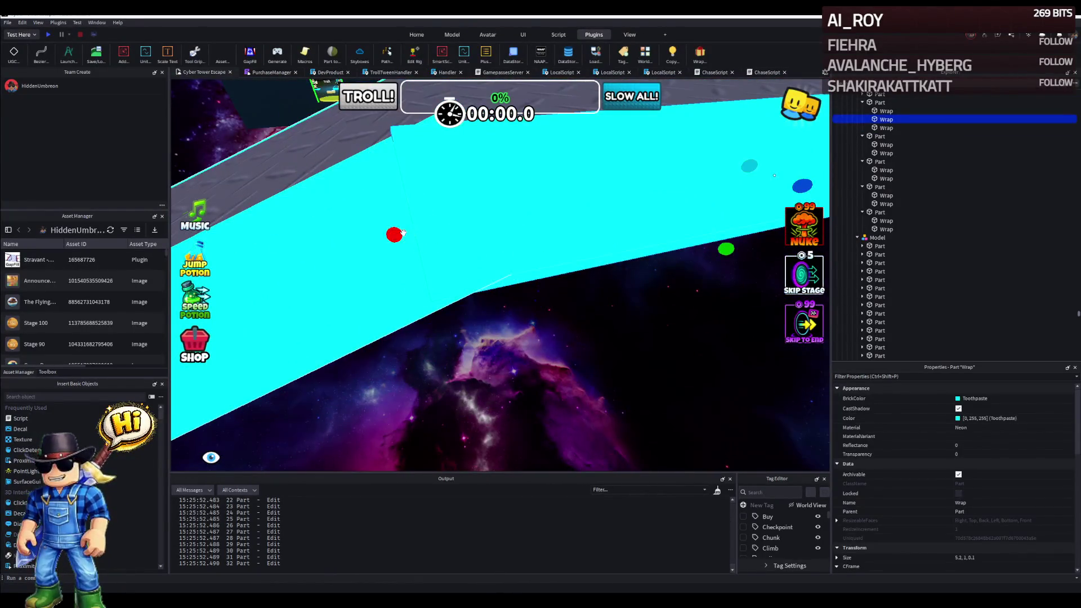
scroll(363, 264, down, 3)
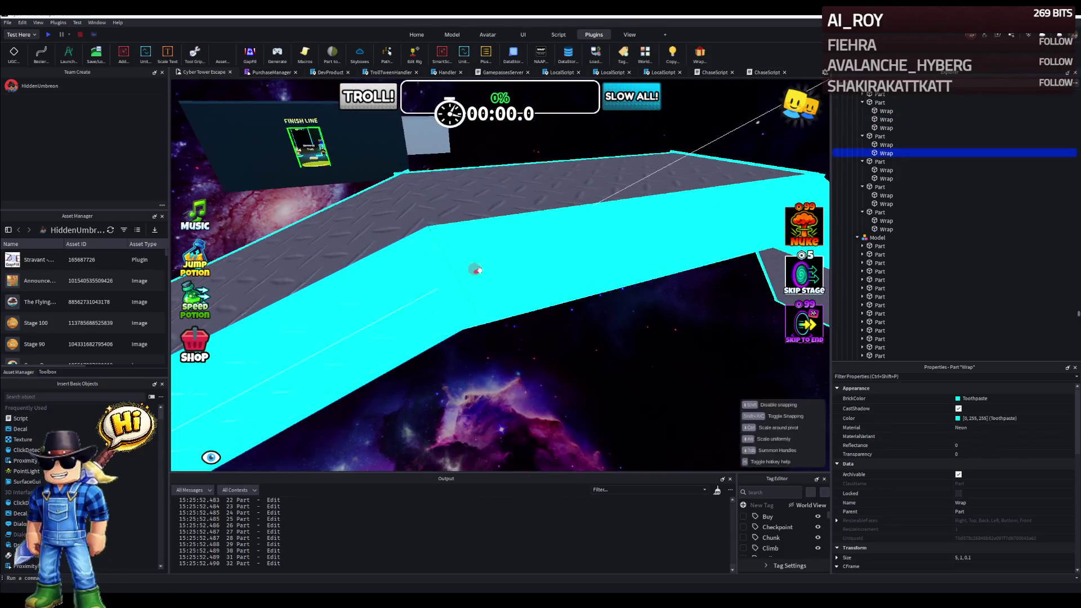
Review pairs of Wrap trim pieces across the walkway gaps and clear the selection.
drag(476, 272, 544, 279)
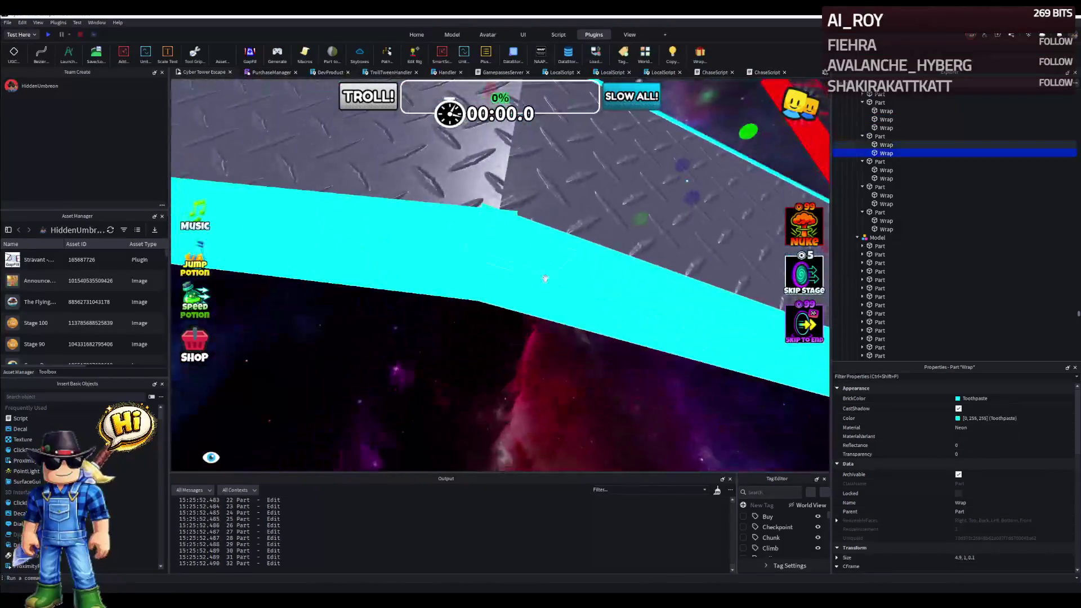
mouse_move(458, 251)
mouse_down()
mouse_move(434, 241)
mouse_move(446, 316)
mouse_move(406, 250)
mouse_move(507, 271)
mouse_move(529, 260)
mouse_move(507, 278)
mouse_up()
ctrl+click(527, 266)
click(480, 297)
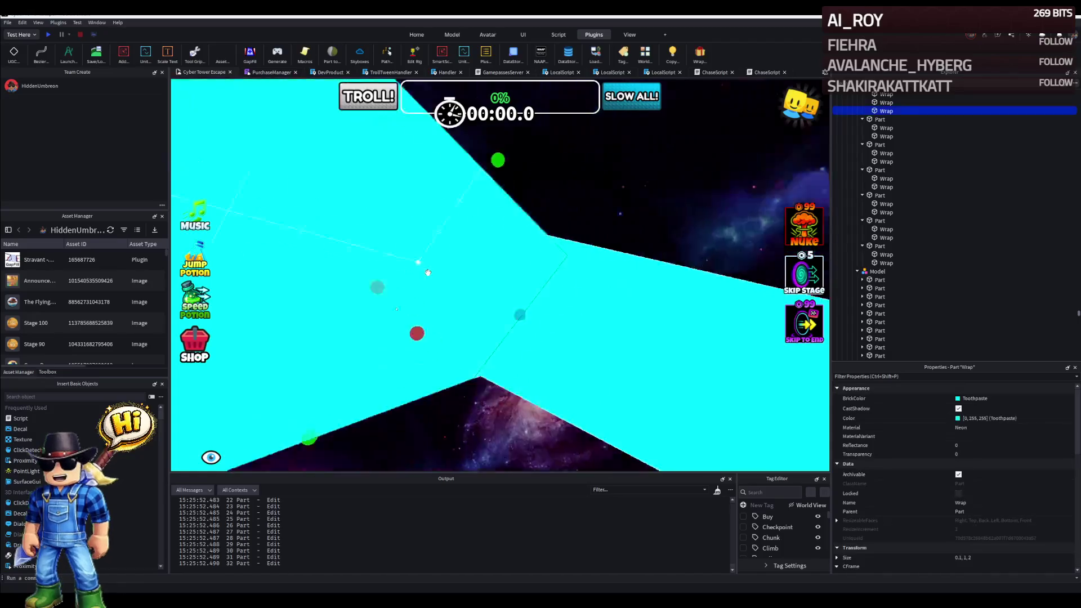
mouse_move(380, 334)
mouse_down()
mouse_move(407, 272)
mouse_move(429, 265)
mouse_up()
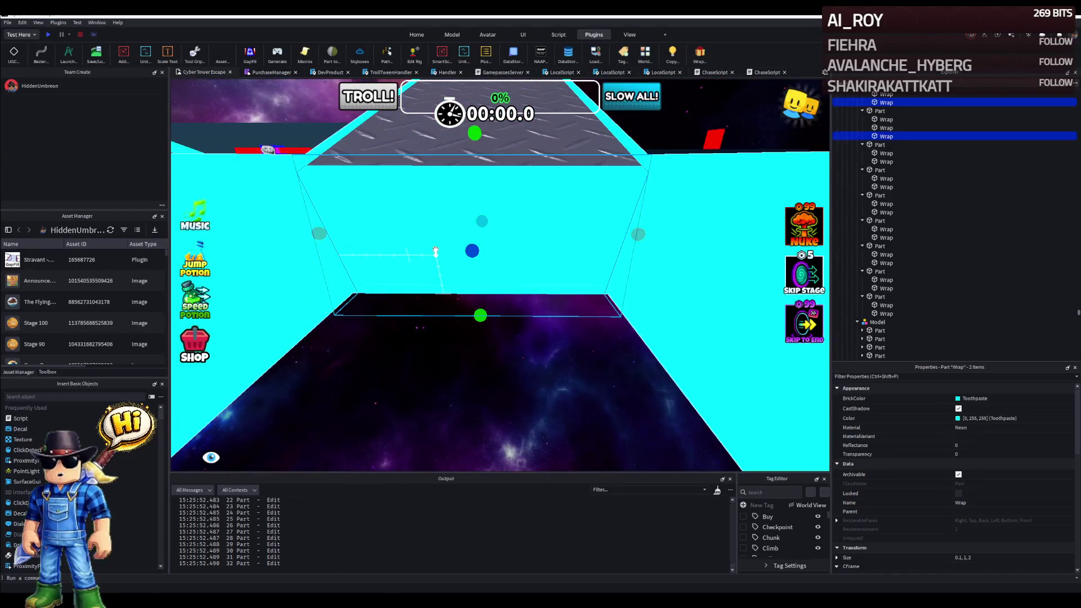
click(434, 251)
Move a selected Wrap trim piece along the walkway edge so it lines up.
drag(435, 252, 407, 248)
mouse_move(488, 292)
mouse_down()
mouse_move(473, 258)
mouse_move(532, 250)
mouse_move(522, 250)
mouse_up()
click(468, 257)
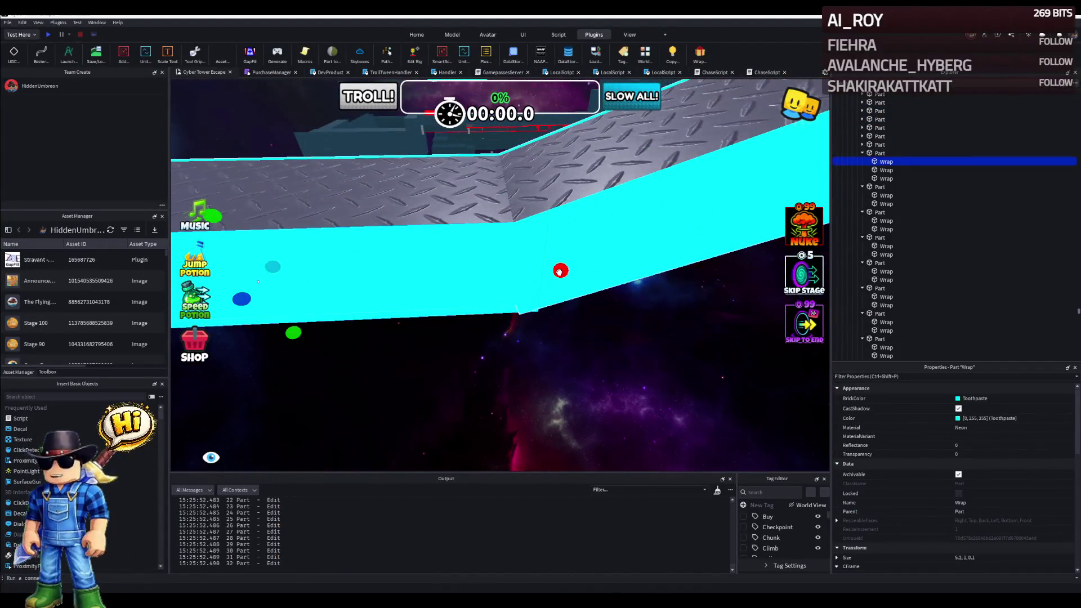
mouse_move(529, 273)
mouse_down()
mouse_move(504, 221)
mouse_move(437, 266)
mouse_move(524, 278)
mouse_up()
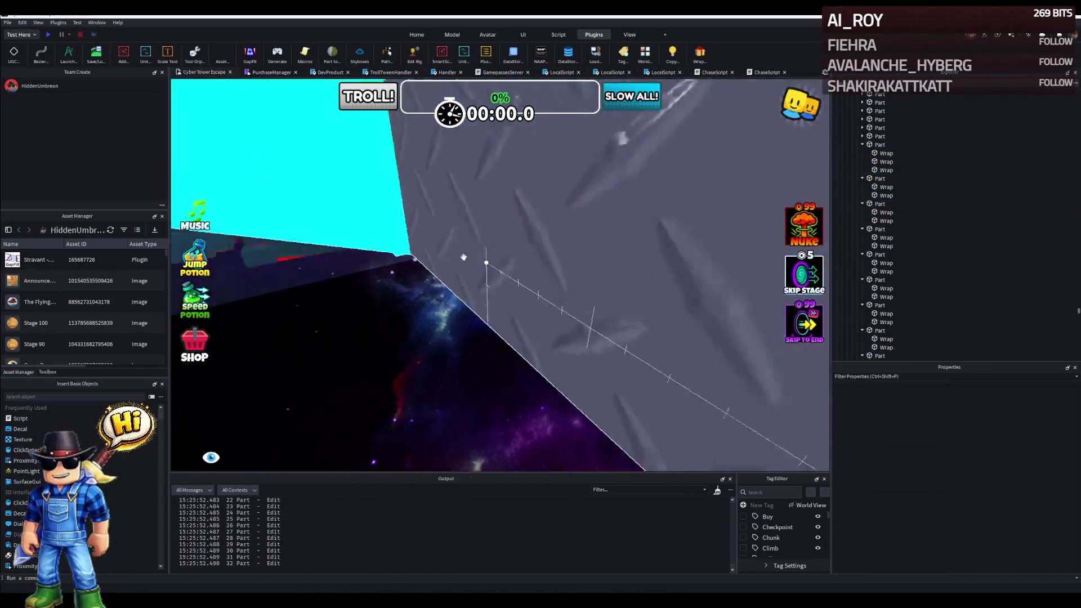
click(535, 291)
key(w)
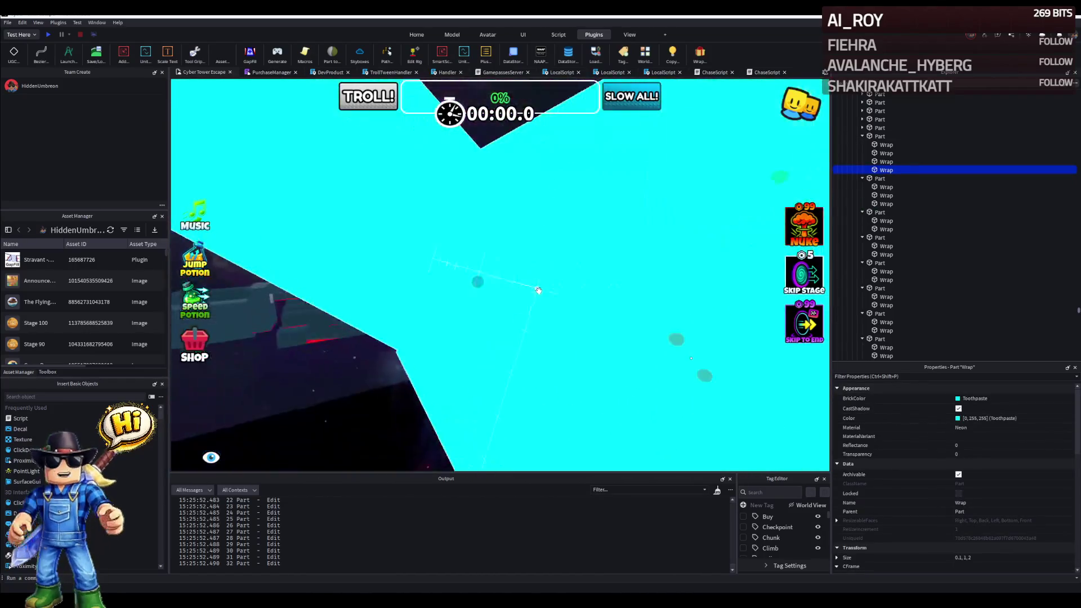
Fly the camera across the stage toward the finish line and over the cyan-trimmed walkway.
right_click(544, 272)
key(w)
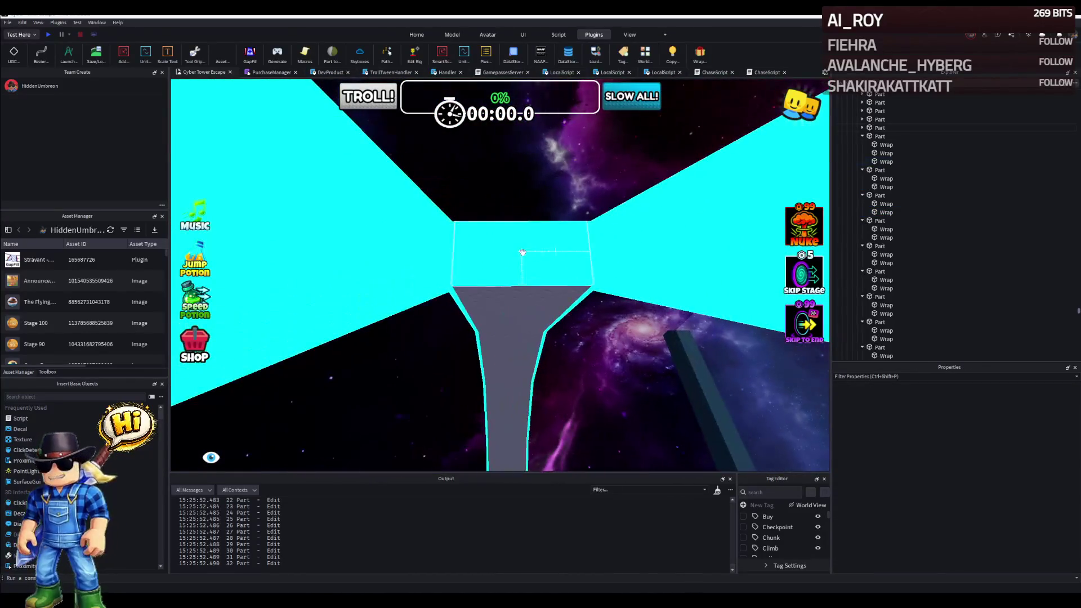
click(516, 246)
right_click(521, 250)
key(w)
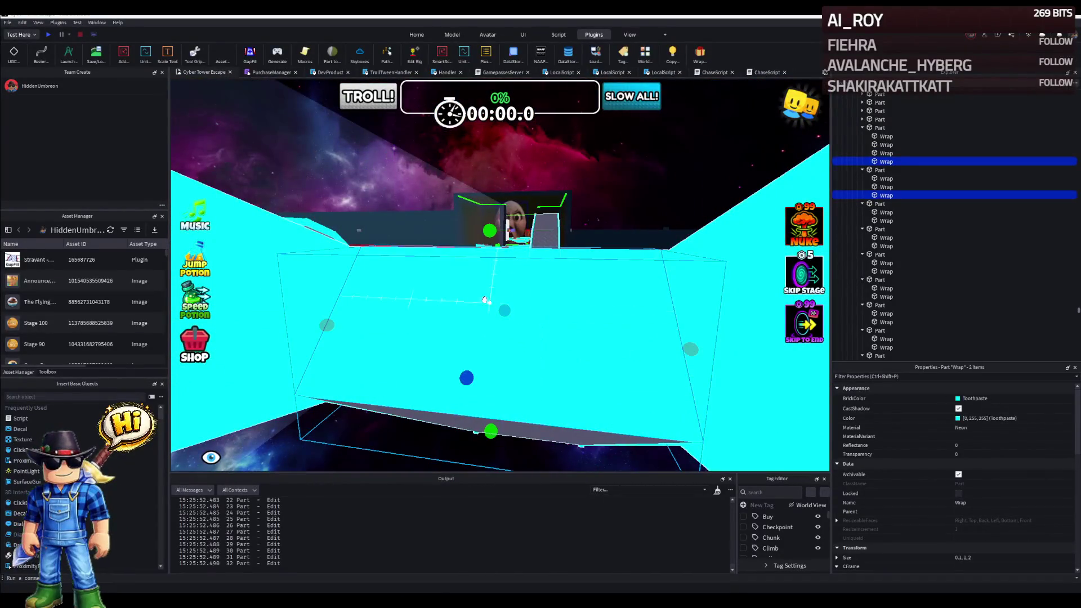
drag(485, 301, 421, 287)
key(w)
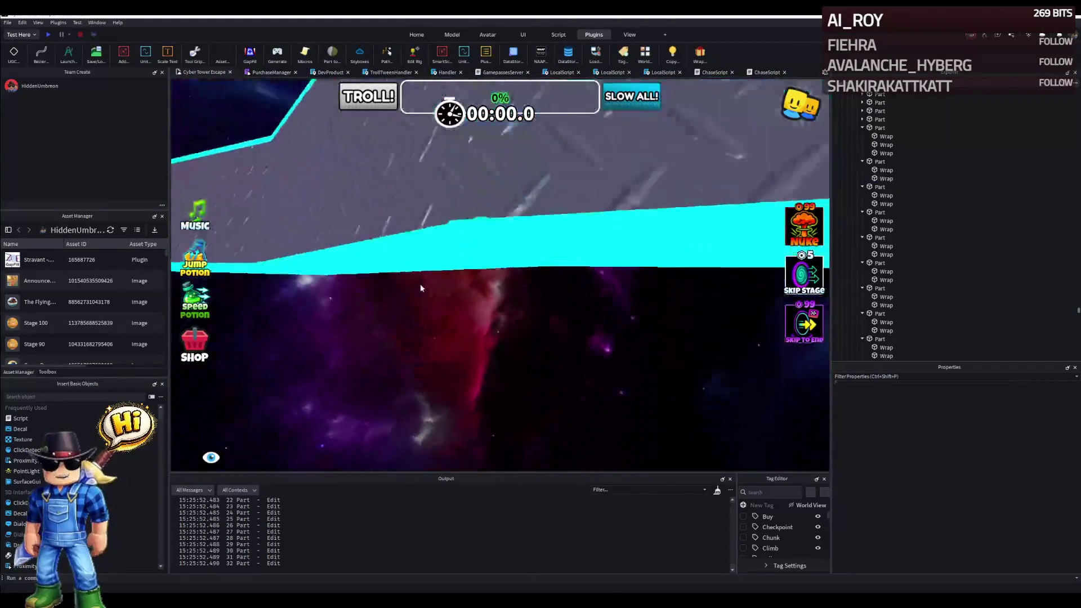
right_click(421, 287)
key(w)
key(w)
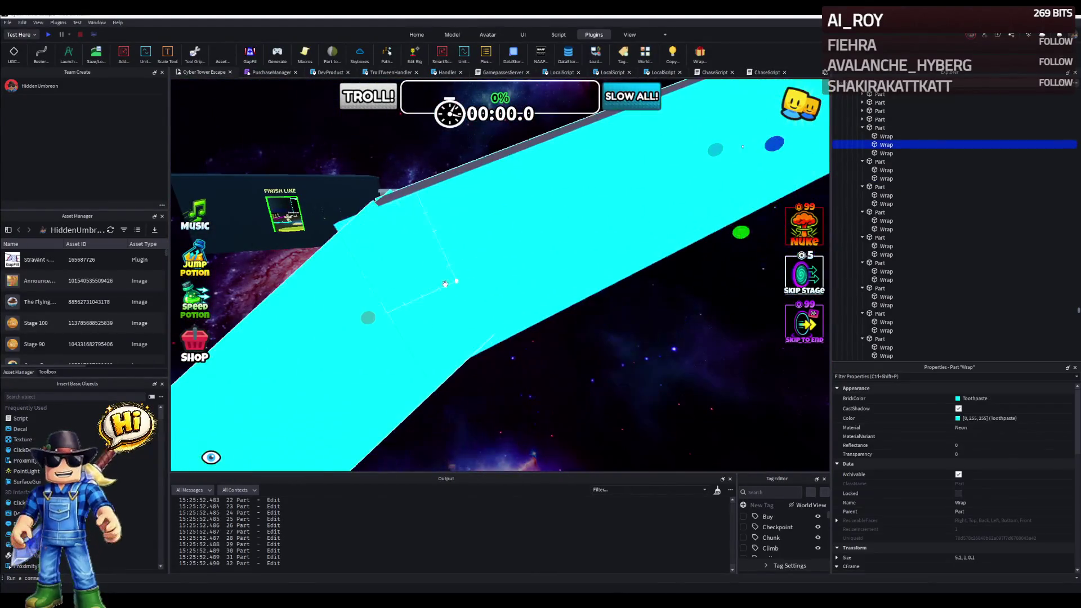
key(w)
drag(372, 314, 399, 305)
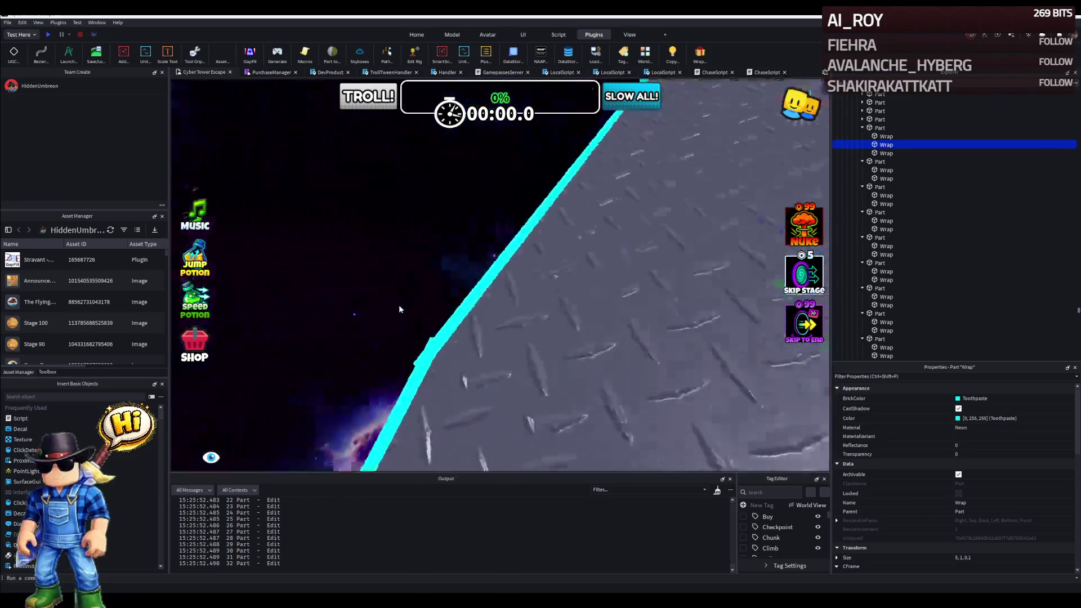
right_click(398, 305)
key(w)
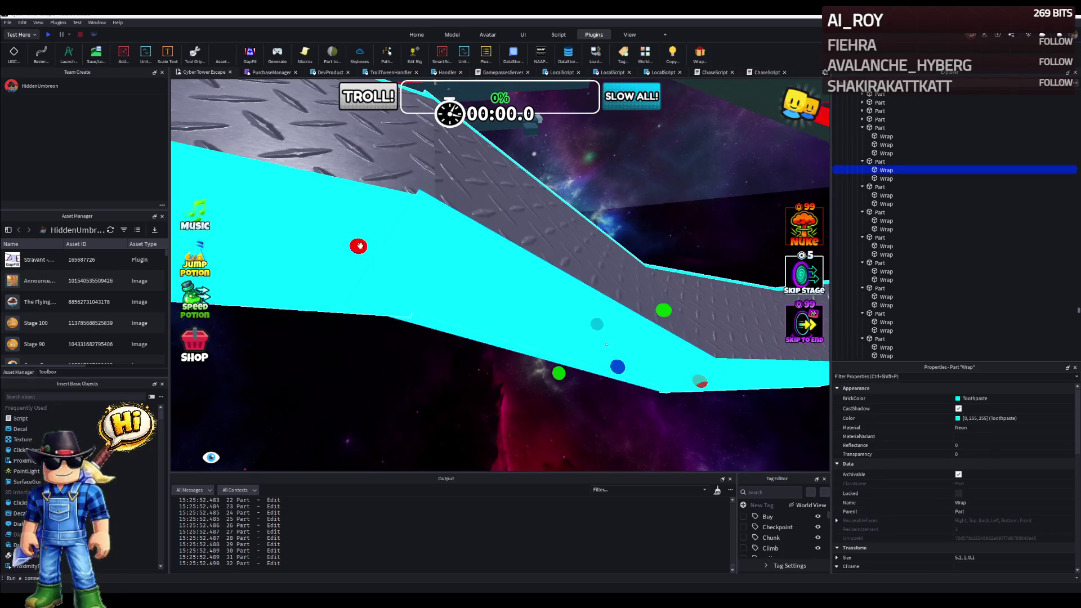
Examine the Wrap trim pieces around the cyan ramp, picking each in turn.
key(w)
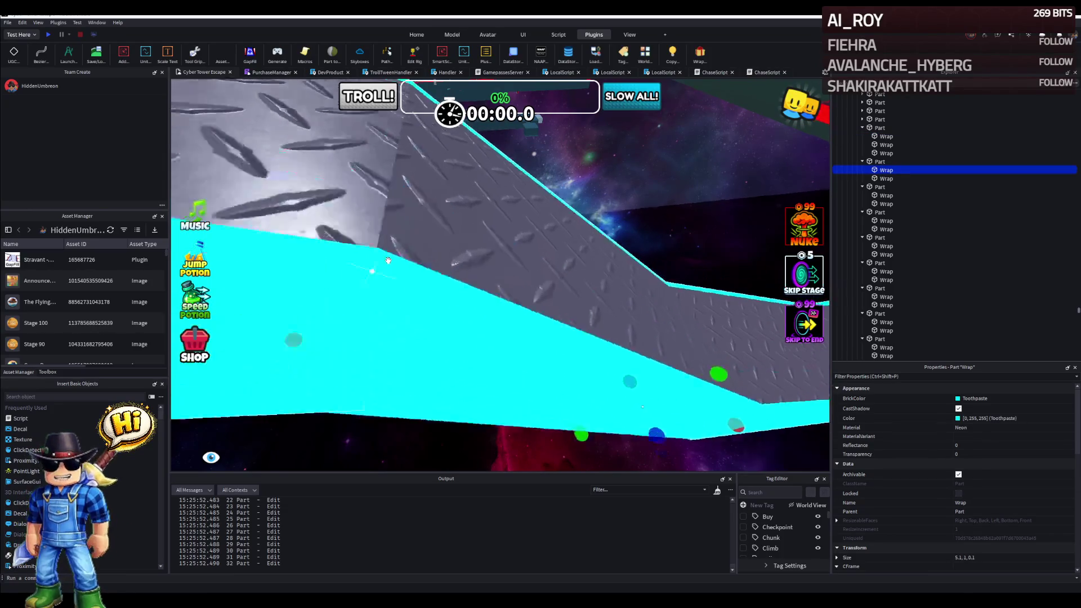
drag(387, 260, 389, 265)
key(w)
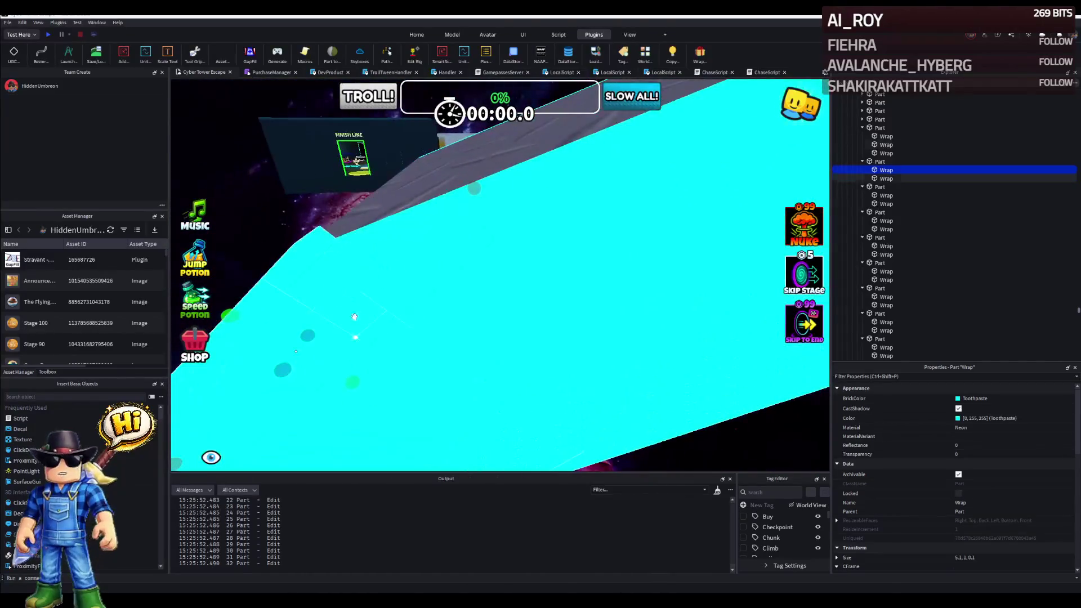
key(w)
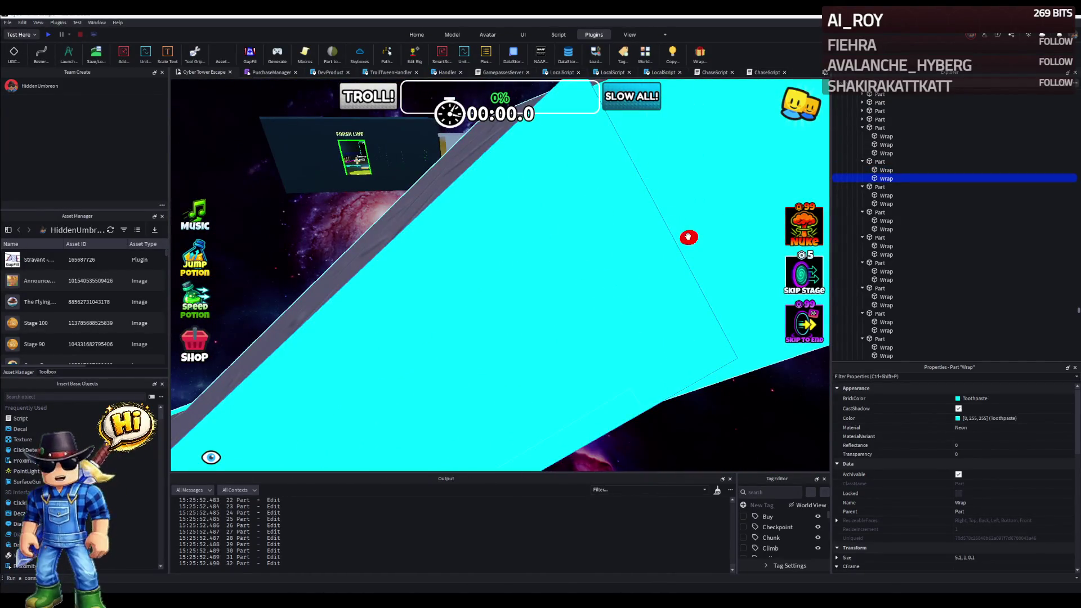
key(s)
click(617, 241)
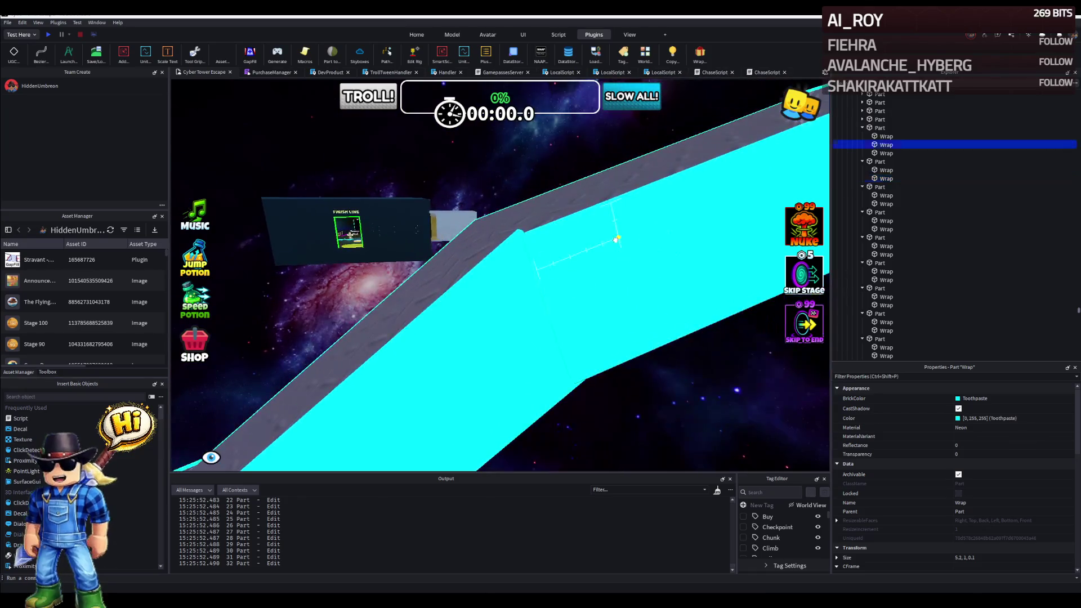
drag(517, 305, 542, 308)
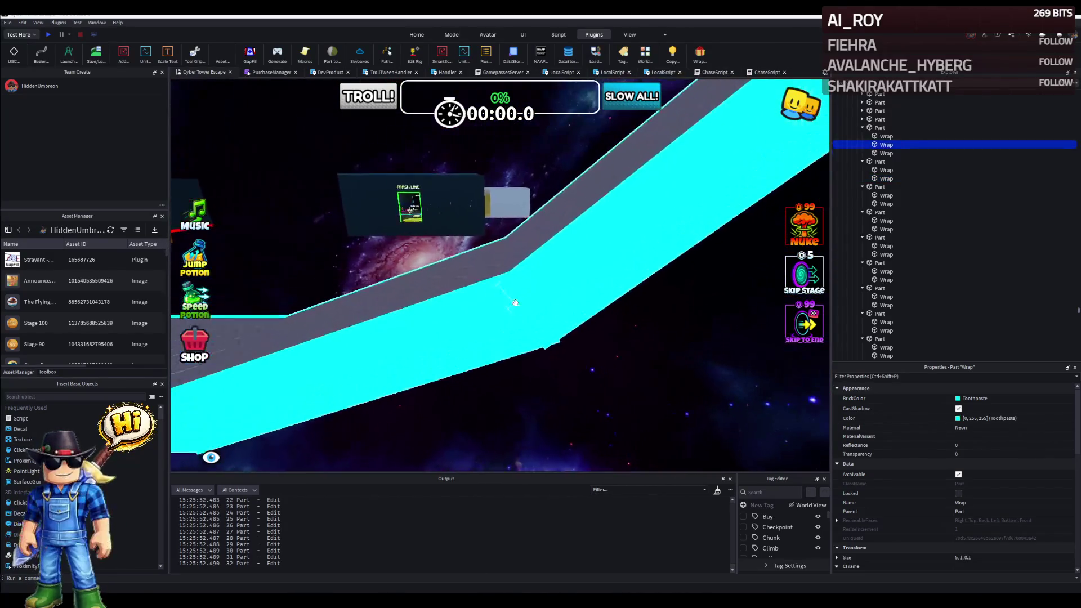
scroll(542, 308, up, 2)
click(518, 368)
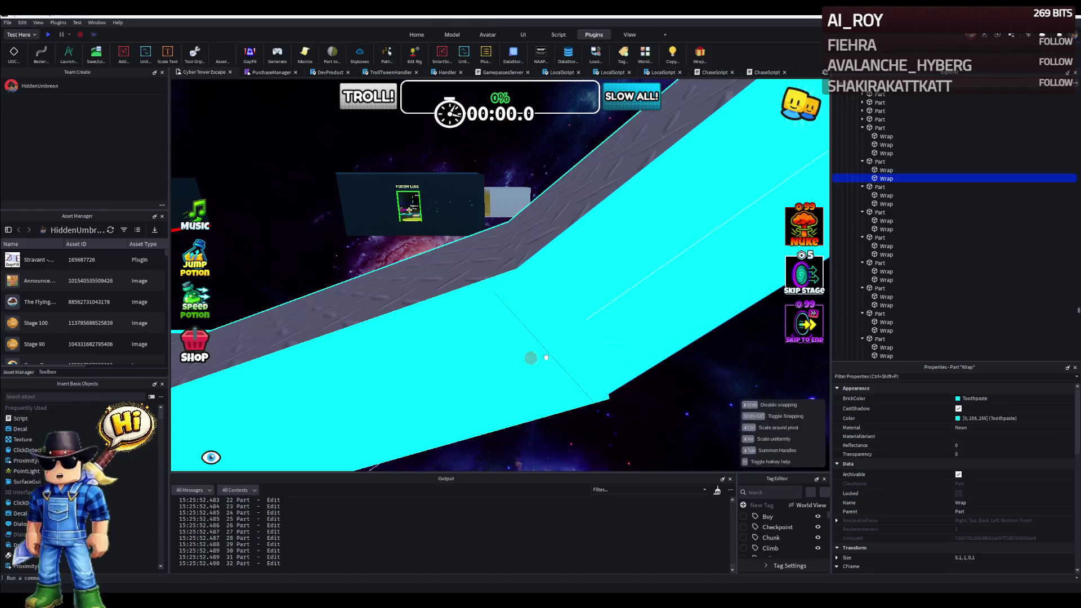
key(w)
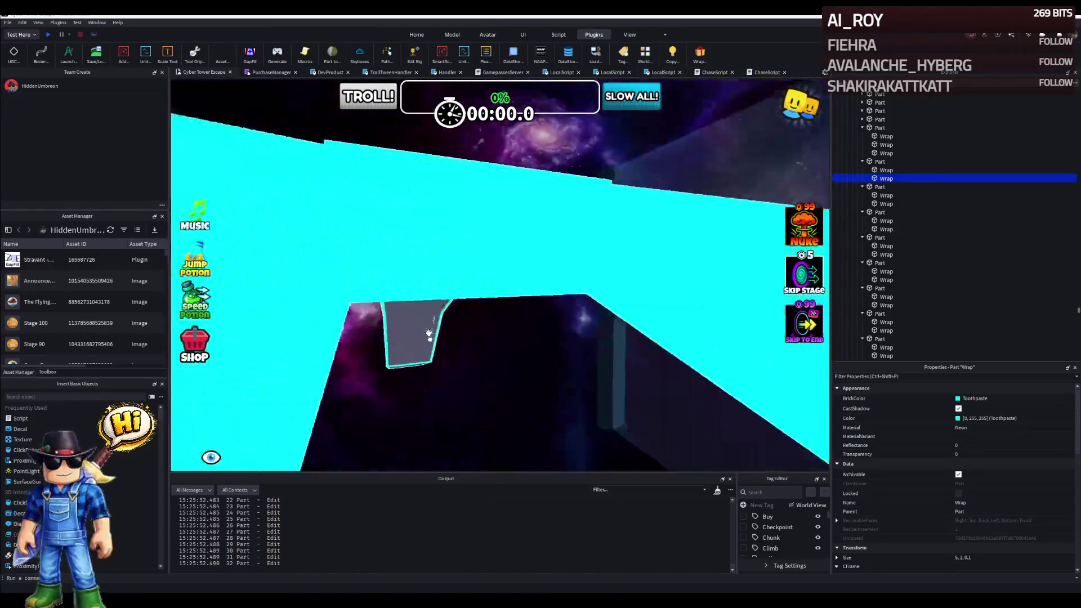
click(429, 335)
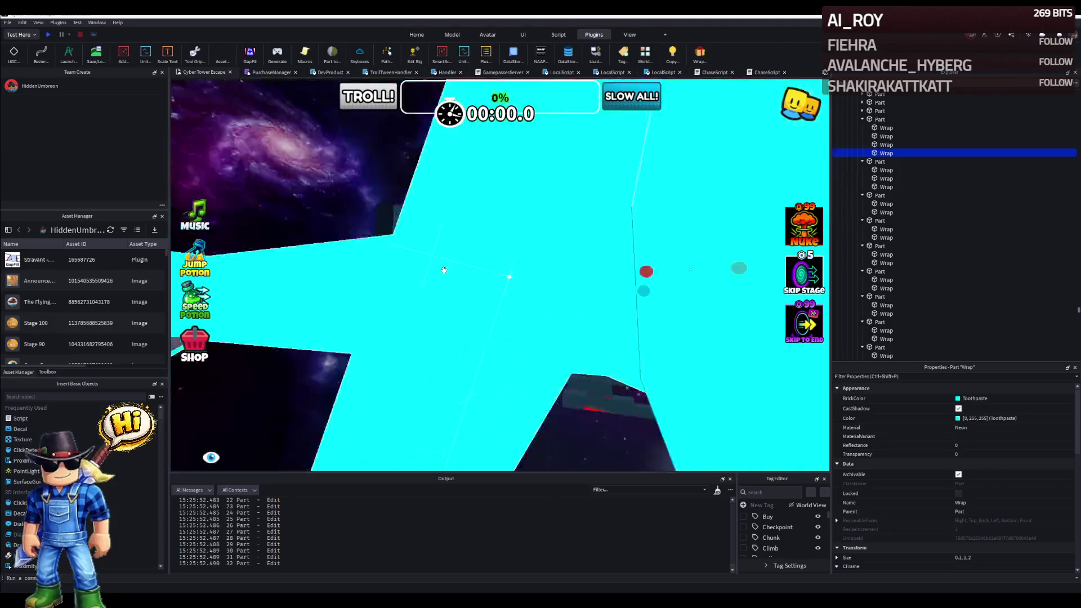
key(Escape)
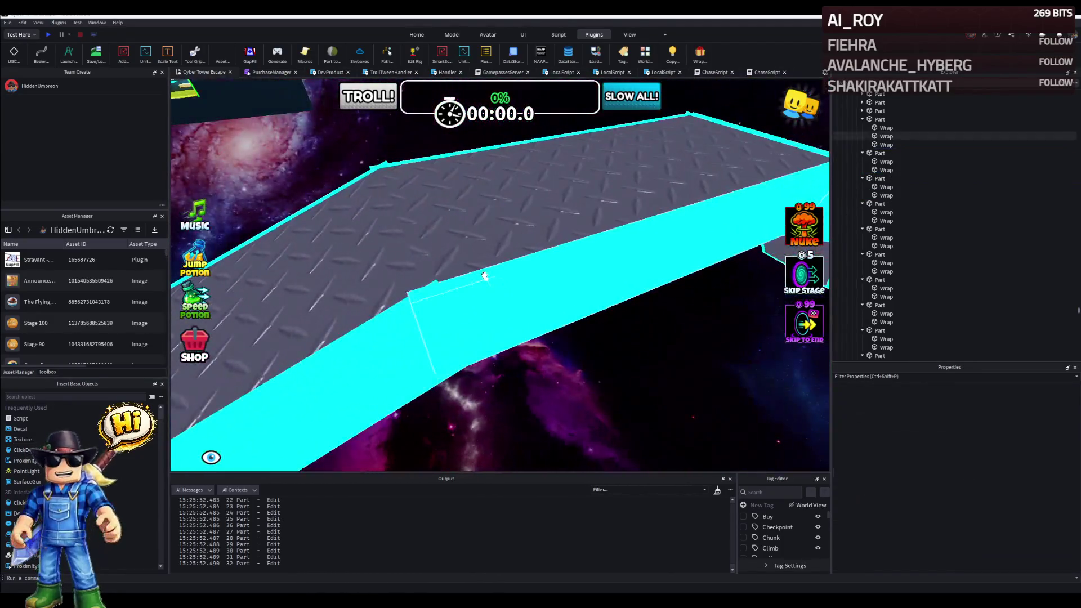
click(484, 276)
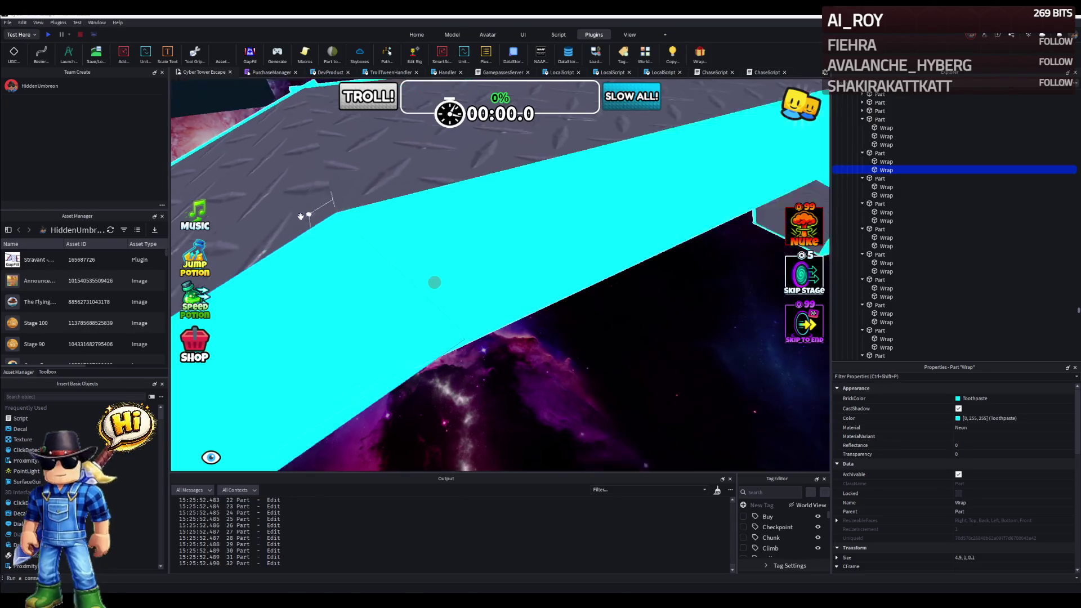
Stretch a cyan trim piece so it meets the next walkway section.
right_click(449, 286)
scroll(344, 193, down, 1)
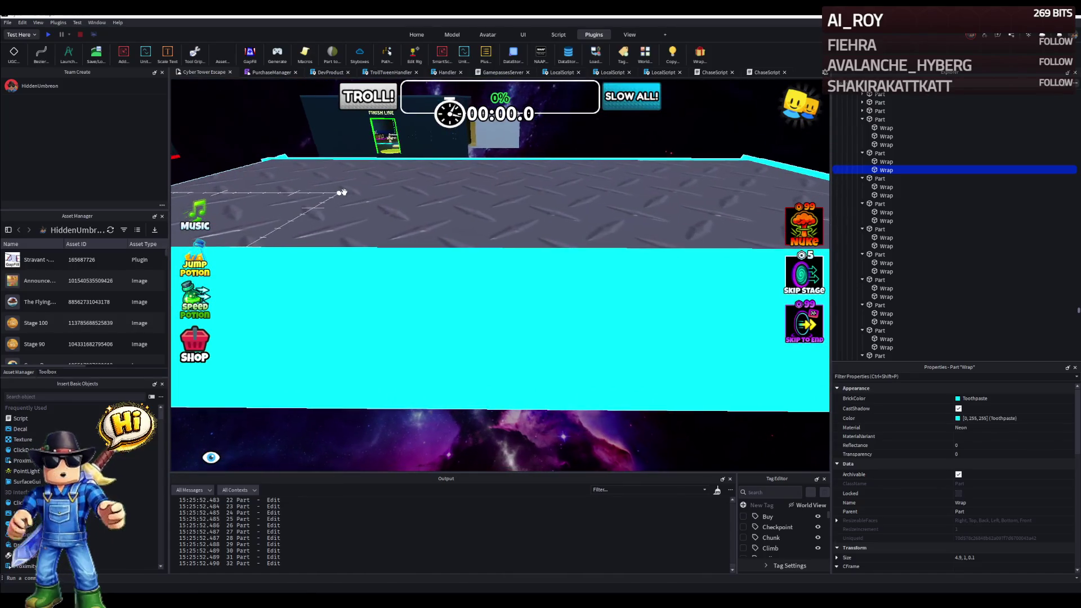
right_click(342, 193)
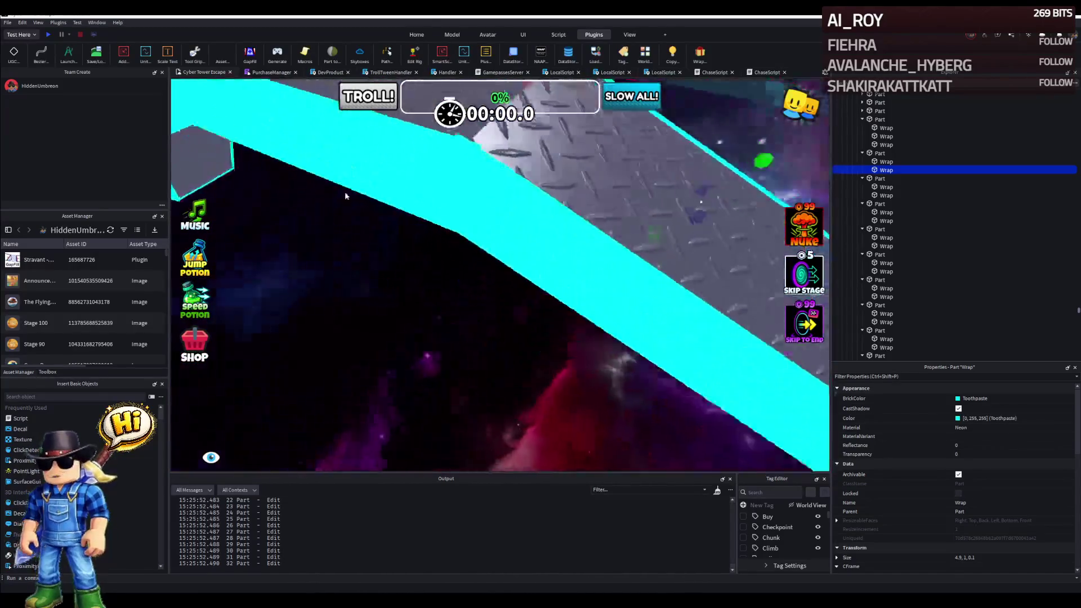
click(352, 209)
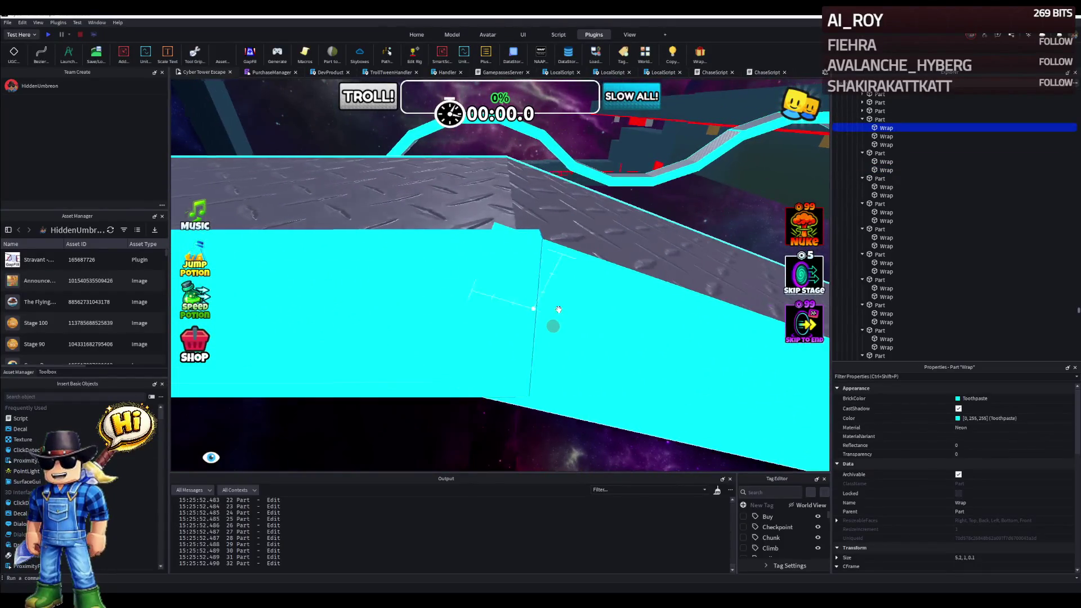
right_click(494, 327)
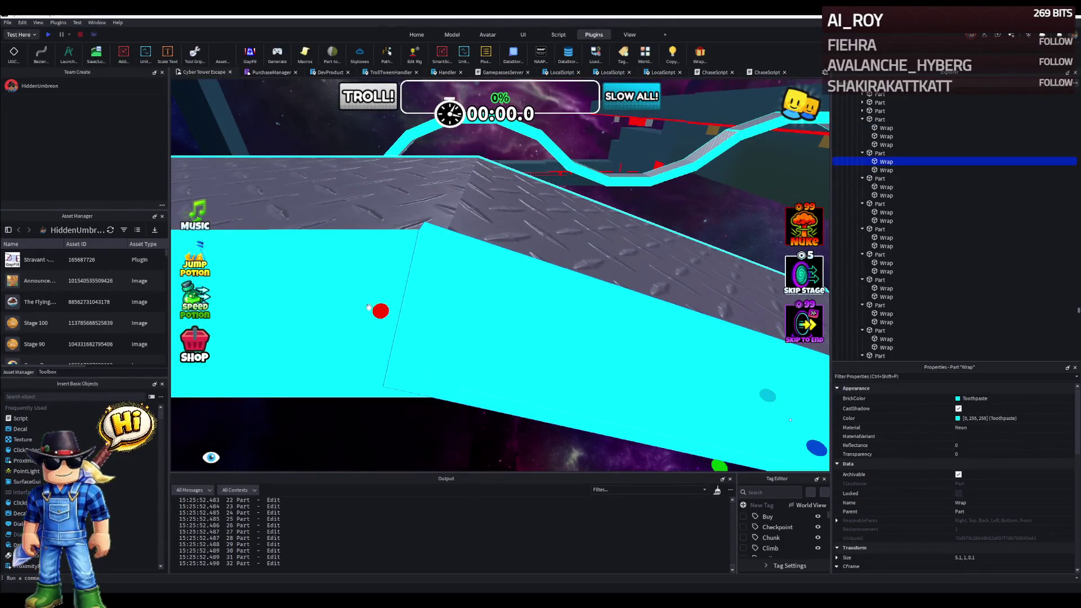
drag(379, 310, 402, 317)
right_click(402, 317)
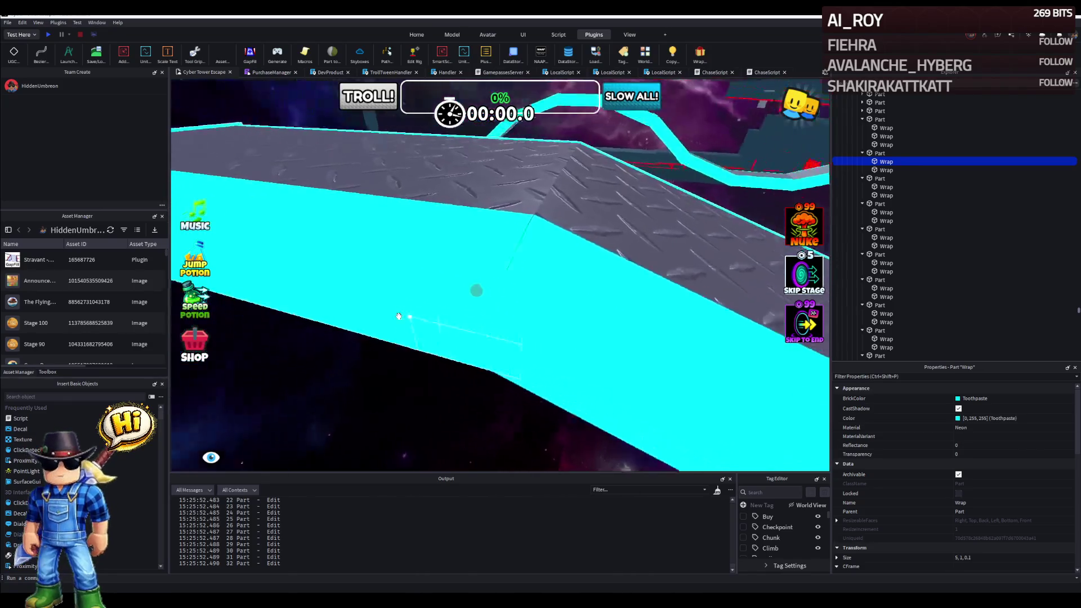
right_click(399, 315)
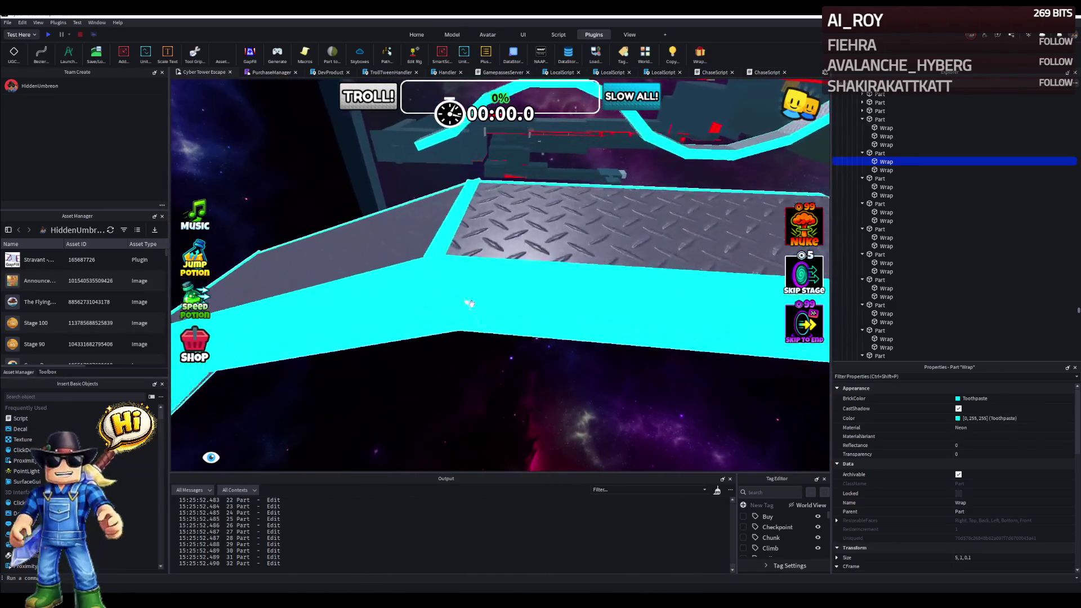
Lengthen the cyan trim along the walkway edge to close the gap at the raised section.
click(477, 297)
drag(477, 298, 475, 299)
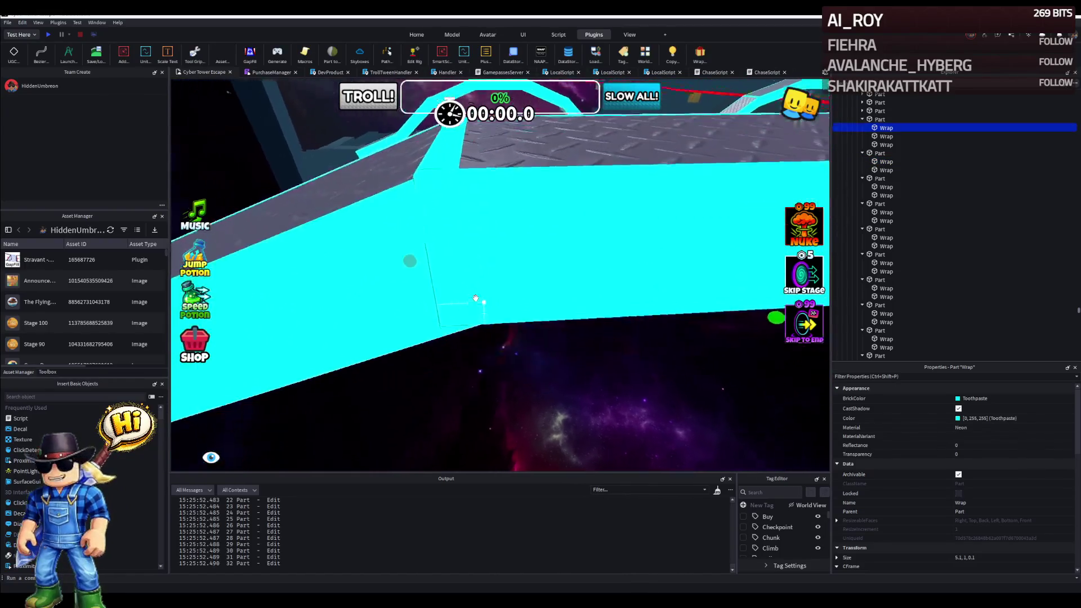
right_click(456, 289)
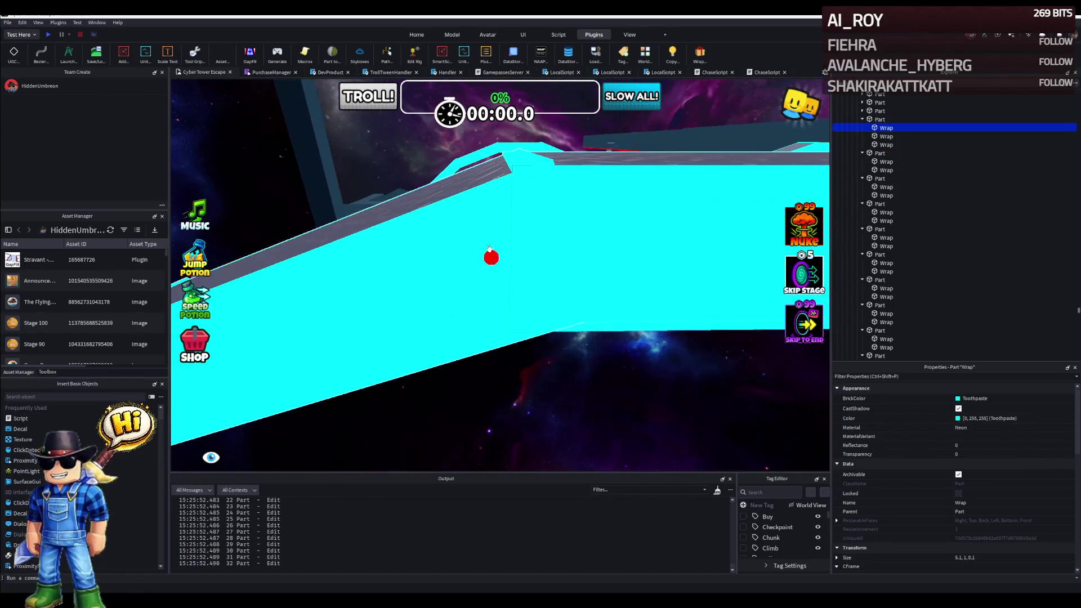
click(432, 254)
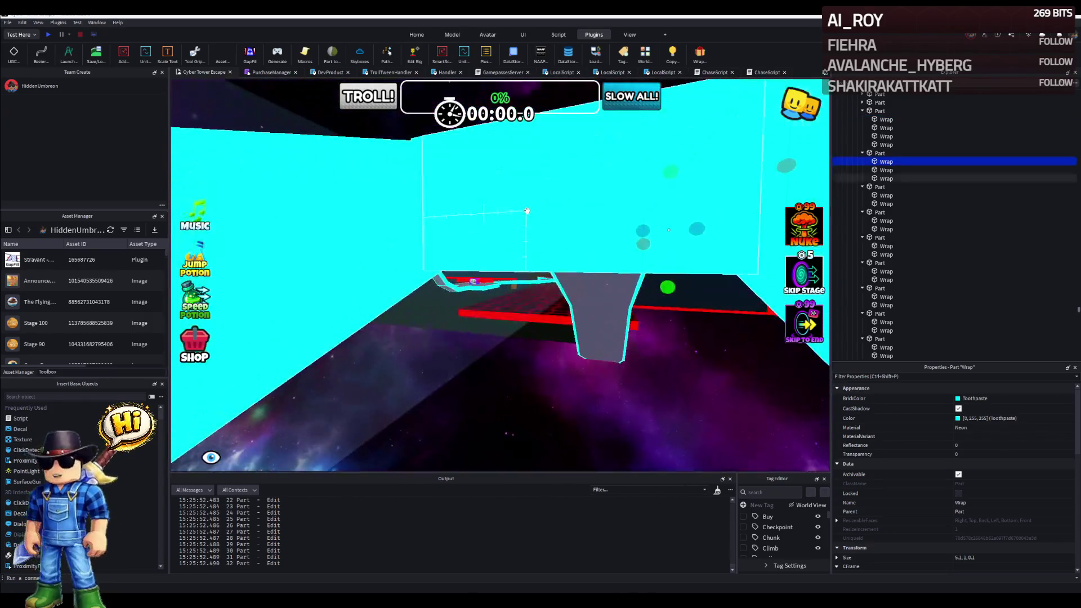
click(522, 222)
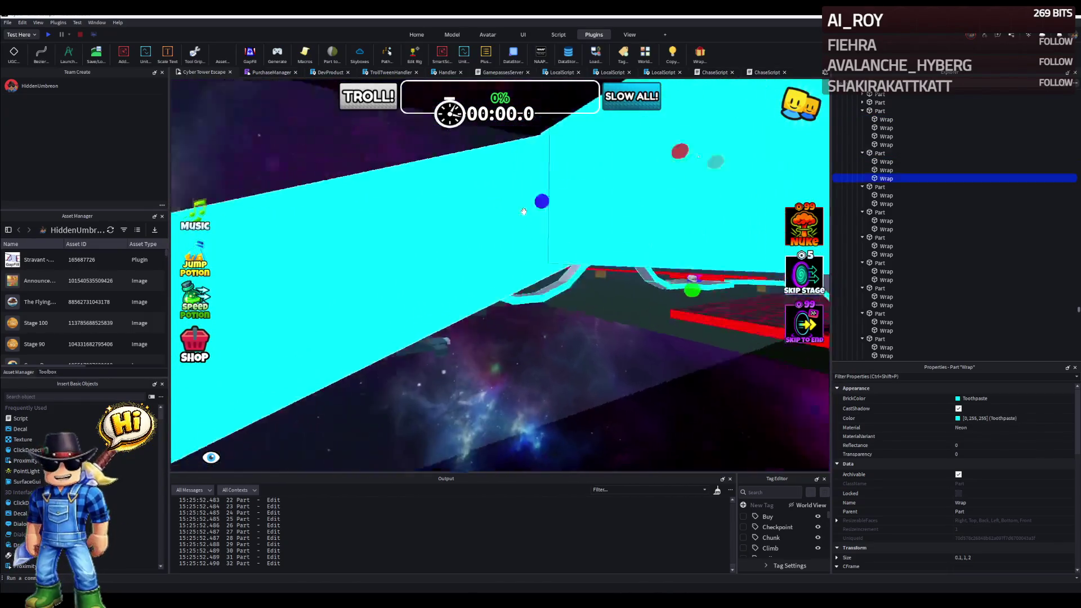
right_click(524, 211)
click(452, 253)
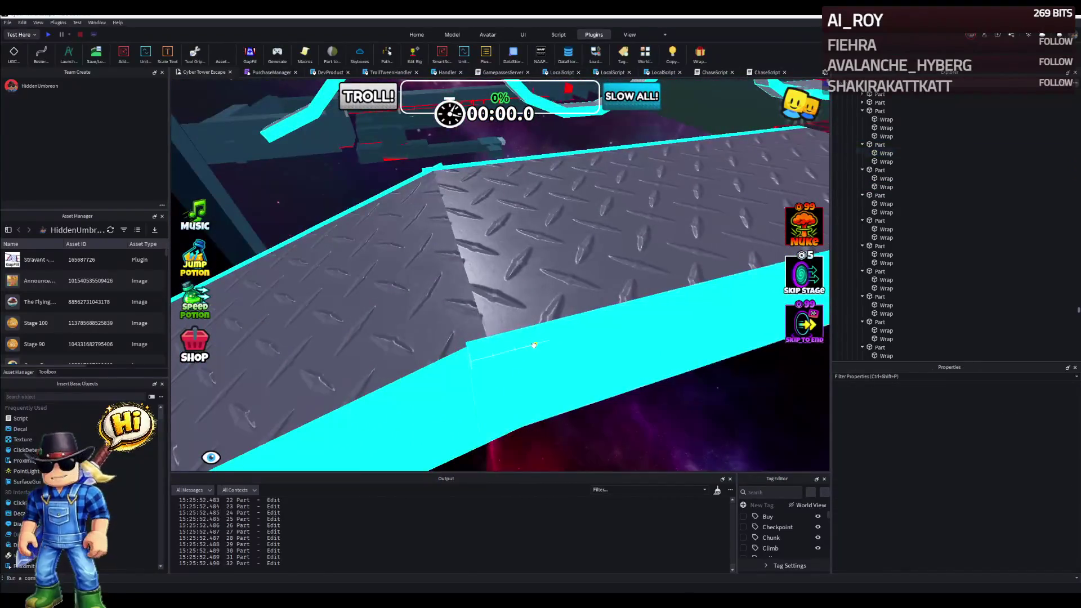
click(535, 347)
right_click(423, 292)
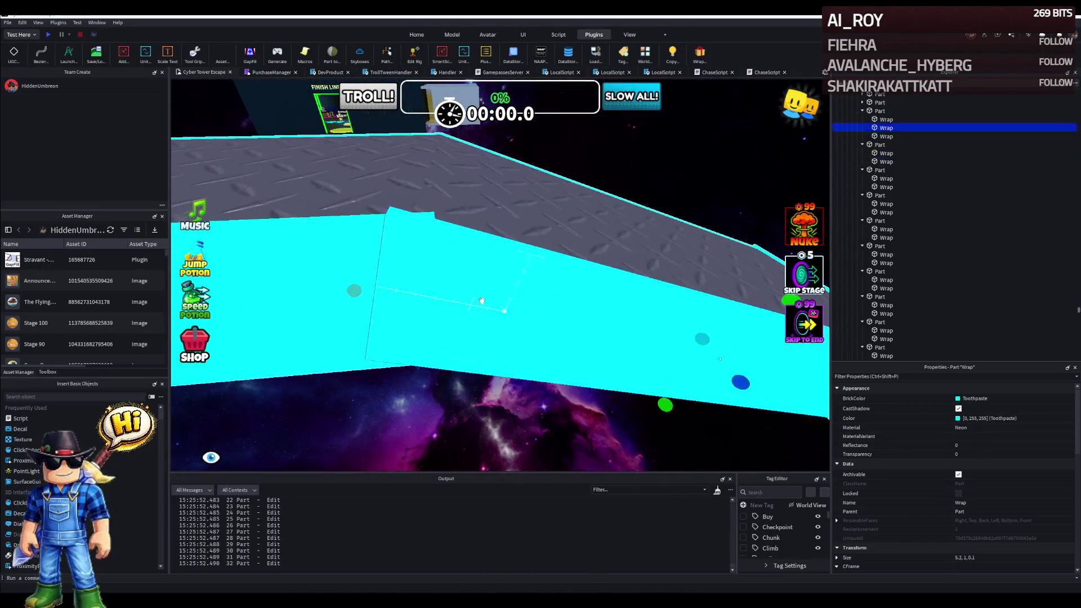
mouse_move(355, 291)
mouse_down()
mouse_move(393, 295)
mouse_move(343, 276)
mouse_up()
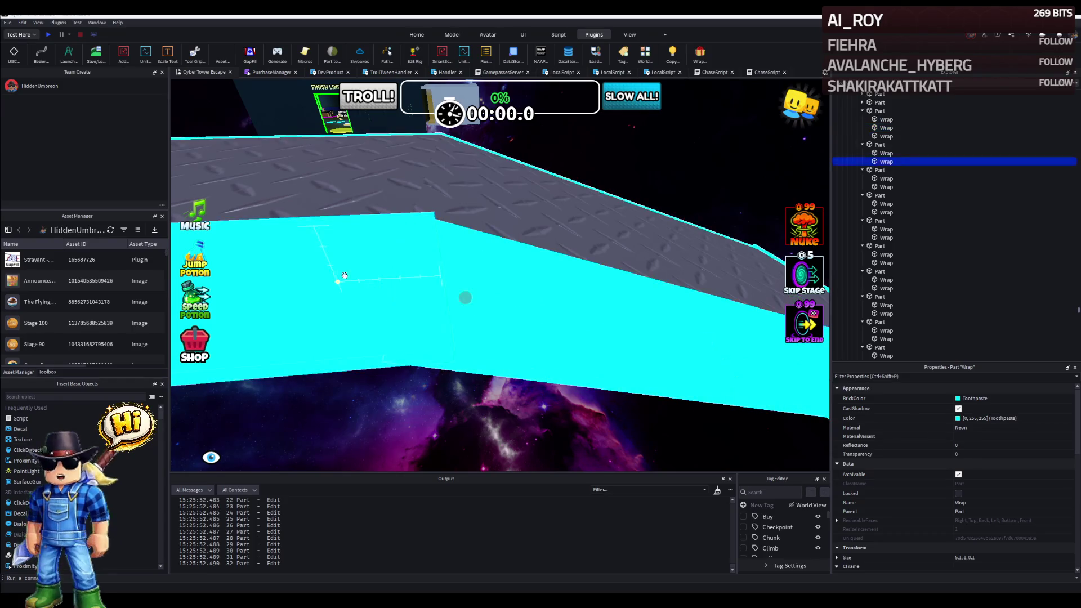
Check the trim from below and around the walkway, clearing the selection afterward.
right_click(441, 299)
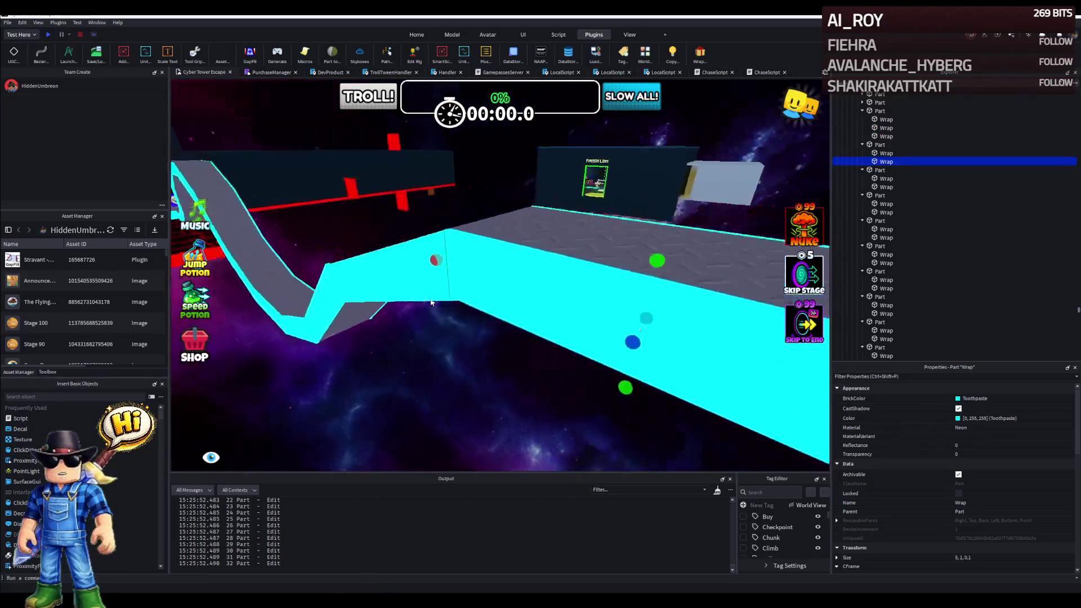
right_click(452, 311)
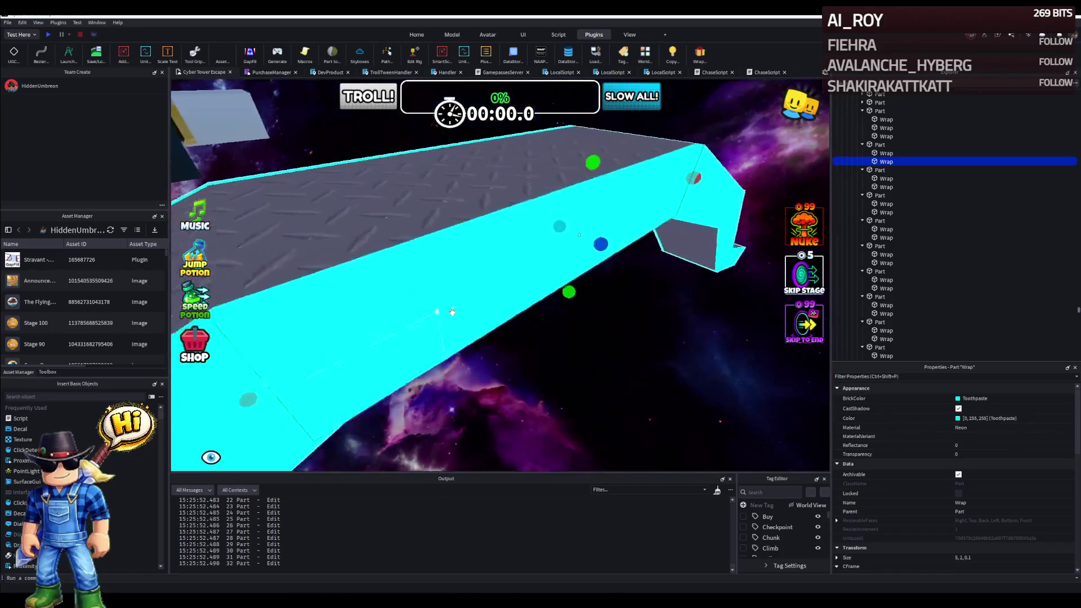
right_click(453, 315)
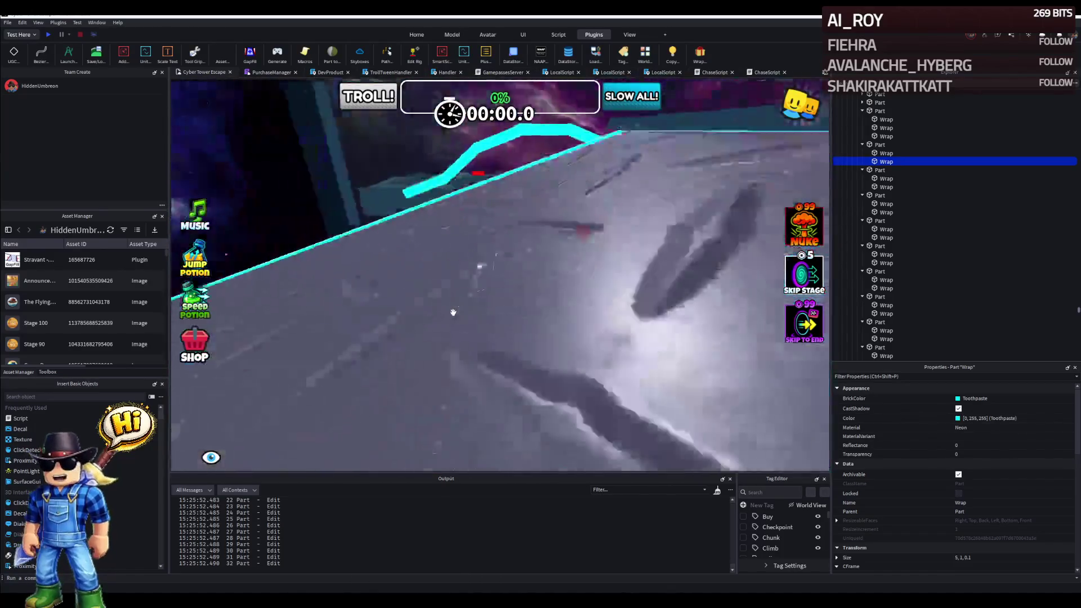
click(428, 268)
right_click(428, 268)
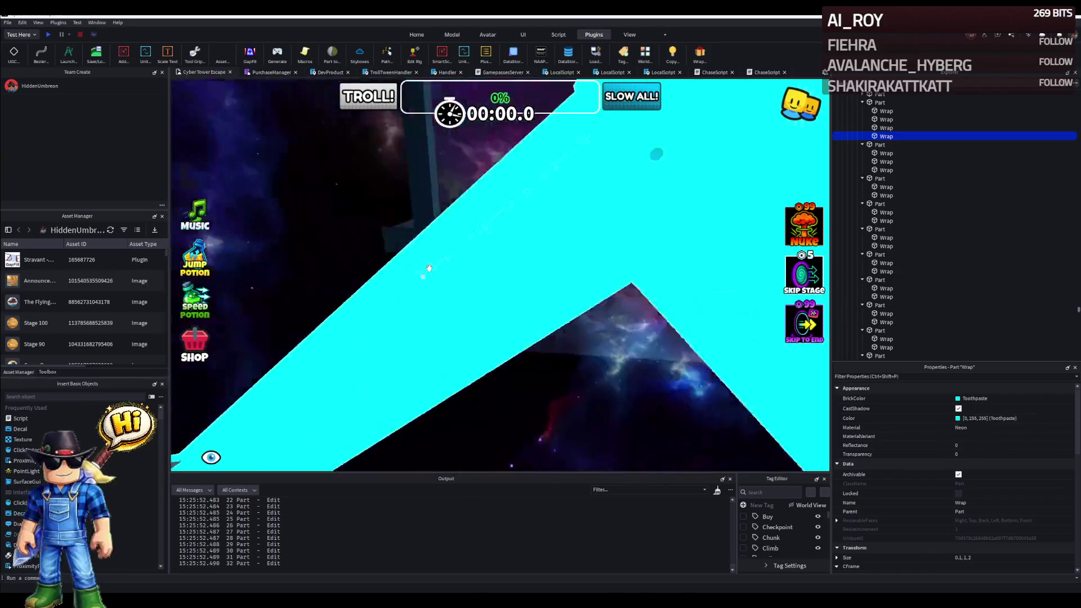
click(478, 318)
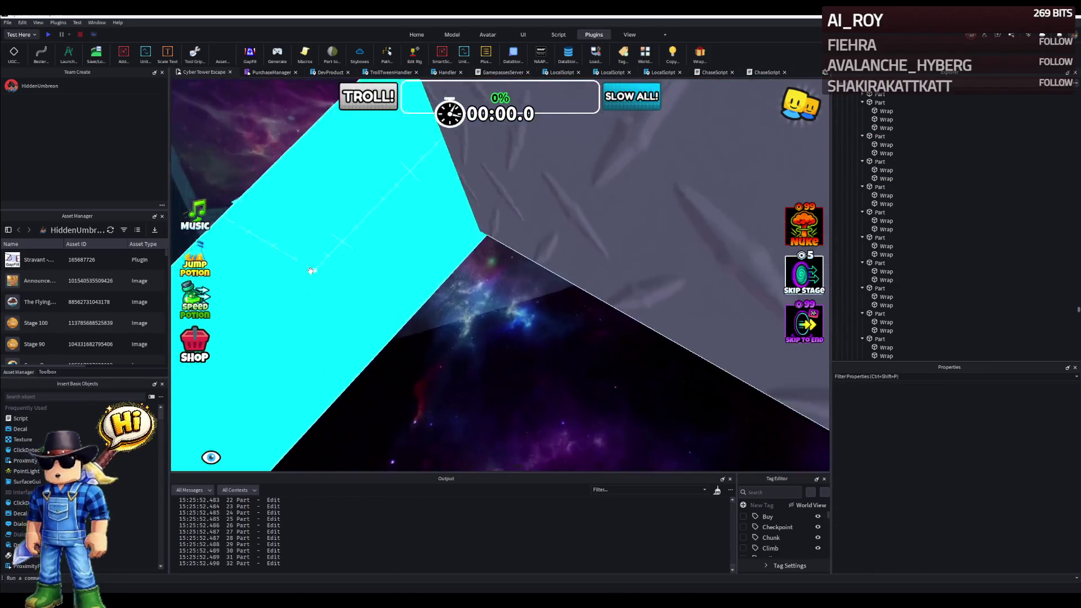
right_click(422, 296)
right_click(309, 270)
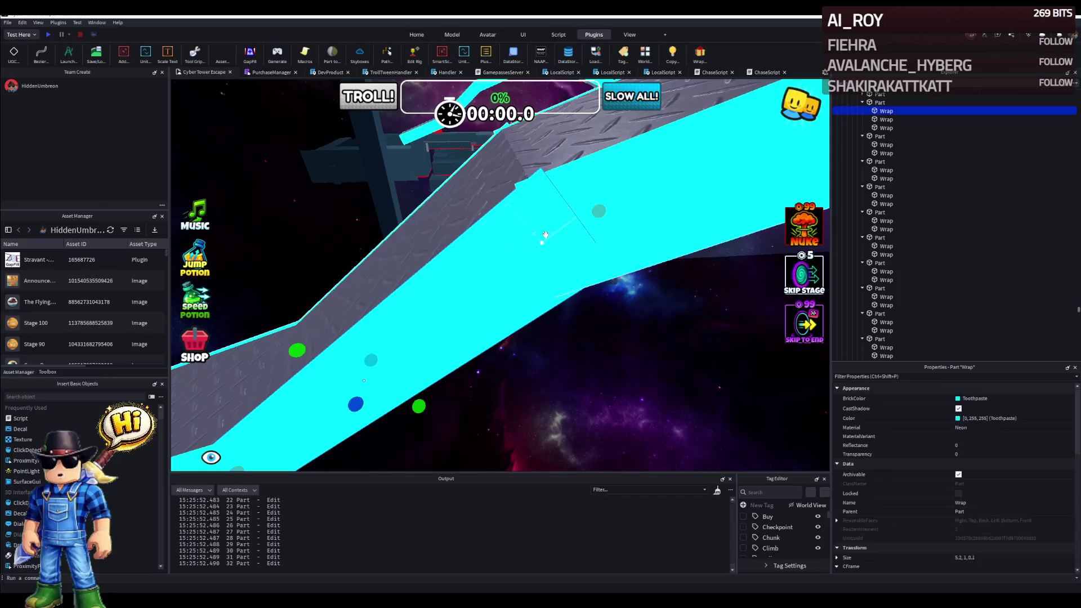
Inspect more cyan Wrap trim pieces from above the grey walkway.
click(611, 203)
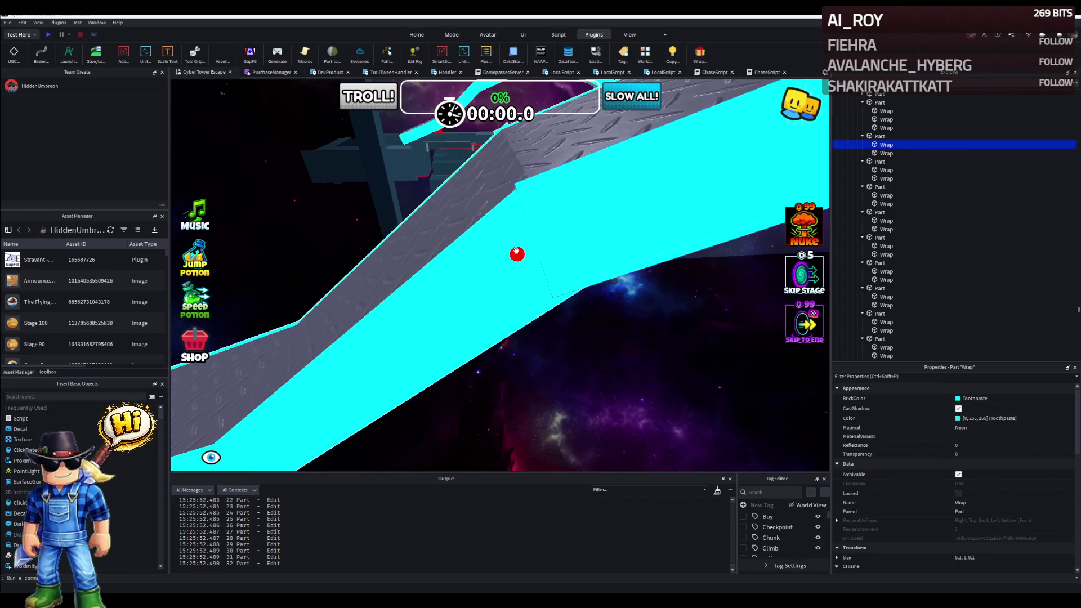
right_click(530, 251)
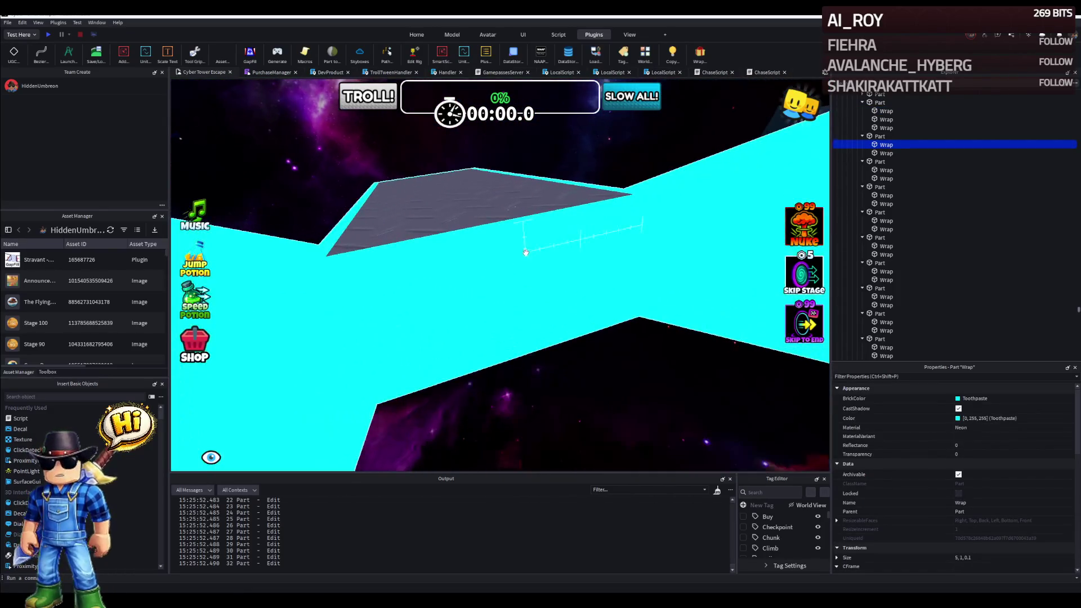
click(513, 269)
right_click(513, 269)
right_click(565, 255)
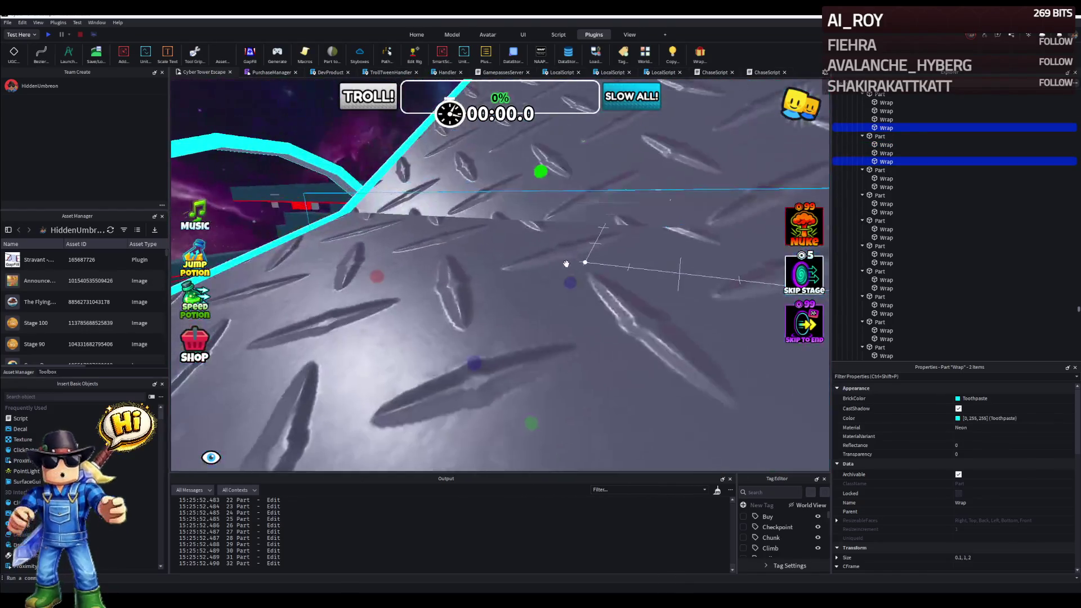
drag(541, 253, 394, 249)
key(w)
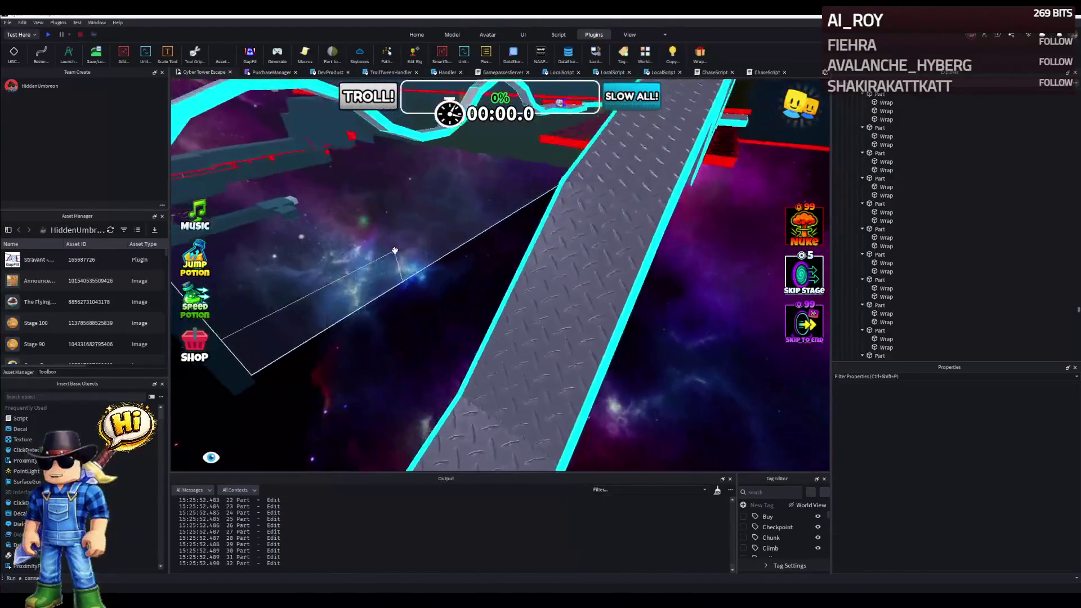
key(w)
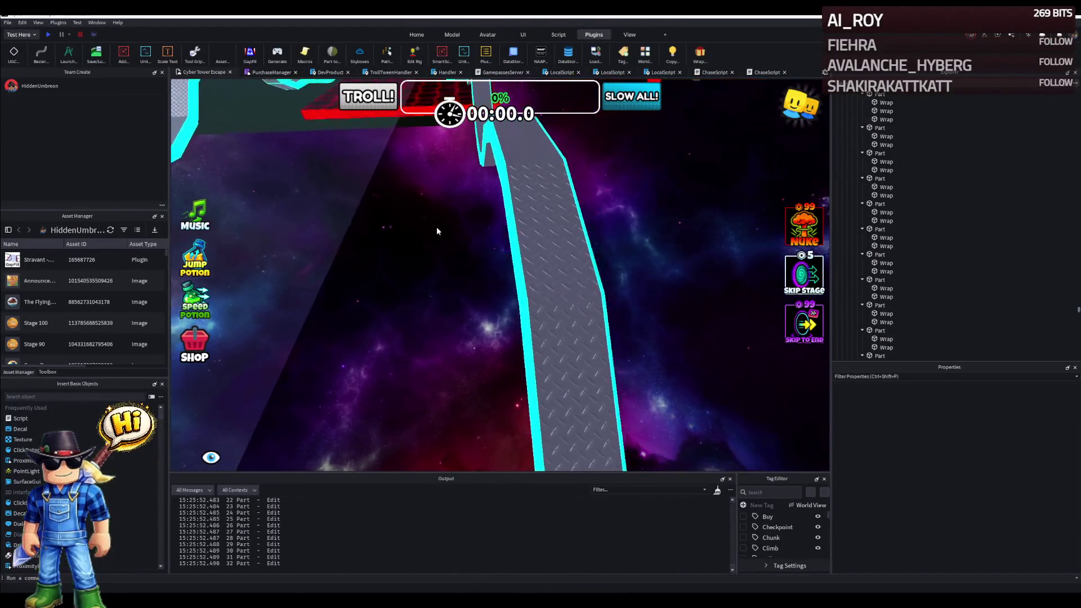
click(520, 247)
key(s)
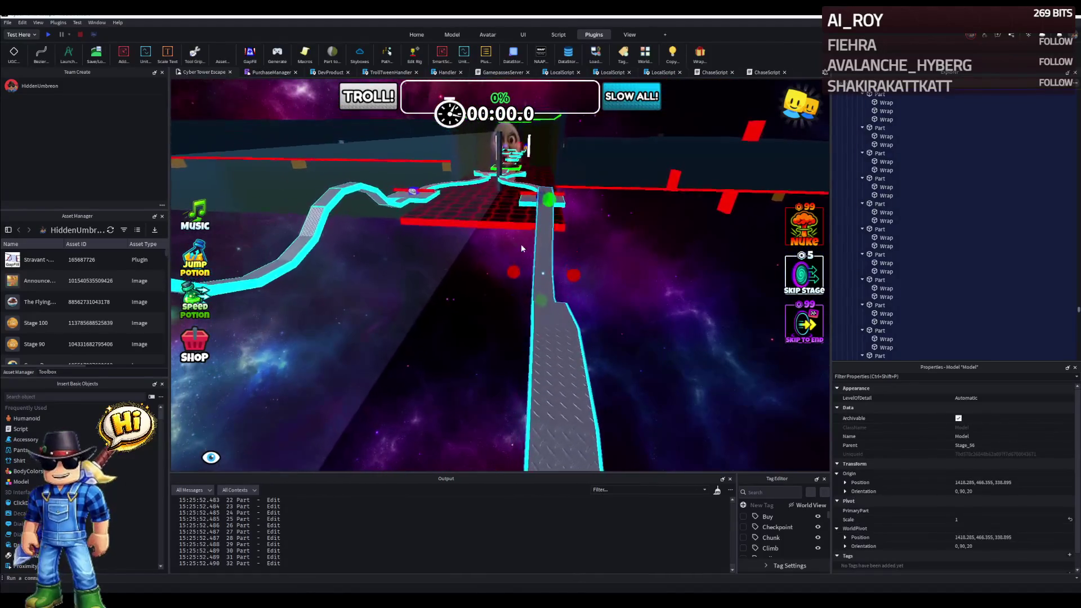
key(w)
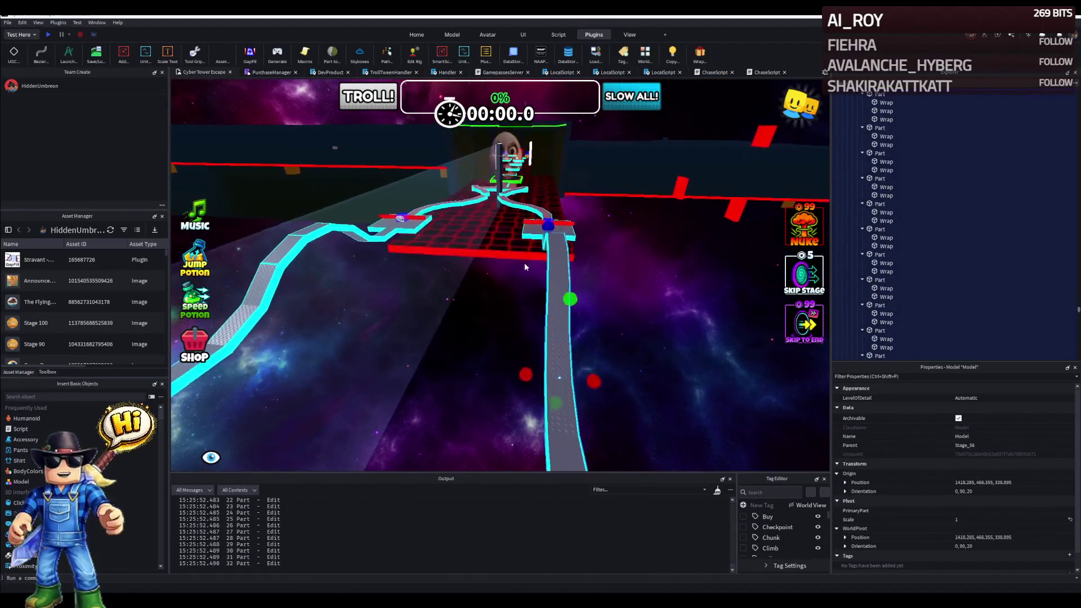
key(w)
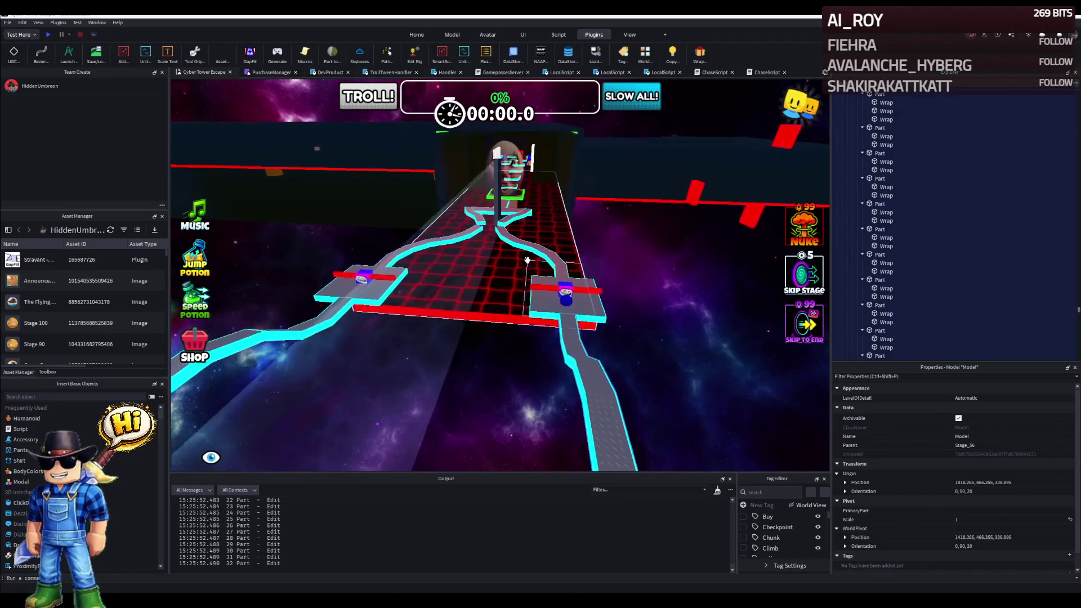
key(w)
key(w)
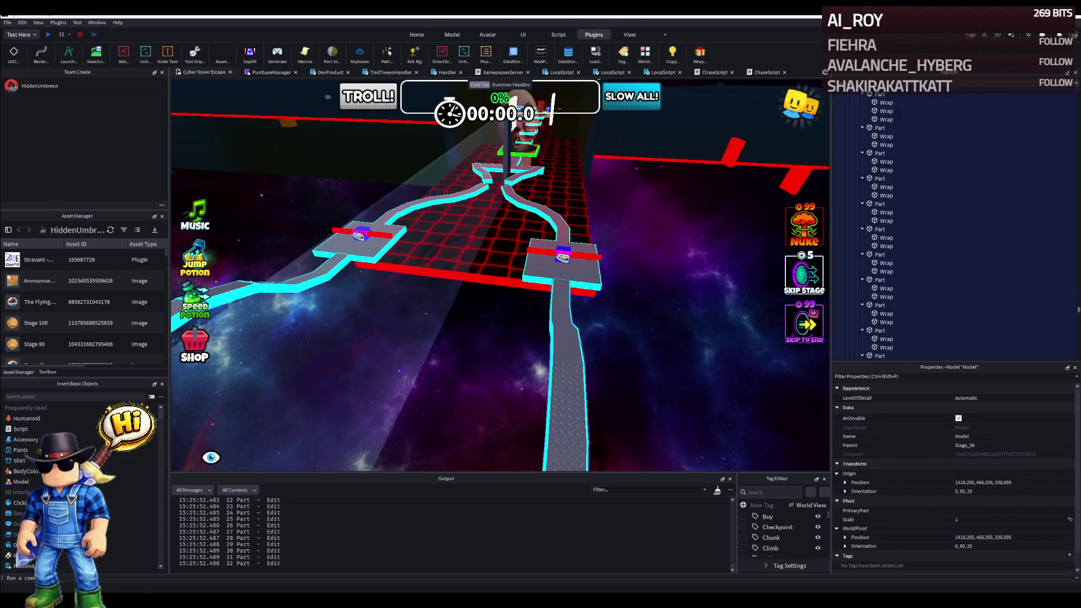
drag(388, 279, 500, 293)
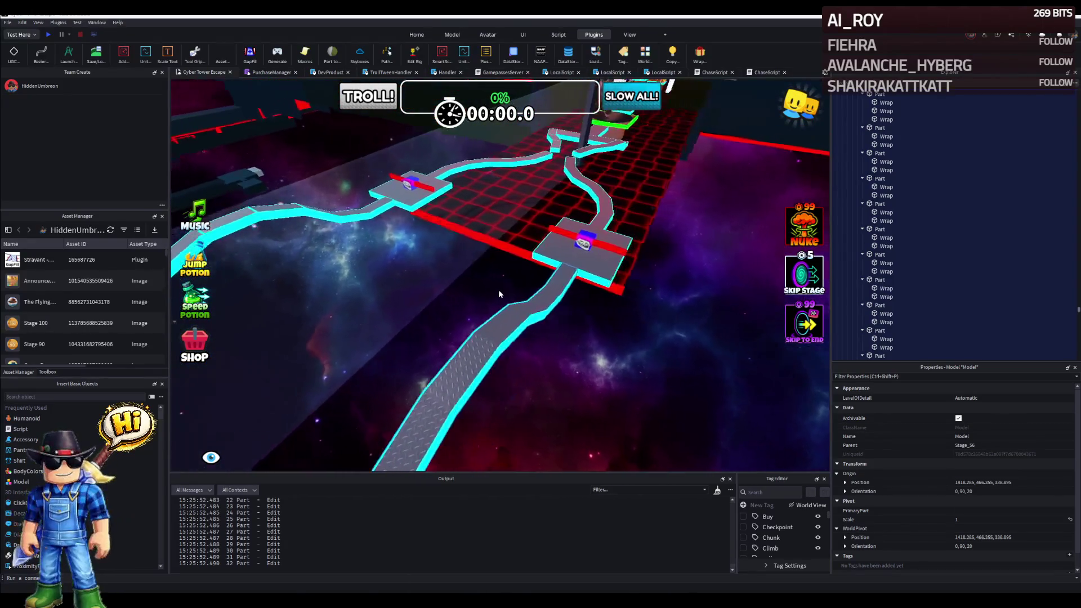
middle_click(500, 290)
drag(526, 297, 479, 238)
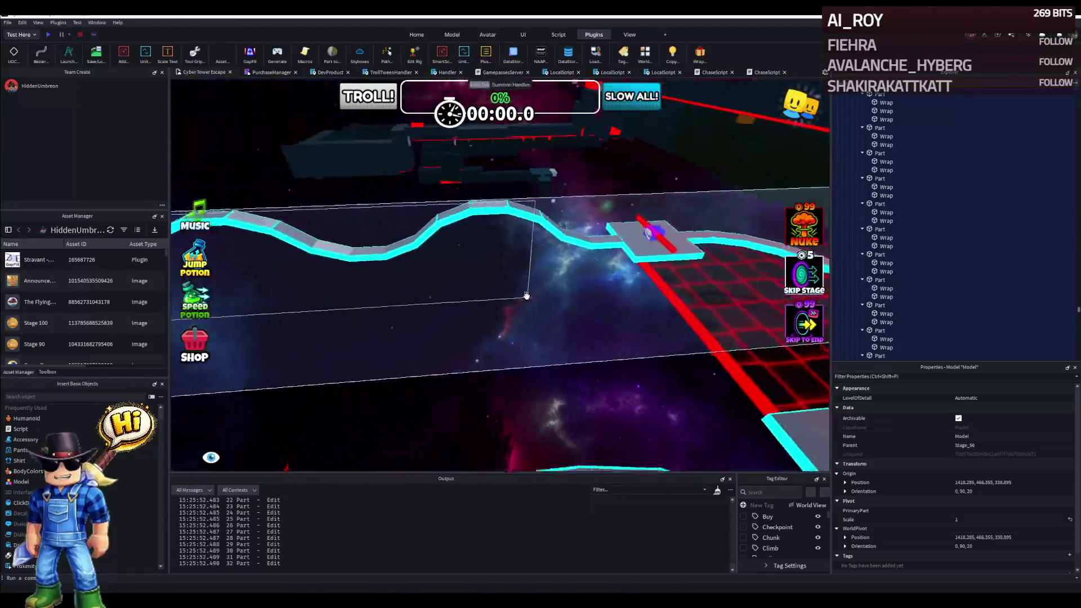
Duplicate the straight walkway branch and slide the copy along X to meet the red-bar platform.
click(484, 242)
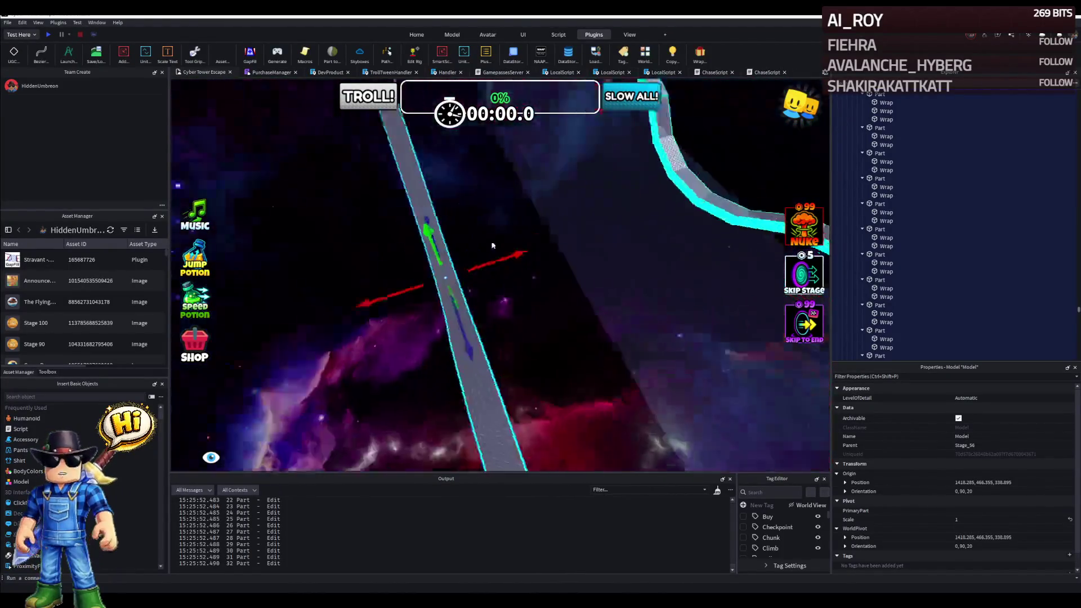
drag(568, 307, 733, 254)
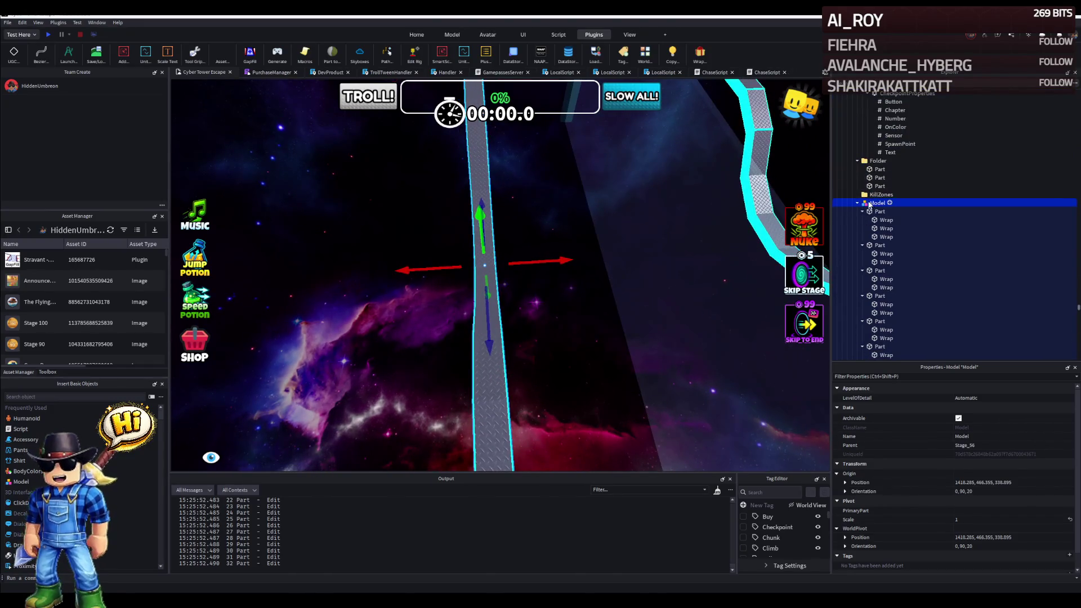
drag(565, 270, 563, 226)
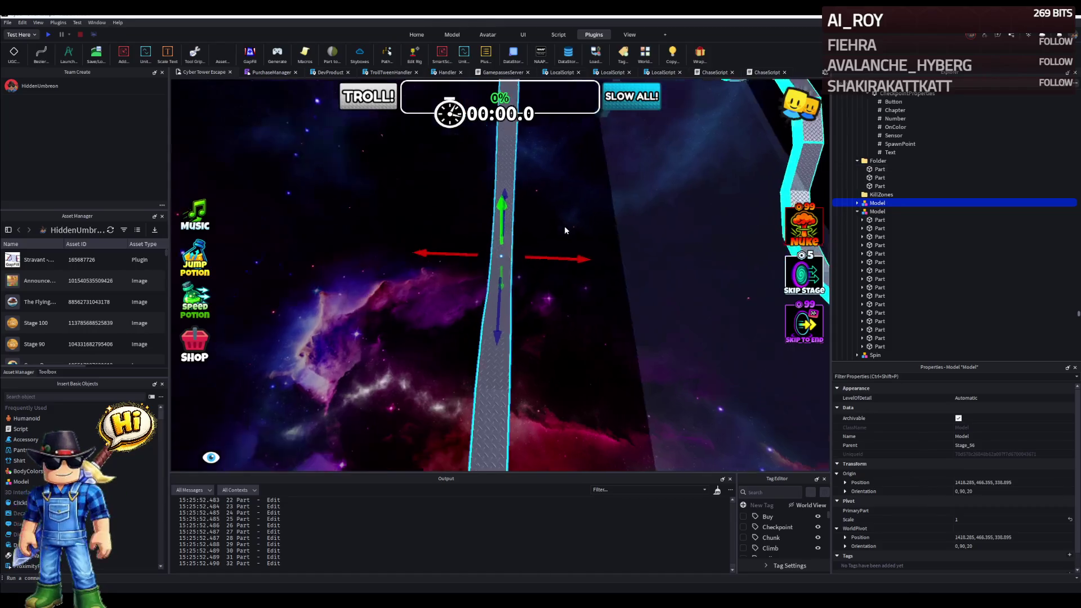
click(557, 256)
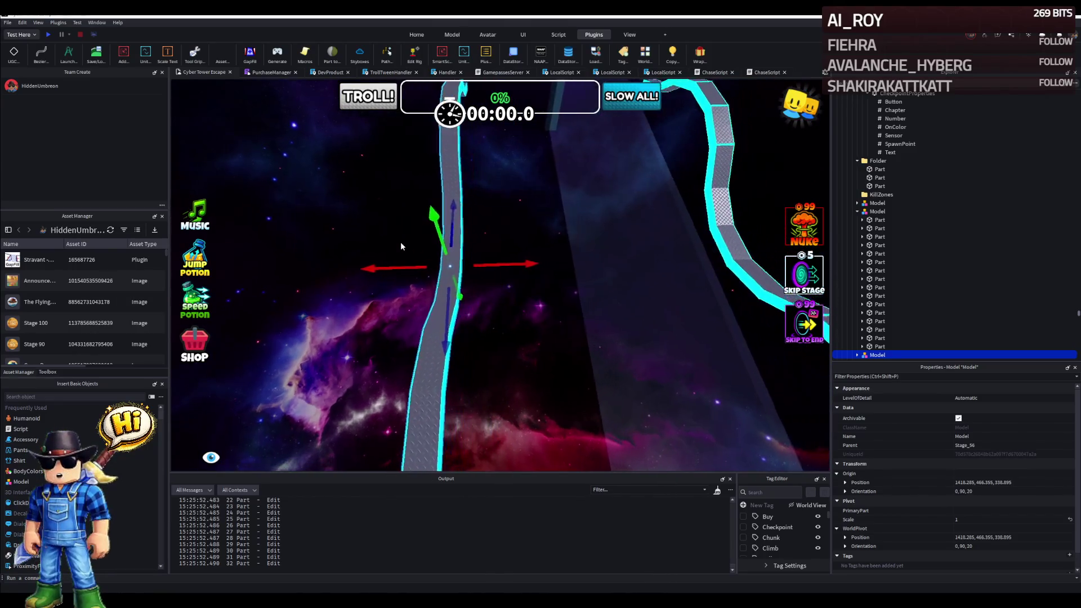
mouse_move(447, 254)
mouse_down()
mouse_move(555, 261)
mouse_move(540, 254)
mouse_up()
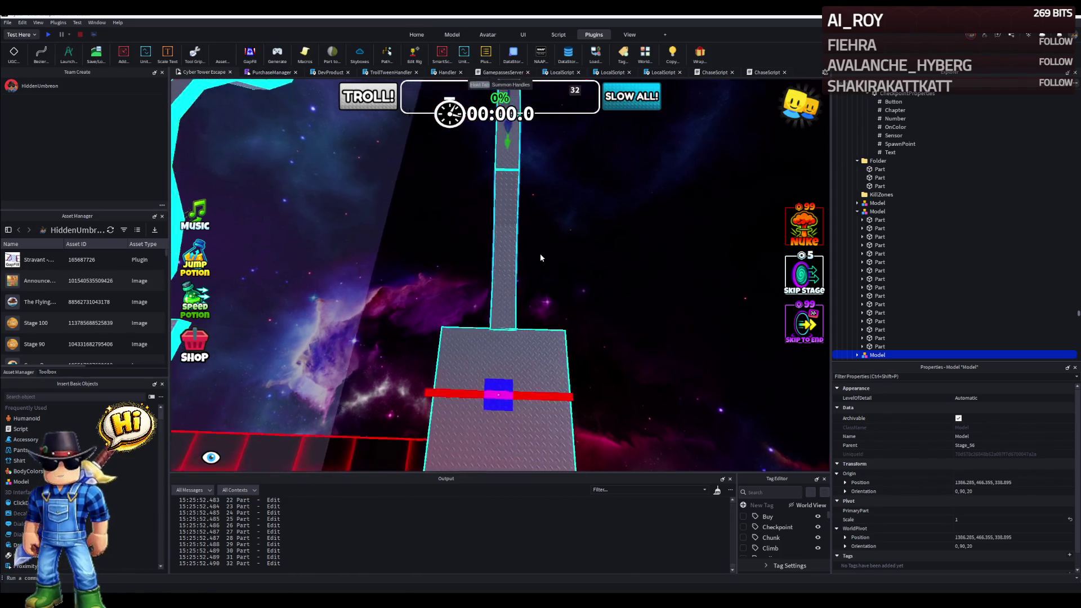
right_click(540, 253)
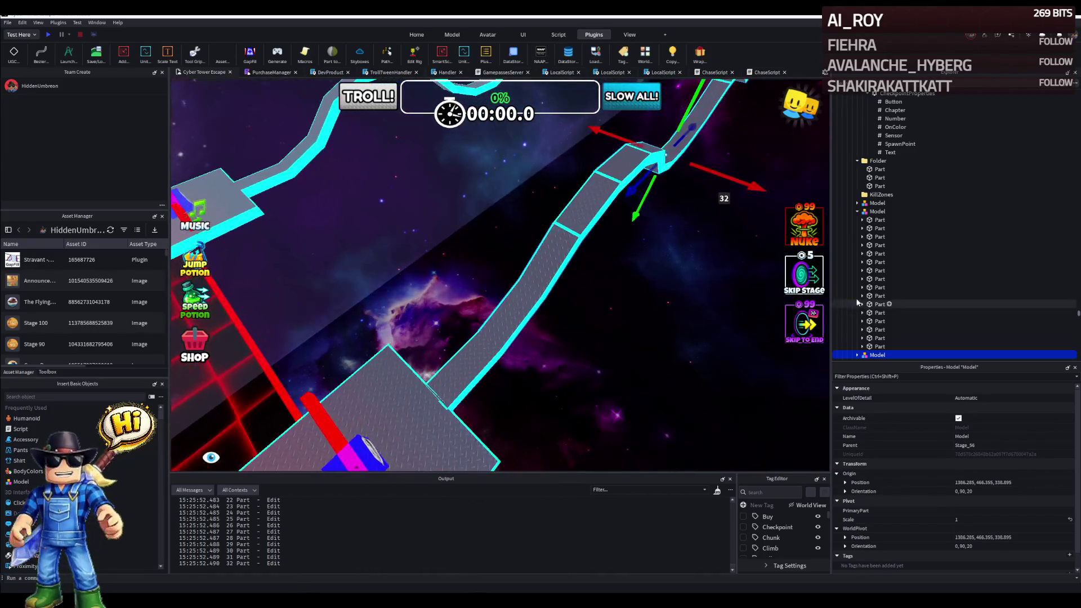
Slide the cyan trim at the grey platform's corner along its edge after checking nearby pieces.
click(877, 212)
key(Escape)
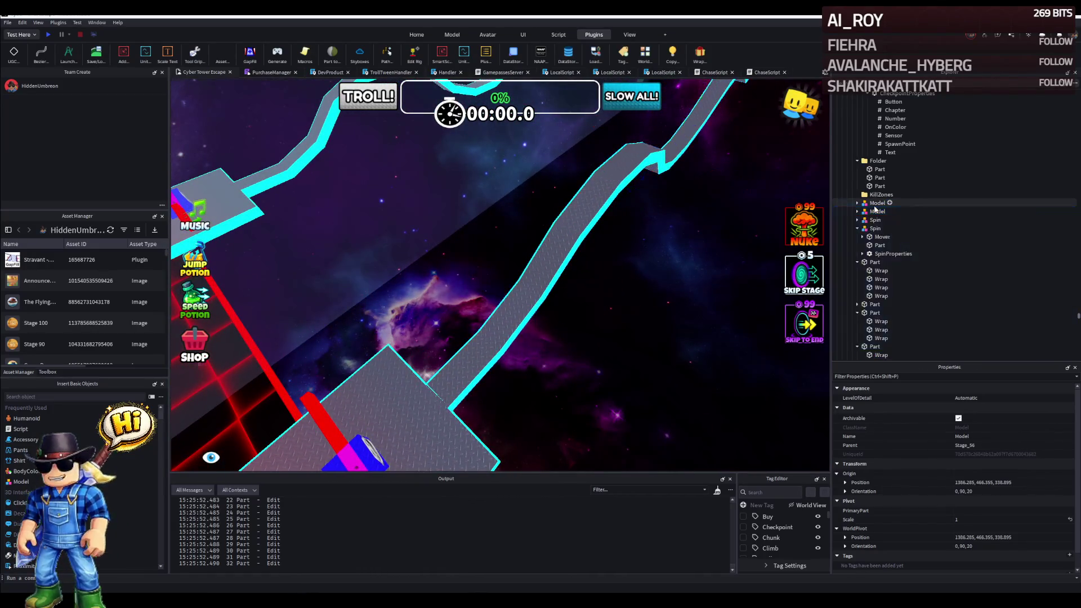
right_click(602, 256)
key(w)
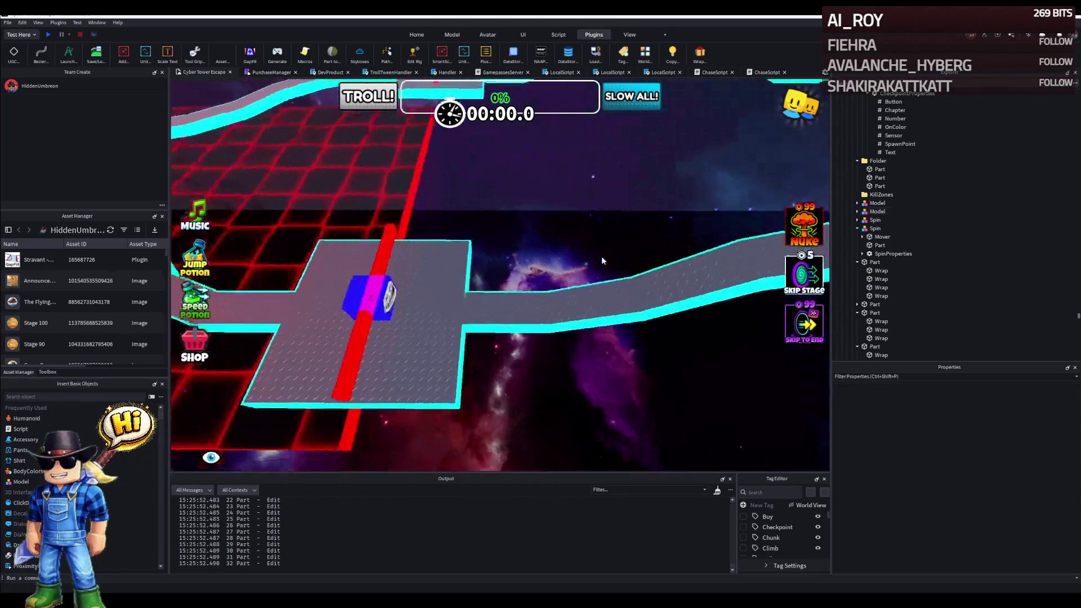
scroll(502, 295, up, 5)
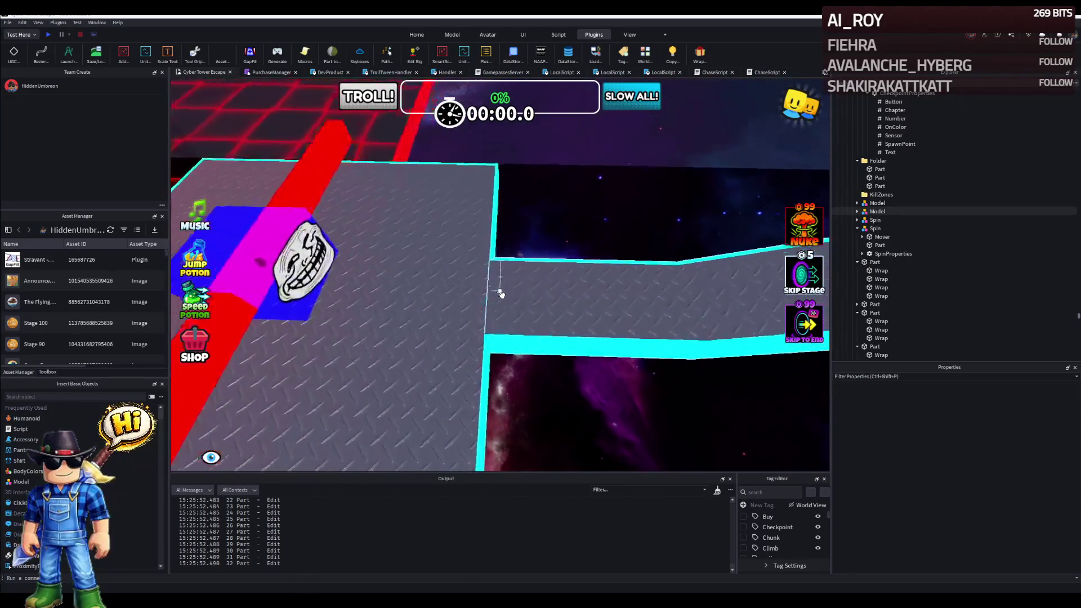
scroll(501, 295, up, 5)
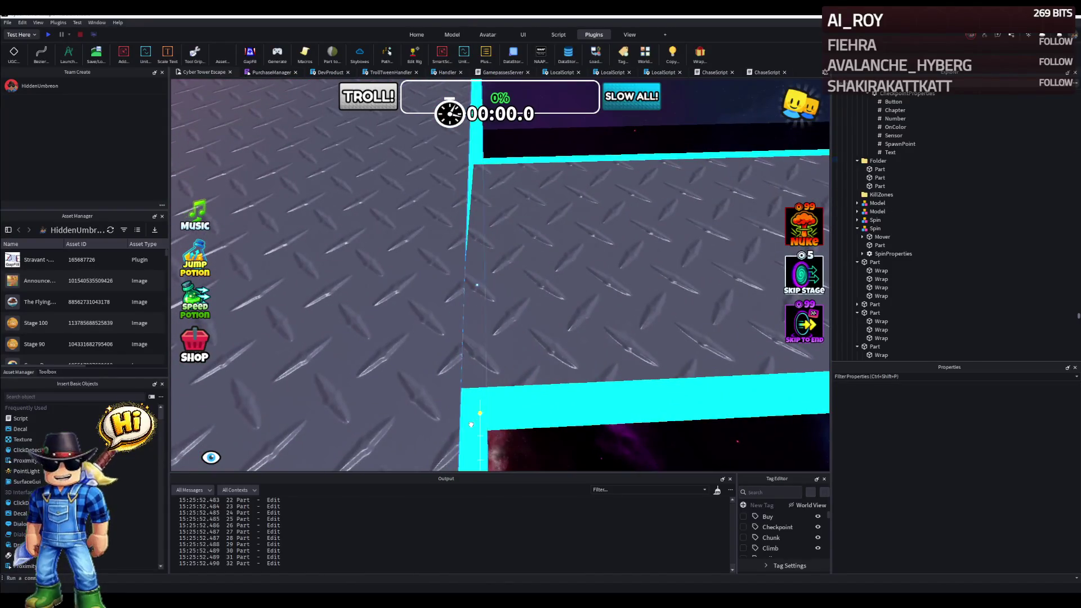
click(481, 407)
right_click(591, 370)
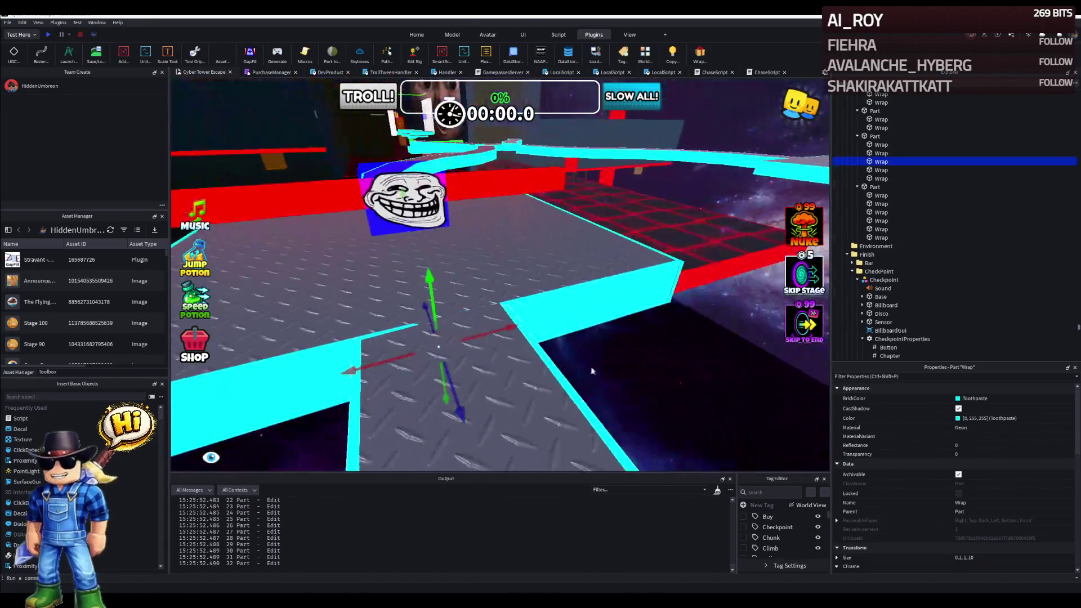
click(677, 291)
drag(675, 296, 553, 356)
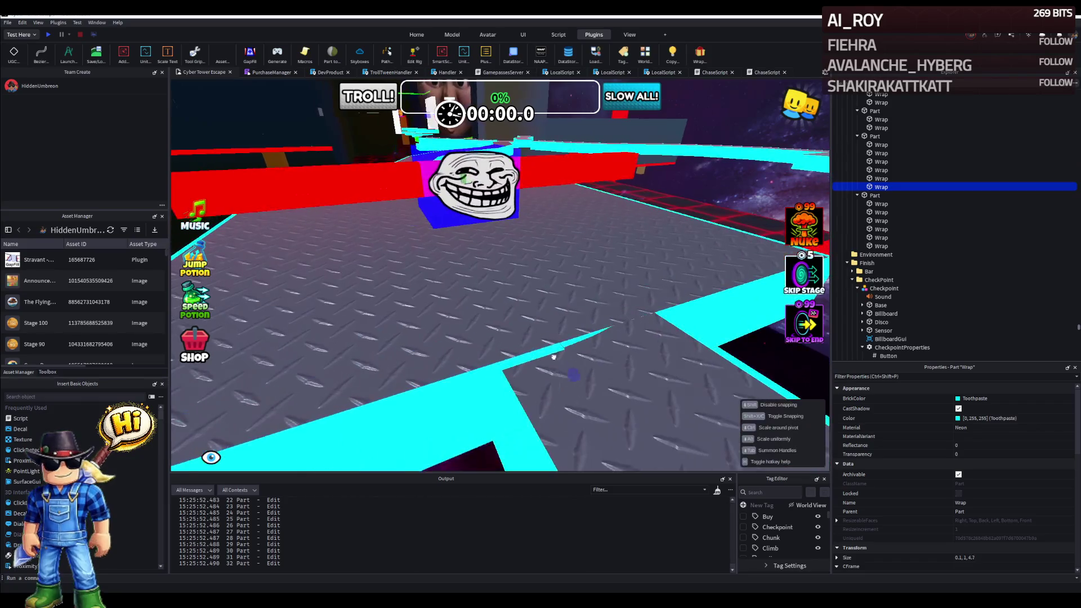
click(504, 395)
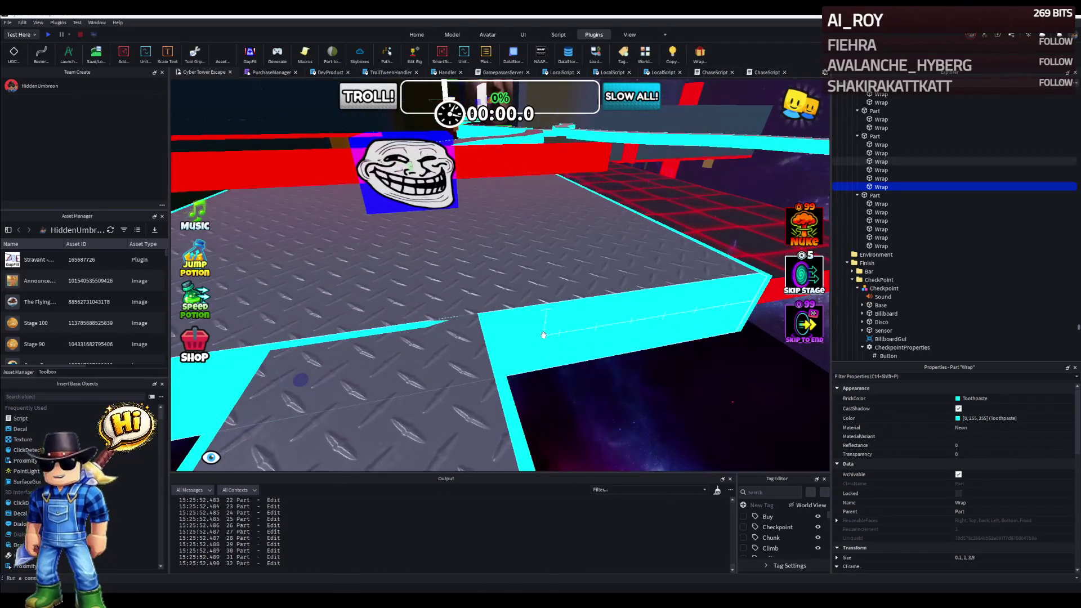
click(541, 354)
drag(543, 335, 472, 338)
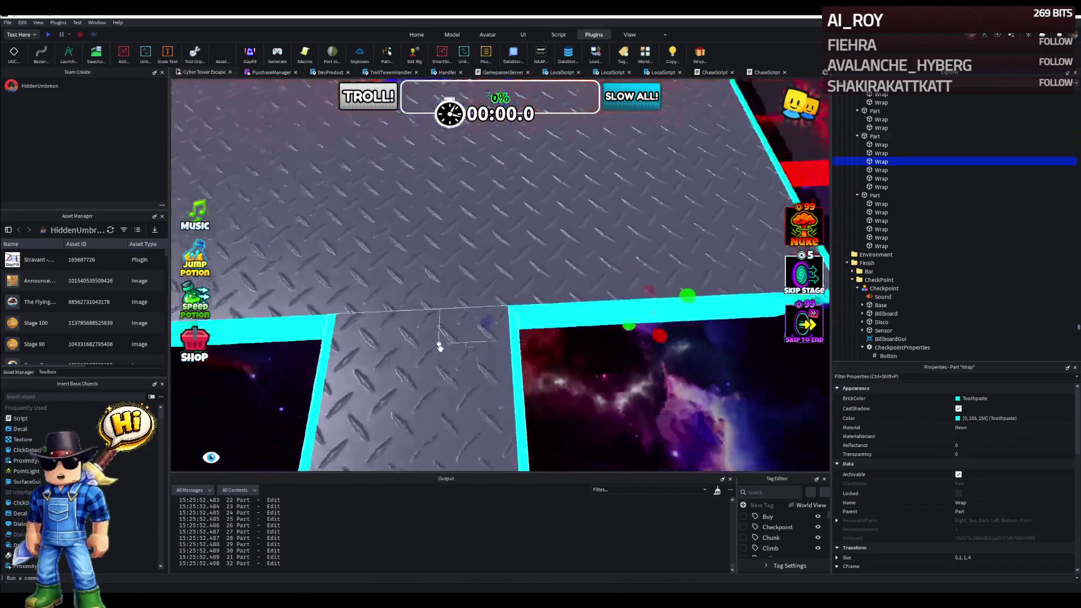
scroll(507, 338, up, 4)
scroll(549, 371, down, 6)
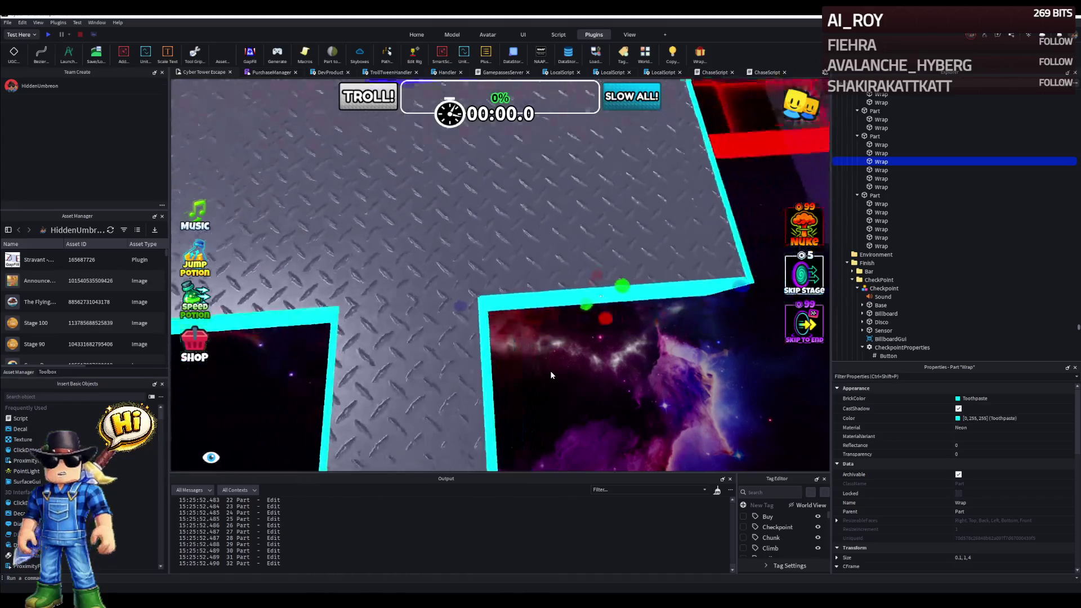
click(549, 371)
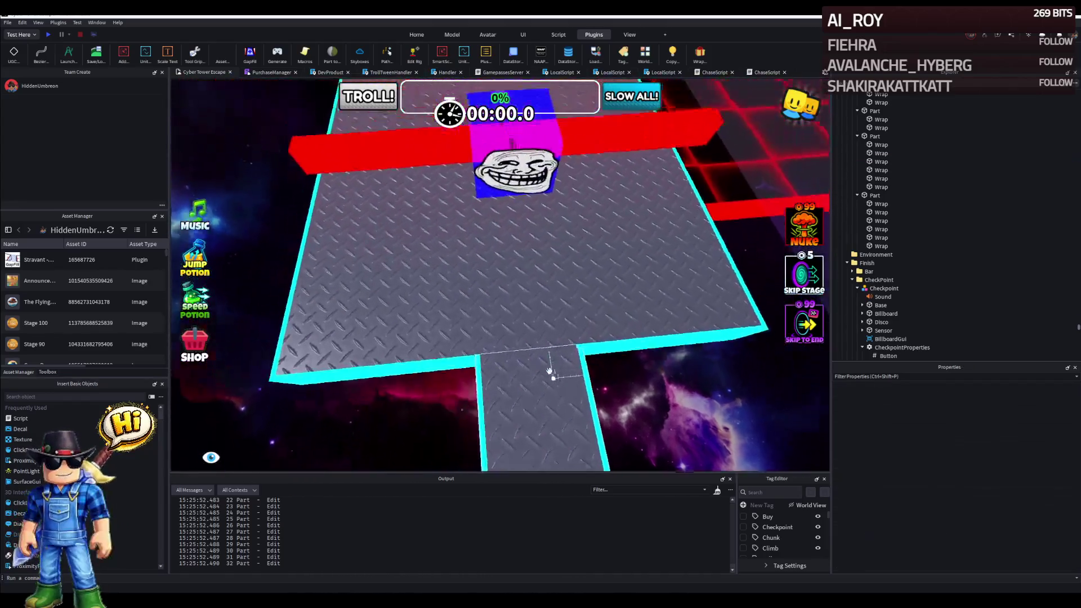
Select the four diamond-plate walkway parts so Properties shows 'Part - 4 items'.
right_click(549, 371)
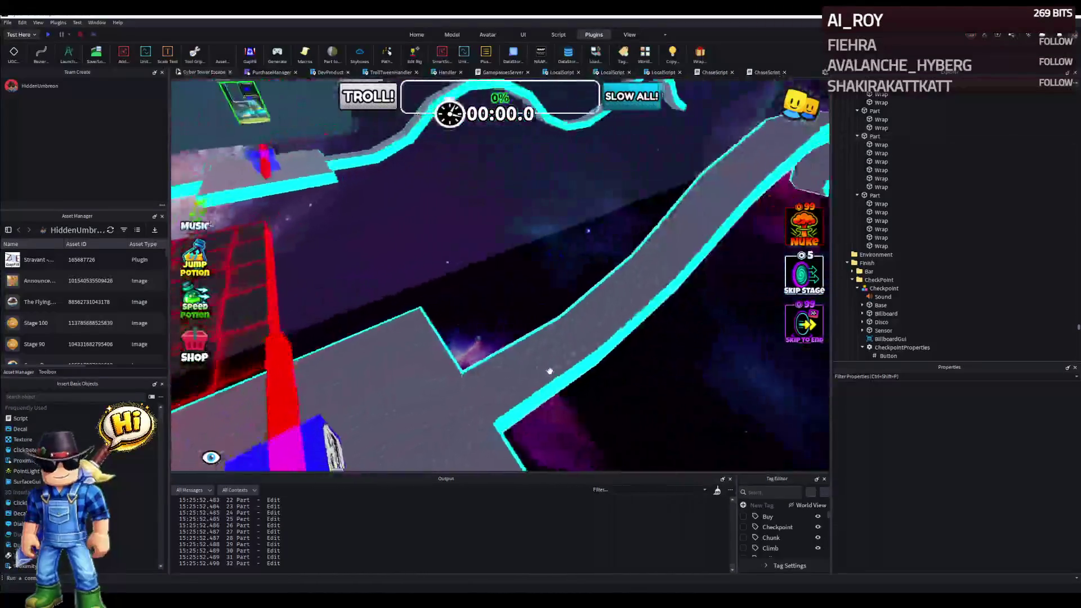
right_click(549, 370)
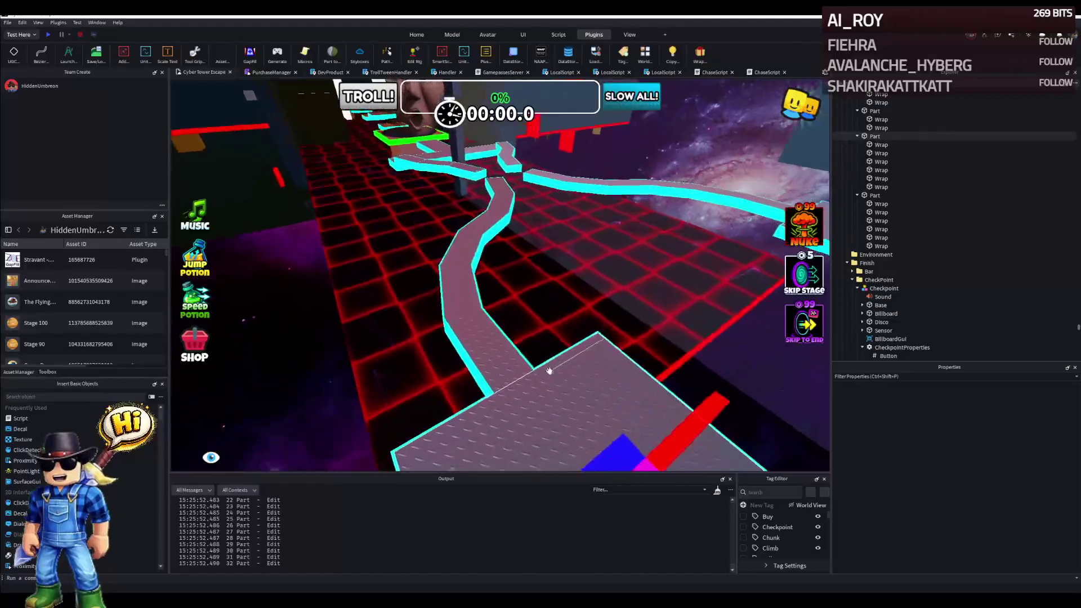
right_click(550, 371)
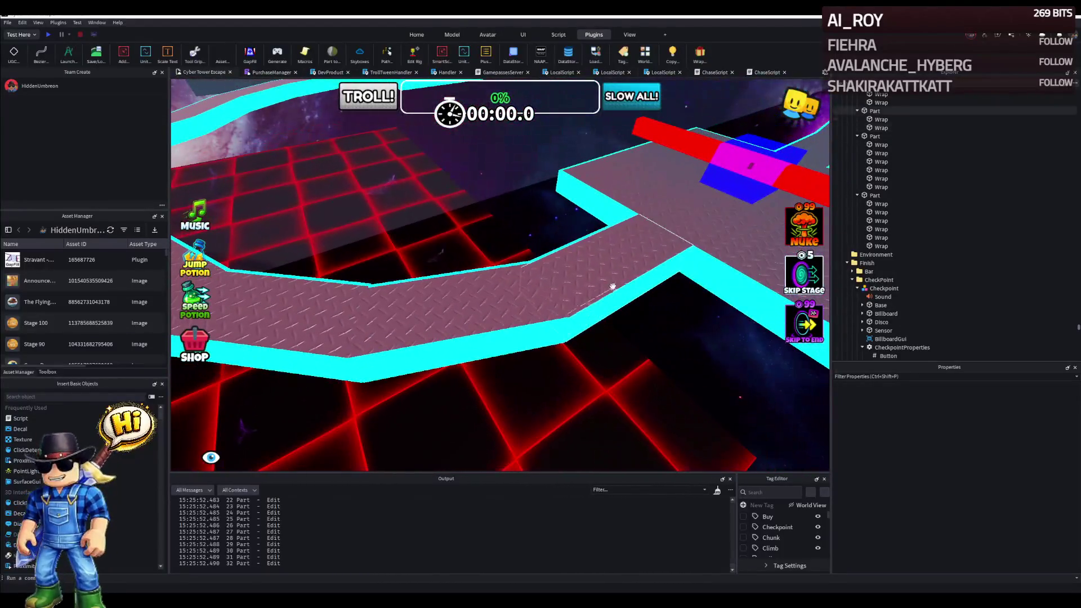
click(606, 325)
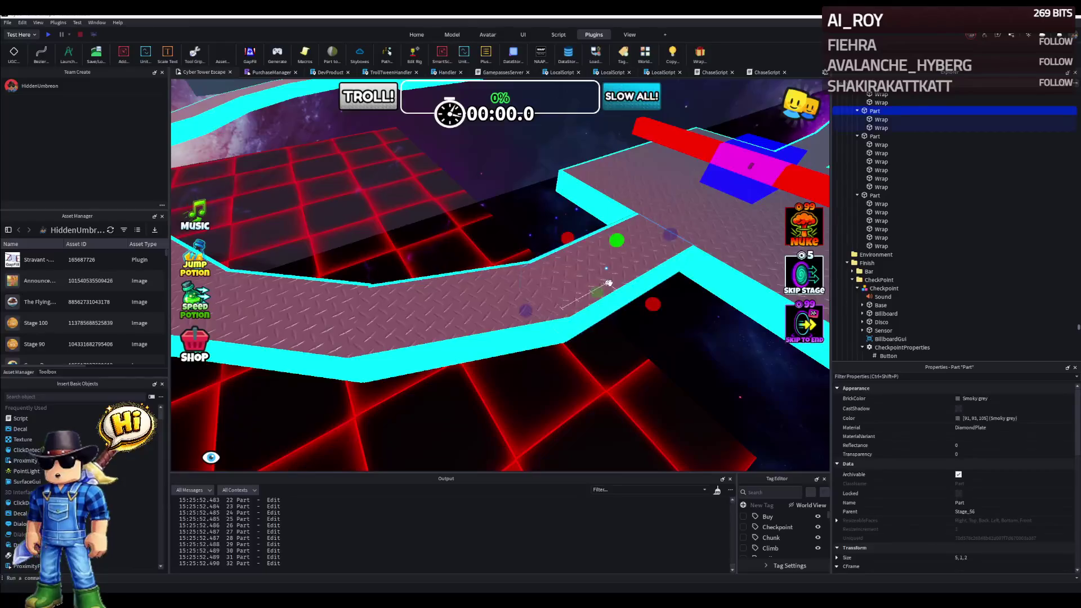
right_click(606, 326)
ctrl+click(506, 279)
ctrl+click(524, 254)
drag(506, 279, 423, 278)
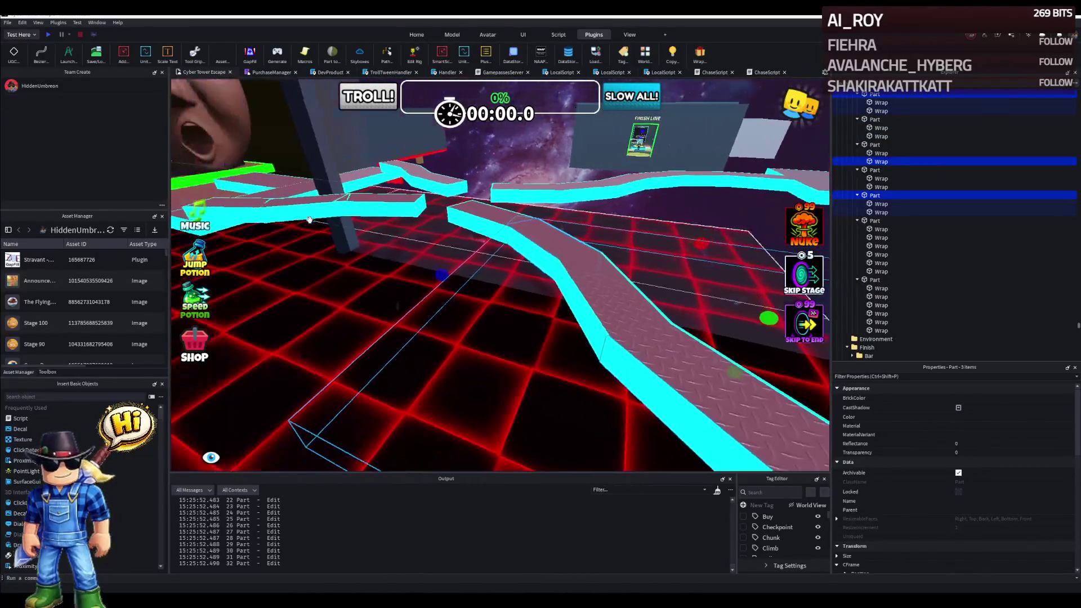
ctrl+click(357, 298)
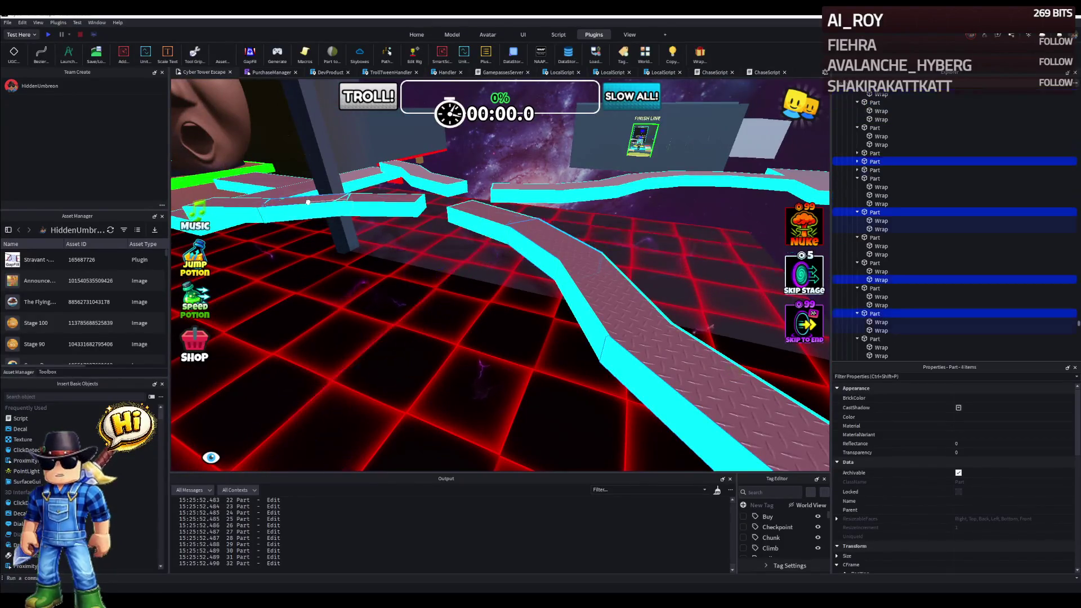
scroll(959, 473, down, 5)
Set the four parts' CFrame Position Y to 465.94 and verify they sit level.
click(996, 396)
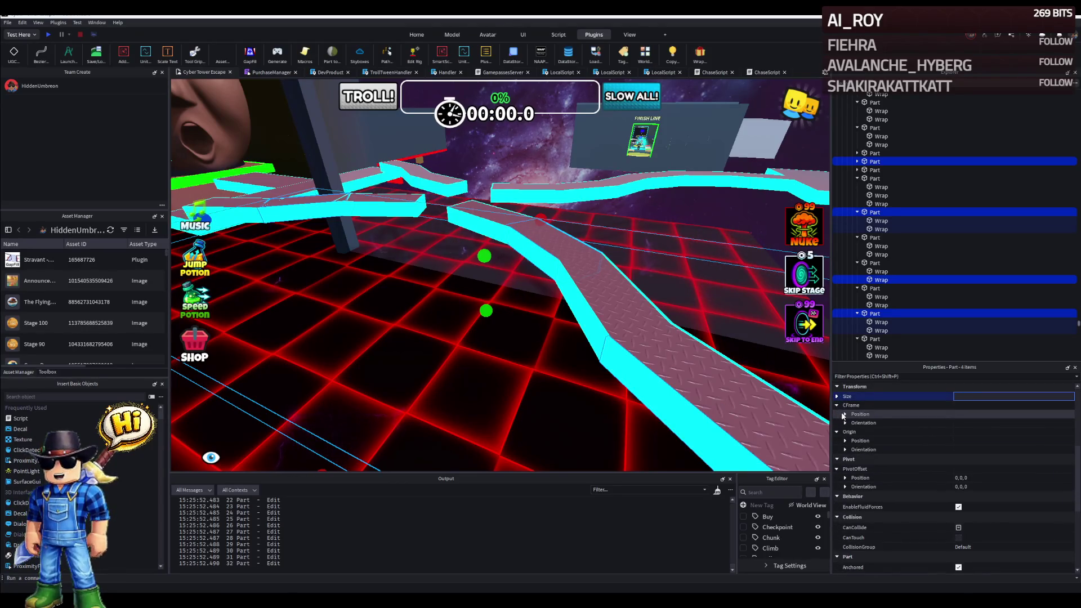
click(843, 416)
click(998, 432)
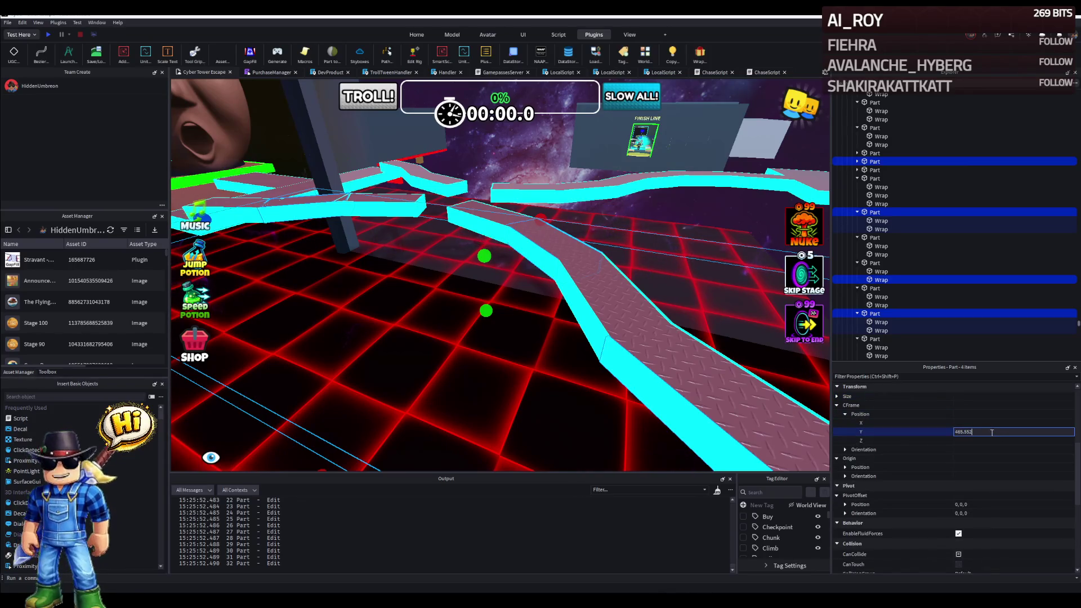
key(Return)
mouse_move(506, 279)
mouse_down()
mouse_move(646, 354)
mouse_move(507, 254)
mouse_up()
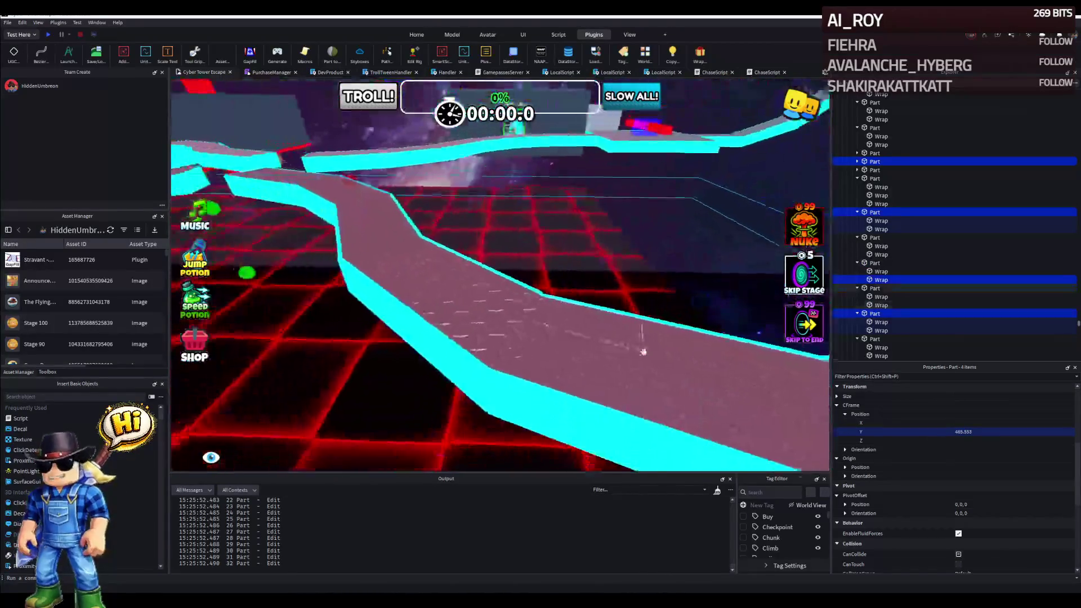
click(983, 433)
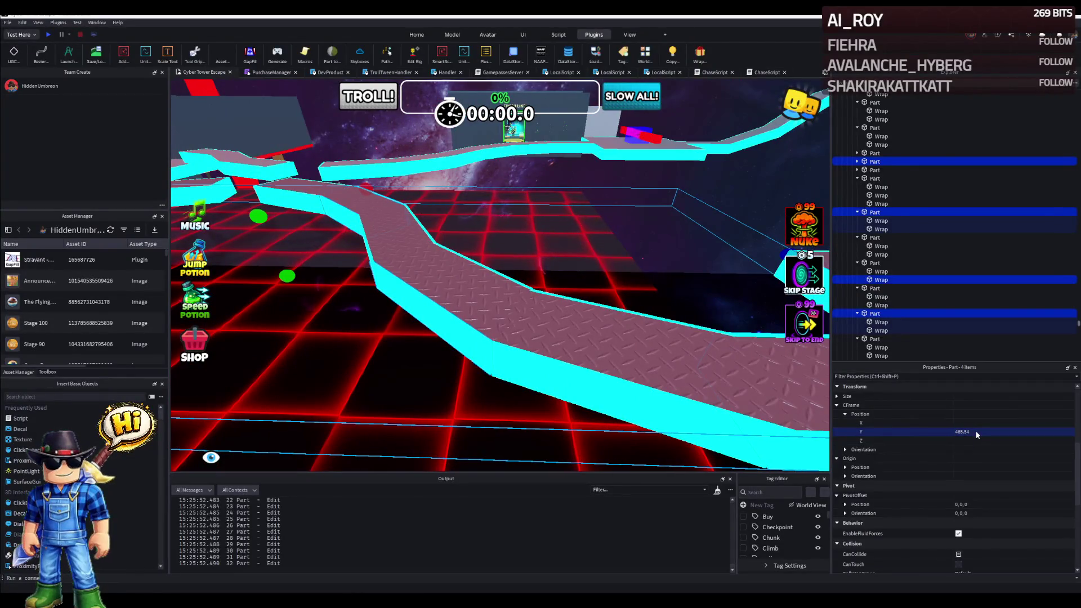
key(Return)
mouse_move(591, 321)
mouse_down()
mouse_move(556, 270)
mouse_move(422, 337)
mouse_up()
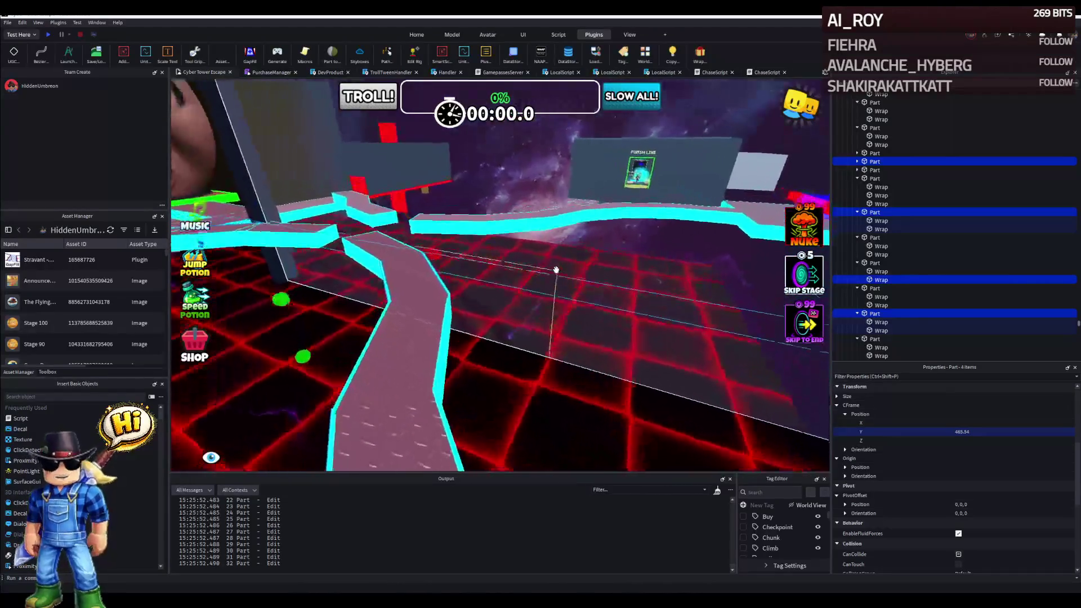
mouse_move(548, 295)
mouse_down()
mouse_move(489, 351)
mouse_move(480, 283)
mouse_move(511, 247)
mouse_up()
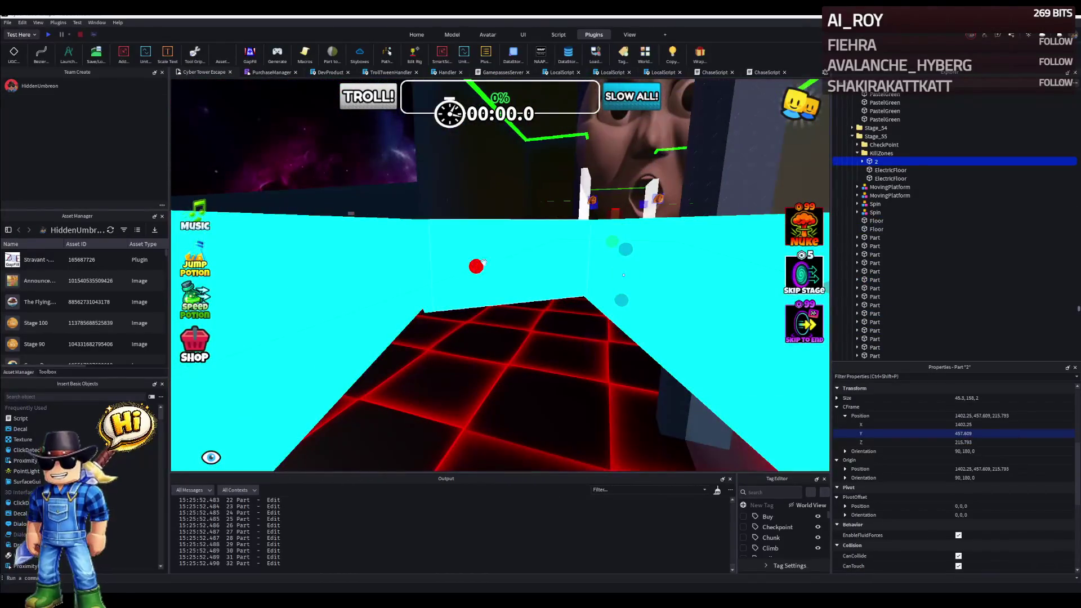
click(511, 246)
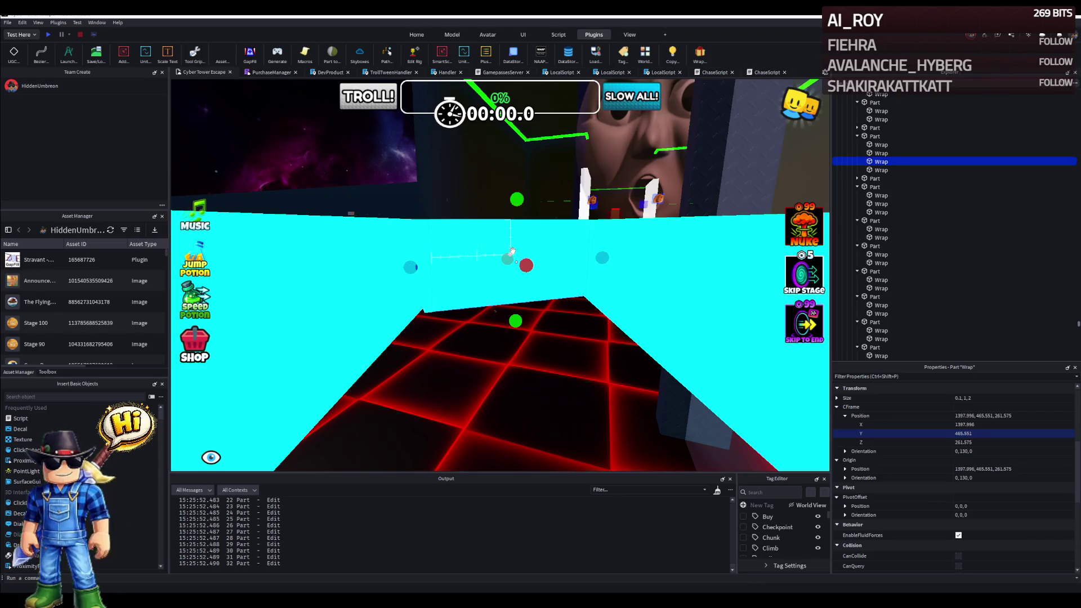
click(511, 253)
drag(510, 253, 493, 253)
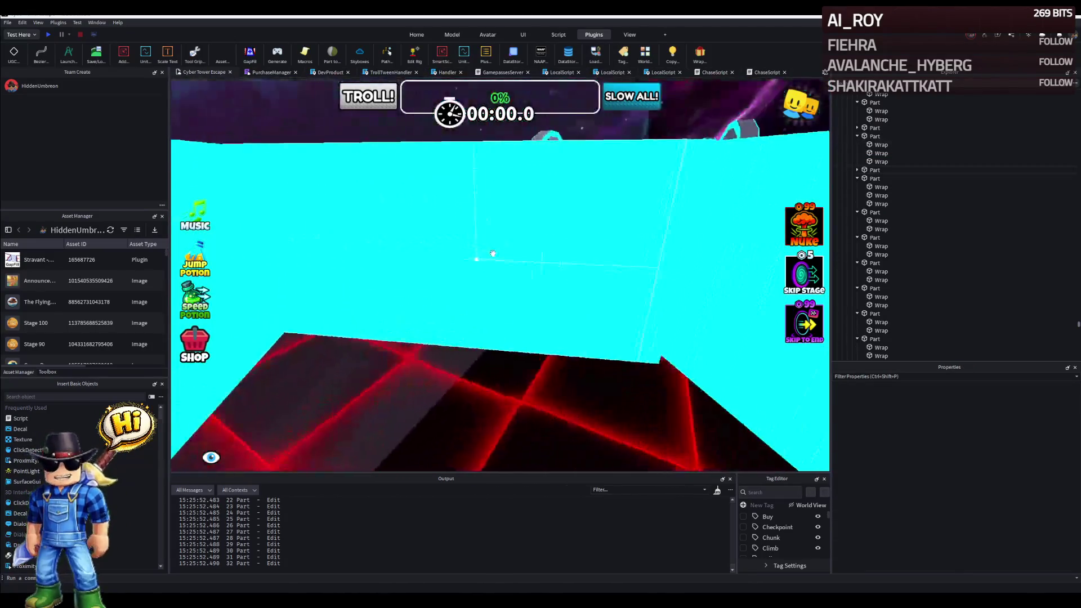
click(493, 253)
click(513, 242)
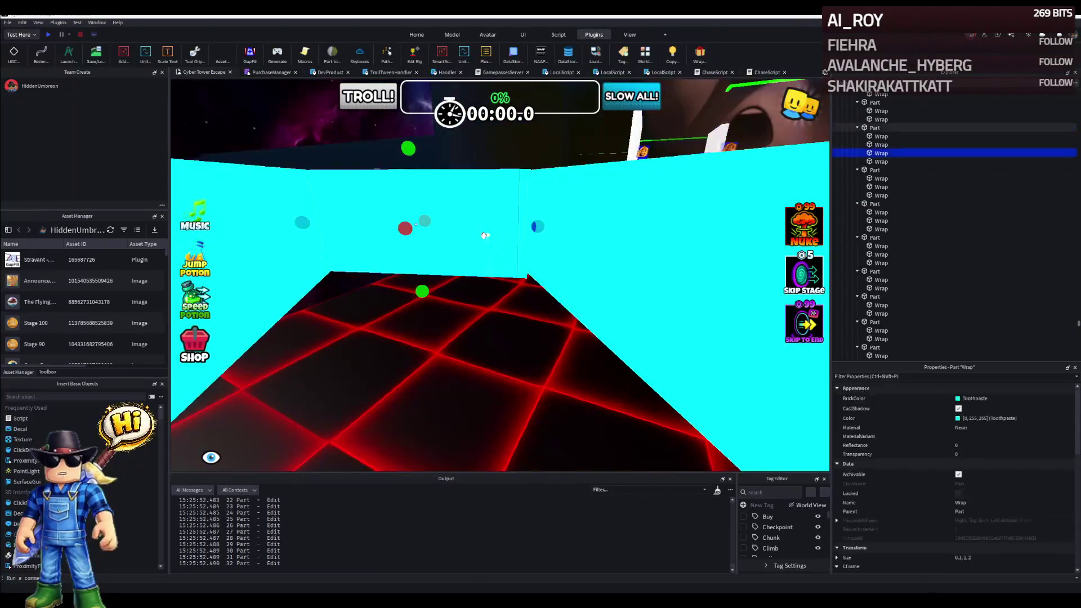
right_click(513, 242)
drag(478, 232, 456, 254)
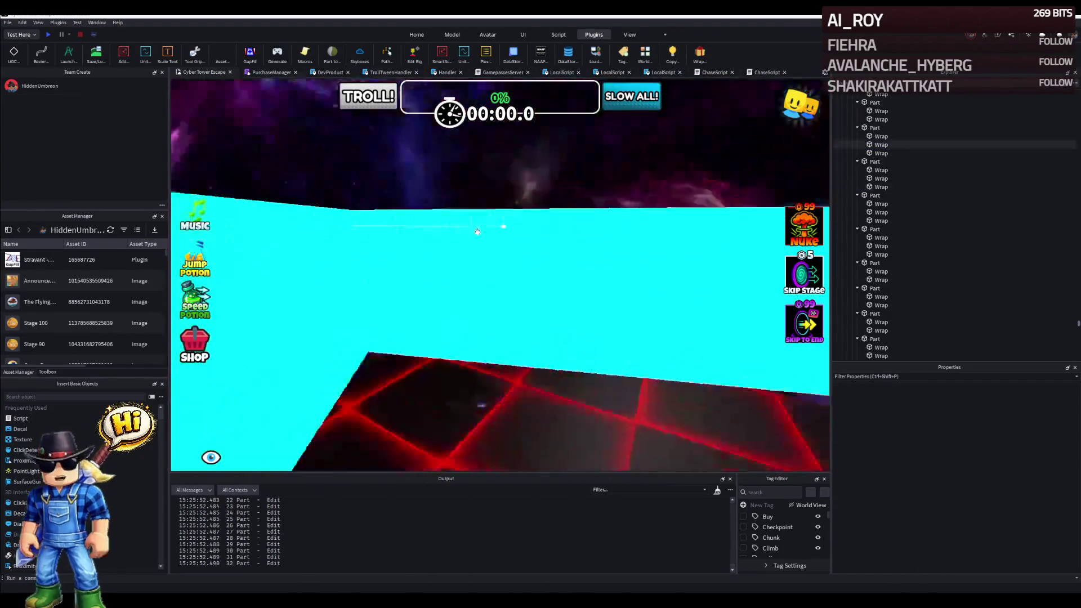
click(438, 268)
mouse_move(439, 271)
mouse_down()
mouse_move(589, 289)
mouse_move(506, 253)
mouse_up()
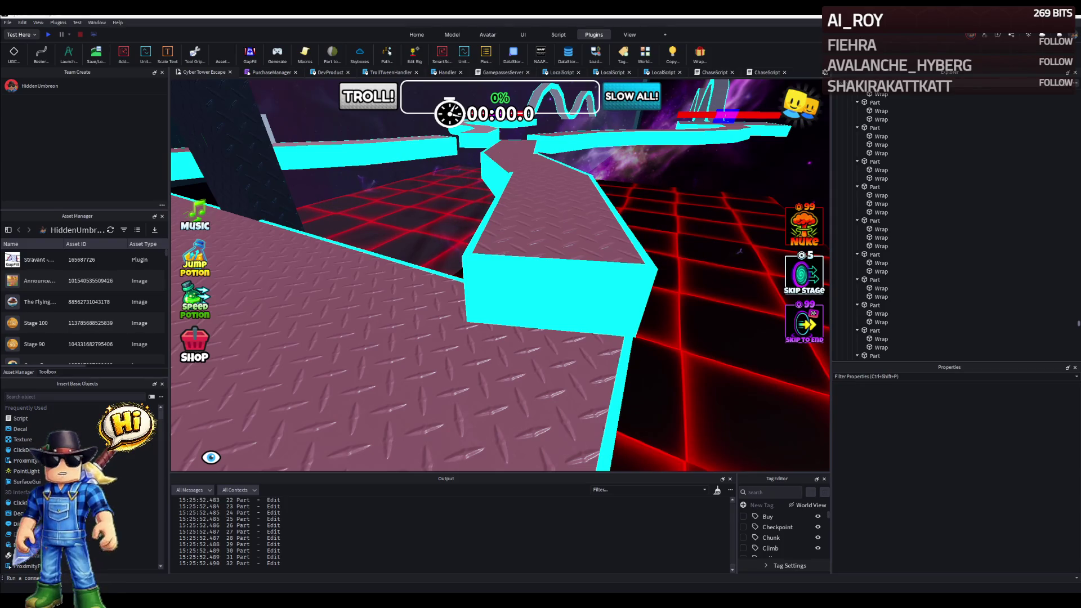
Select the cyan Wrap trim strips along the path edges near the branch junction in turn.
key(w)
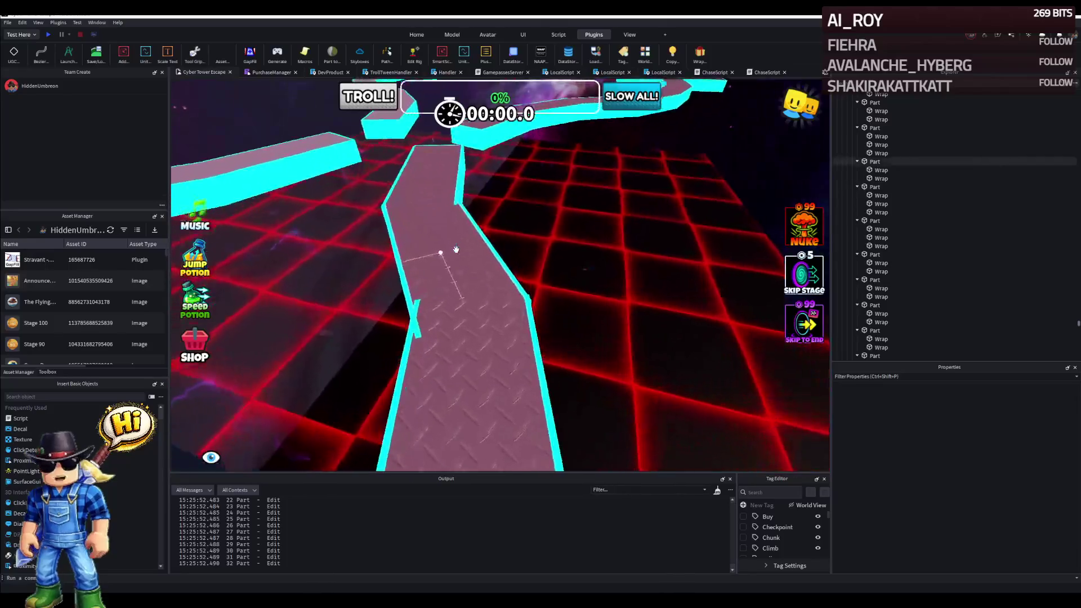
scroll(456, 249, up, 5)
click(426, 250)
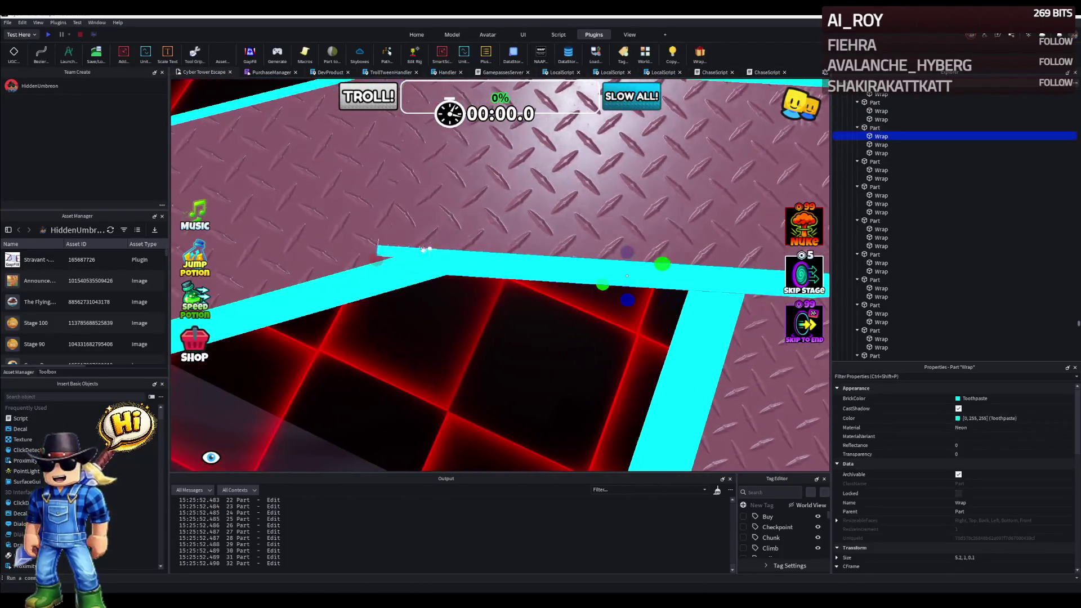
click(459, 275)
click(541, 257)
click(405, 292)
click(561, 268)
click(491, 263)
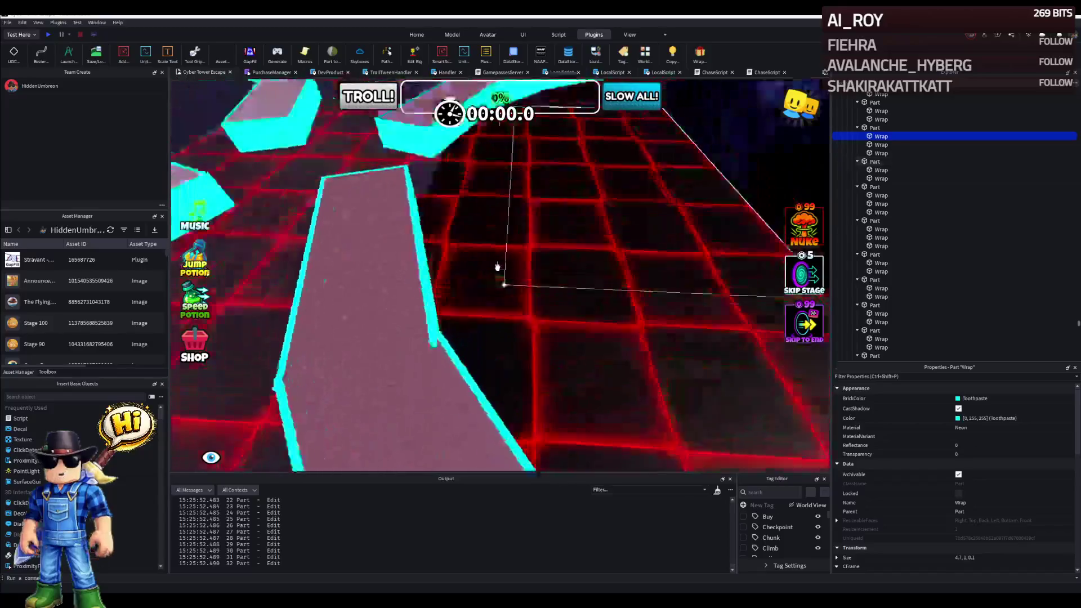
Check the angled and corner trim pieces at the next junctions by selecting each one.
right_click(496, 267)
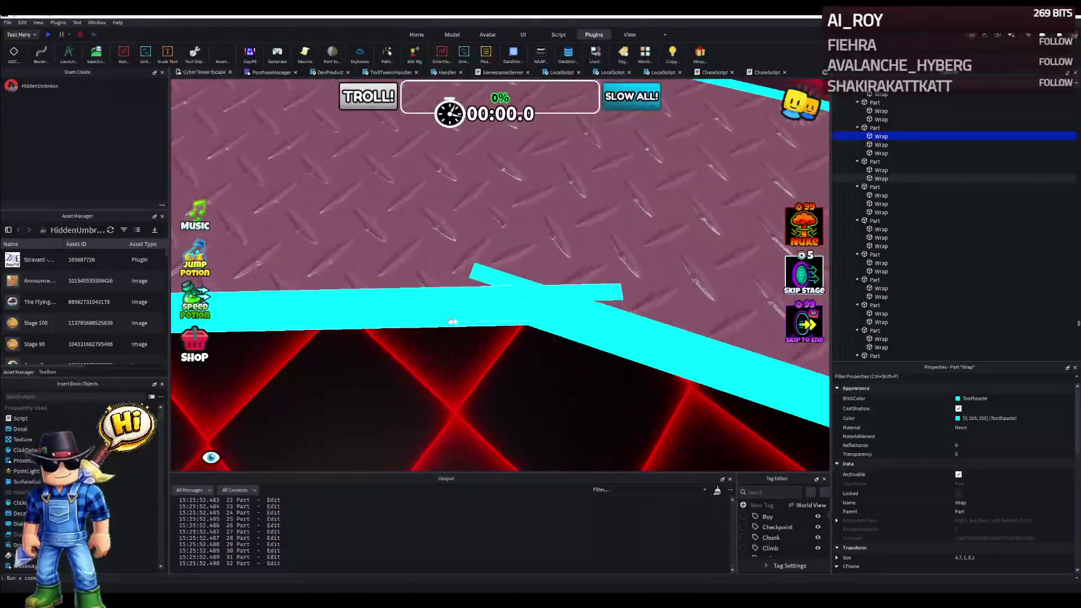
click(532, 311)
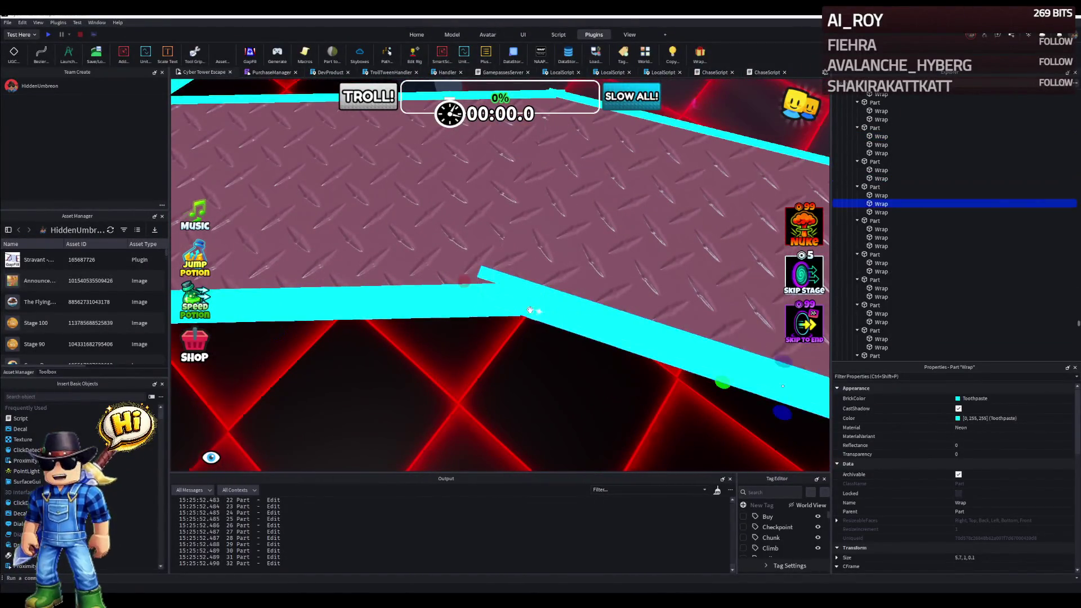
click(489, 304)
right_click(441, 295)
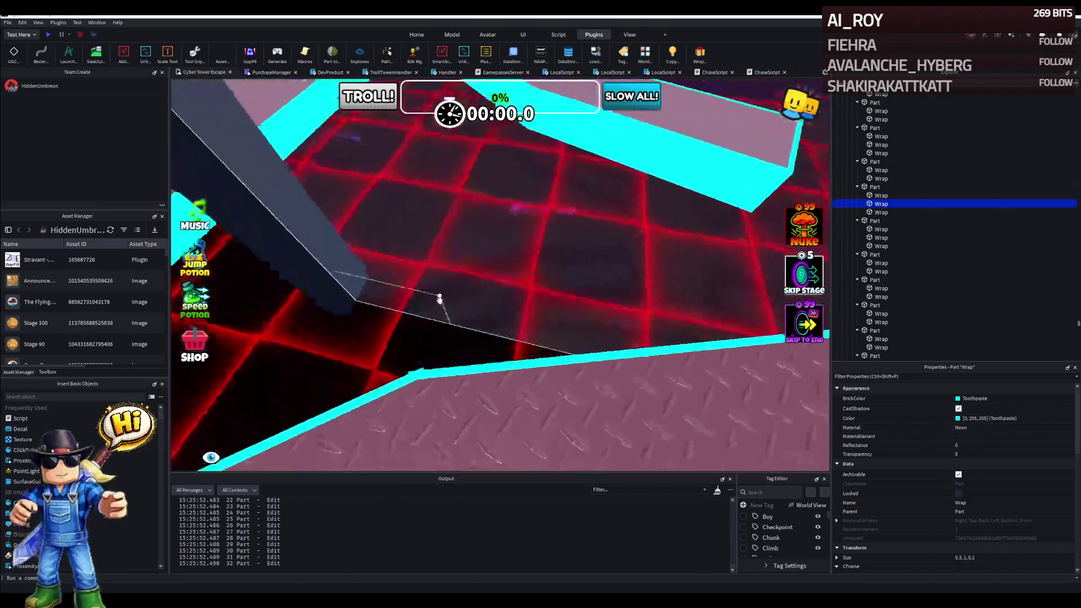
click(460, 317)
click(448, 326)
Zoom onto a cyan trim piece, then pull the view back toward another walkway junction.
right_click(452, 335)
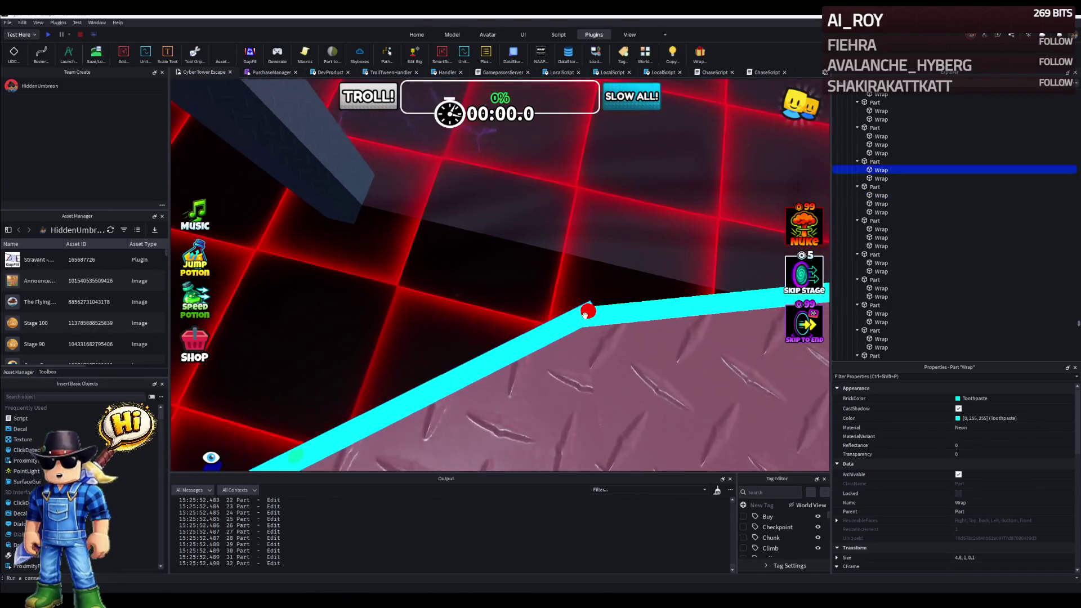
drag(588, 314, 492, 257)
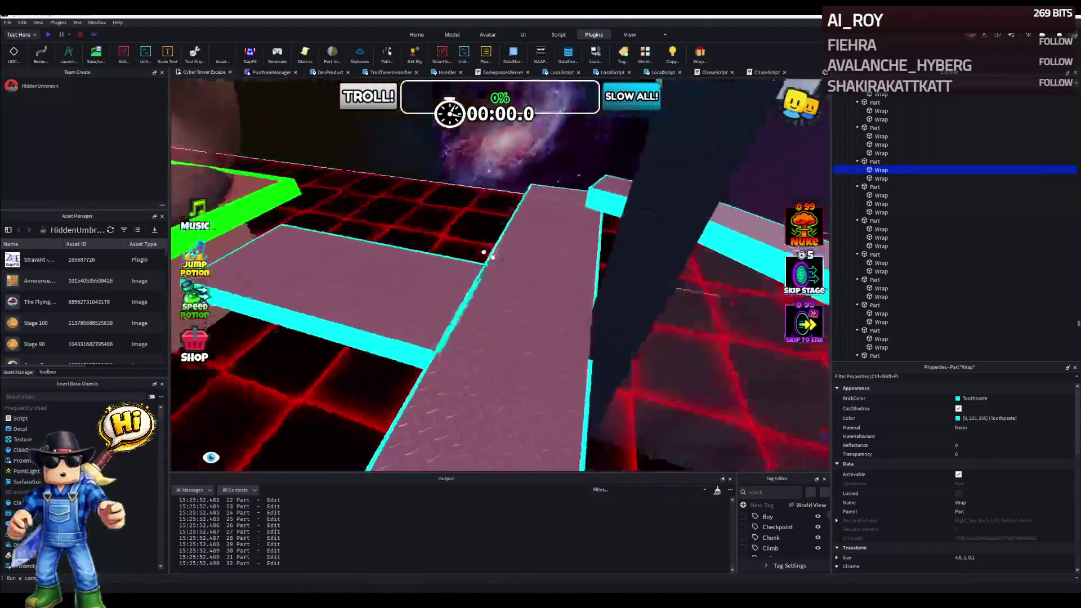
key(s)
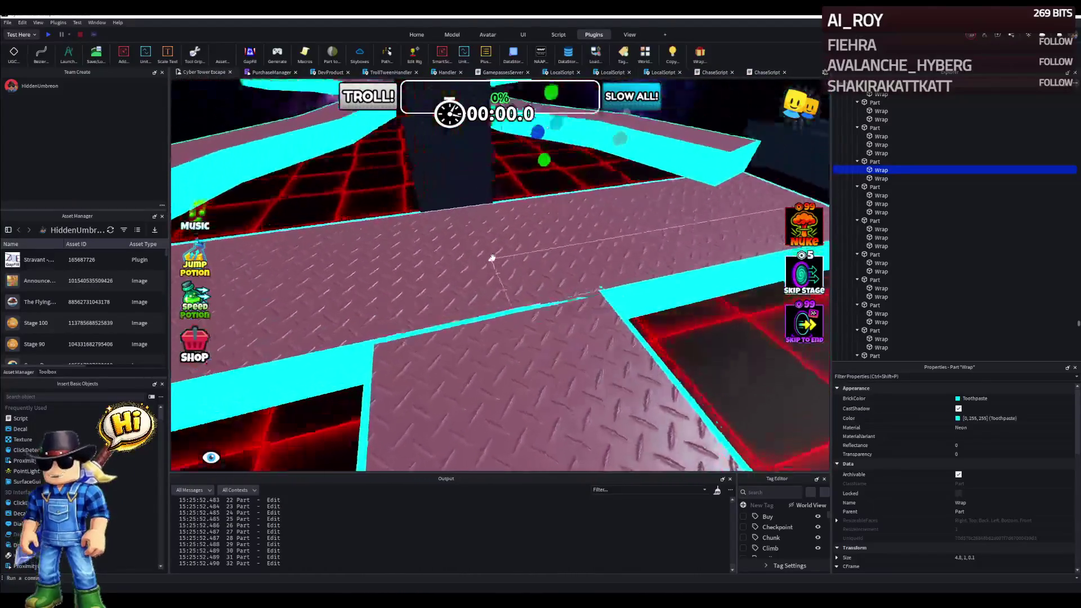
right_click(501, 240)
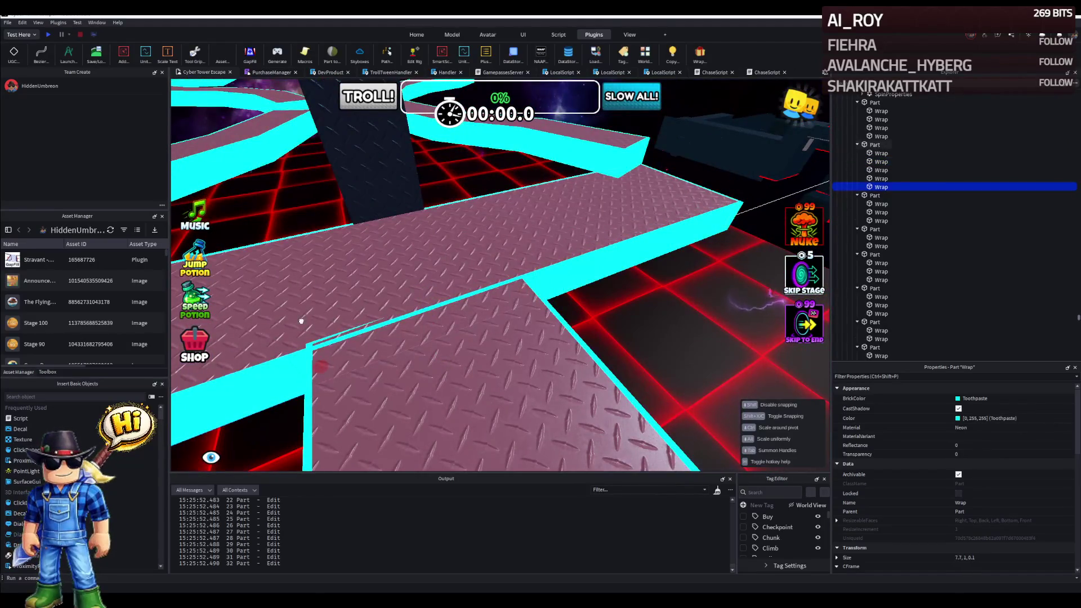
right_click(597, 268)
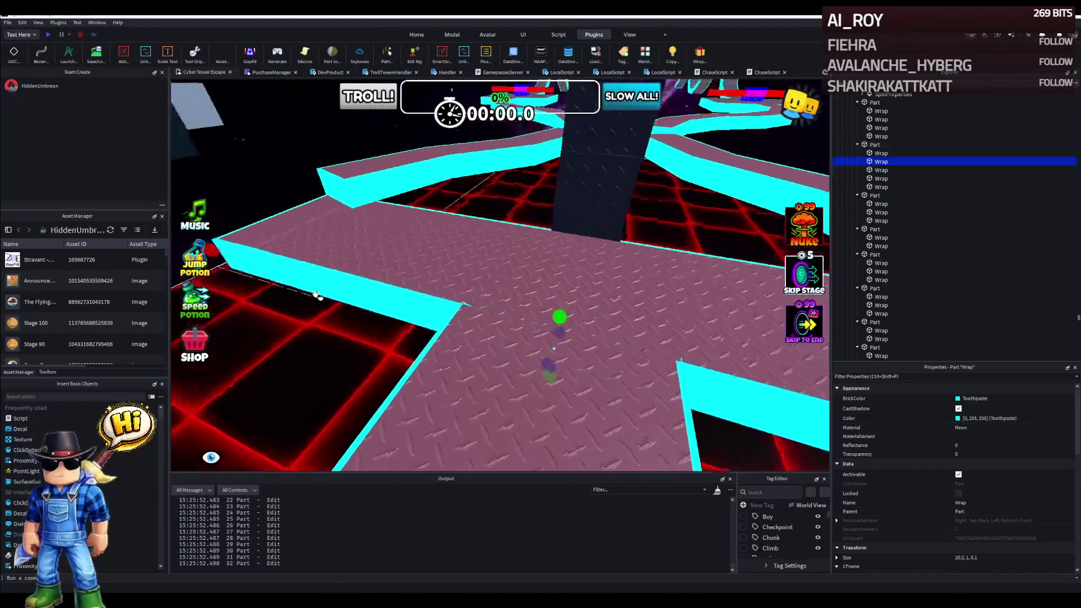
key(w)
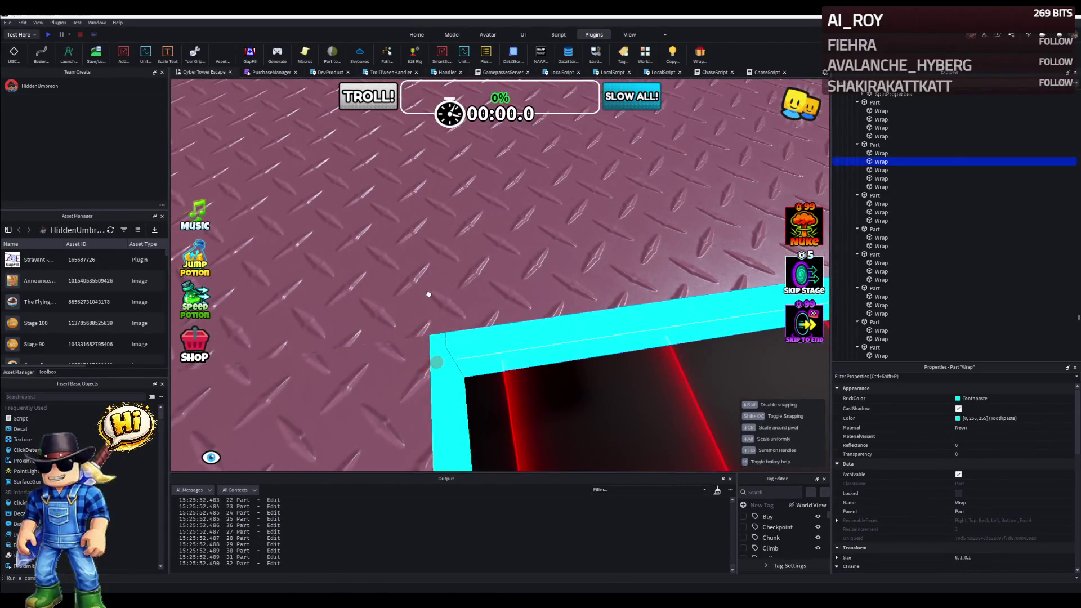
mouse_move(426, 294)
mouse_down()
mouse_move(460, 267)
mouse_move(488, 271)
mouse_up()
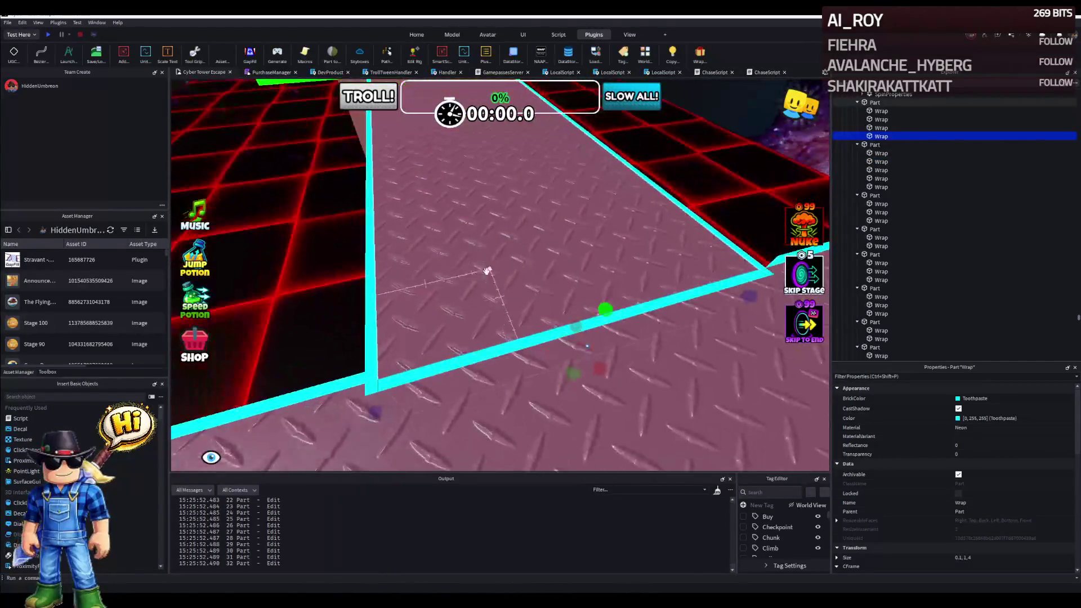
mouse_move(423, 345)
mouse_down()
mouse_move(515, 314)
mouse_move(504, 260)
mouse_move(511, 275)
mouse_up()
click(446, 338)
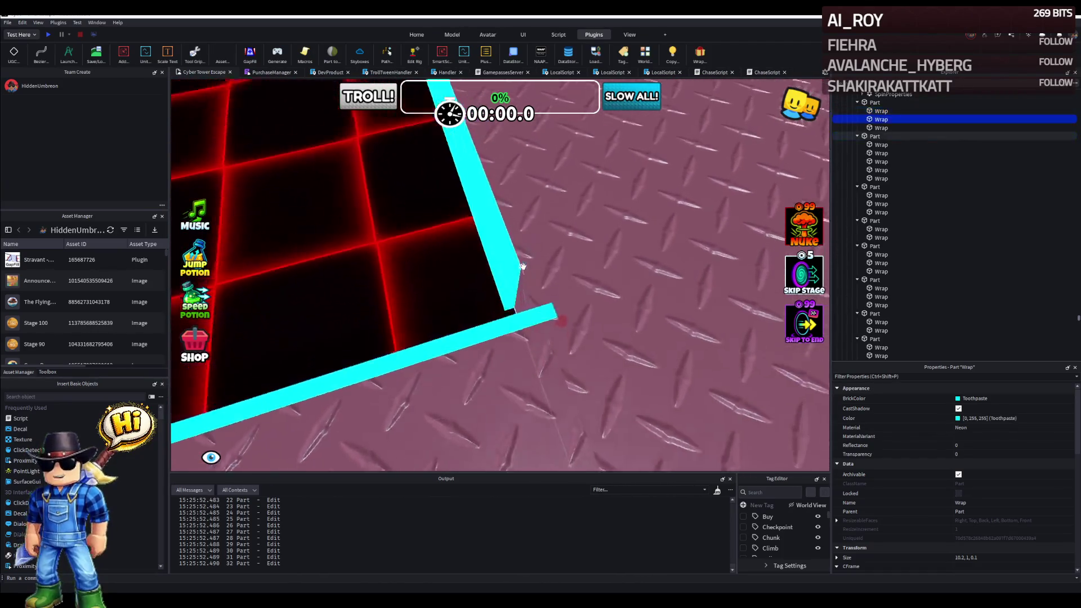
right_click(519, 270)
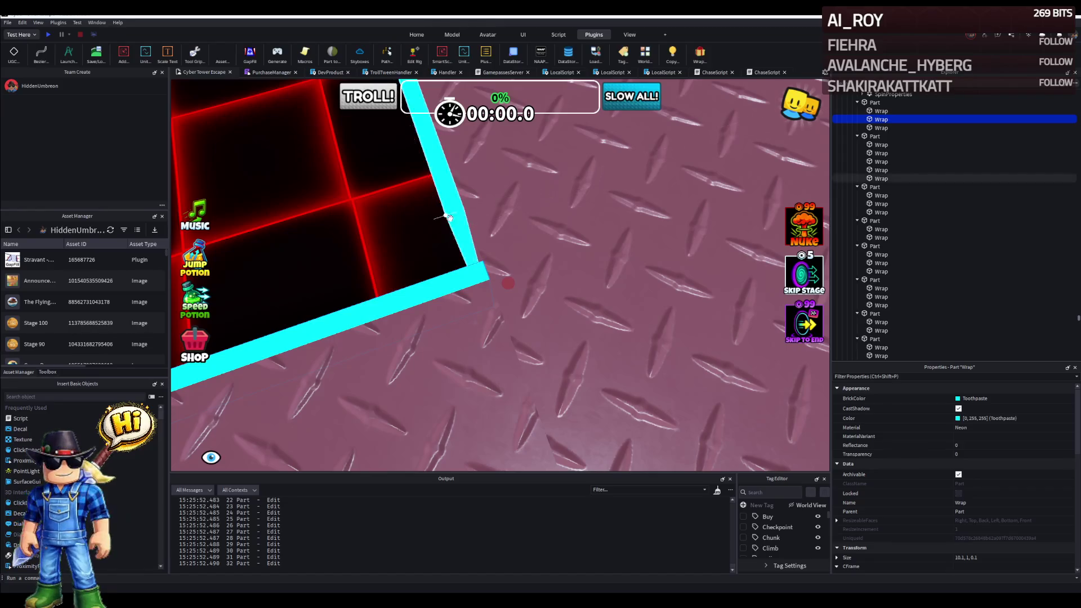
drag(447, 218, 494, 252)
click(496, 253)
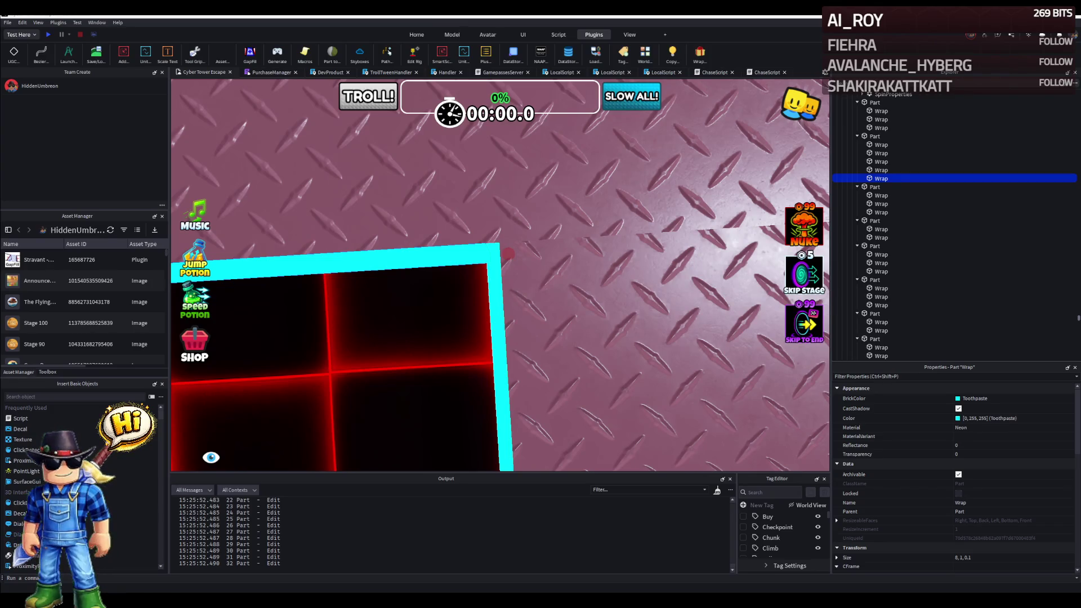
right_click(507, 254)
mouse_move(307, 238)
mouse_down()
mouse_move(381, 262)
mouse_move(550, 283)
mouse_up()
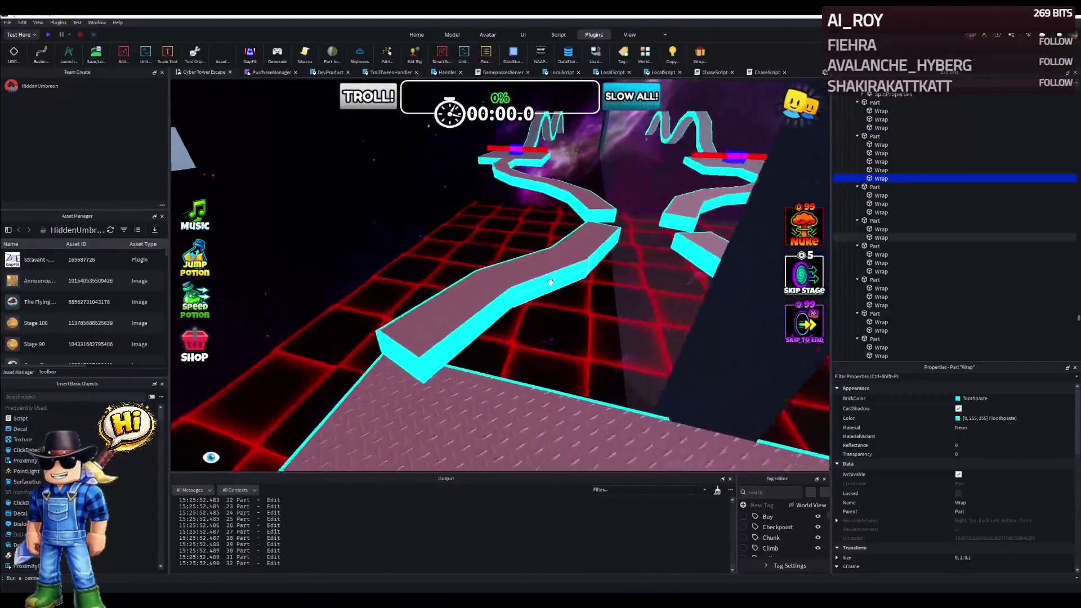
Select a grey walkway part and start editing its CFrame Position Y value in Properties.
key(w)
click(585, 260)
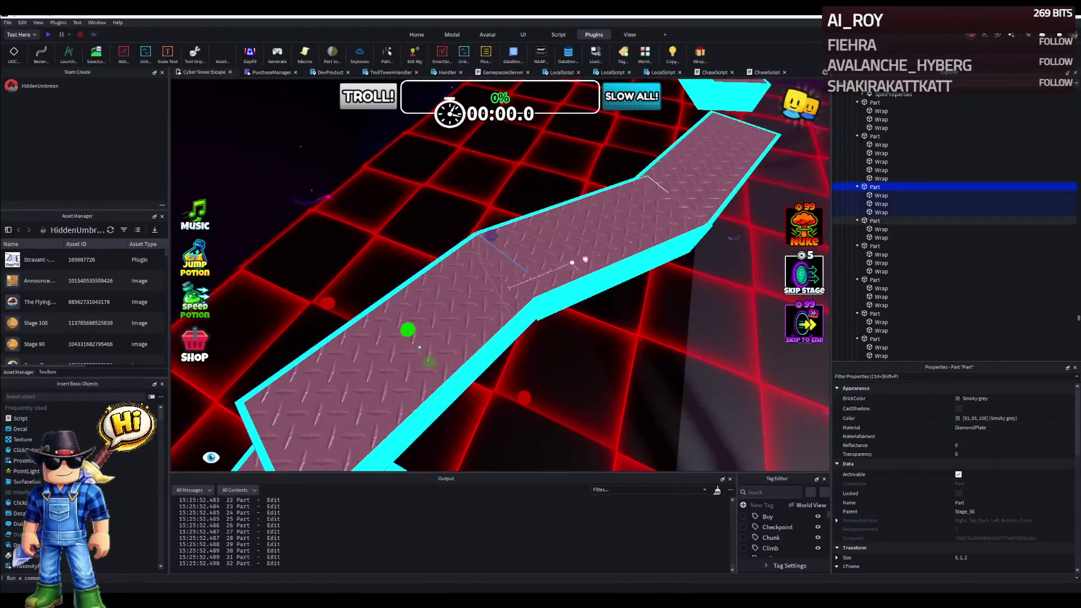
scroll(617, 245, up, 5)
scroll(1011, 513, down, 3)
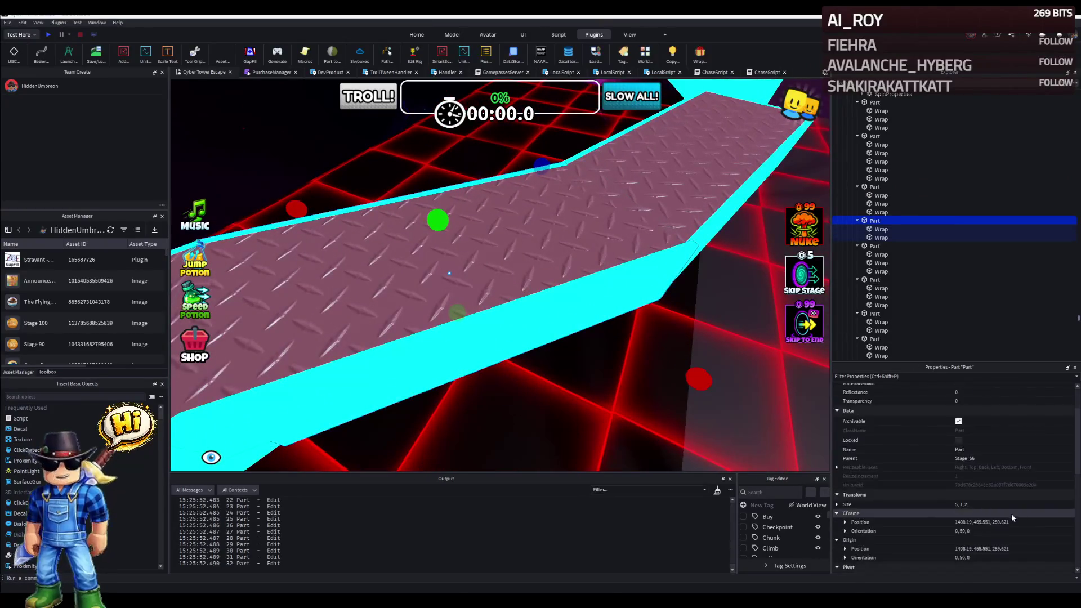
click(845, 495)
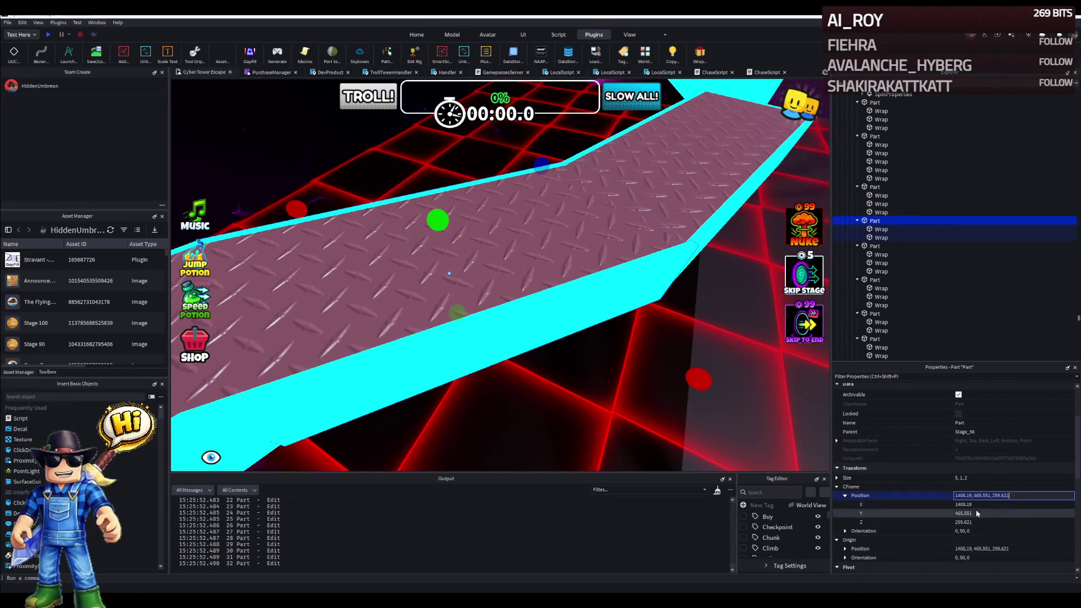
click(1003, 512)
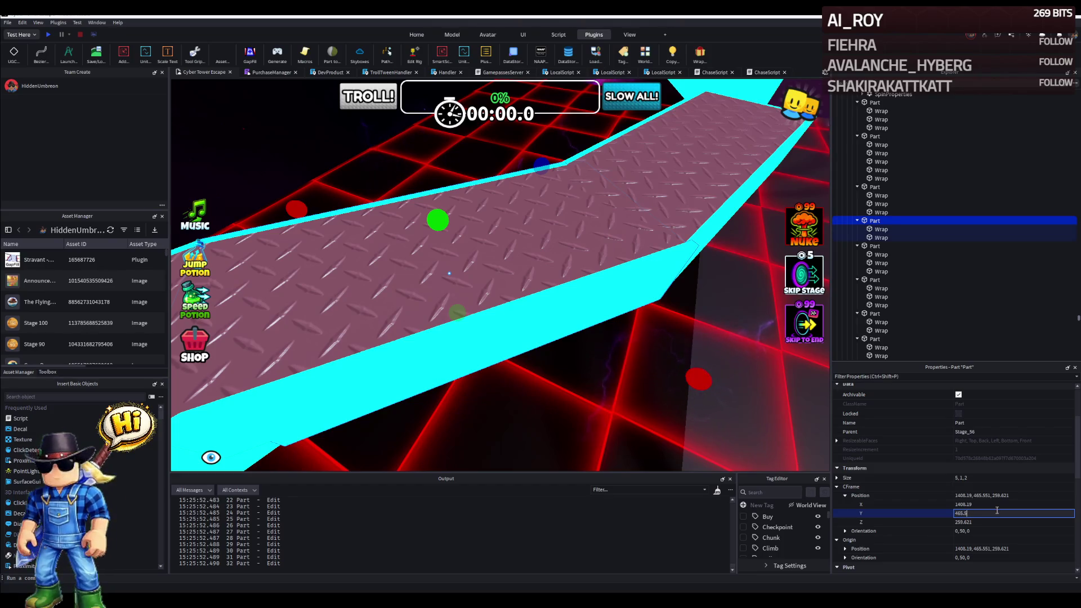
Add more walkway parts to the selection and confirm the shared height 465.54 for all of them.
drag(473, 279, 597, 342)
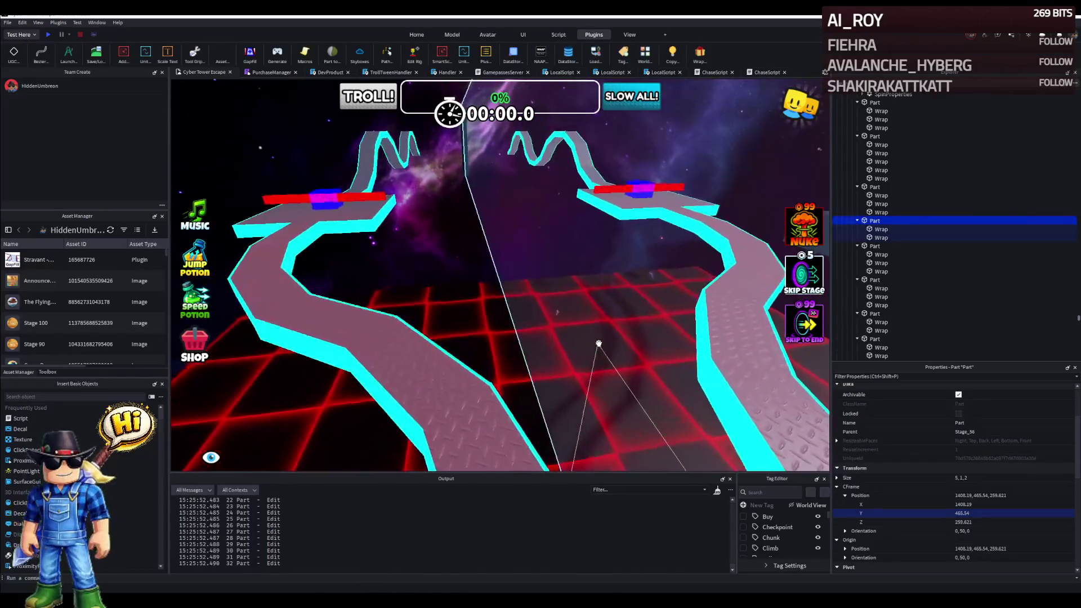
scroll(597, 343, up, 5)
right_click(598, 344)
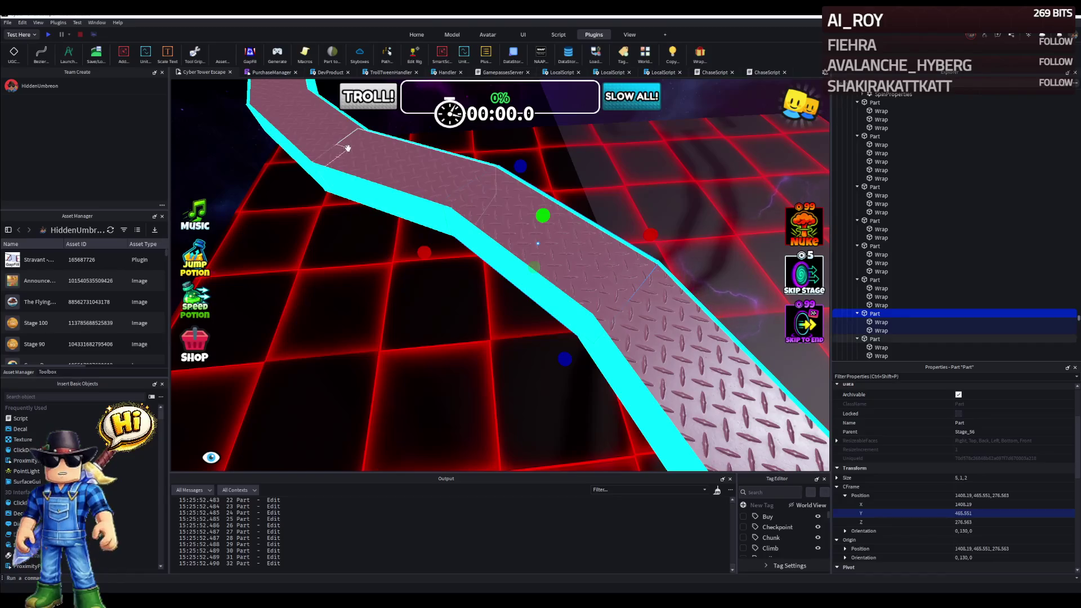
drag(346, 148, 444, 200)
ctrl+click(444, 200)
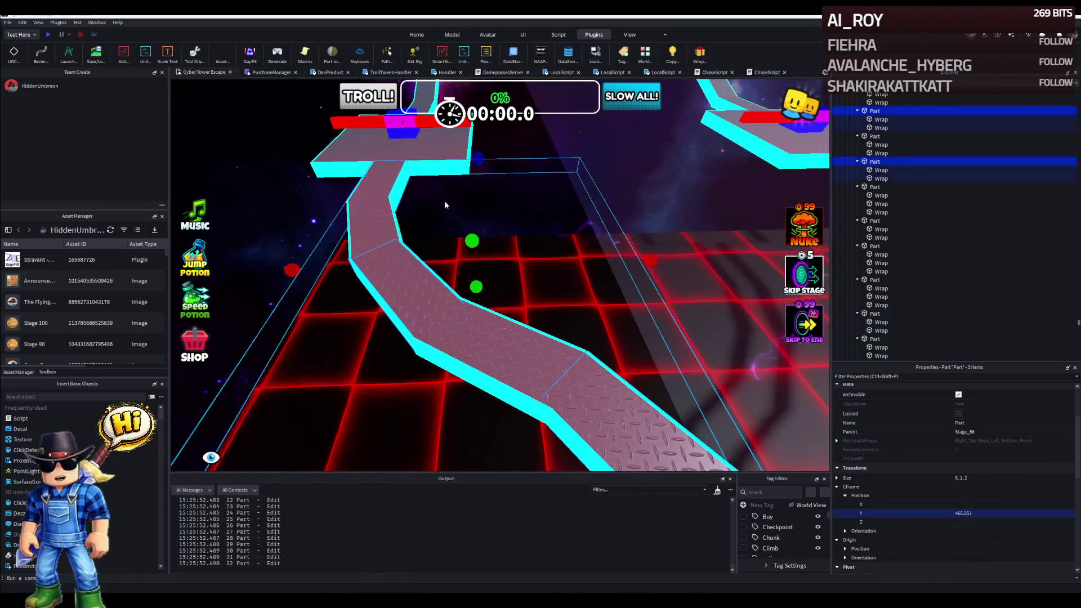
text(465.54)
key(Return)
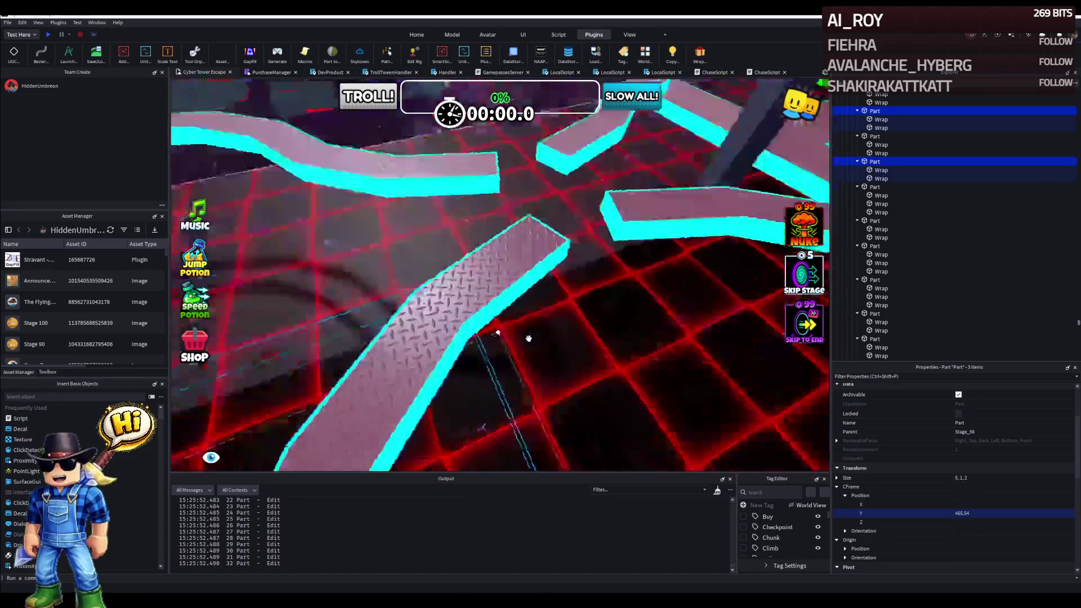
drag(591, 295, 527, 340)
Fly along the track to the junction and select further walkway parts to check their height.
key(w)
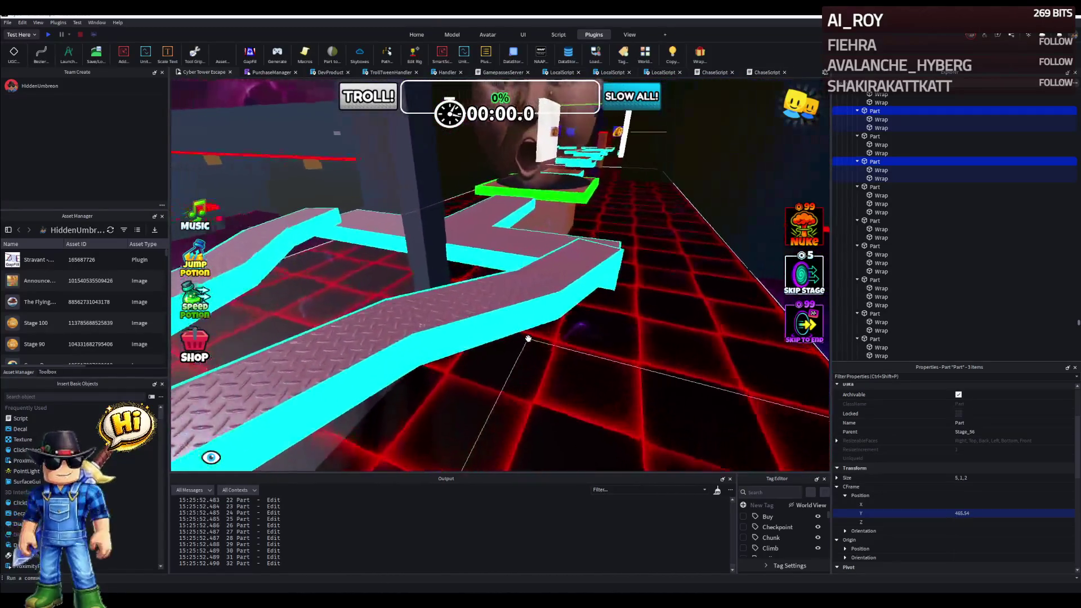
key(w)
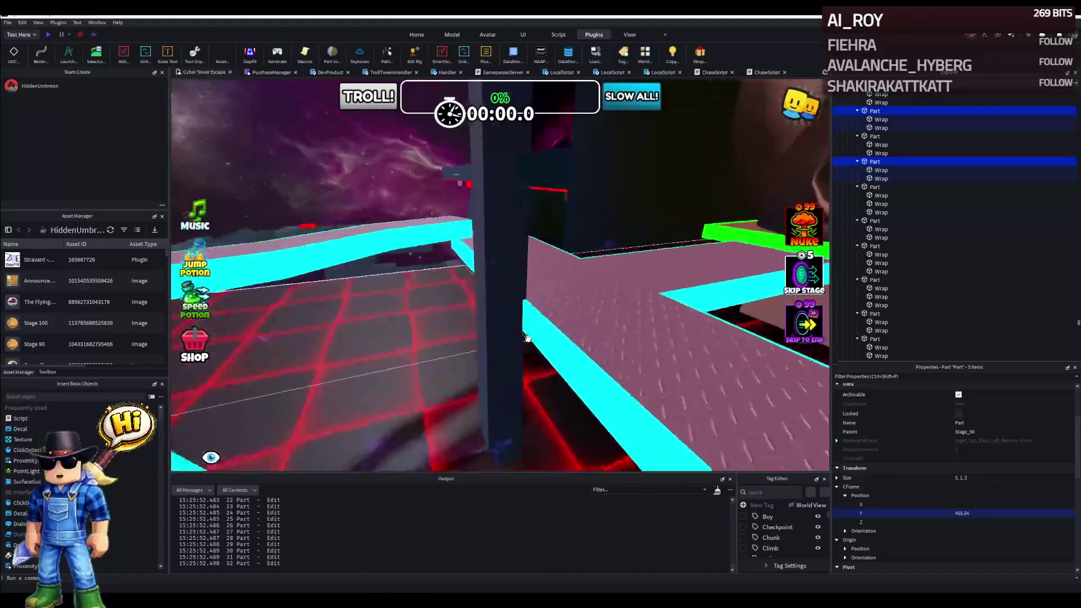
key(w)
mouse_move(527, 340)
mouse_down()
mouse_move(605, 303)
mouse_move(519, 325)
mouse_up()
key(w)
key(w)
click(519, 326)
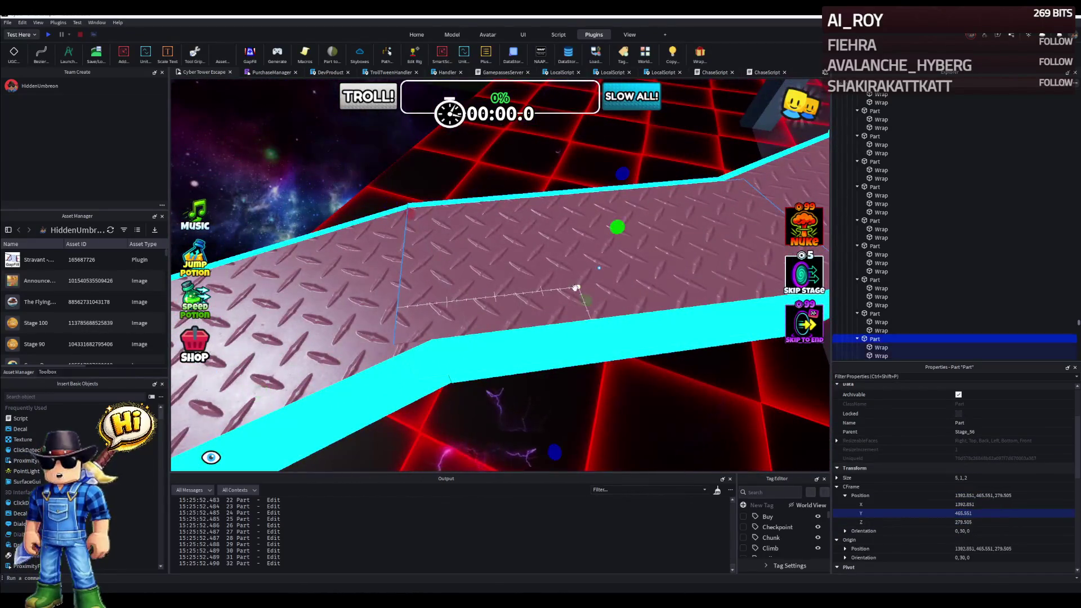
key(w)
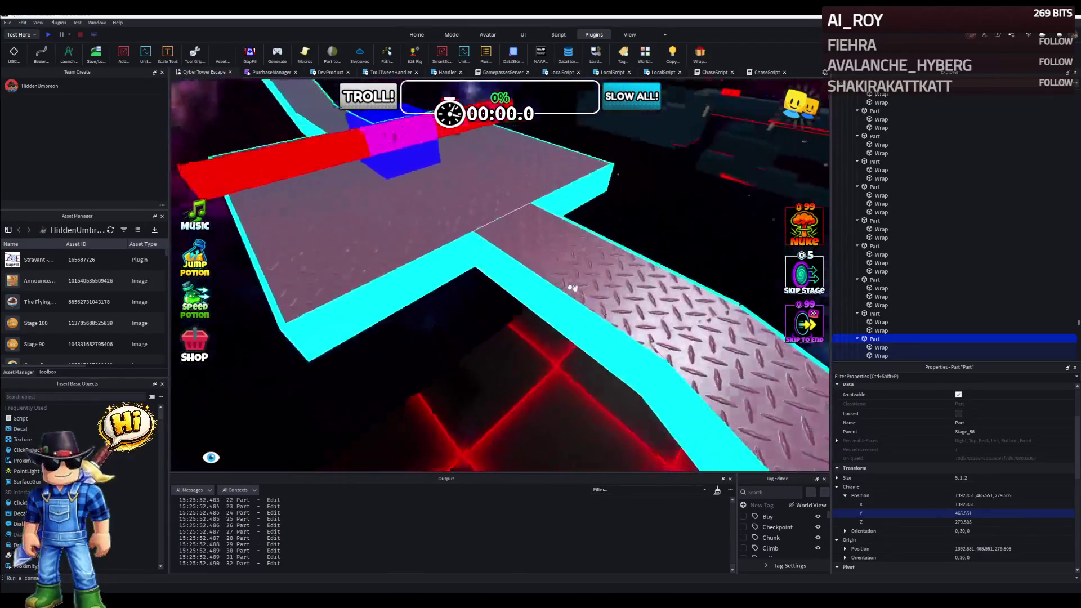
click(547, 291)
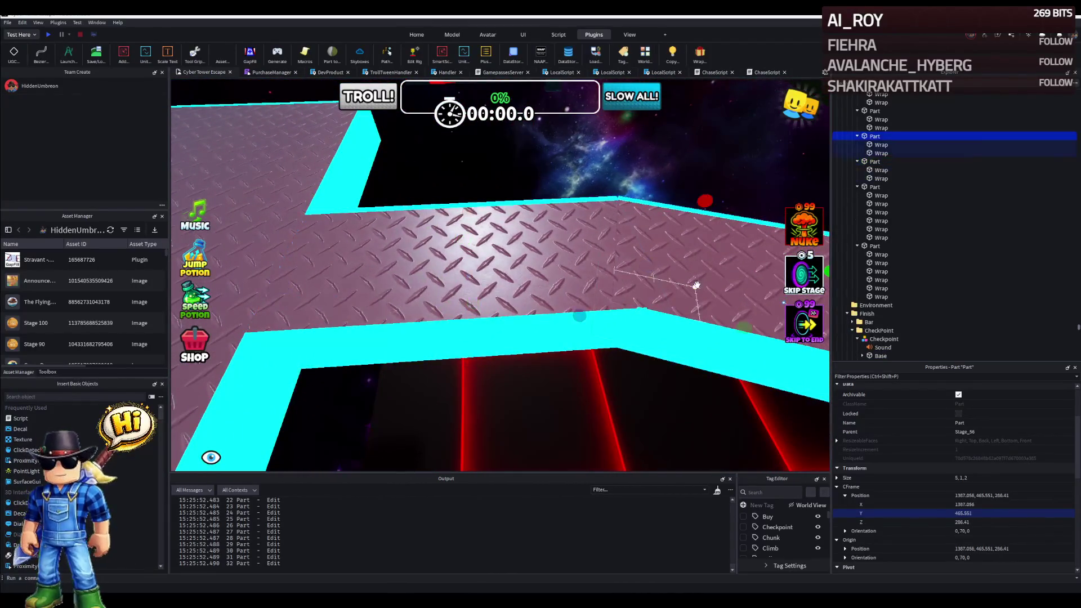
Fly the camera forward through the stage past the tall block toward the winding branches.
key(w)
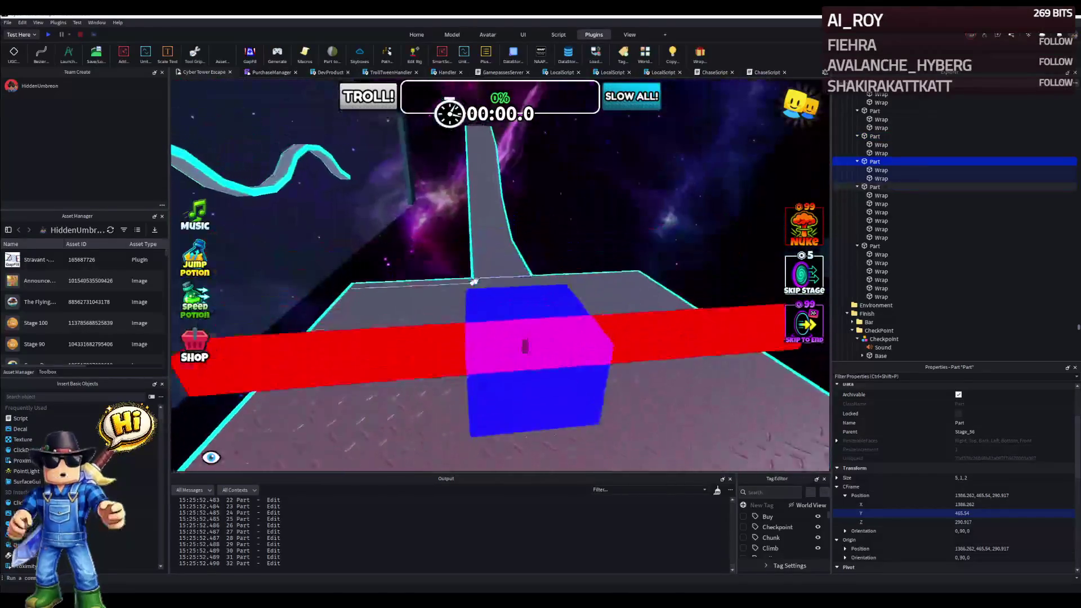
key(w)
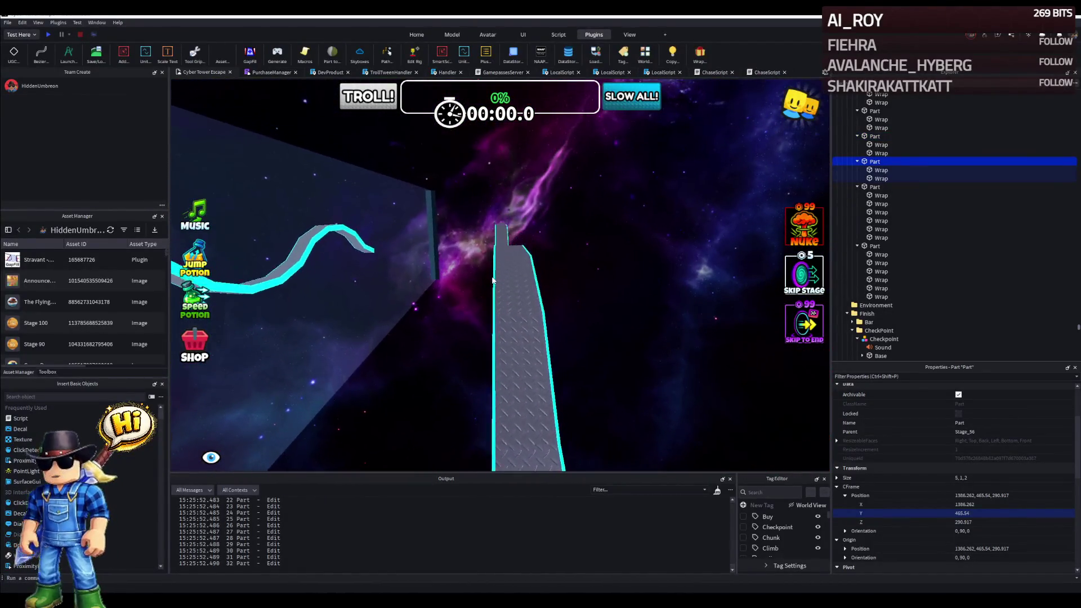
key(w)
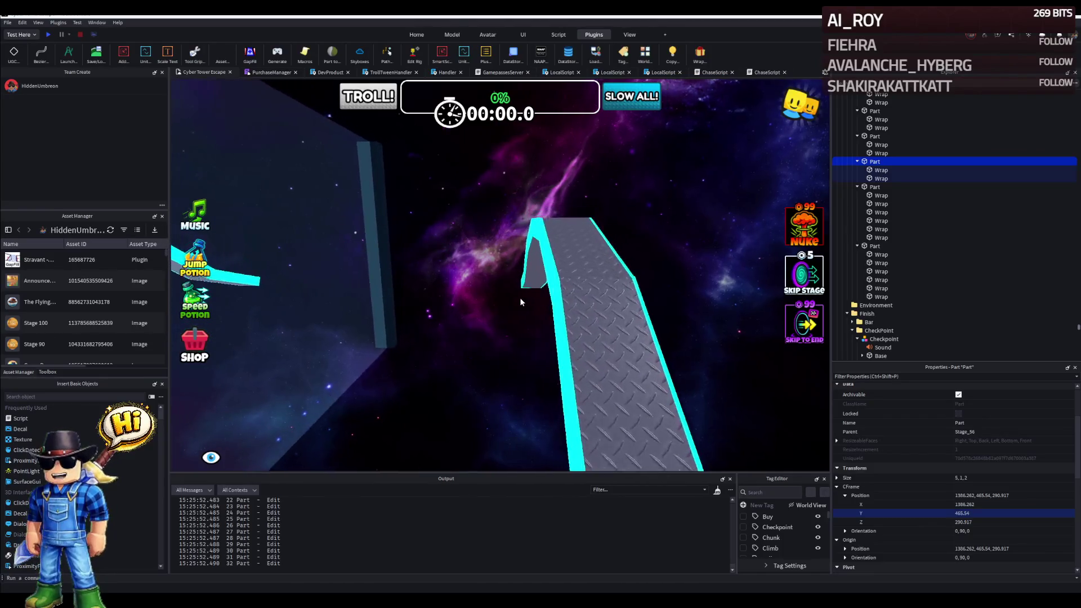
key(w)
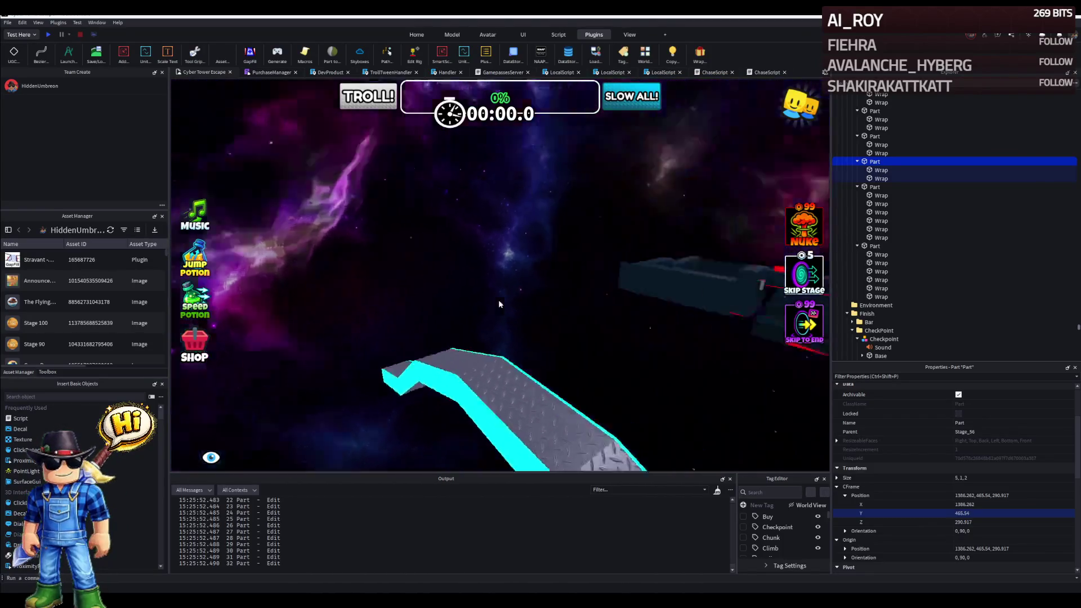
key(w)
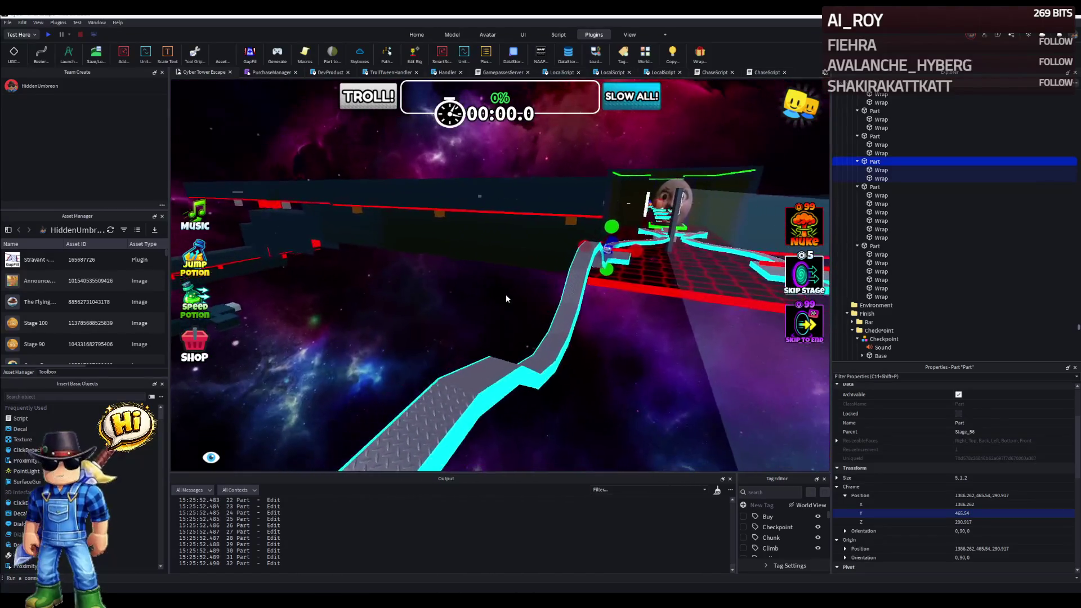
key(w)
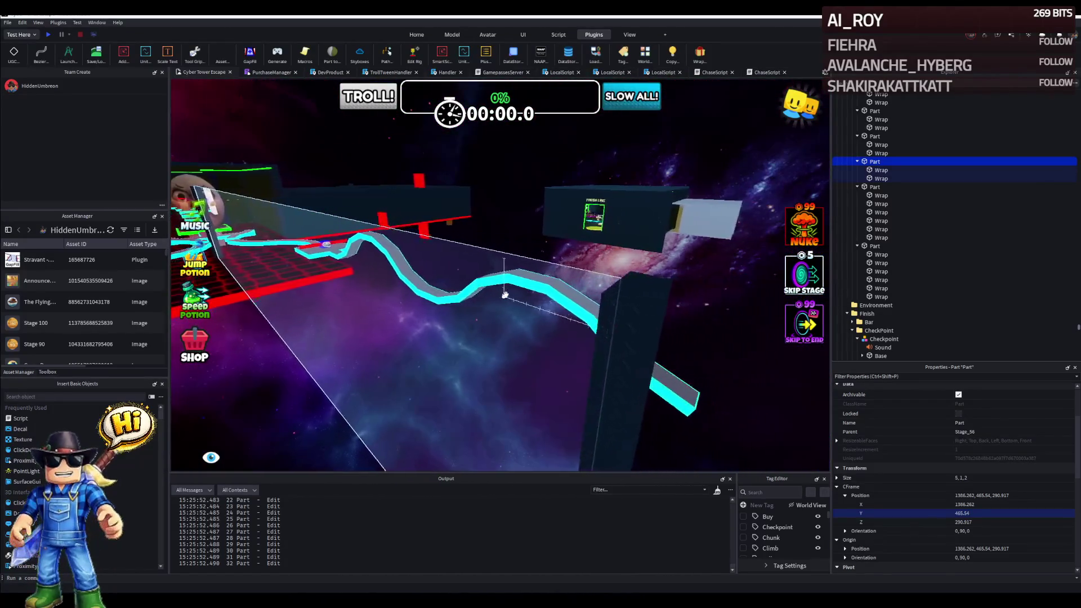
key(w)
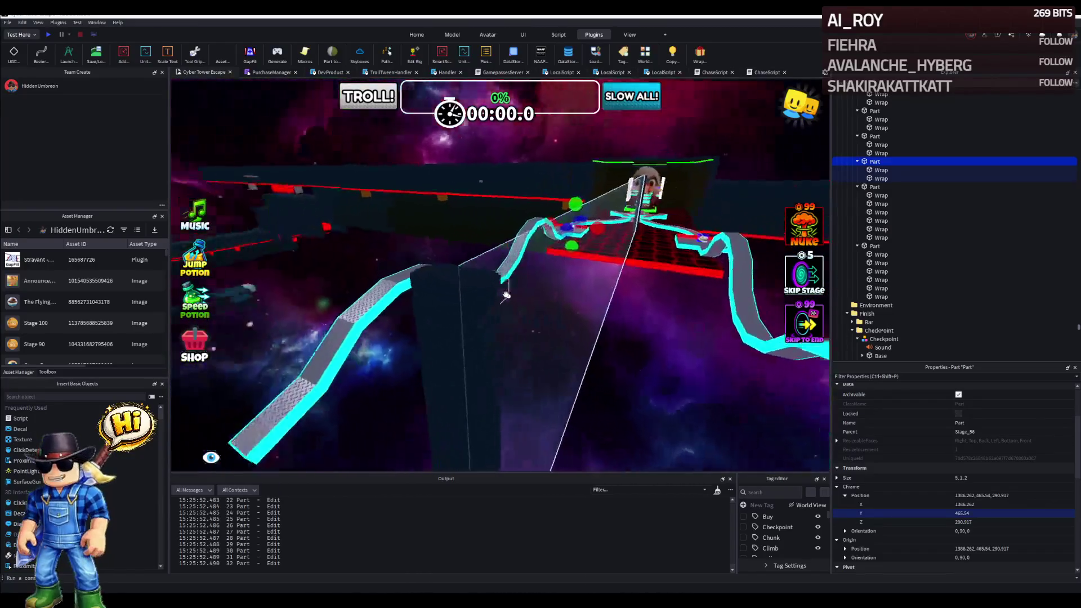
key(w)
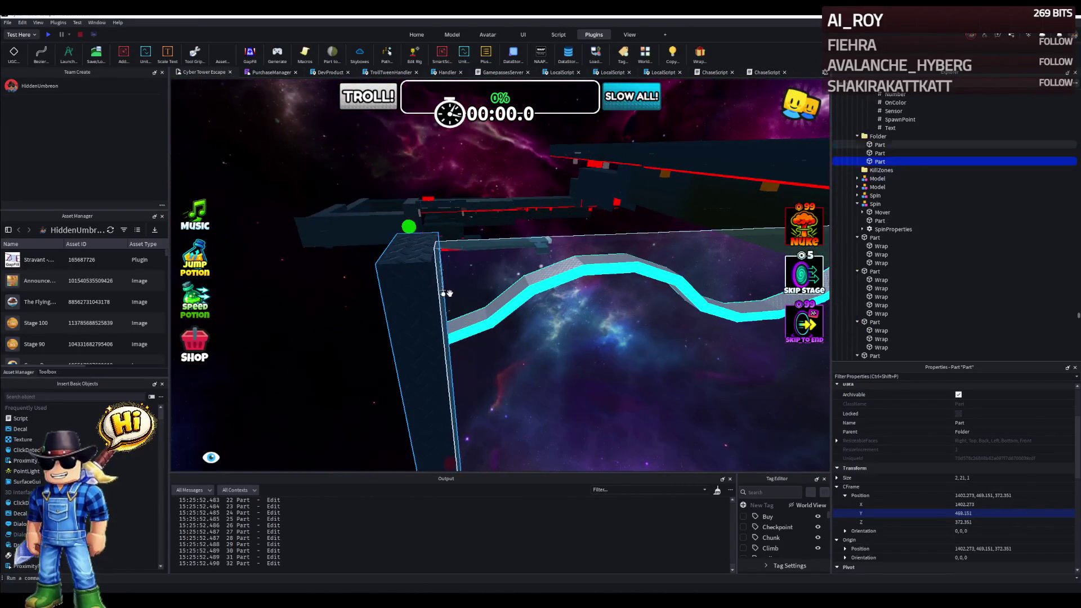
key(w)
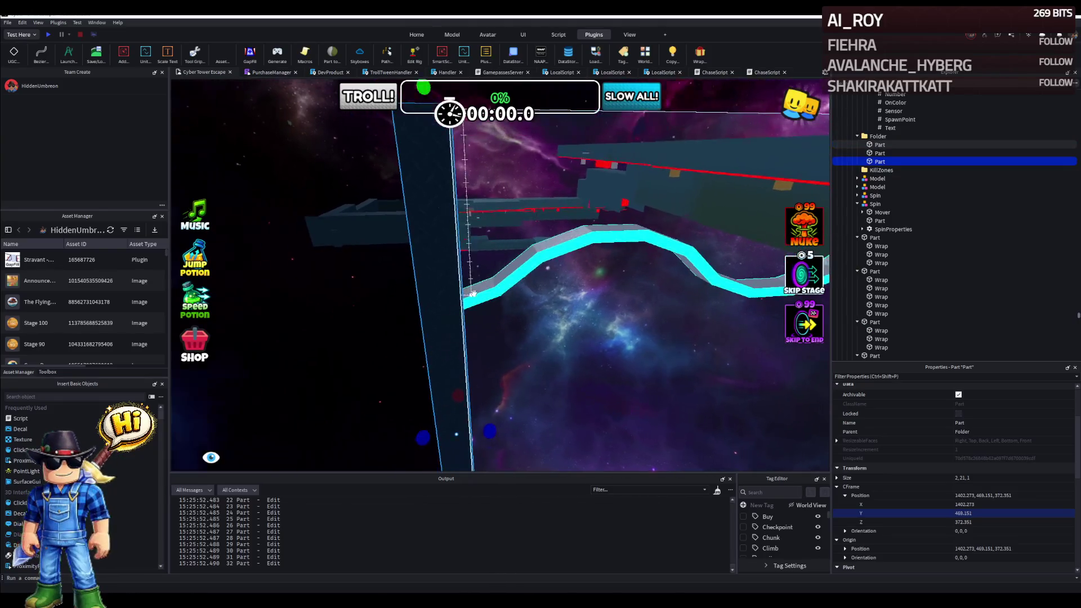
key(w)
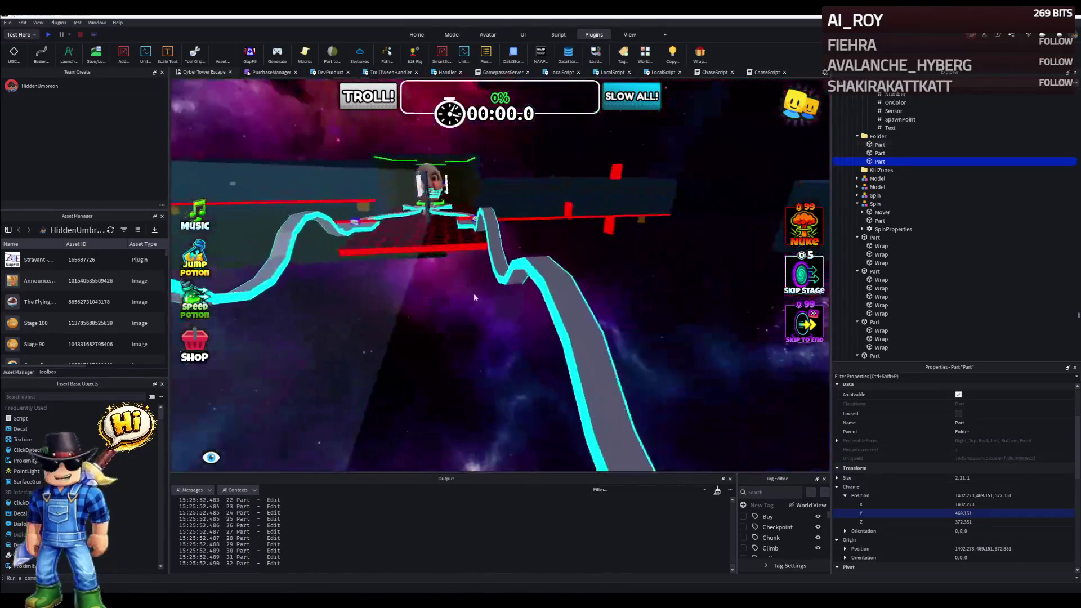
Reach the red neon kill-floor part under KillZones, select it and stretch it beneath the walkways.
key(s)
key(d)
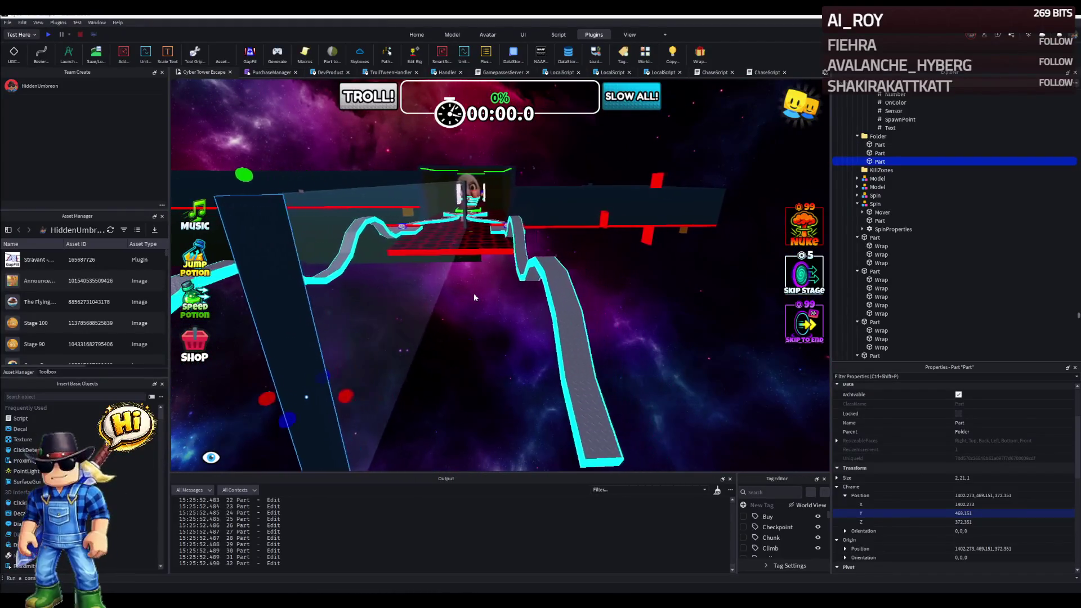
key(s)
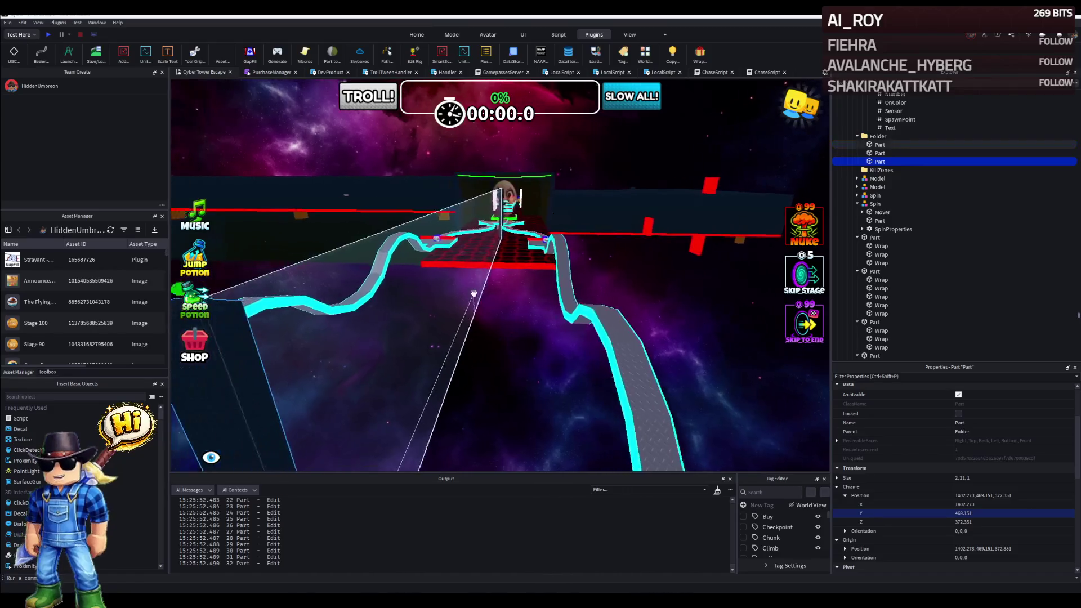
key(a)
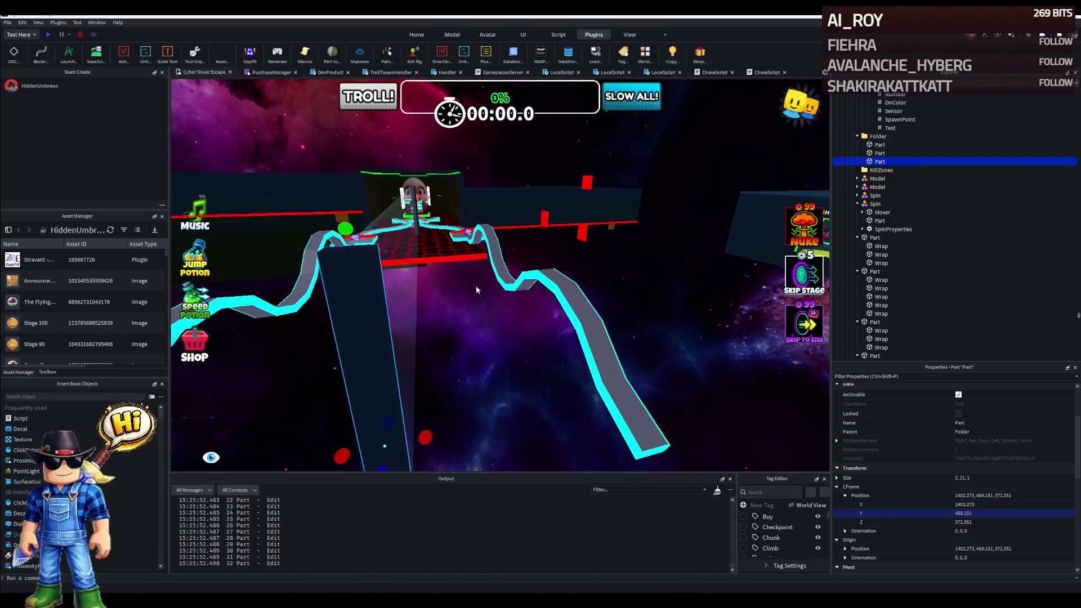
key(s)
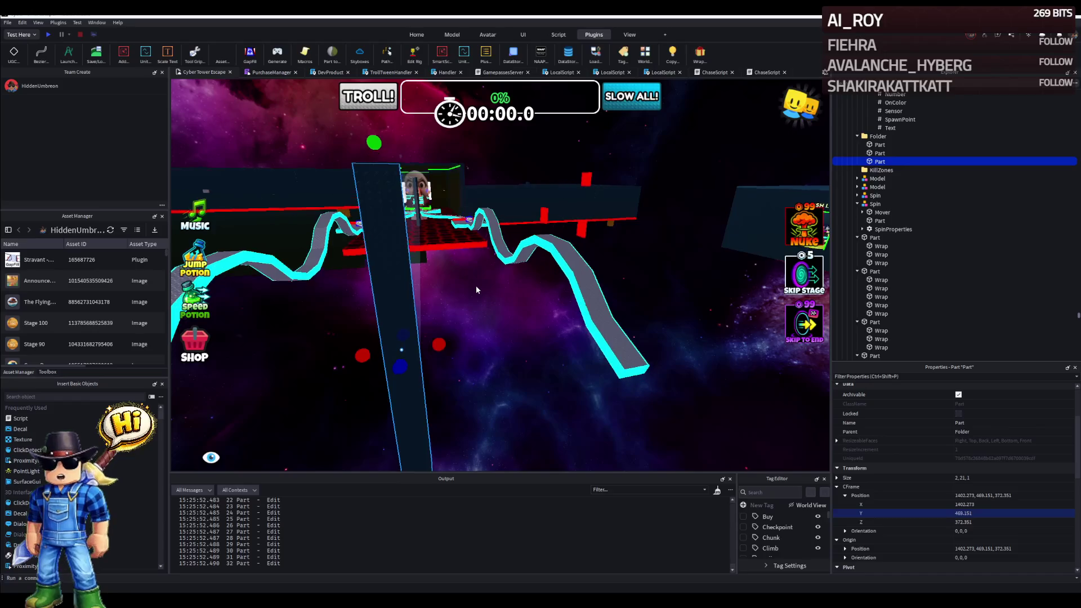
drag(476, 285, 458, 276)
key(w)
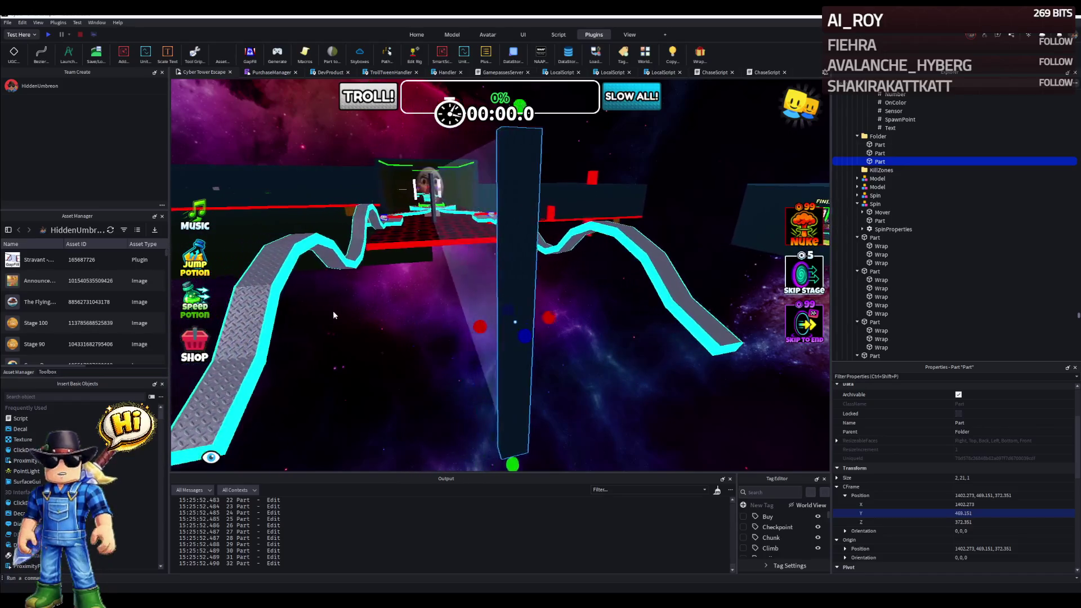
click(444, 247)
drag(445, 247, 571, 338)
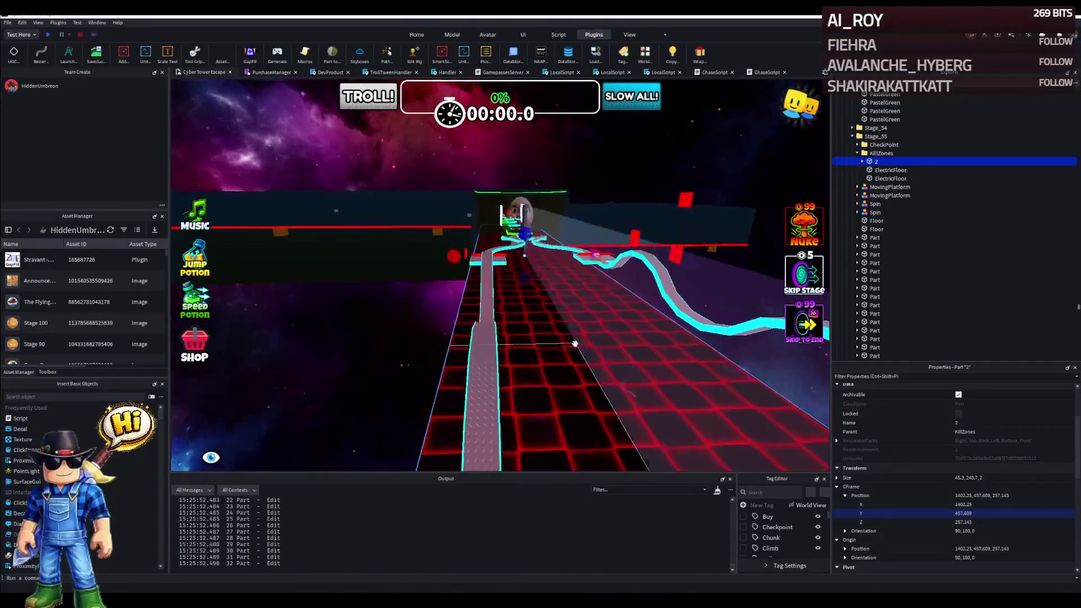
Fly to the crossing diamond-plate branches near the finish line and select a branch piece.
key(w)
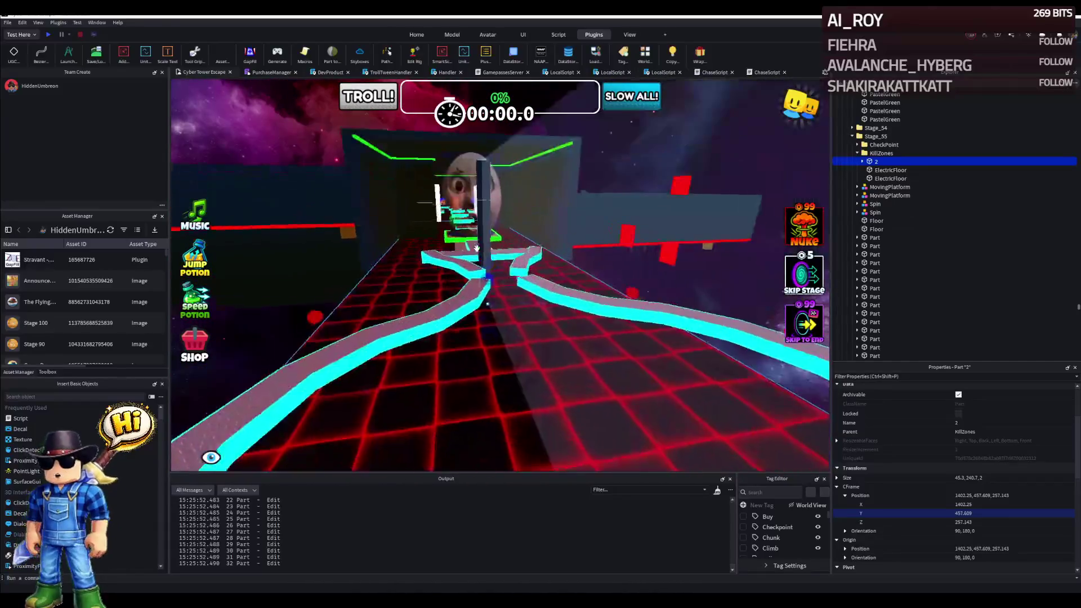
drag(541, 268, 541, 270)
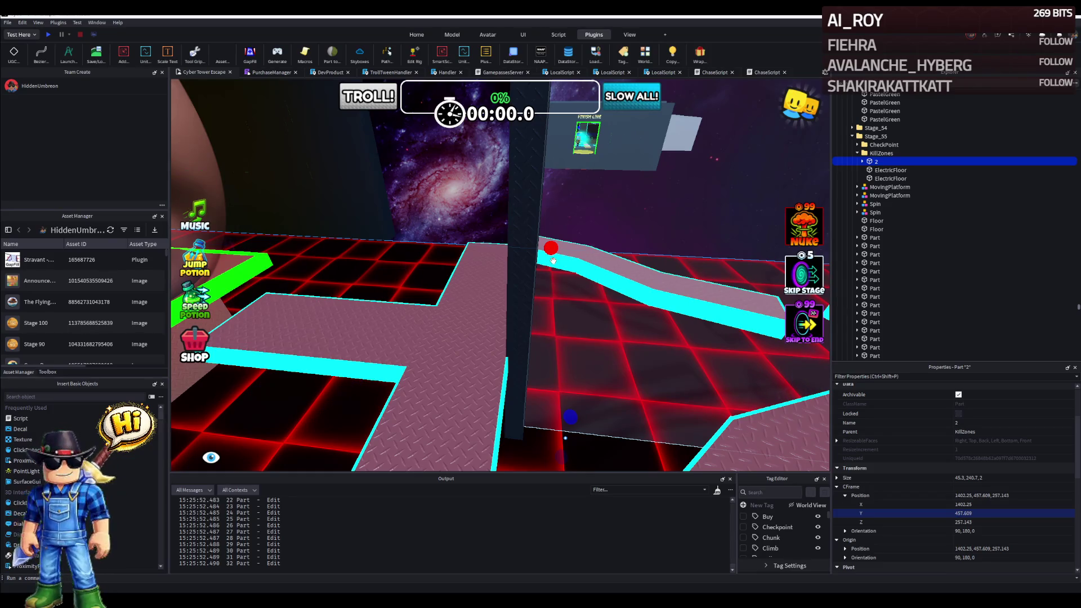
click(421, 326)
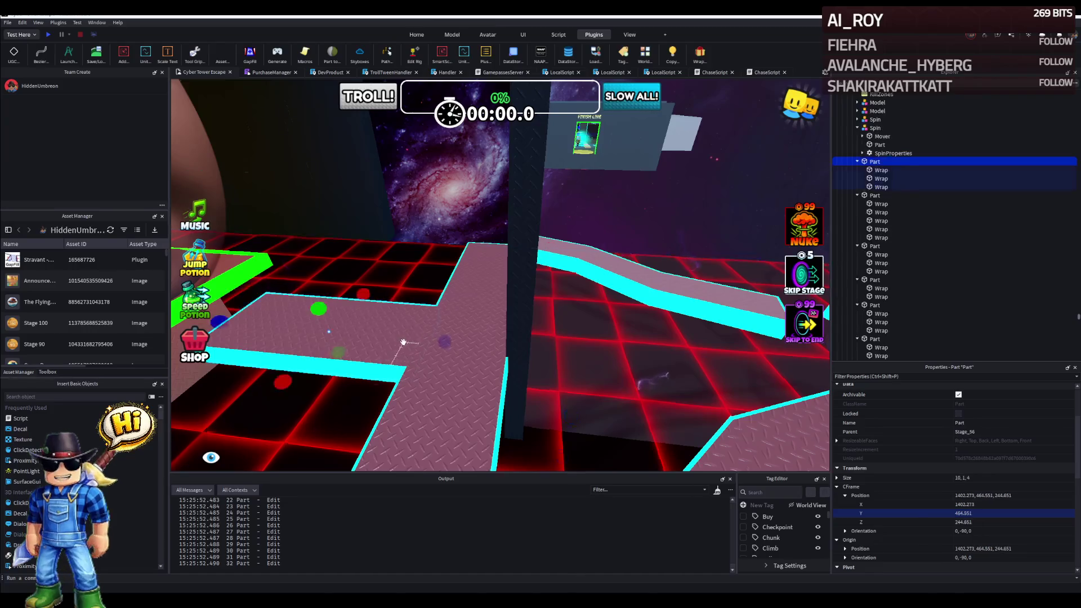
Move the selected branch piece along the track, then select another branch walkway part.
right_click(403, 341)
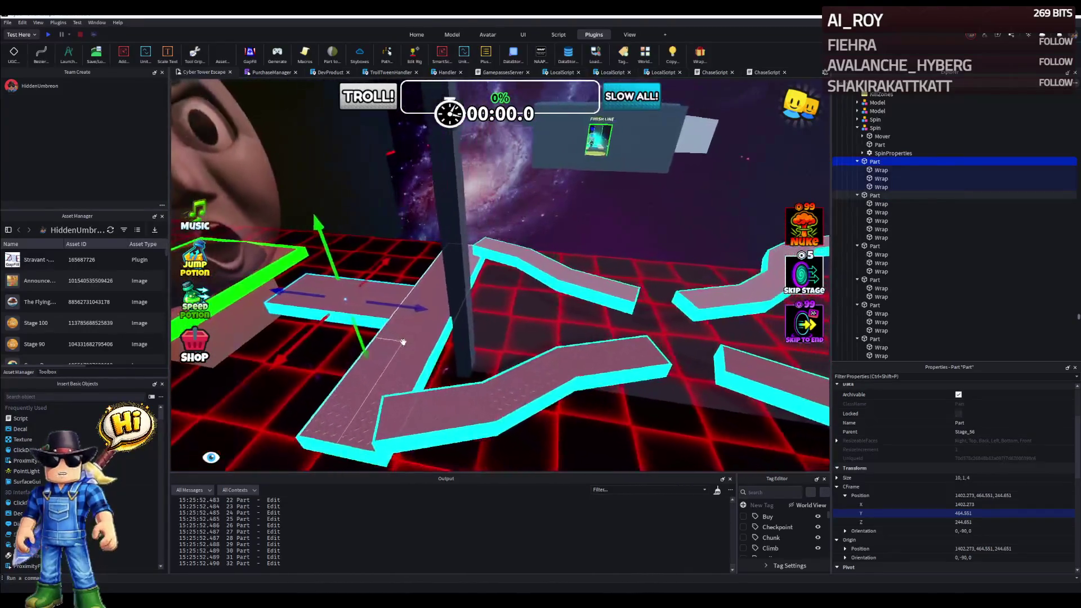
drag(338, 341, 353, 339)
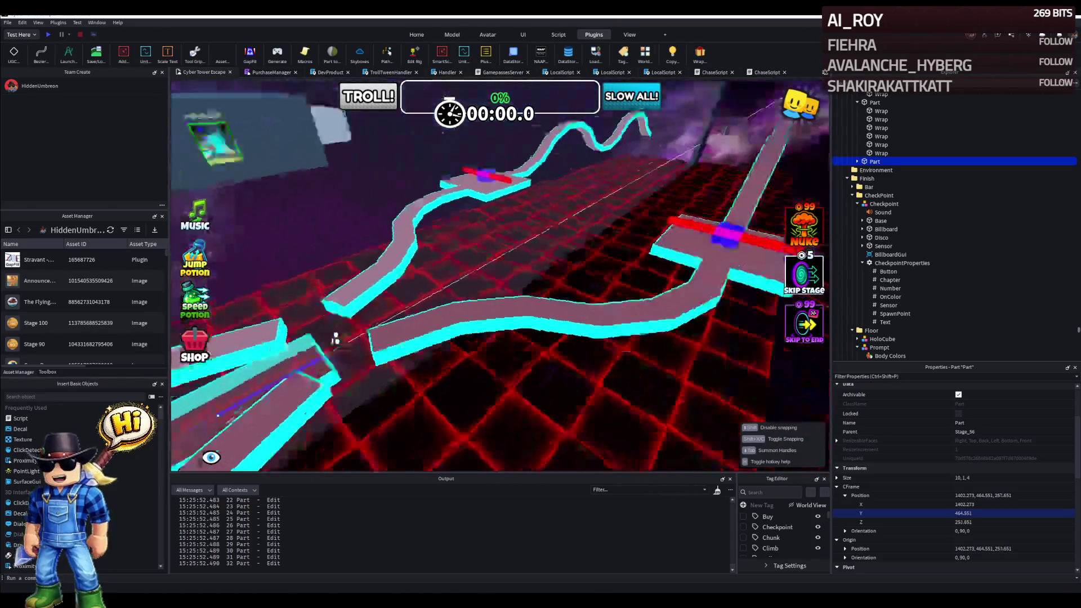
mouse_move(507, 186)
mouse_down()
mouse_move(554, 182)
mouse_move(507, 186)
mouse_up()
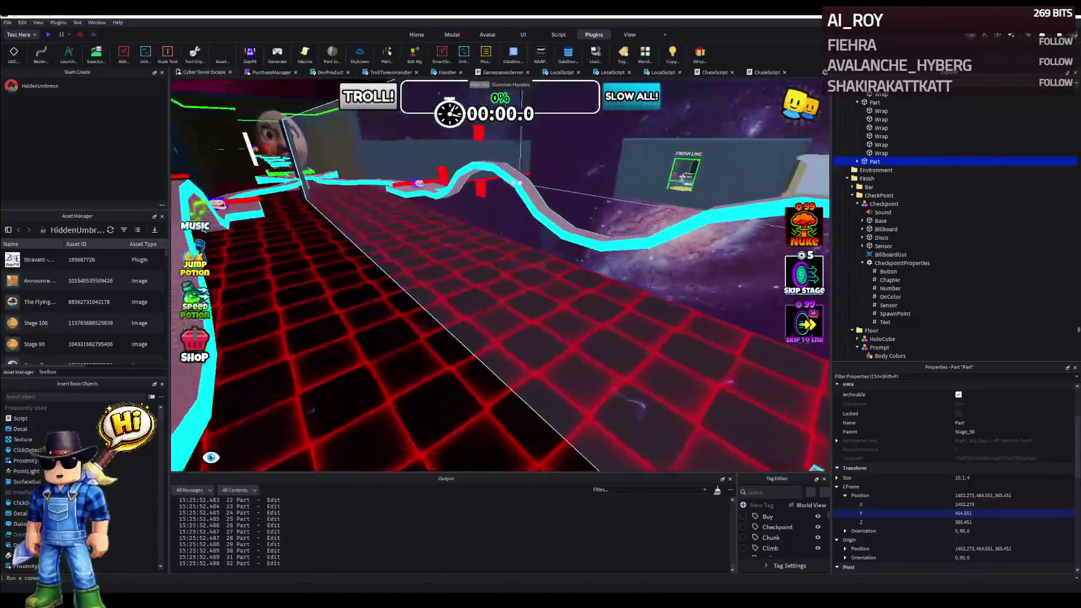
key(Escape)
click(498, 253)
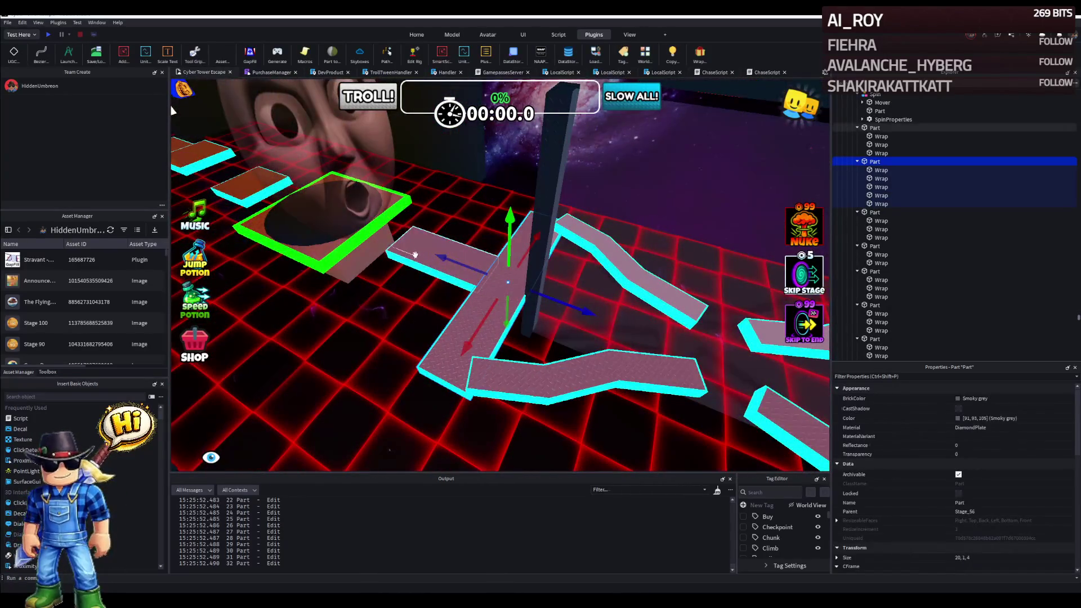
Slide the cross-shaped branch piece further along the track beside the walkway.
right_click(497, 277)
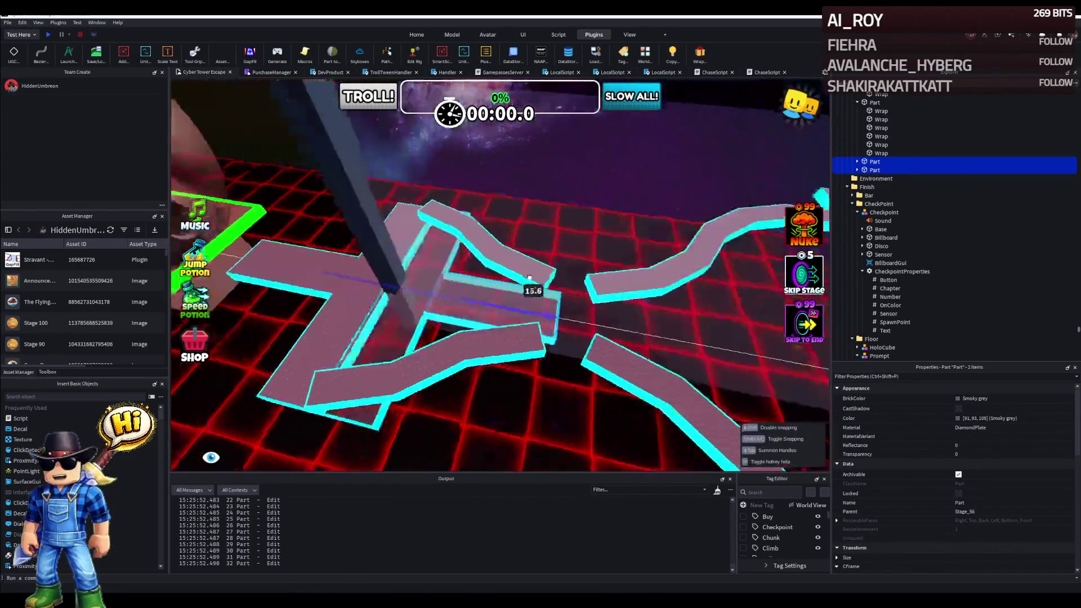
mouse_move(550, 268)
mouse_down()
mouse_move(652, 218)
mouse_move(580, 239)
mouse_up()
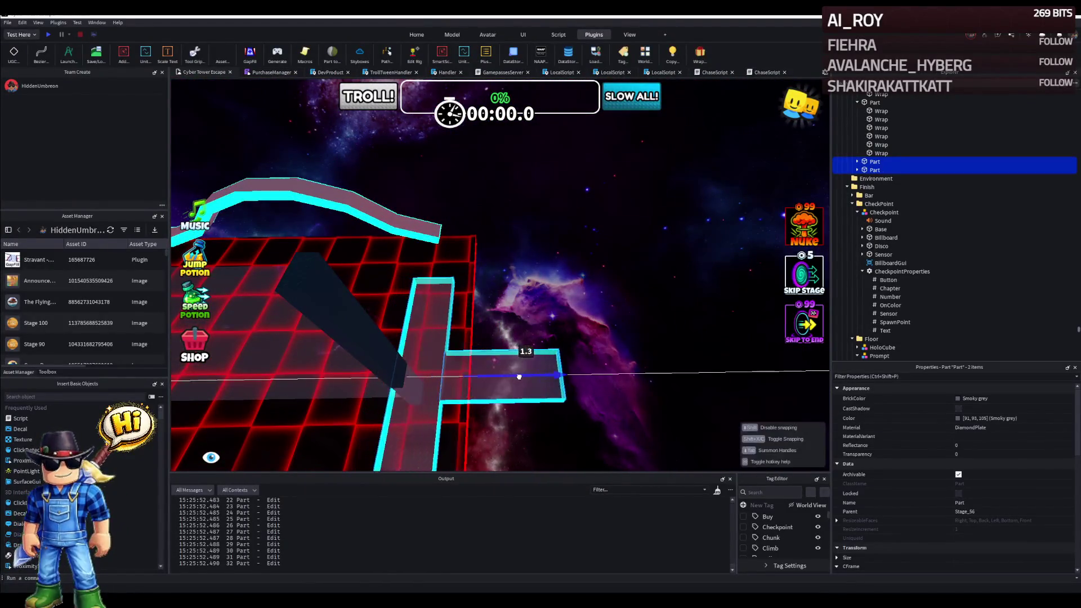
scroll(528, 379, down, 3)
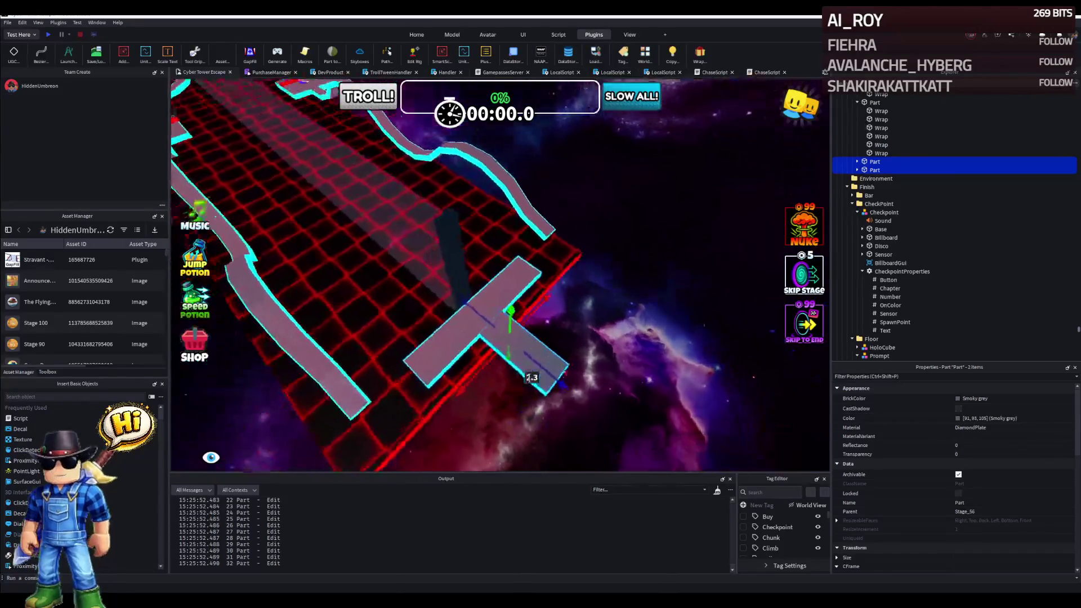
mouse_move(527, 379)
mouse_down()
mouse_move(591, 388)
mouse_move(436, 355)
mouse_up()
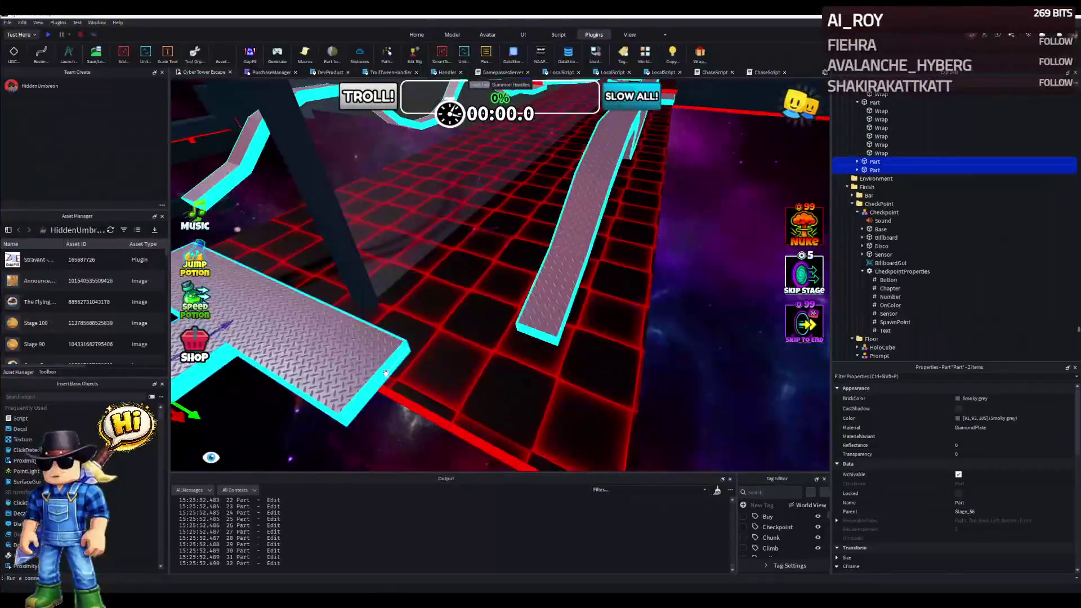
Delete the five Wrap trim children of one walkway part in Explorer.
click(882, 170)
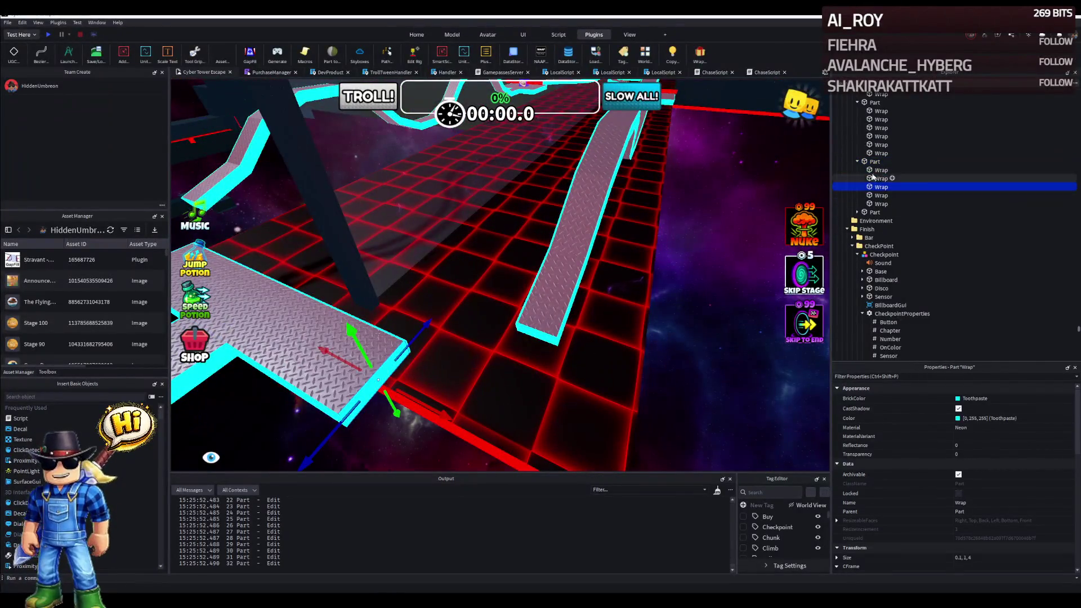
shift+click(880, 204)
key(Delete)
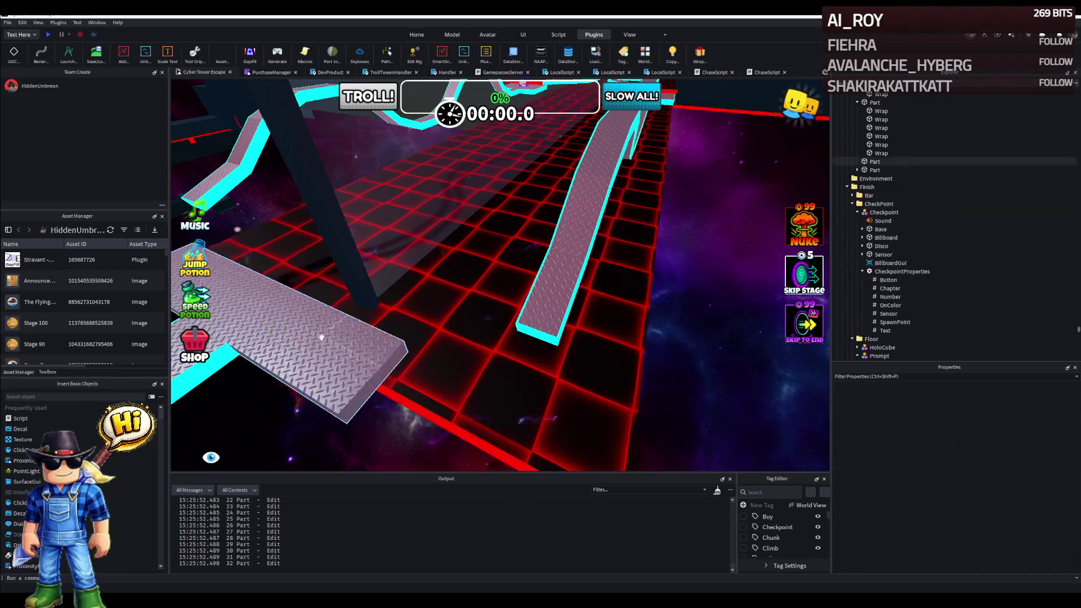
Resize the now bare walkway part with its scale handle and turn toward the grey branch.
click(430, 333)
mouse_move(506, 253)
mouse_down()
mouse_move(380, 321)
mouse_move(584, 330)
mouse_up()
right_click(507, 296)
click(498, 309)
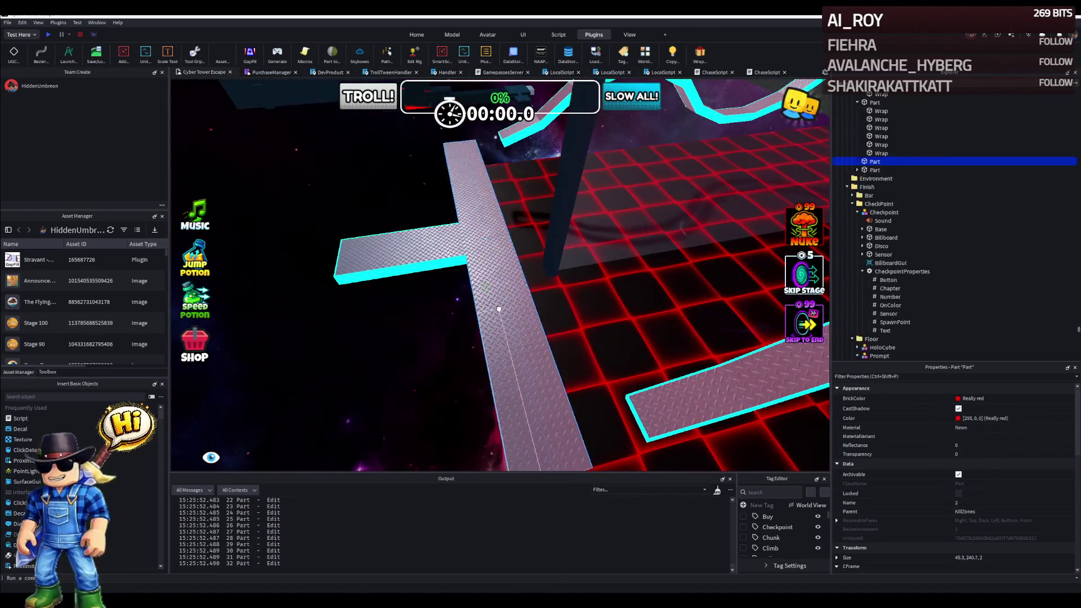
drag(498, 309, 380, 253)
Shorten the grey diamond-plate branch slightly so it meets the main walkway, then deselect.
click(402, 262)
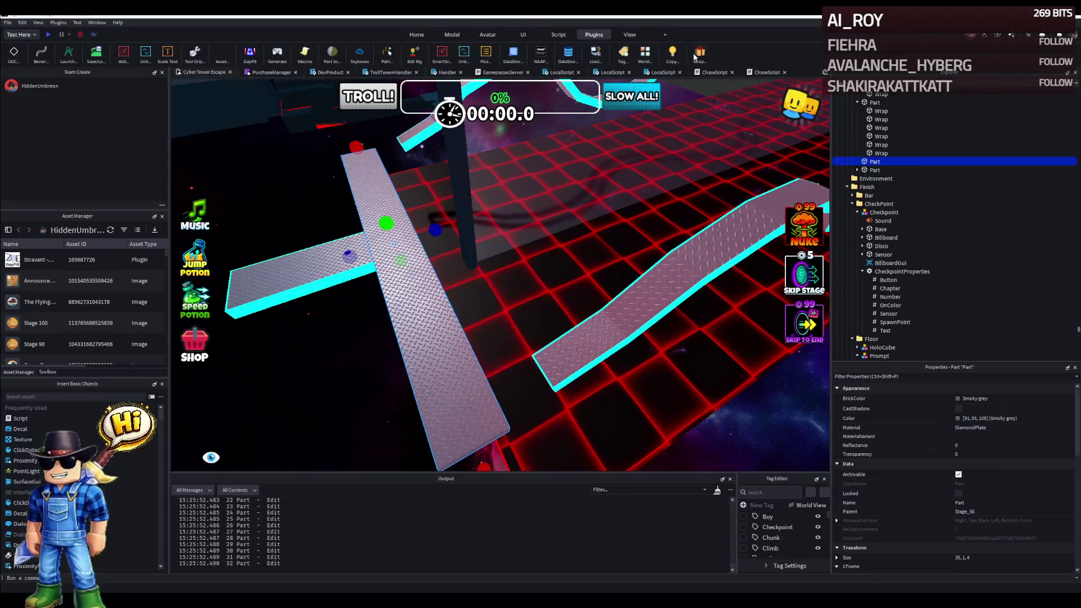
scroll(498, 271, up, 5)
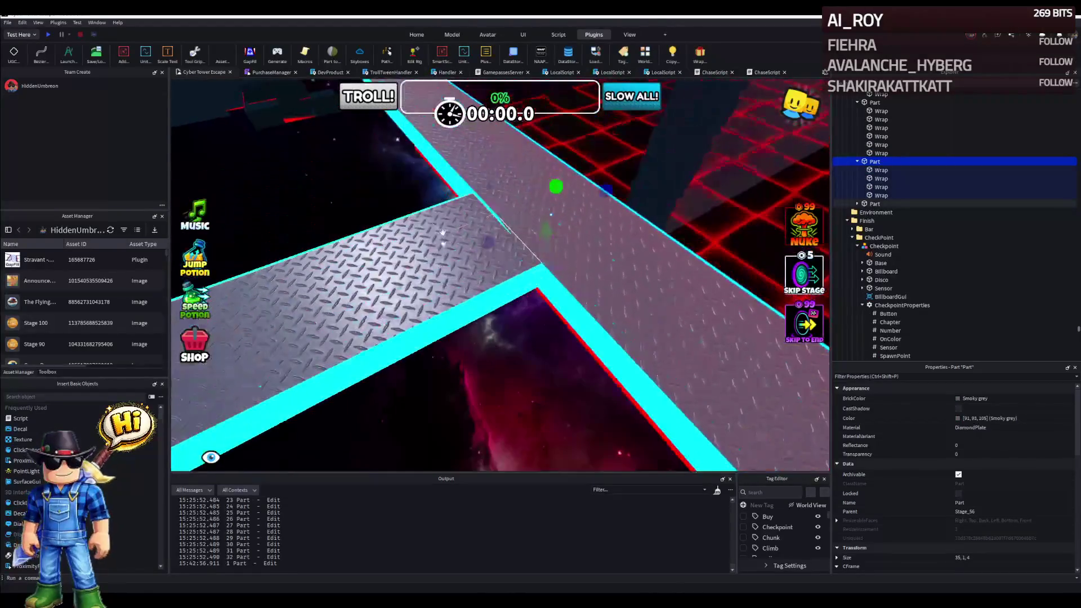
click(442, 234)
drag(406, 249, 378, 254)
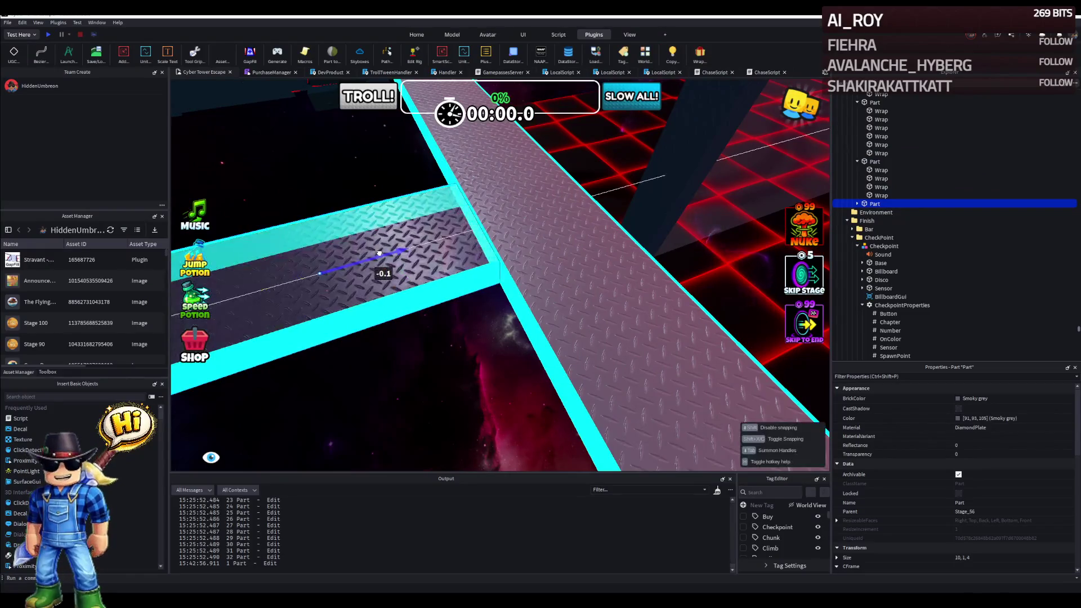
click(473, 355)
drag(507, 295, 380, 211)
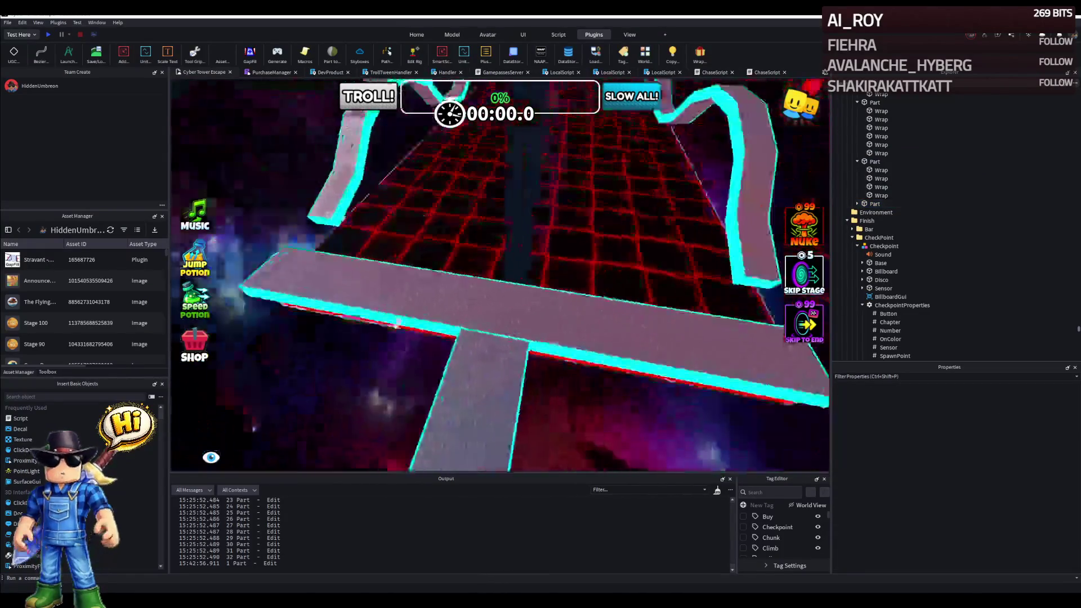
key(w)
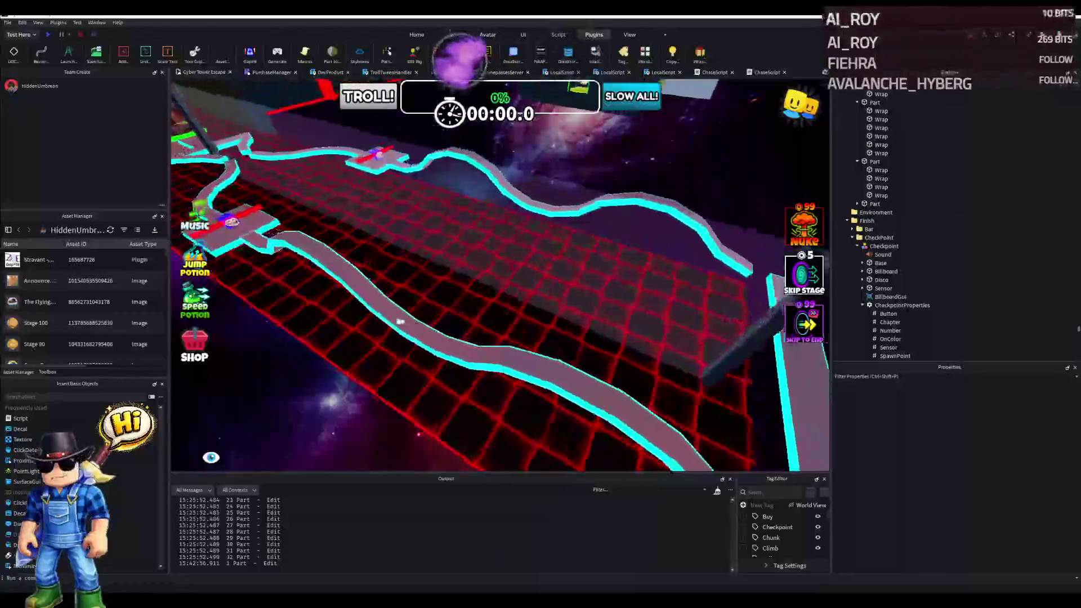
Fly to the wavy cyan-trimmed tracks and delete the translucent wall panel above them.
key(w)
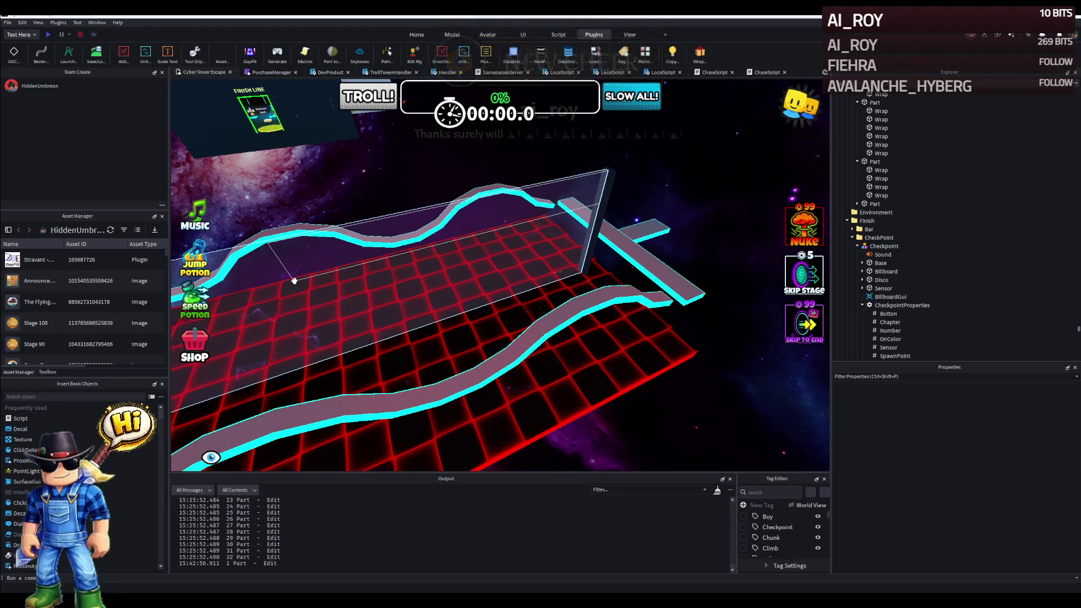
key(Delete)
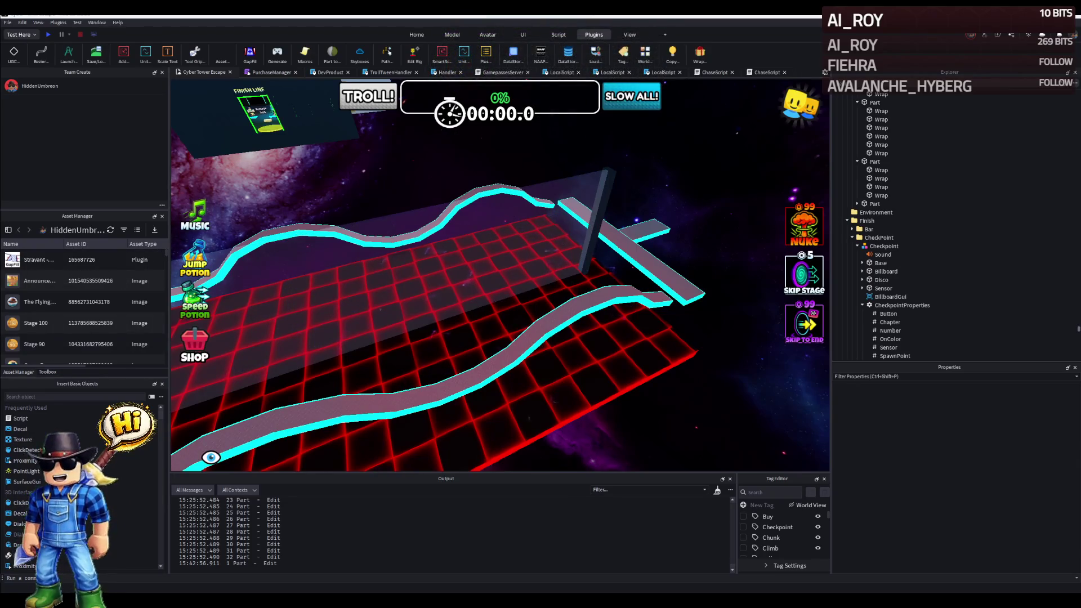